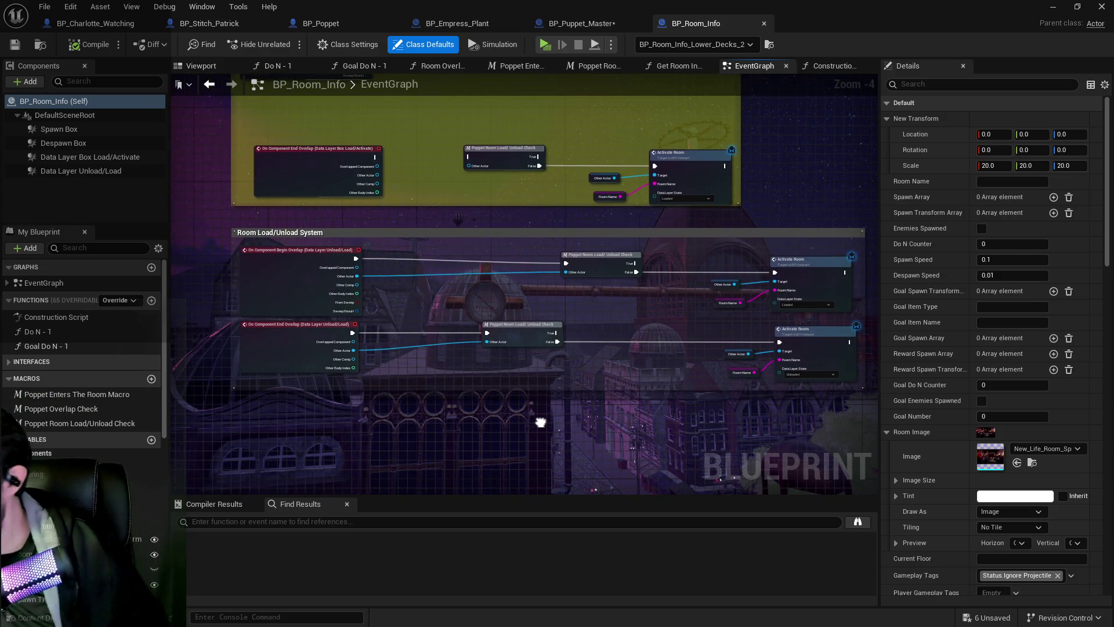
Step: Bring the Event Removed From Array comment and its array removal nodes into view
scroll(404, 461, down, 1)
drag(404, 461, 408, 573)
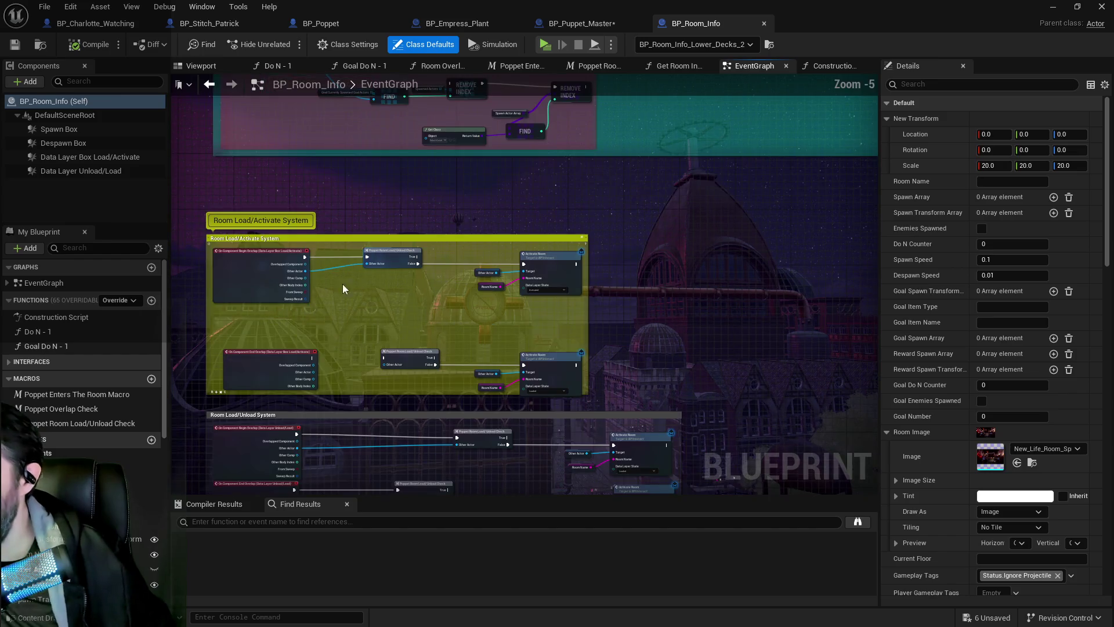
drag(343, 283, 342, 472)
drag(322, 303, 339, 368)
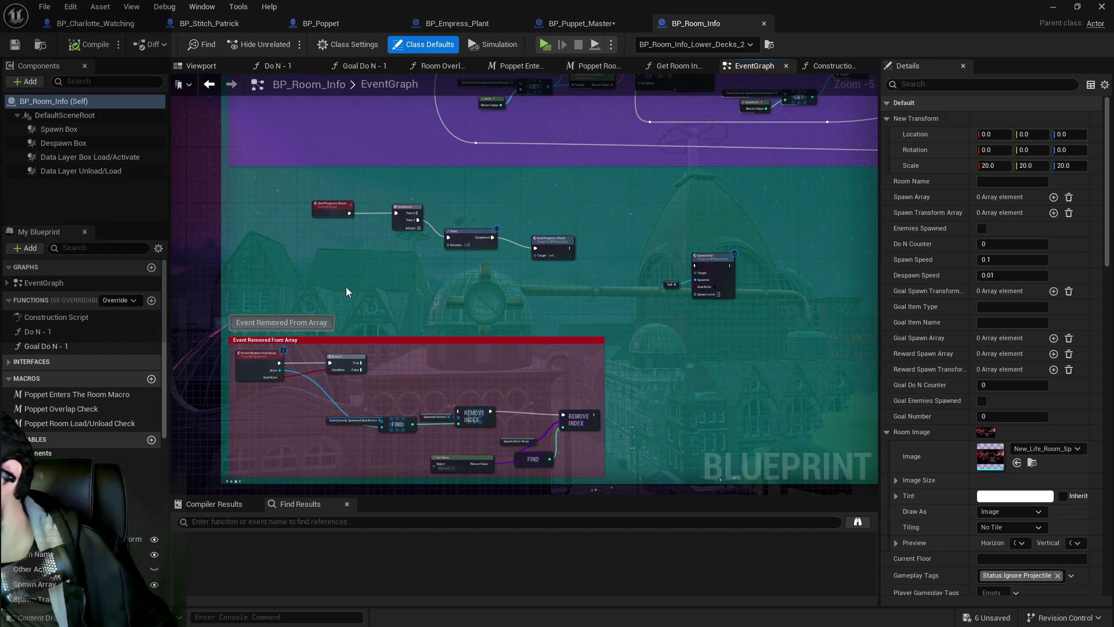
drag(346, 287, 399, 242)
scroll(336, 367, up, 2)
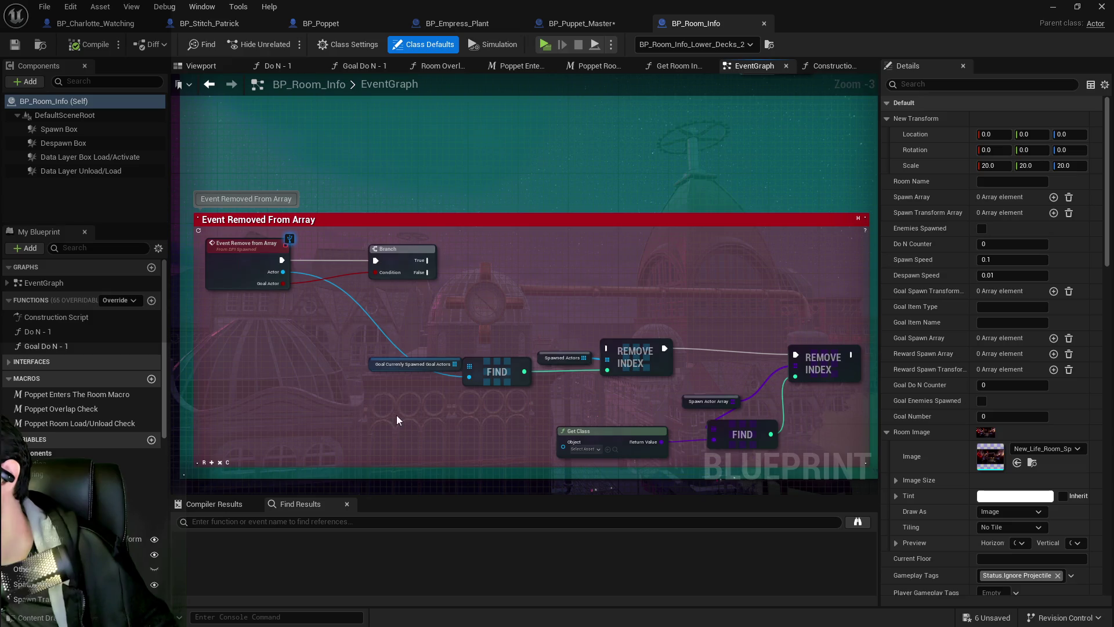
mouse_move(396, 415)
mouse_down()
mouse_move(396, 362)
mouse_move(356, 340)
mouse_up()
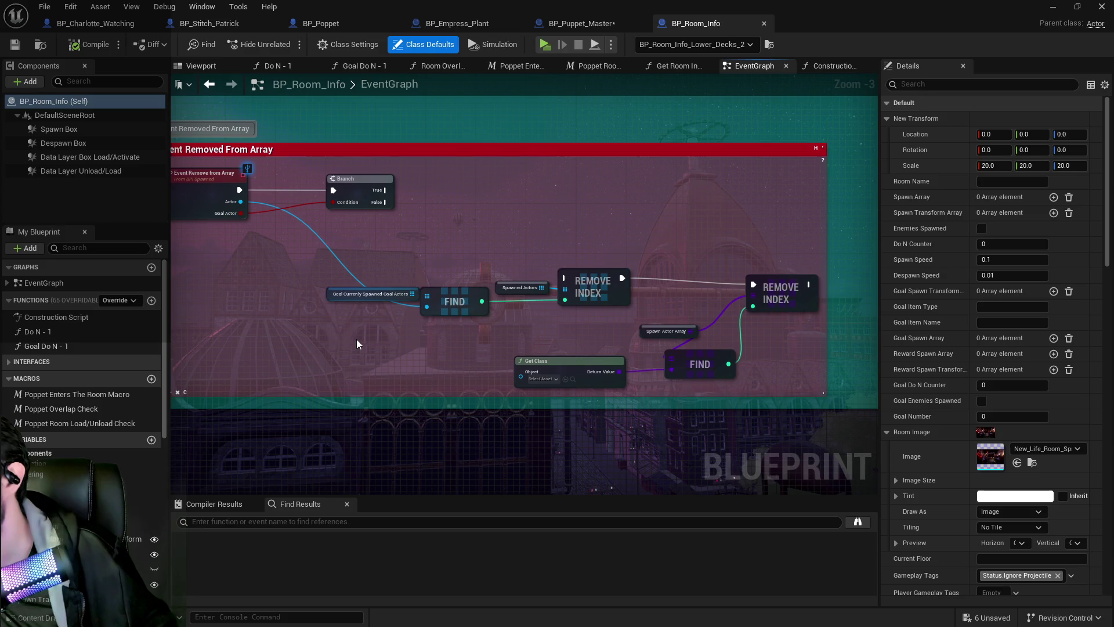
scroll(499, 311, up, 2)
drag(499, 311, 598, 319)
scroll(464, 306, down, 2)
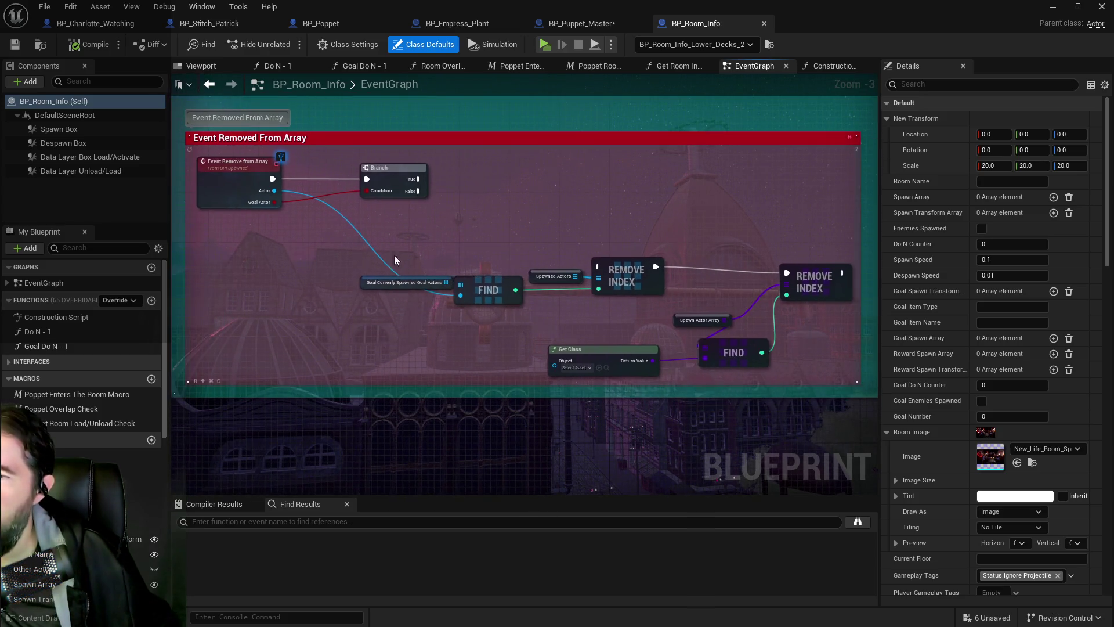
mouse_move(640, 269)
mouse_down()
mouse_move(714, 288)
mouse_move(613, 255)
mouse_up()
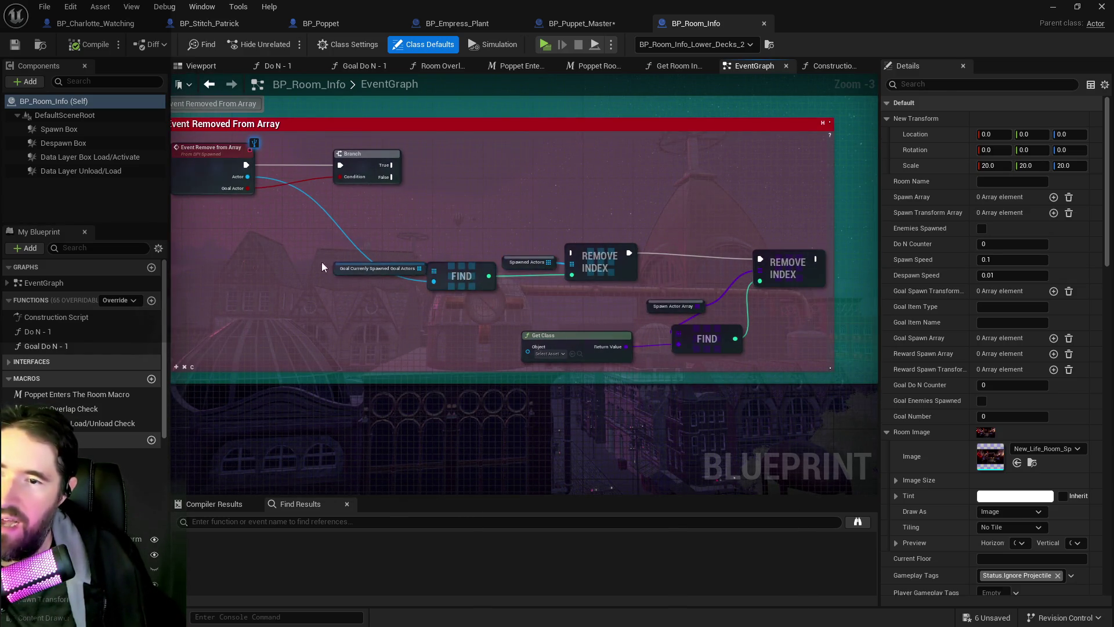
scroll(398, 256, down, 2)
Step: Marquee-select the whole Event Removed From Array group and delete it
drag(398, 257, 423, 311)
drag(286, 190, 675, 373)
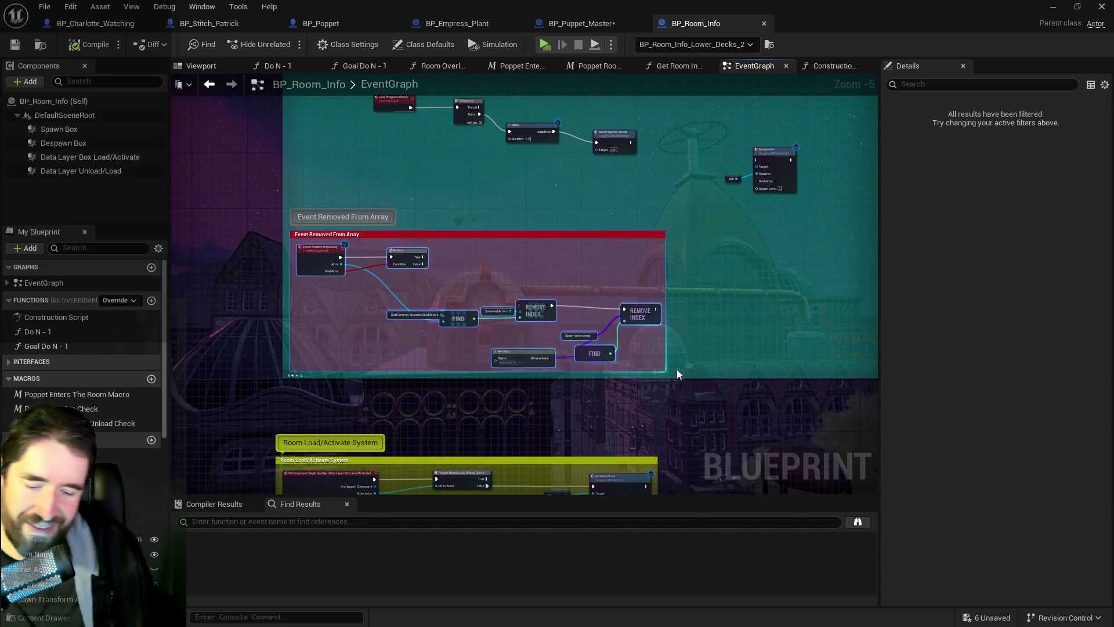
key(Delete)
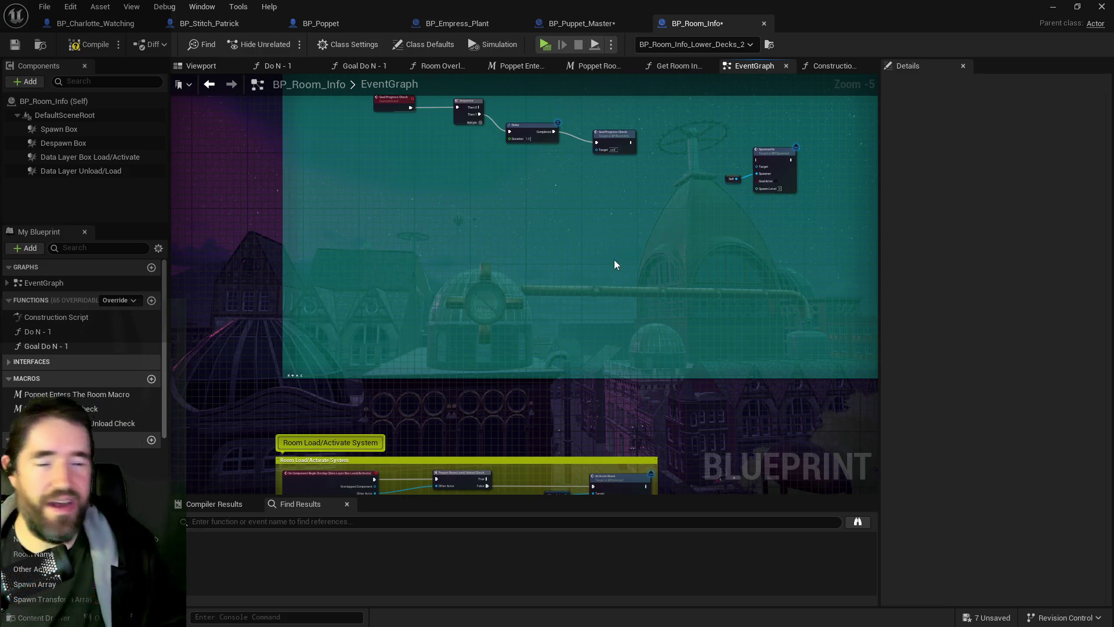
scroll(616, 265, up, 2)
drag(616, 265, 585, 430)
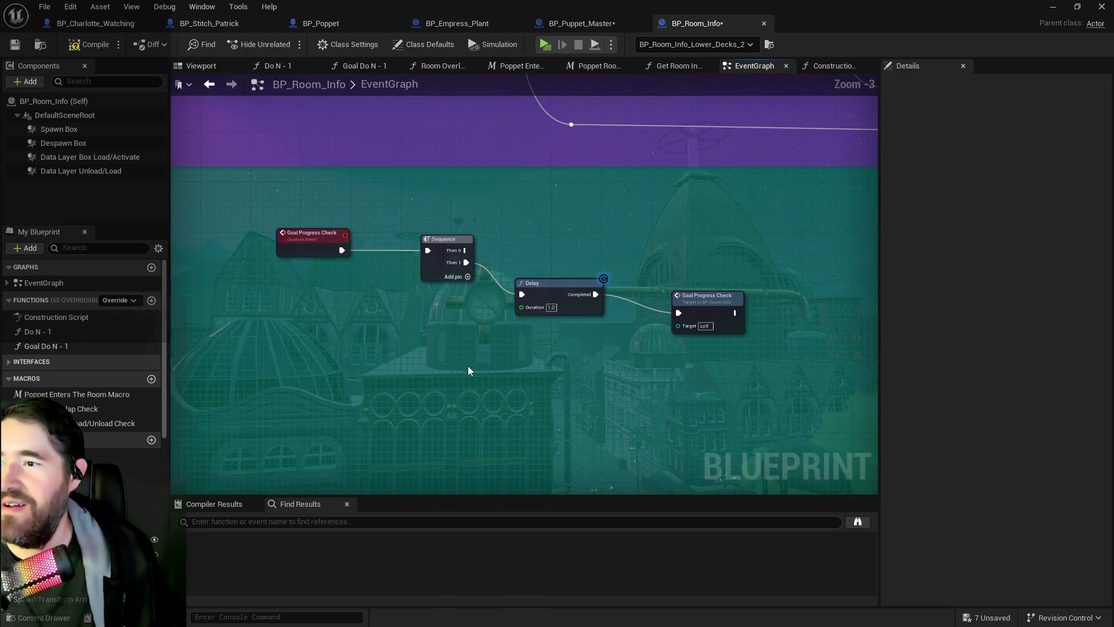
scroll(529, 392, down, 4)
drag(530, 393, 490, 507)
scroll(401, 280, down, 1)
mouse_move(545, 354)
mouse_down()
mouse_move(379, 344)
mouse_move(404, 426)
mouse_up()
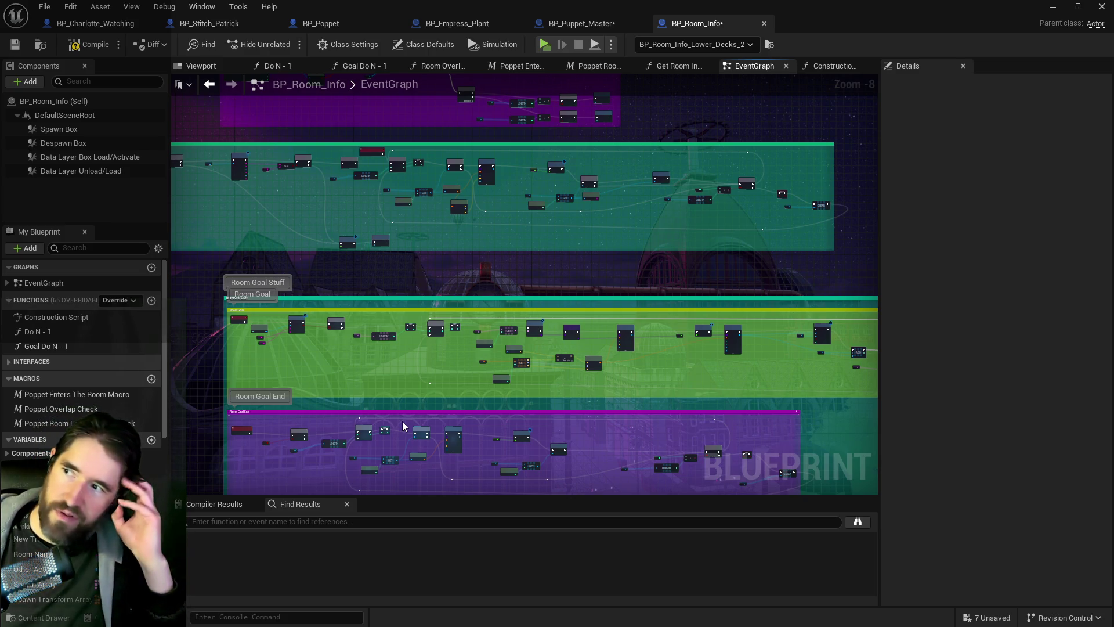
mouse_move(402, 421)
mouse_down()
mouse_move(425, 261)
mouse_move(437, 306)
mouse_move(334, 279)
mouse_up()
Step: Follow the On Box Overlap chain past Room Information and Despawn Everything to Poppet Arrived
scroll(334, 280, up, 2)
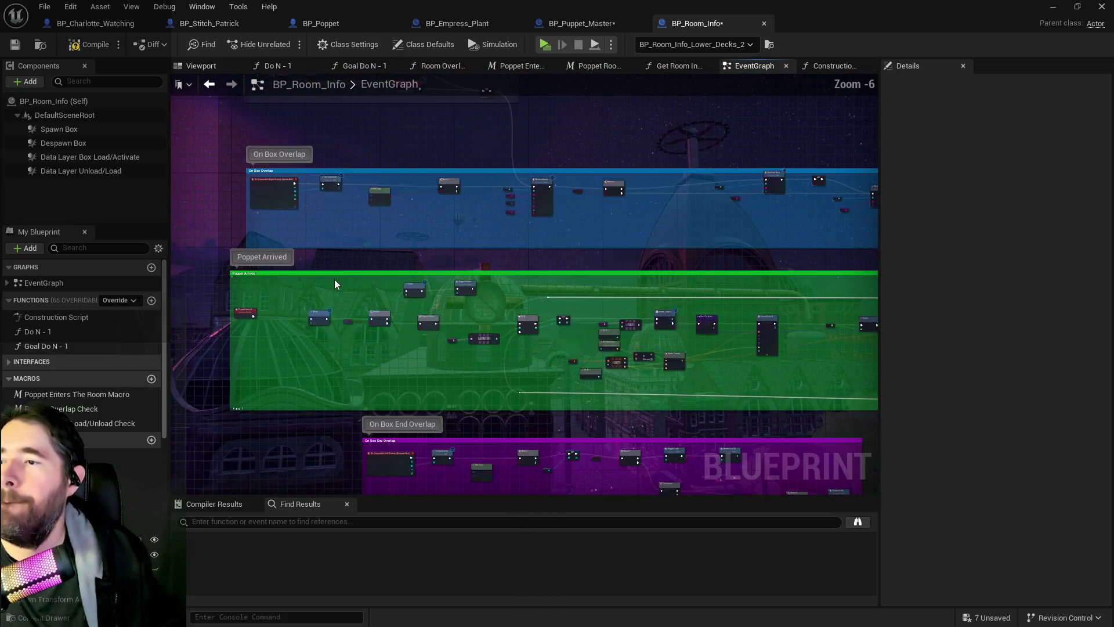
scroll(324, 293, up, 4)
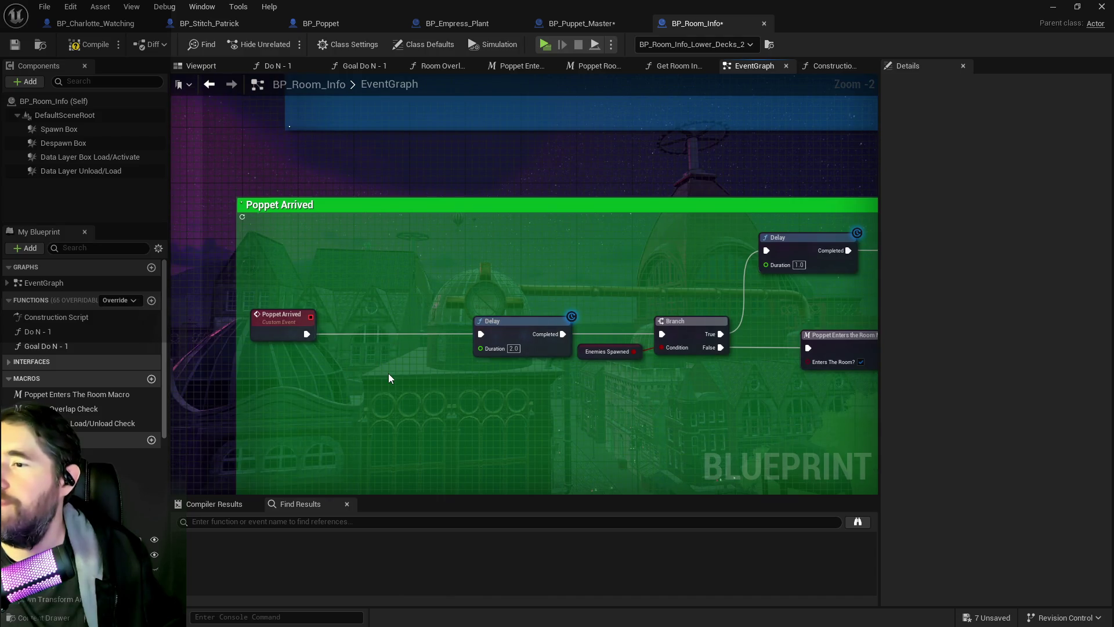
mouse_move(388, 373)
mouse_down()
mouse_move(354, 476)
mouse_move(348, 545)
mouse_up()
scroll(348, 314, down, 1)
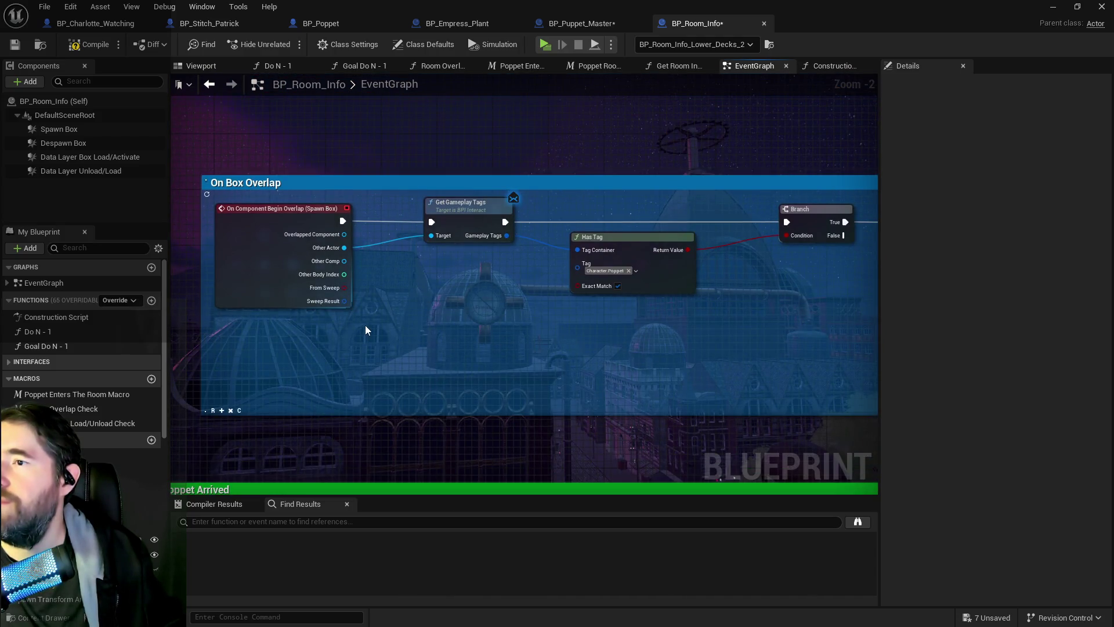
drag(398, 352, 287, 284)
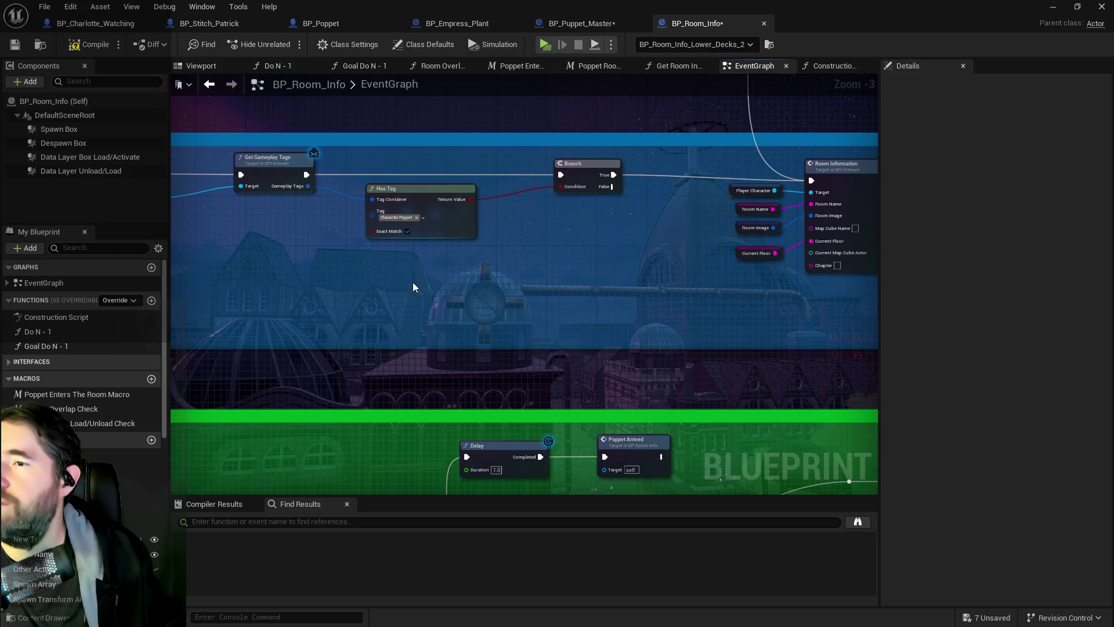
drag(412, 281, 198, 255)
drag(580, 258, 314, 275)
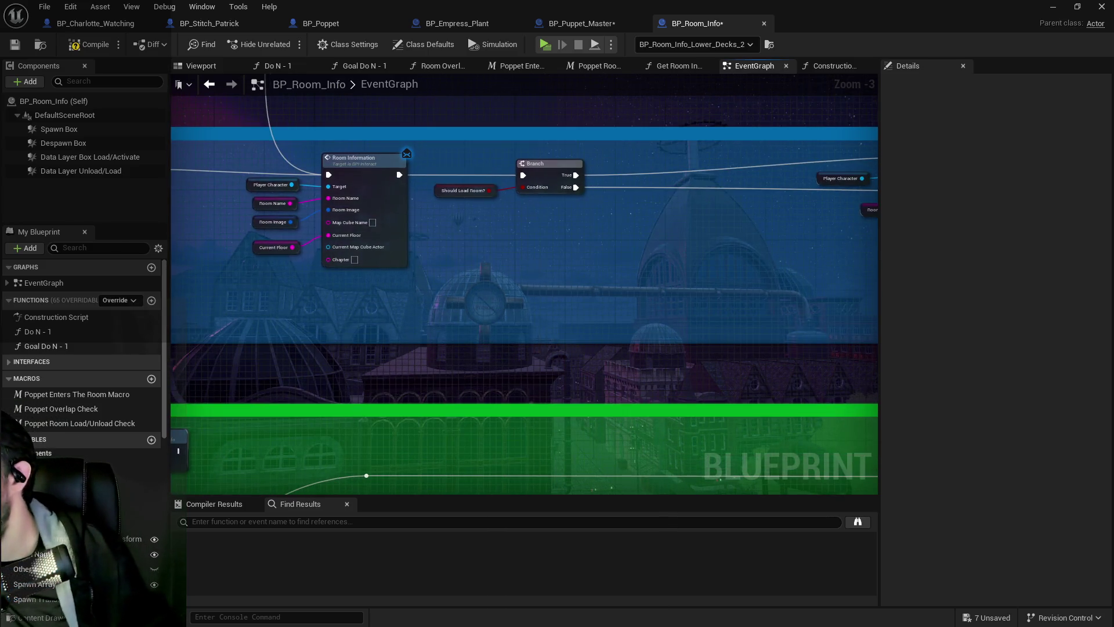
drag(569, 267, 415, 271)
mouse_move(580, 245)
mouse_down()
mouse_move(409, 240)
mouse_move(513, 252)
mouse_move(467, 249)
mouse_up()
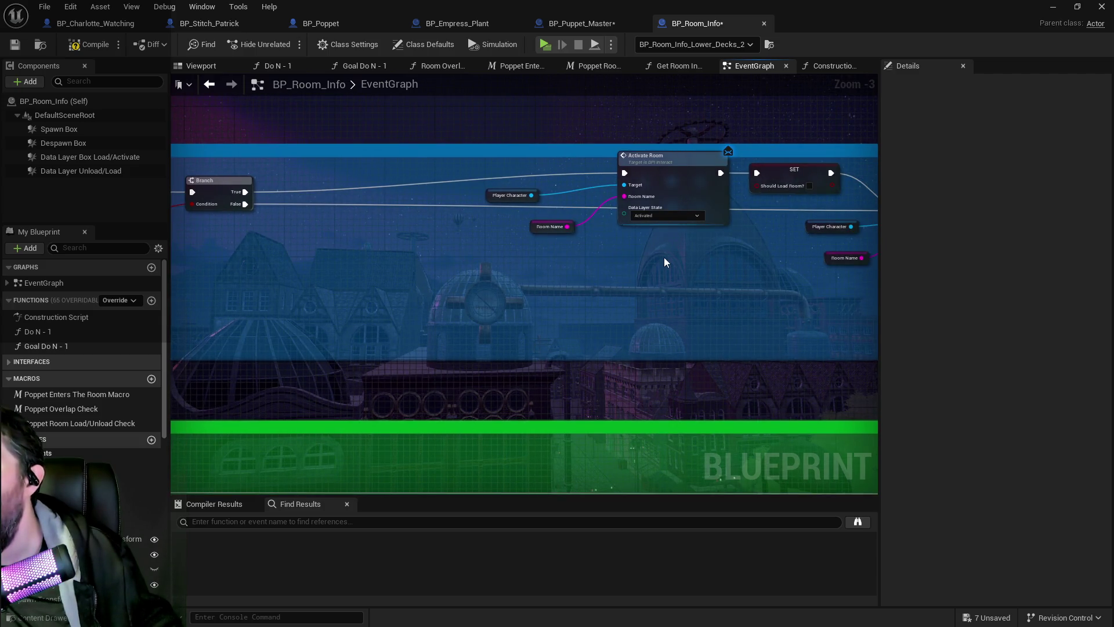
drag(664, 261, 490, 266)
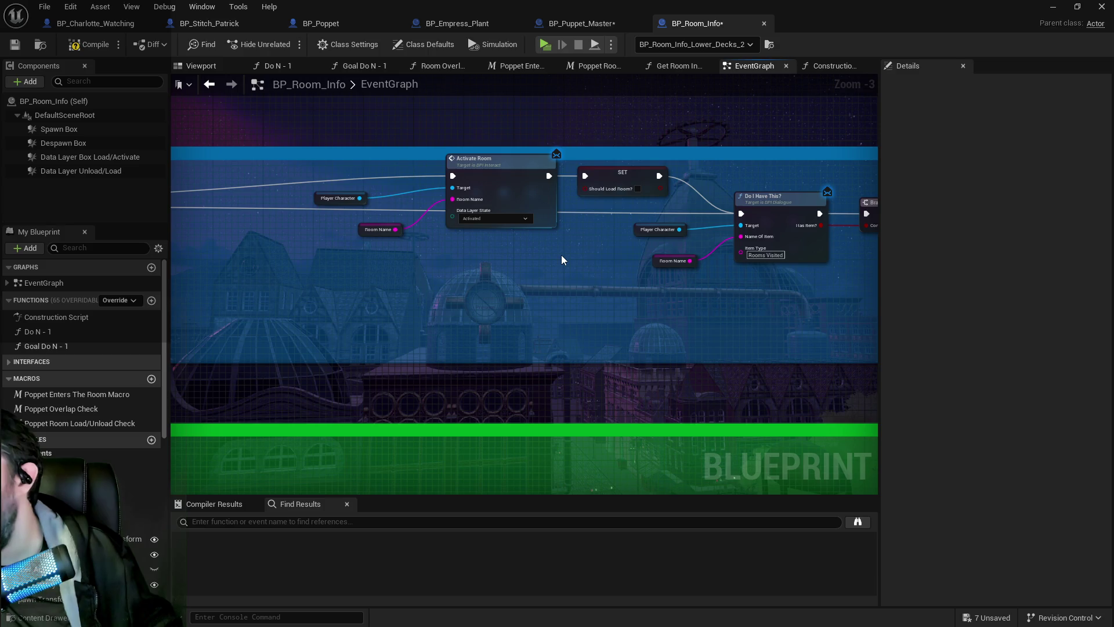
drag(578, 266, 328, 234)
drag(563, 285, 439, 274)
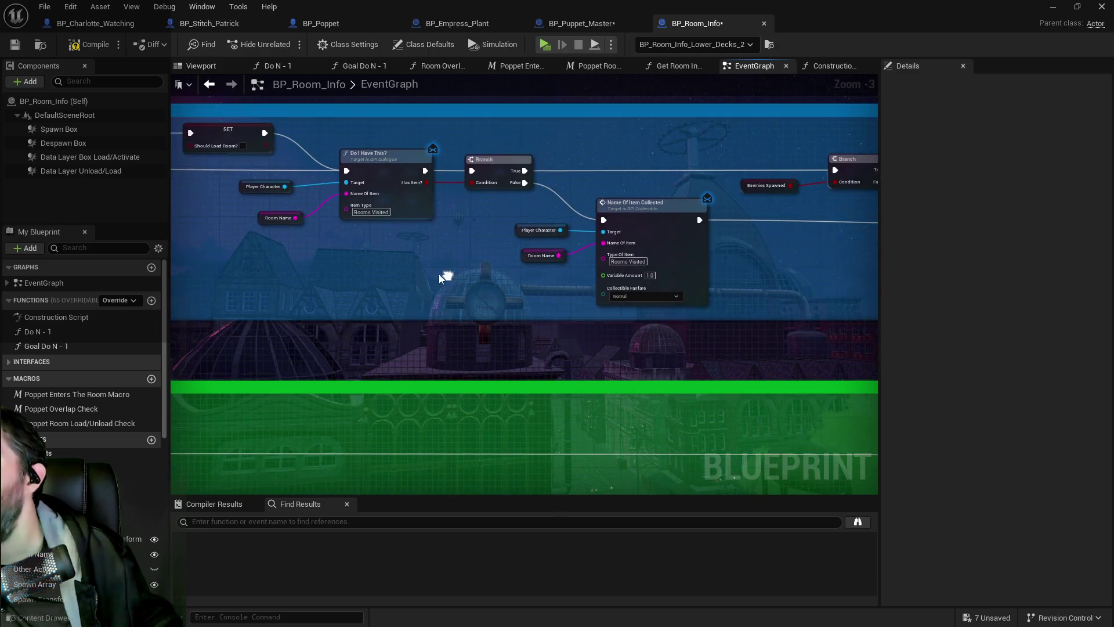
drag(695, 255, 443, 249)
drag(592, 250, 271, 250)
drag(546, 256, 378, 256)
mouse_move(637, 256)
mouse_down()
mouse_move(464, 256)
mouse_move(337, 239)
mouse_up()
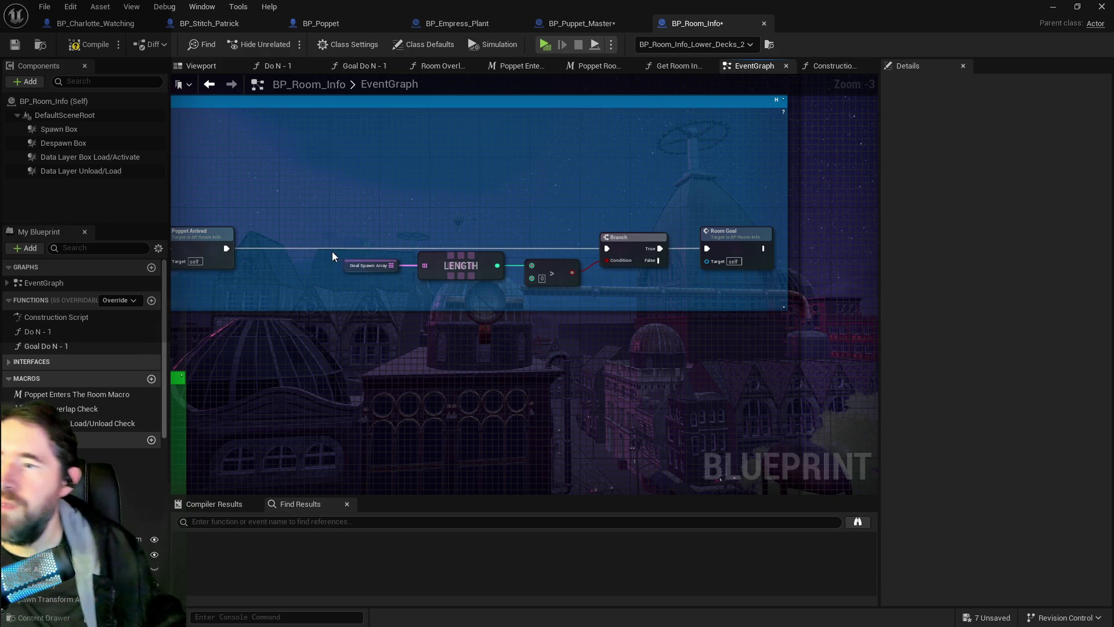
Step: Break the link from Poppet Arrived to the goal-length Branch and nudge the node
alt+click(330, 249)
scroll(321, 249, down, 2)
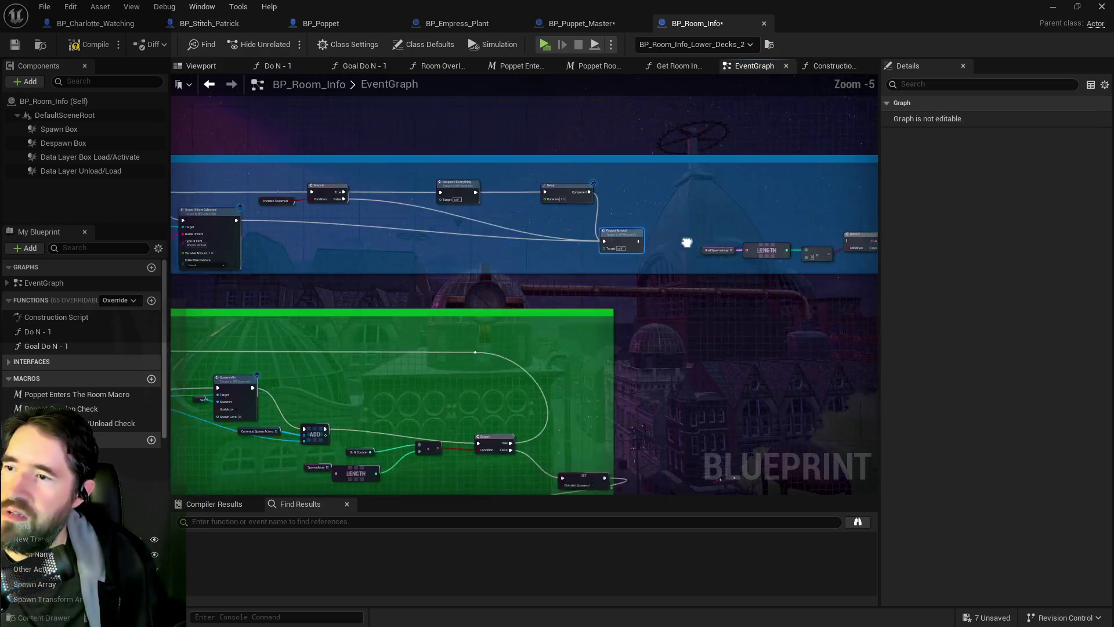
drag(583, 278, 597, 259)
Step: Select the Room Goal Stuff and Room Goal End sections
scroll(597, 260, up, 1)
scroll(567, 279, down, 1)
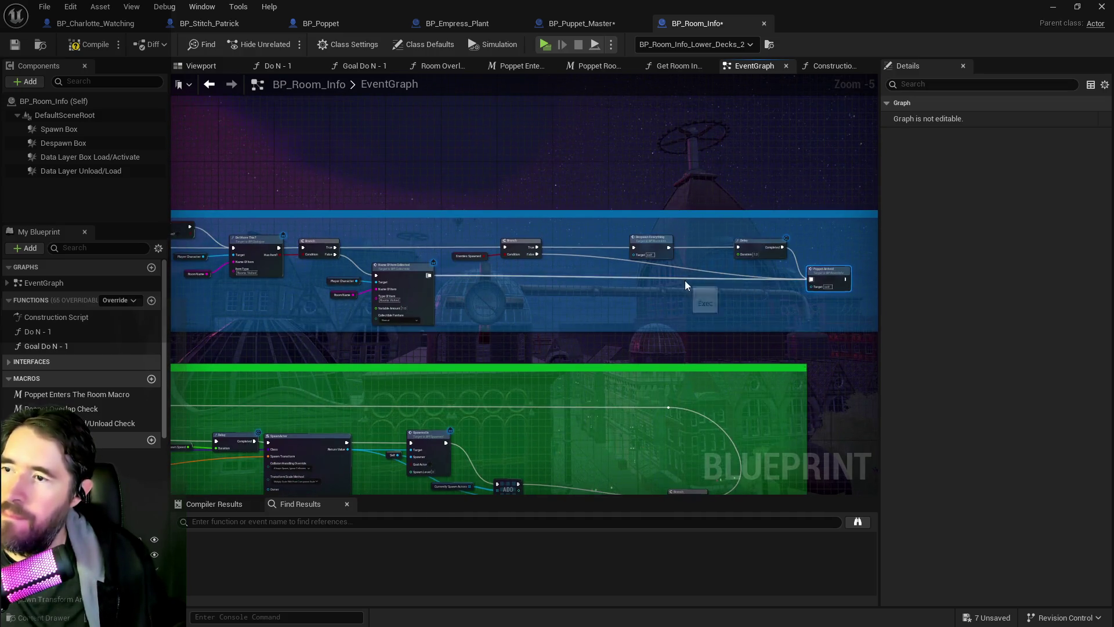
scroll(490, 318, down, 2)
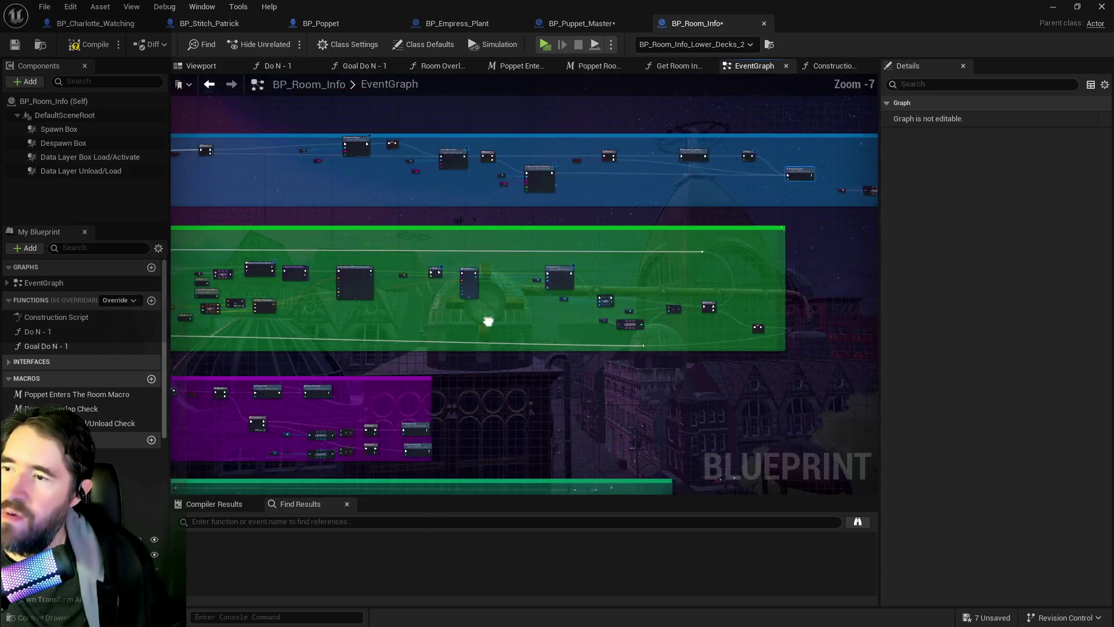
scroll(525, 375, down, 2)
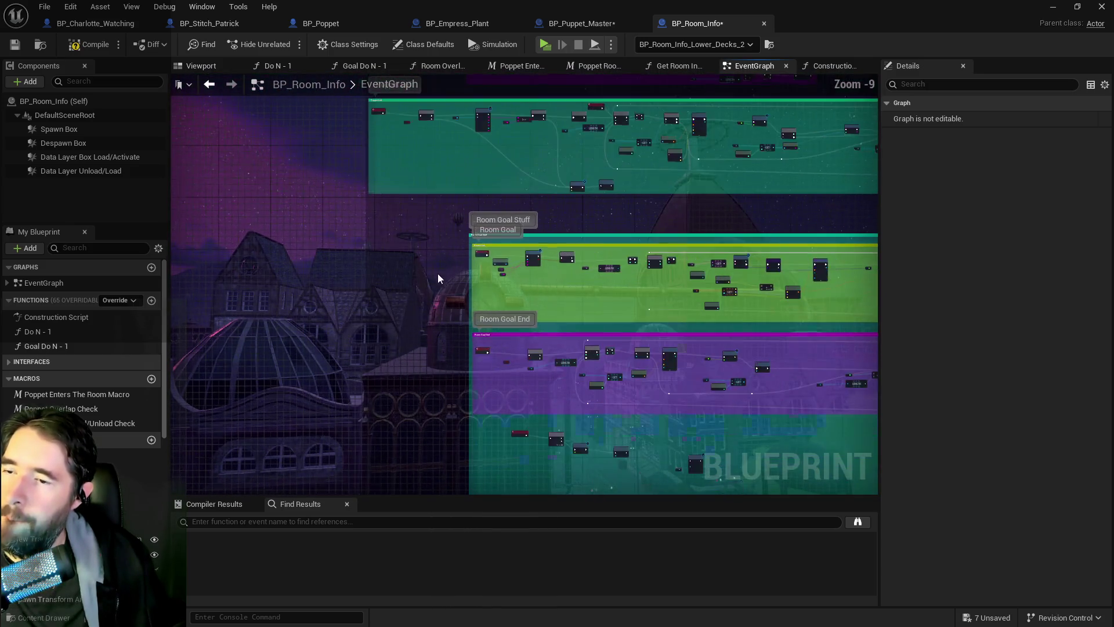
scroll(438, 279, down, 1)
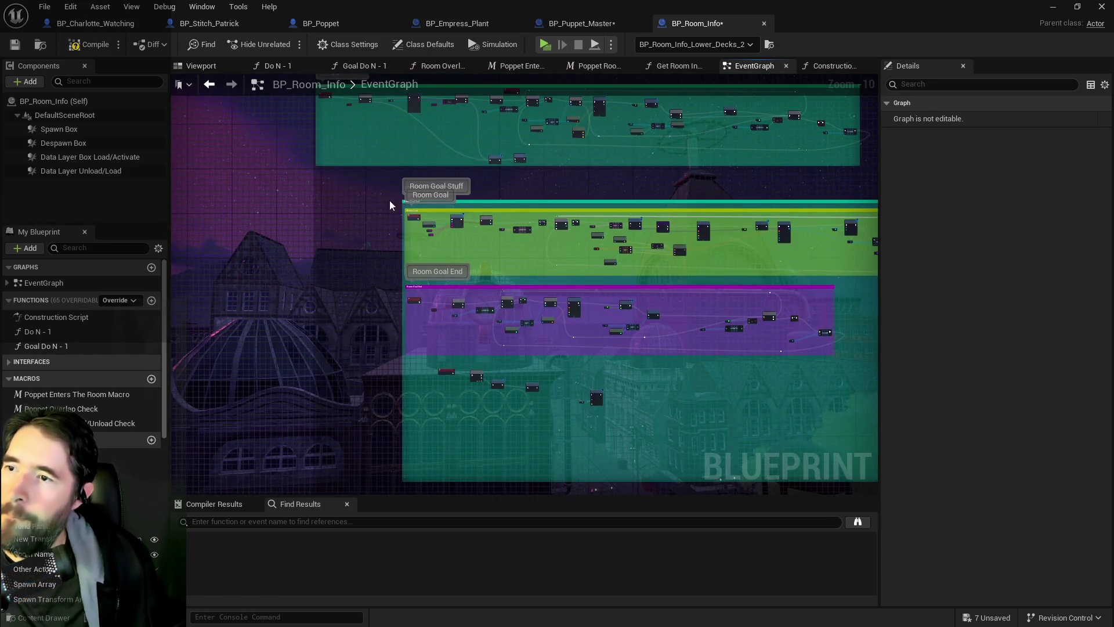
mouse_move(388, 192)
mouse_down()
mouse_move(972, 496)
mouse_move(742, 390)
mouse_move(774, 413)
mouse_up()
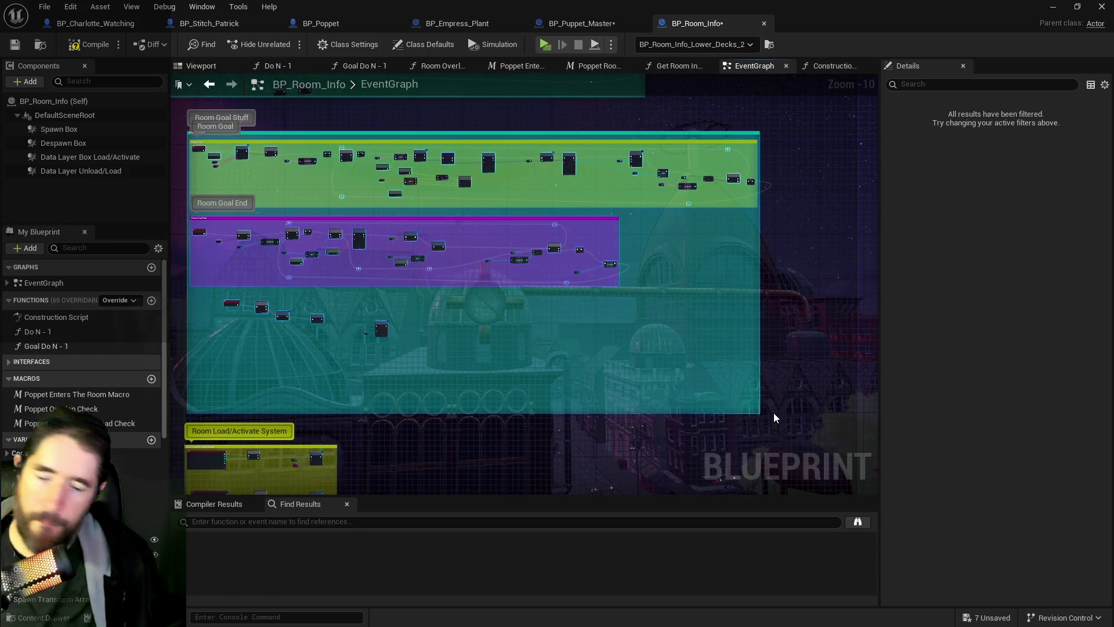
Step: Delete the Room Goal sections and move the Room Load/Activate sections up into the gap
key(Delete)
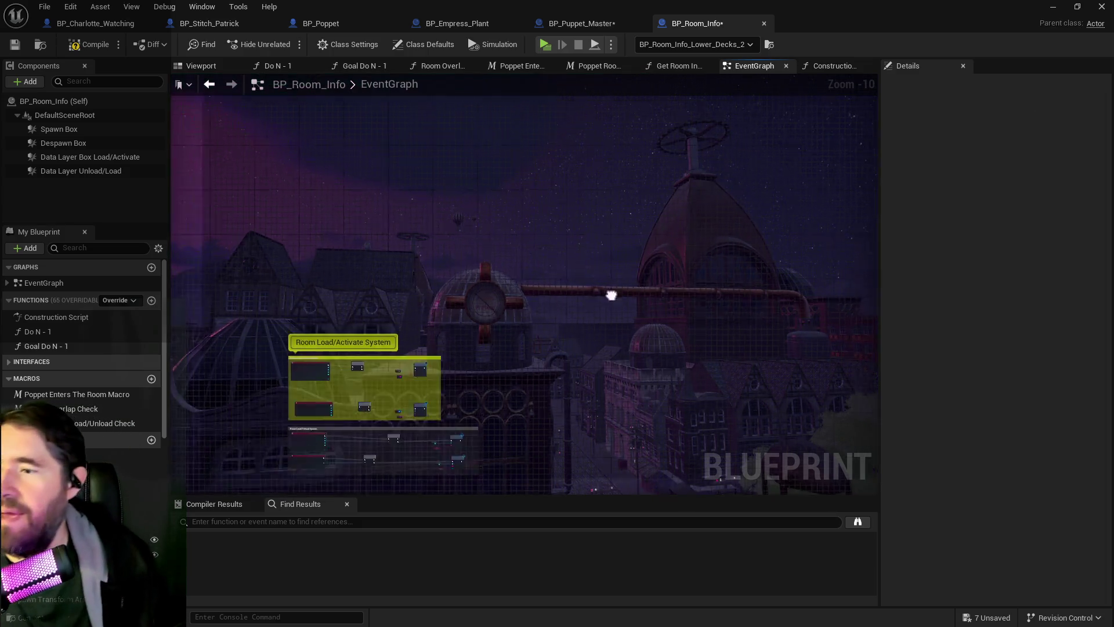
scroll(609, 294, down, 1)
mouse_move(407, 264)
mouse_down()
mouse_move(540, 382)
mouse_move(583, 398)
mouse_move(572, 392)
mouse_move(547, 218)
mouse_up()
key(Home)
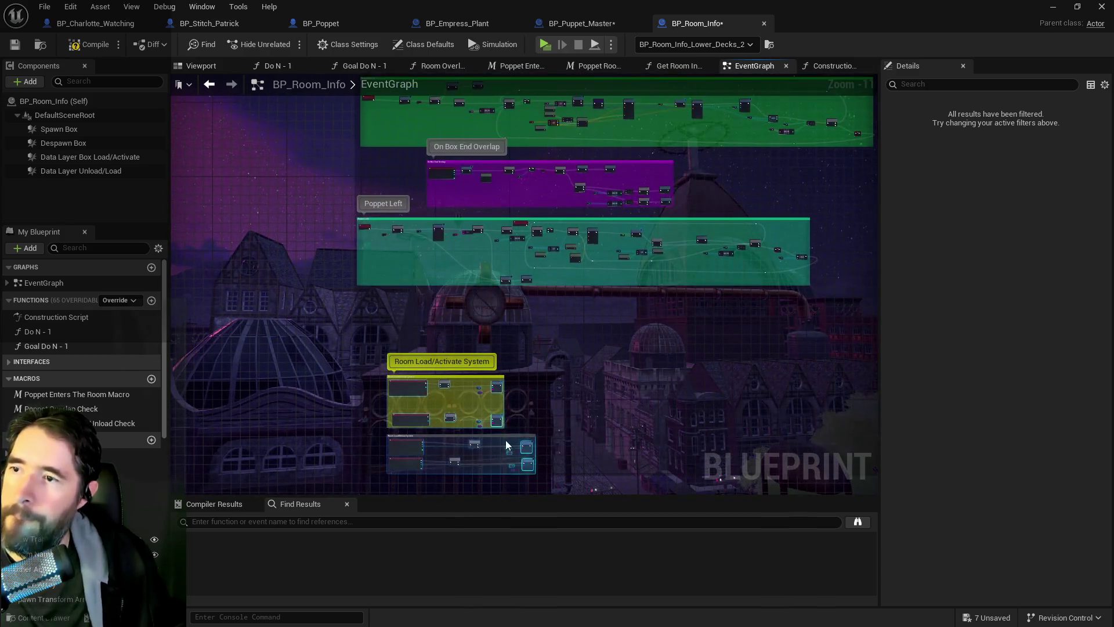
drag(499, 401, 468, 364)
click(513, 325)
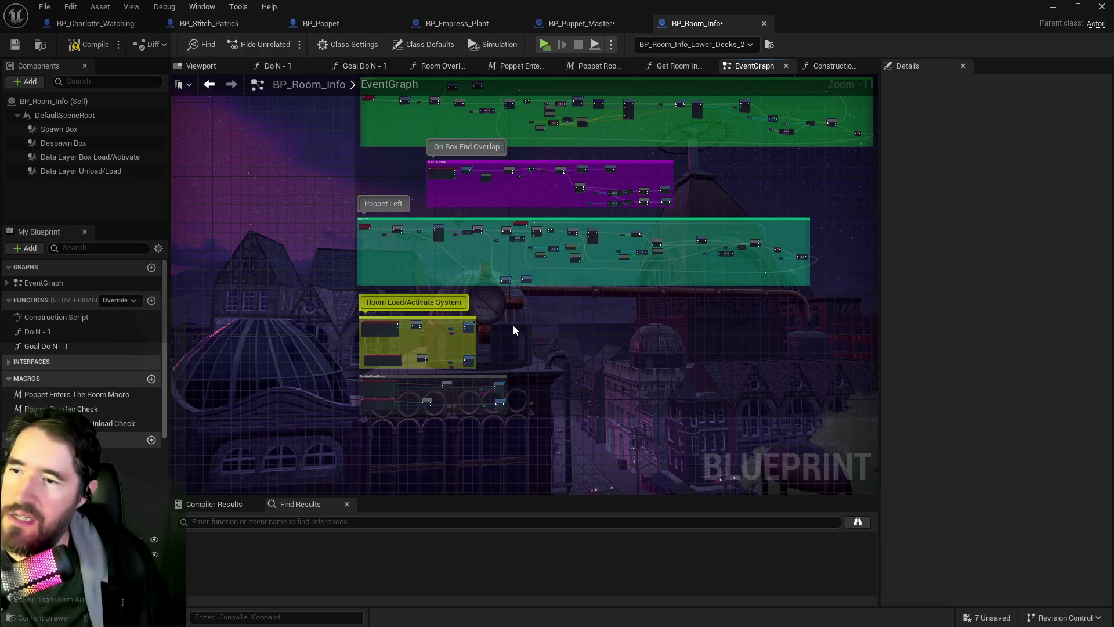
Step: Shift the Branch node and Despawn Everything slightly to the right
scroll(520, 387, up, 1)
scroll(514, 398, up, 4)
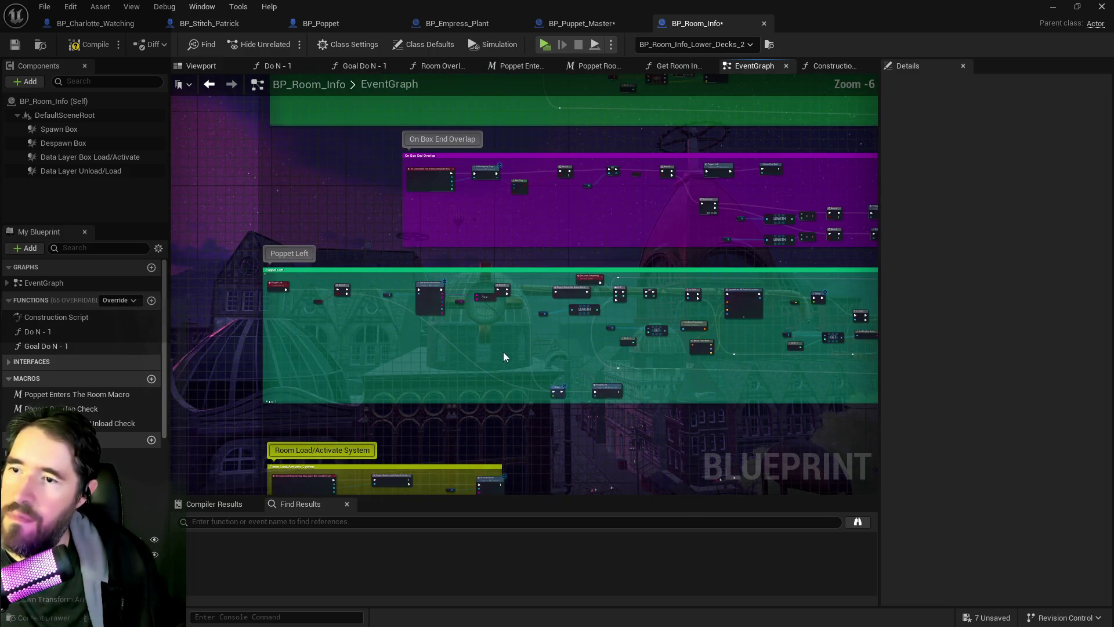
scroll(503, 352, up, 3)
drag(529, 217, 552, 215)
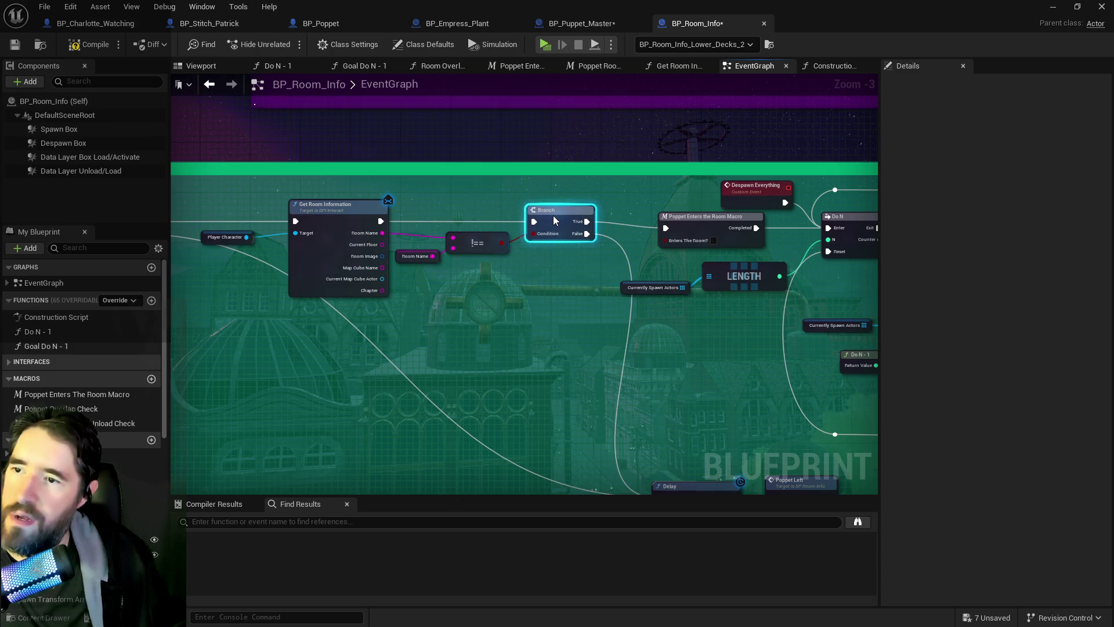
mouse_move(638, 244)
mouse_down()
mouse_move(442, 300)
mouse_move(491, 284)
mouse_move(454, 272)
mouse_up()
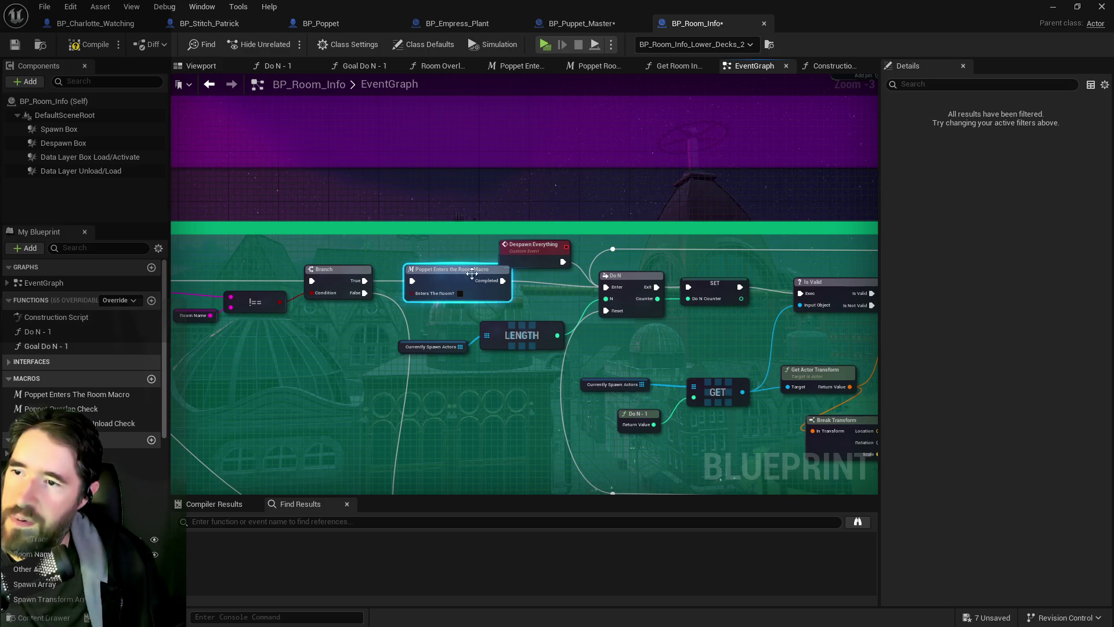
drag(485, 283, 503, 283)
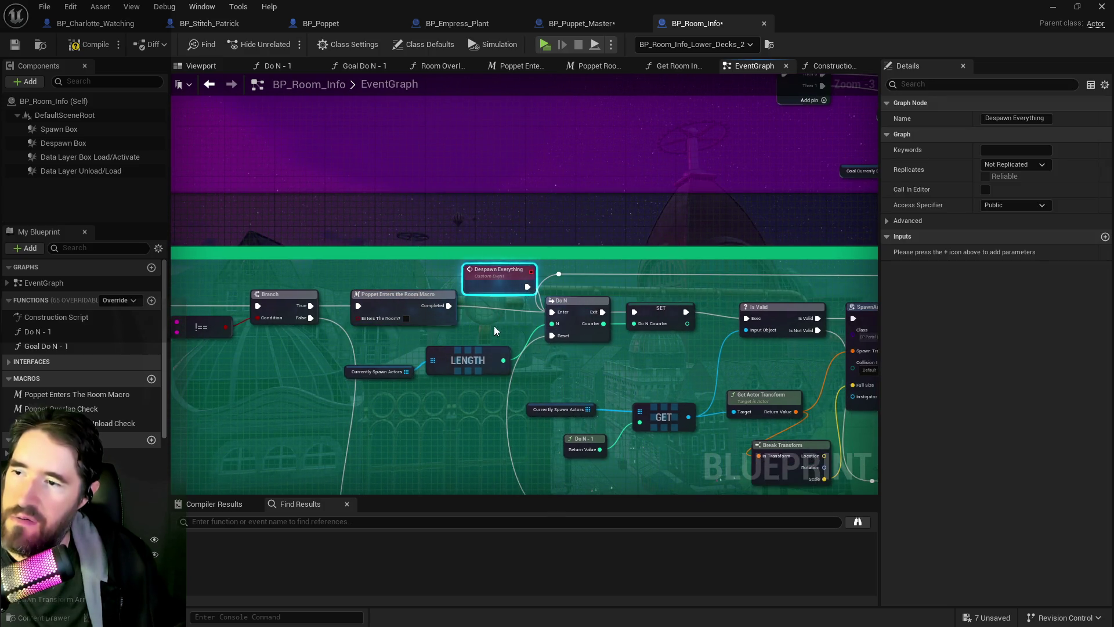
scroll(495, 331, down, 2)
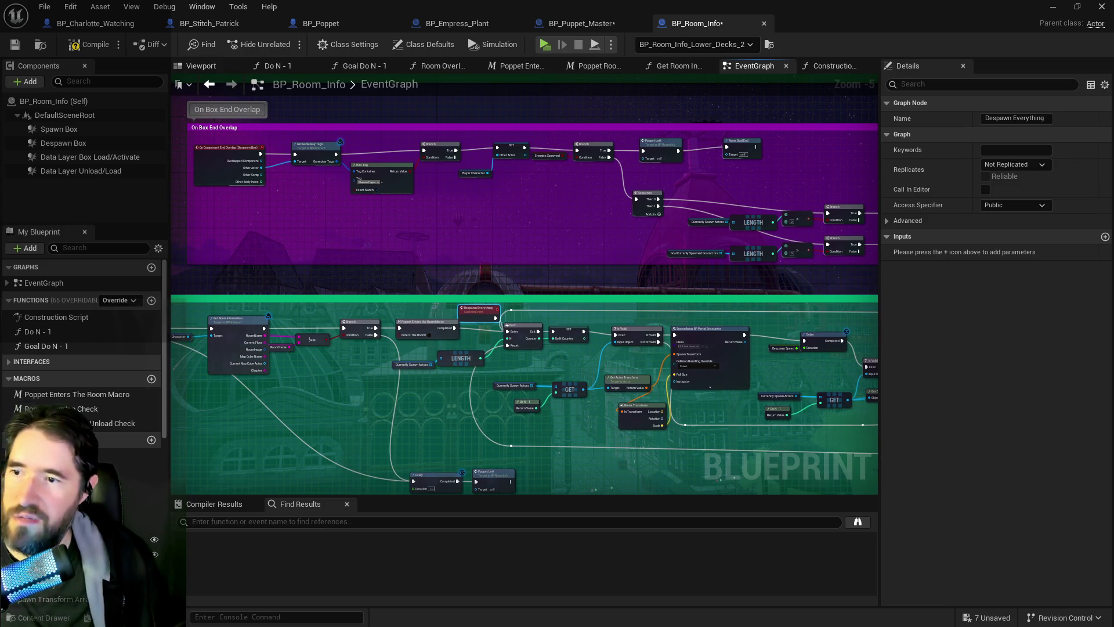
Step: Review the On Box End Overlap, Poppet Left and Poppet Arrived groups
mouse_move(351, 432)
mouse_down()
mouse_move(510, 397)
mouse_move(266, 430)
mouse_up()
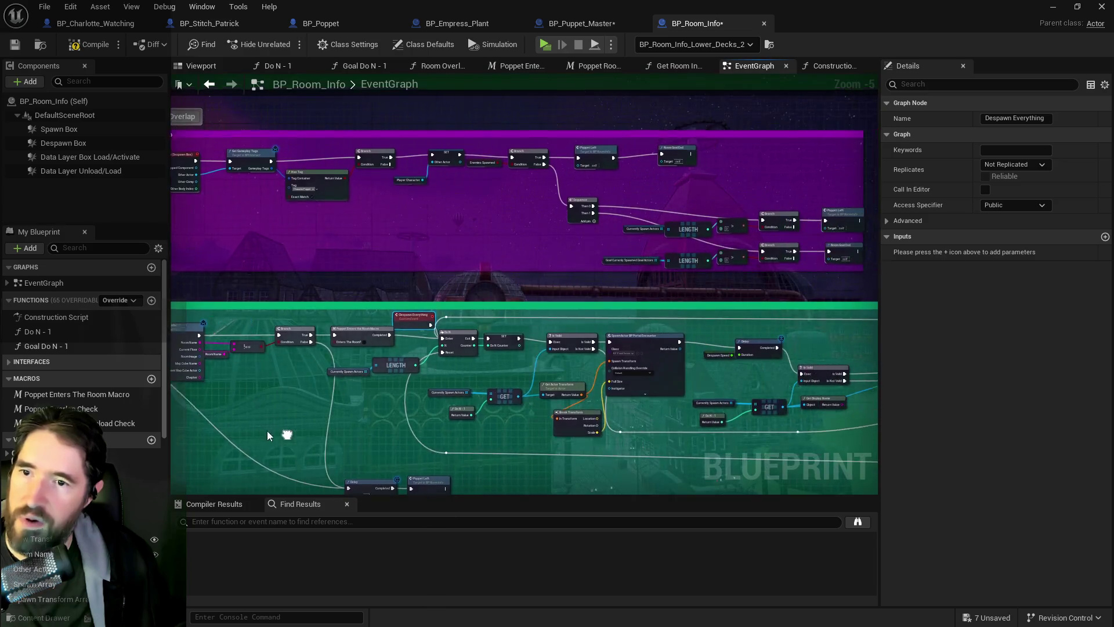
mouse_move(569, 357)
mouse_down()
mouse_move(402, 410)
mouse_move(712, 402)
mouse_up()
drag(371, 243, 615, 286)
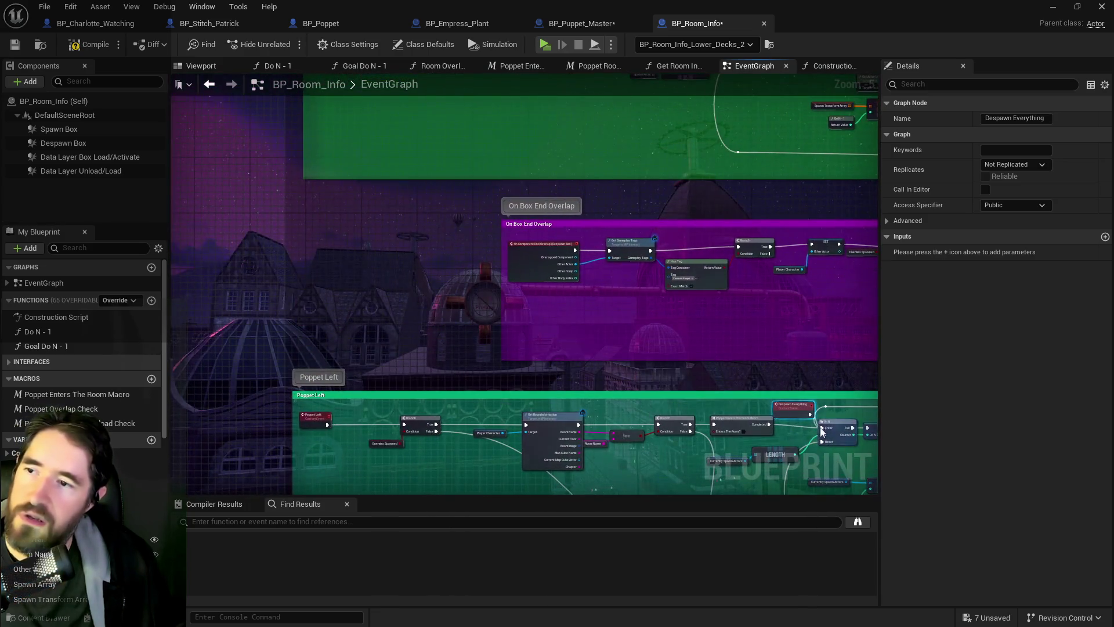
drag(646, 350, 527, 453)
drag(411, 335, 453, 399)
mouse_move(379, 287)
mouse_down()
mouse_move(462, 326)
mouse_move(408, 310)
mouse_move(408, 412)
mouse_move(509, 235)
mouse_up()
scroll(350, 270, up, 1)
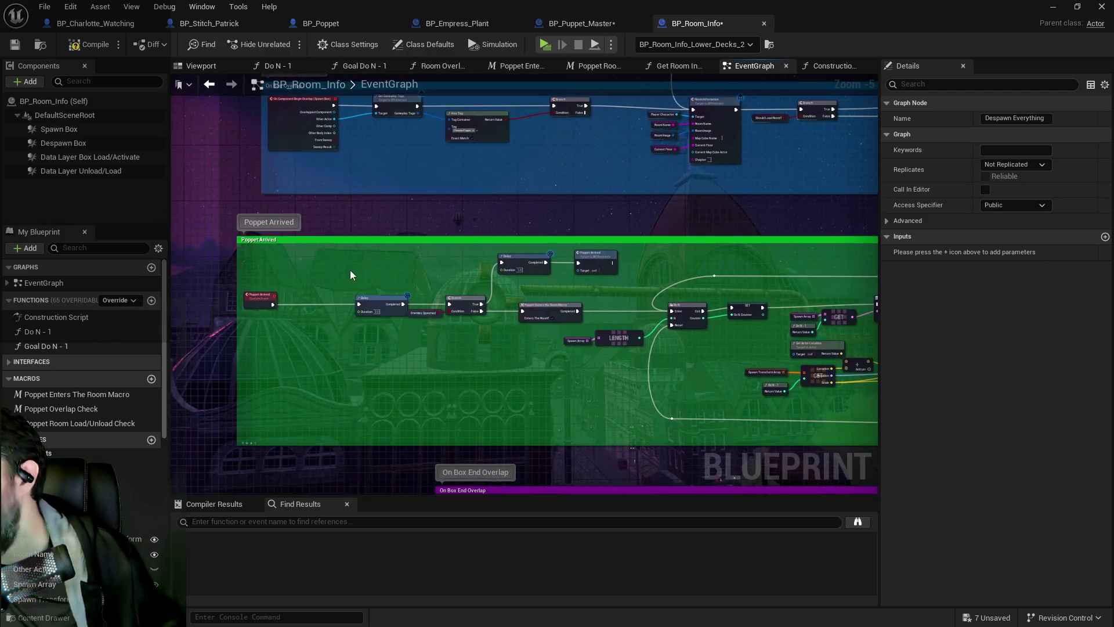
Step: Select the room's event graph groups and switch to the BP_Puppet_Master blueprint
mouse_move(381, 293)
mouse_down()
mouse_move(341, 272)
mouse_move(375, 305)
mouse_move(557, 323)
mouse_move(325, 325)
mouse_move(406, 348)
mouse_move(371, 329)
mouse_up()
scroll(372, 330, down, 2)
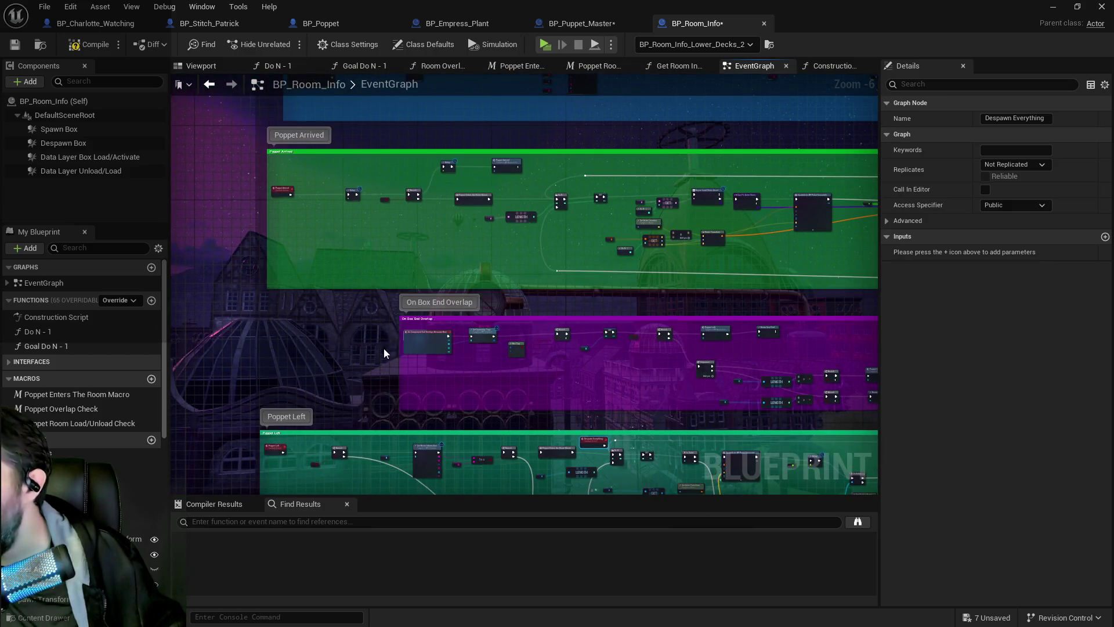
mouse_move(368, 355)
mouse_down()
mouse_move(378, 191)
mouse_move(348, 551)
mouse_up()
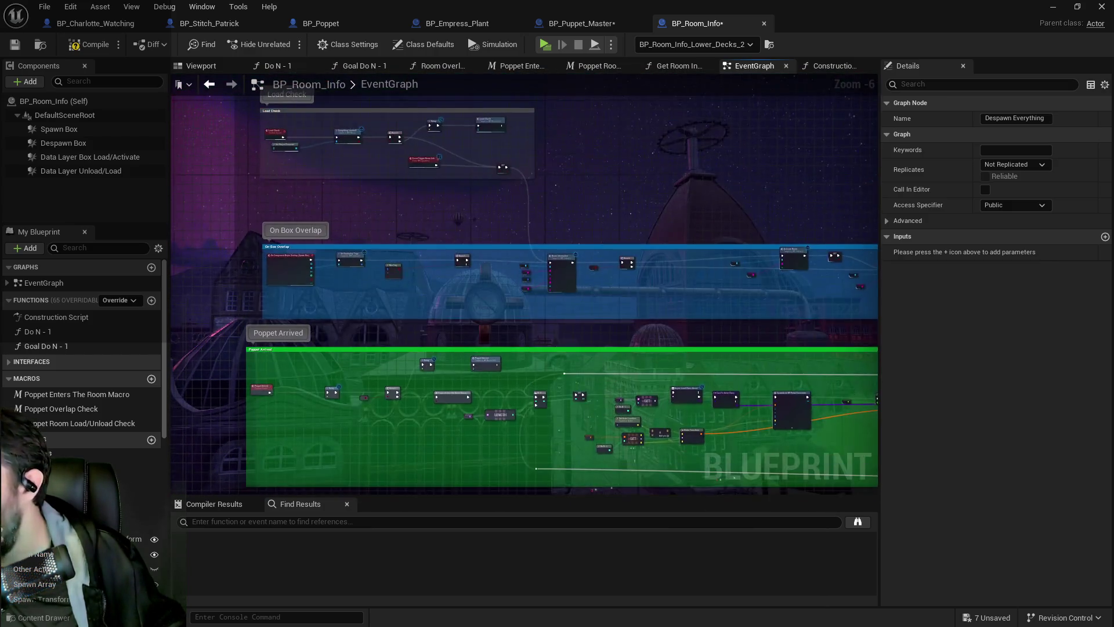
mouse_move(275, 233)
mouse_down()
mouse_move(871, 488)
mouse_move(835, 372)
mouse_move(852, 433)
mouse_move(820, 430)
mouse_move(942, 521)
mouse_move(847, 493)
mouse_move(764, 371)
mouse_up()
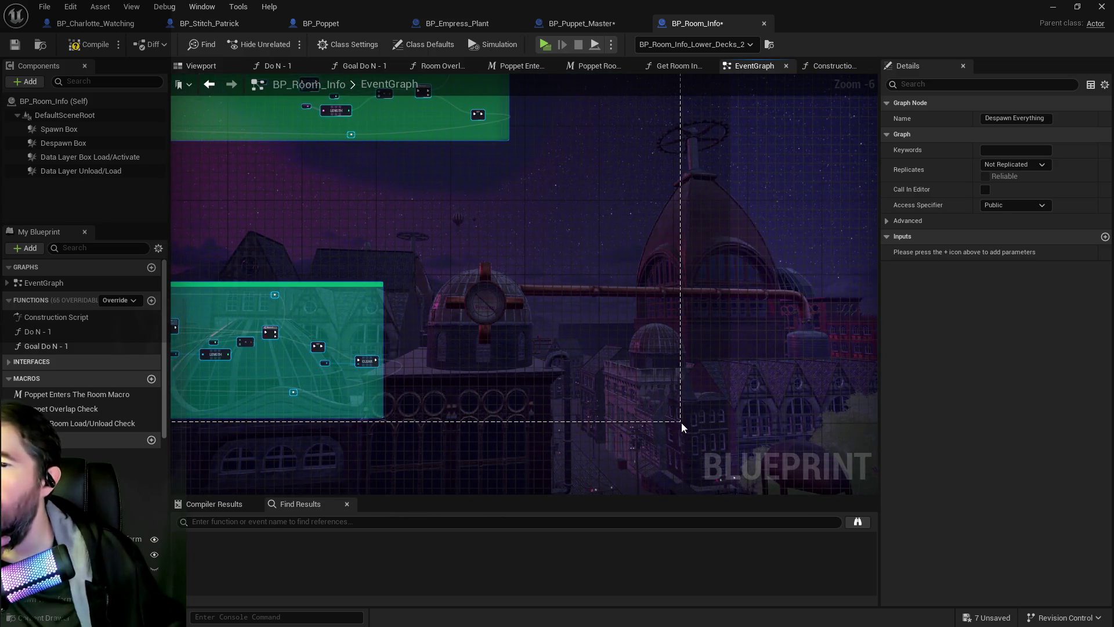
drag(681, 422, 681, 422)
scroll(638, 420, down, 6)
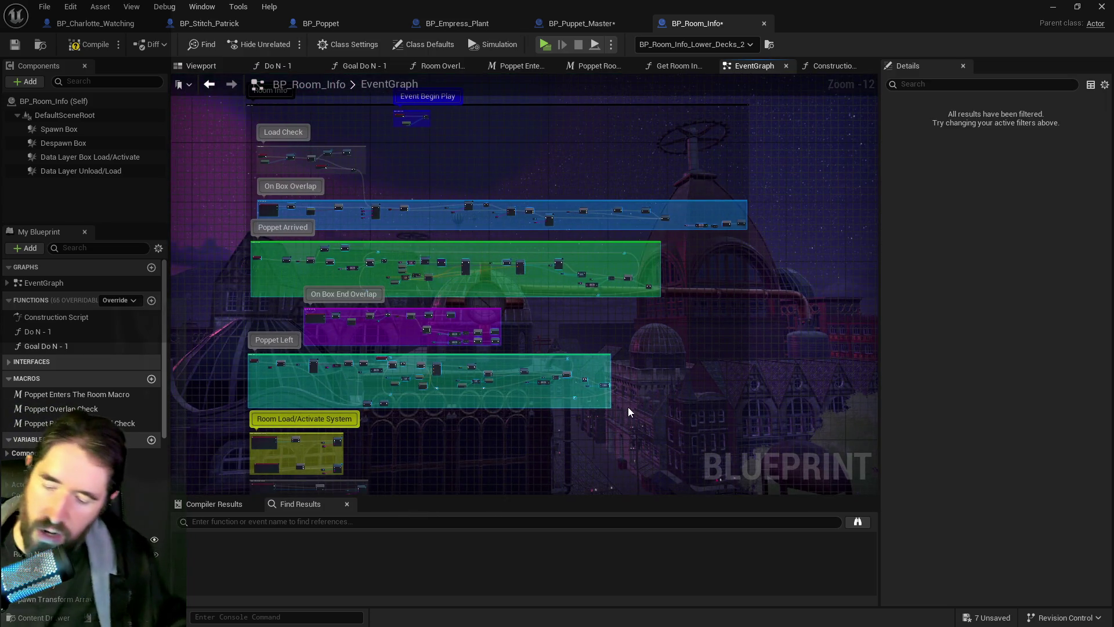
click(558, 25)
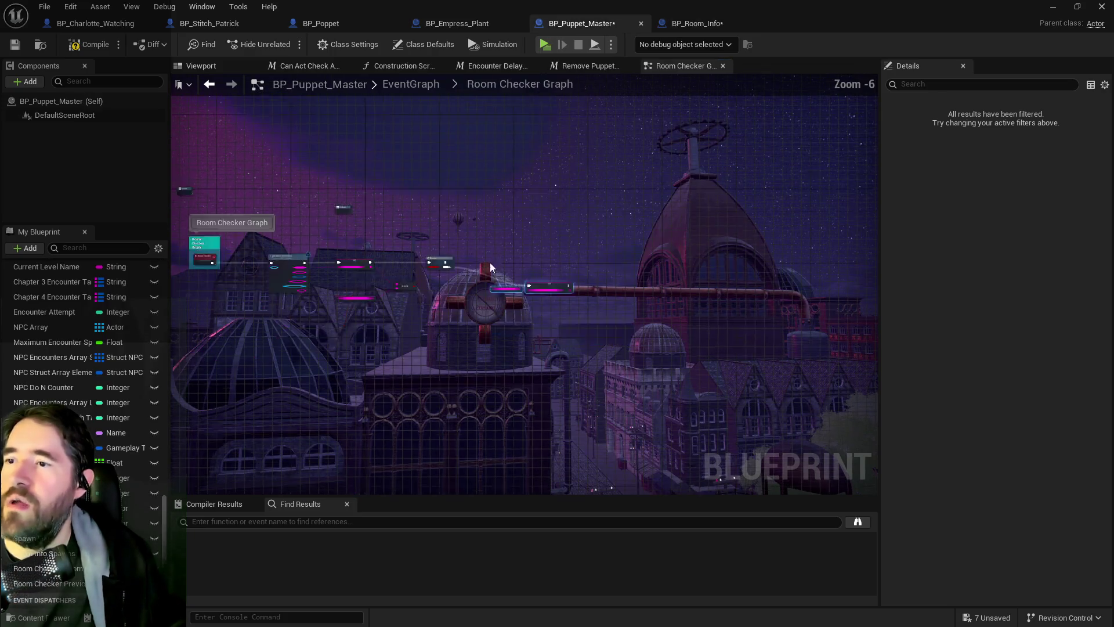
Step: Paste the event groups, confirm Fix Self Context, and position the On Box Overlap group
scroll(489, 267, down, 2)
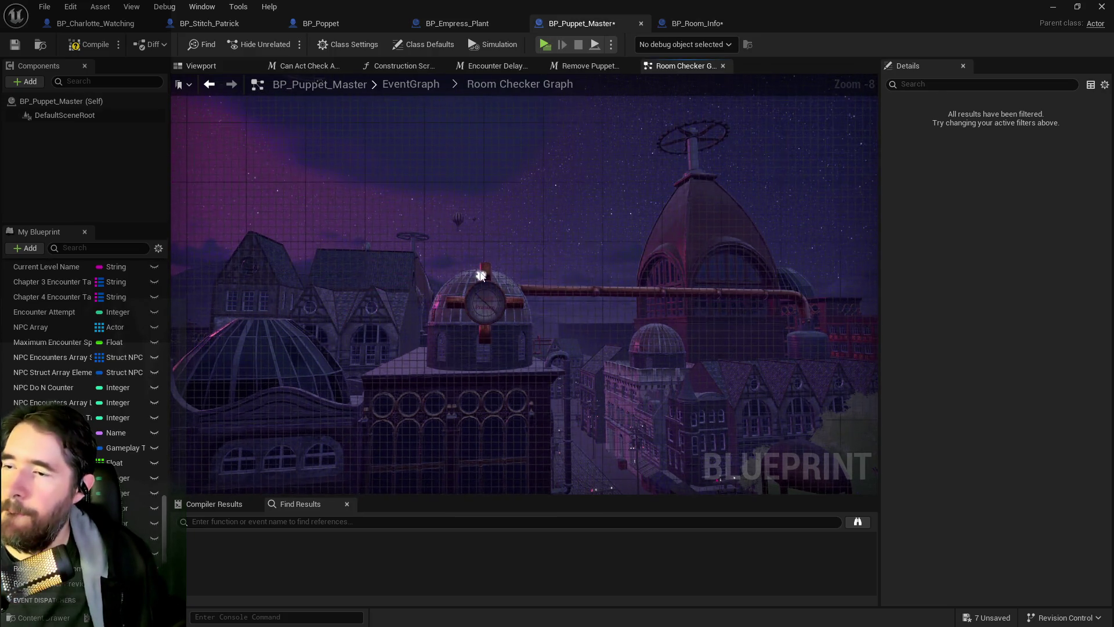
key(ctrl+v)
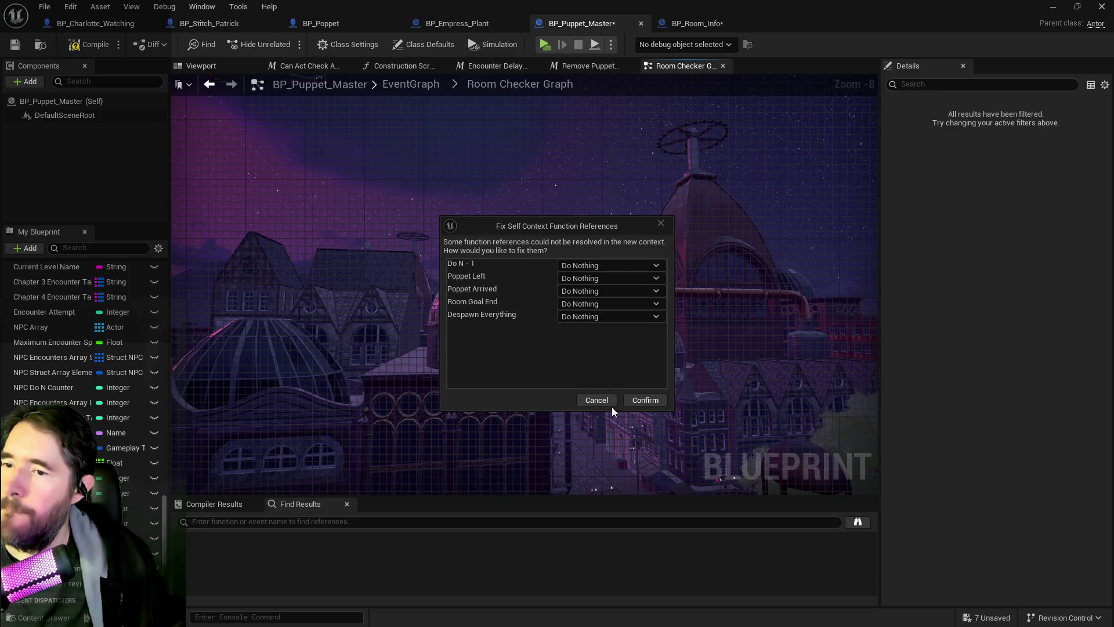
click(641, 401)
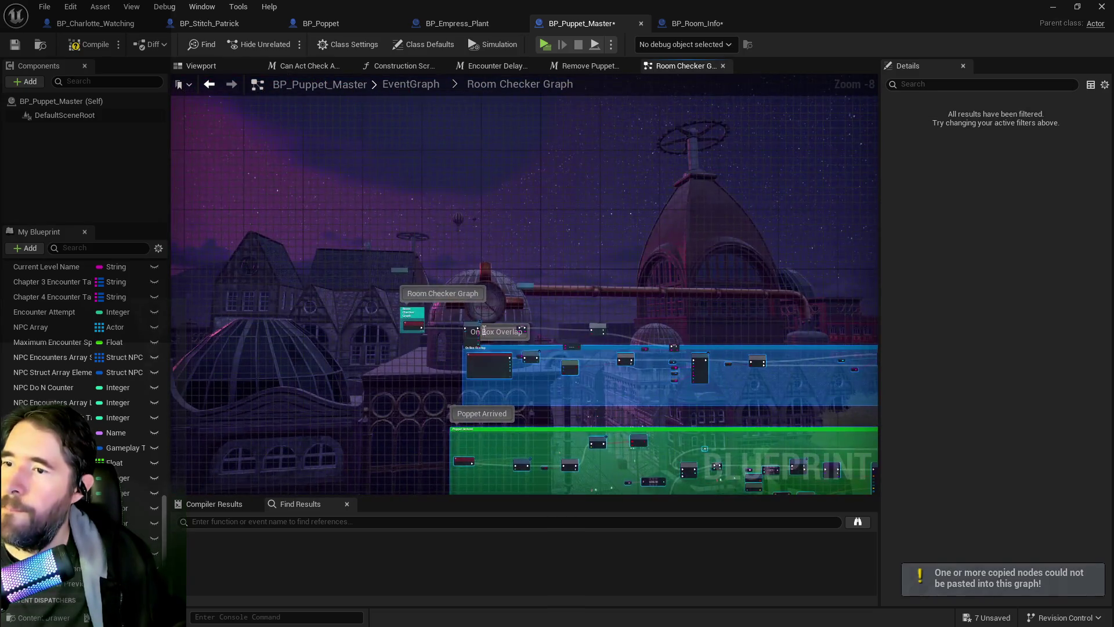
mouse_move(484, 330)
mouse_down()
mouse_move(400, 371)
mouse_move(435, 377)
mouse_up()
scroll(456, 427, up, 5)
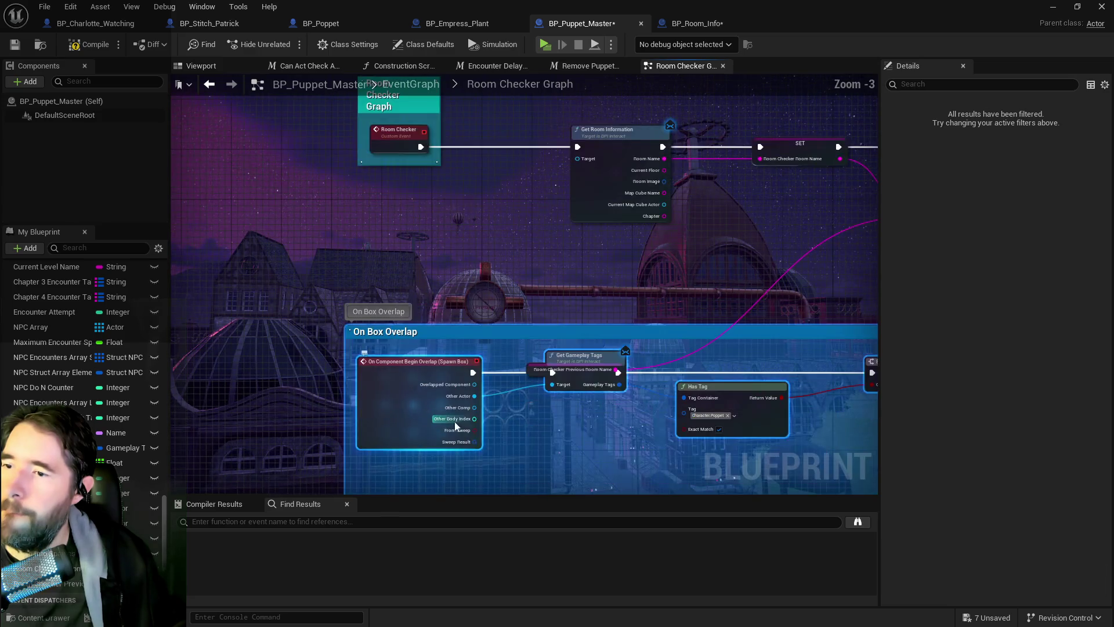
drag(531, 339, 462, 242)
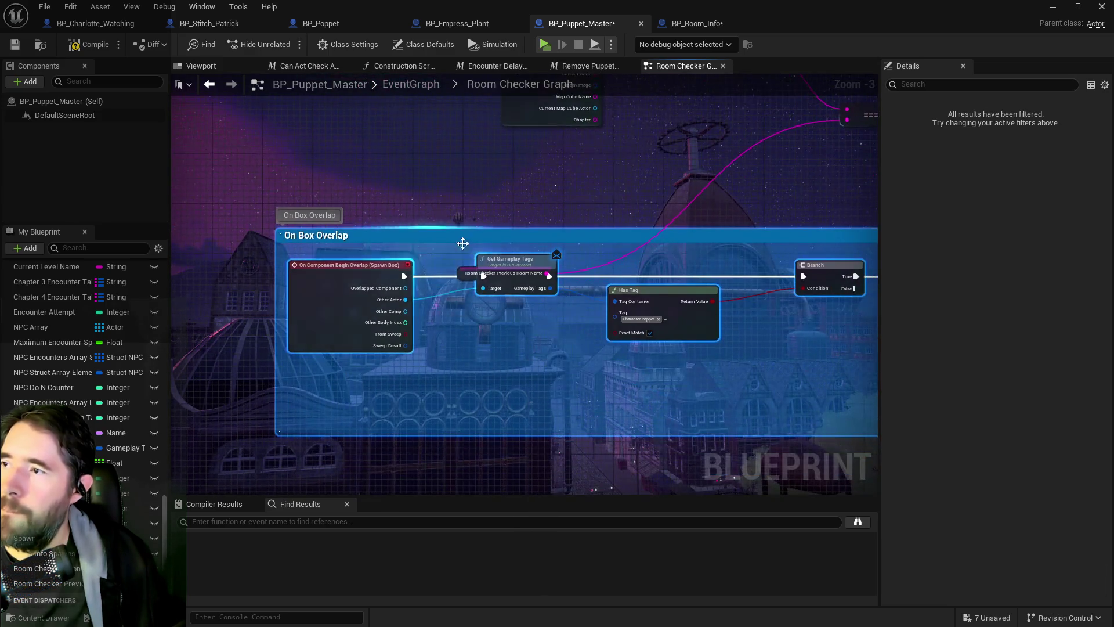
mouse_move(359, 278)
mouse_down()
mouse_move(343, 335)
mouse_move(347, 266)
mouse_up()
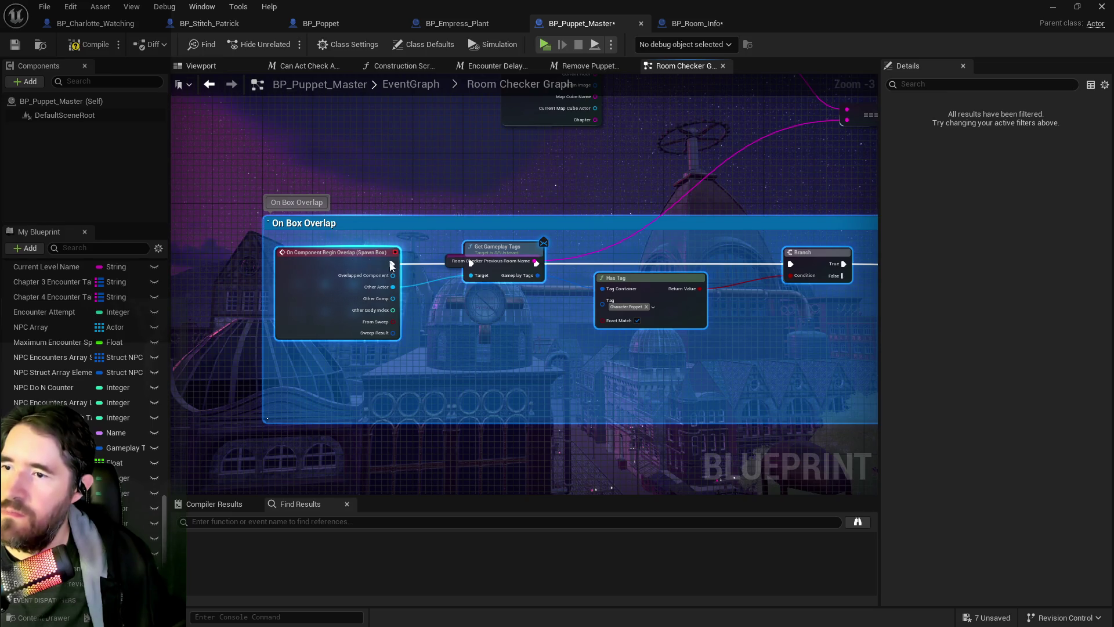
Step: Move the Room Checker Previous Room Name node above Get Gameplay Tags
click(450, 263)
mouse_move(449, 262)
mouse_down()
mouse_move(464, 177)
mouse_move(456, 220)
mouse_move(441, 217)
mouse_move(515, 169)
mouse_move(550, 166)
mouse_up()
scroll(603, 216, down, 2)
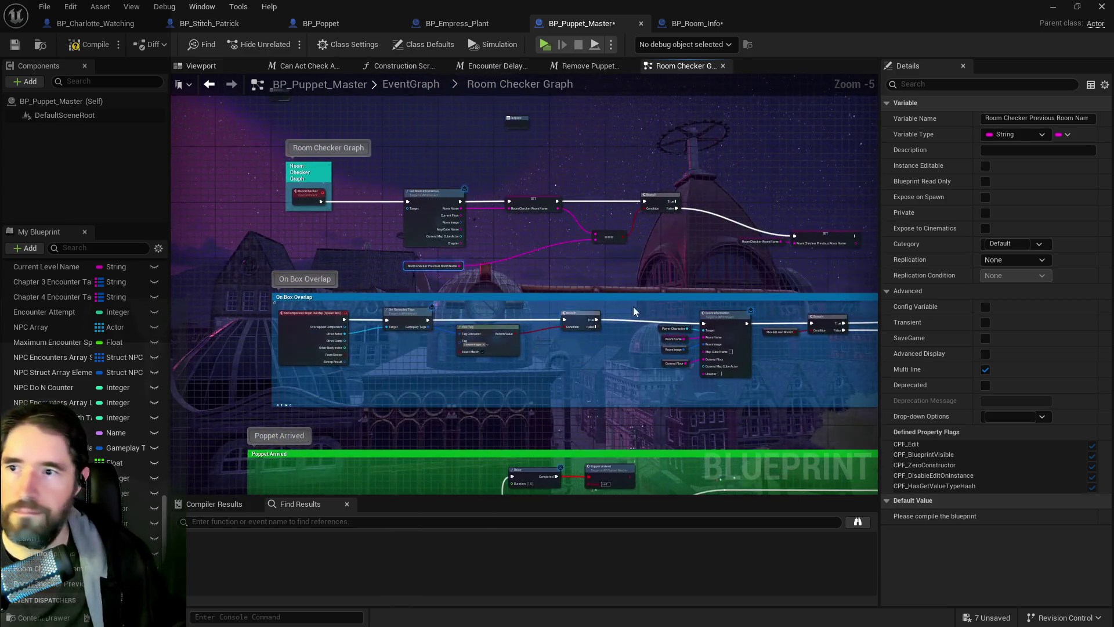
scroll(462, 207, up, 1)
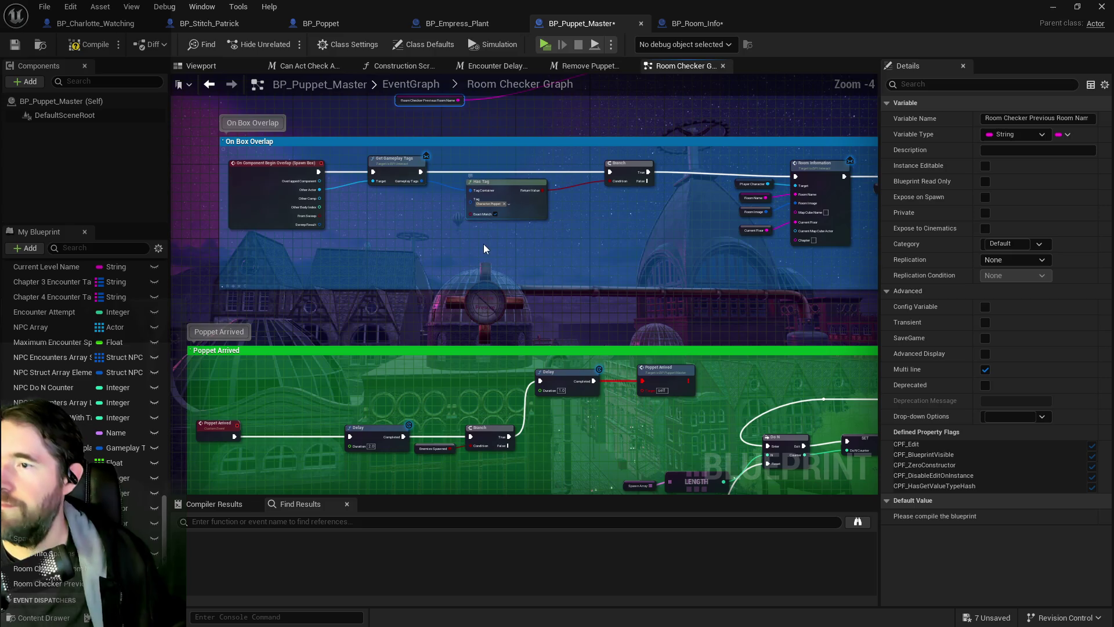
Step: Review the pasted On Box Overlap group's Room Information, Branch and Delay nodes
drag(486, 249, 412, 319)
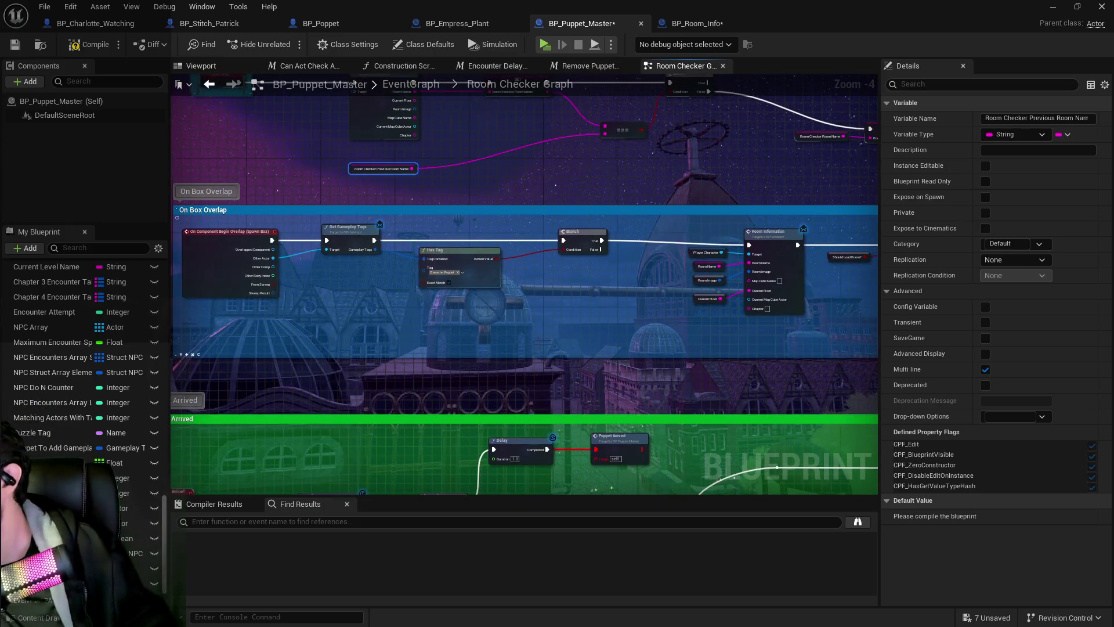
mouse_move(754, 290)
mouse_down()
mouse_move(307, 238)
mouse_move(324, 302)
mouse_move(329, 291)
mouse_move(507, 294)
mouse_up()
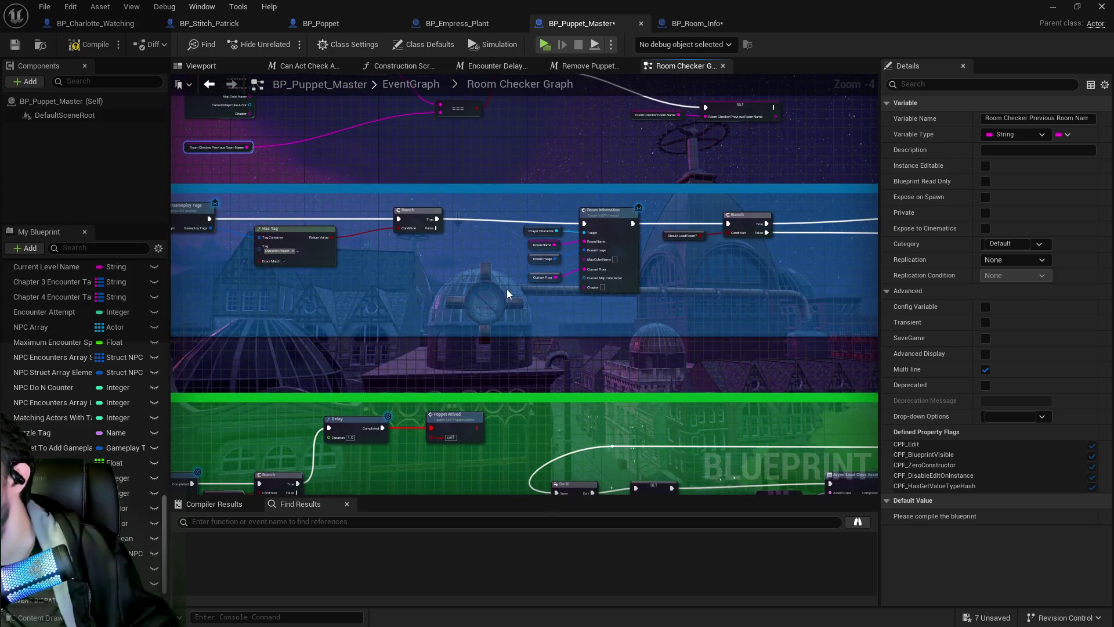
mouse_move(464, 326)
mouse_down()
mouse_move(467, 211)
mouse_move(386, 333)
mouse_move(620, 317)
mouse_move(344, 292)
mouse_move(406, 452)
mouse_up()
scroll(619, 318, down, 1)
scroll(308, 318, up, 1)
scroll(340, 338, up, 1)
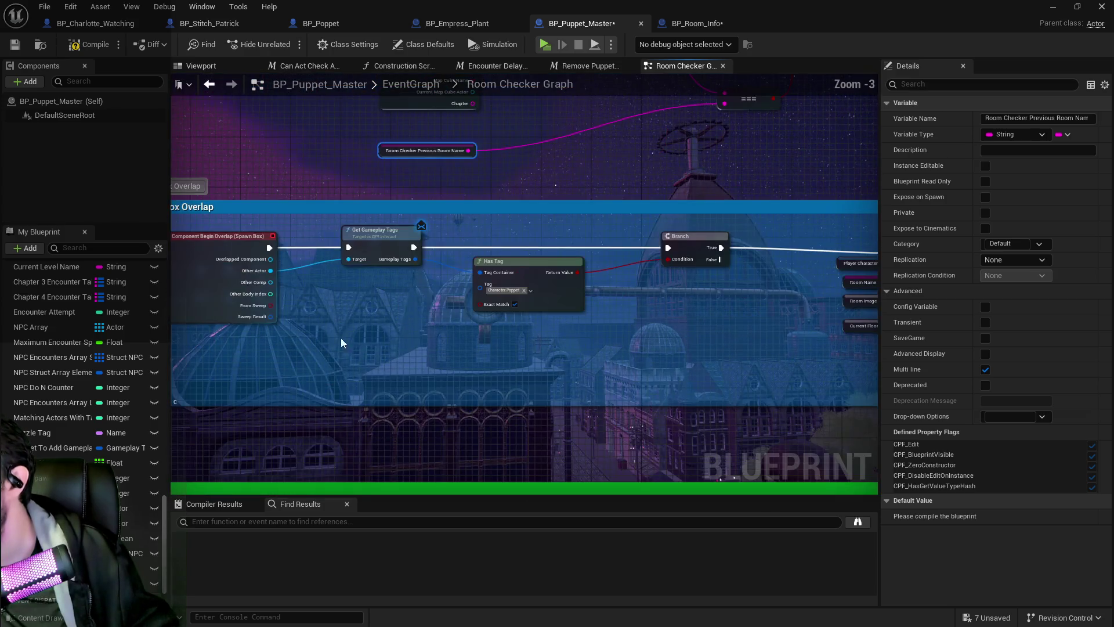
drag(341, 343, 274, 341)
drag(517, 355, 541, 323)
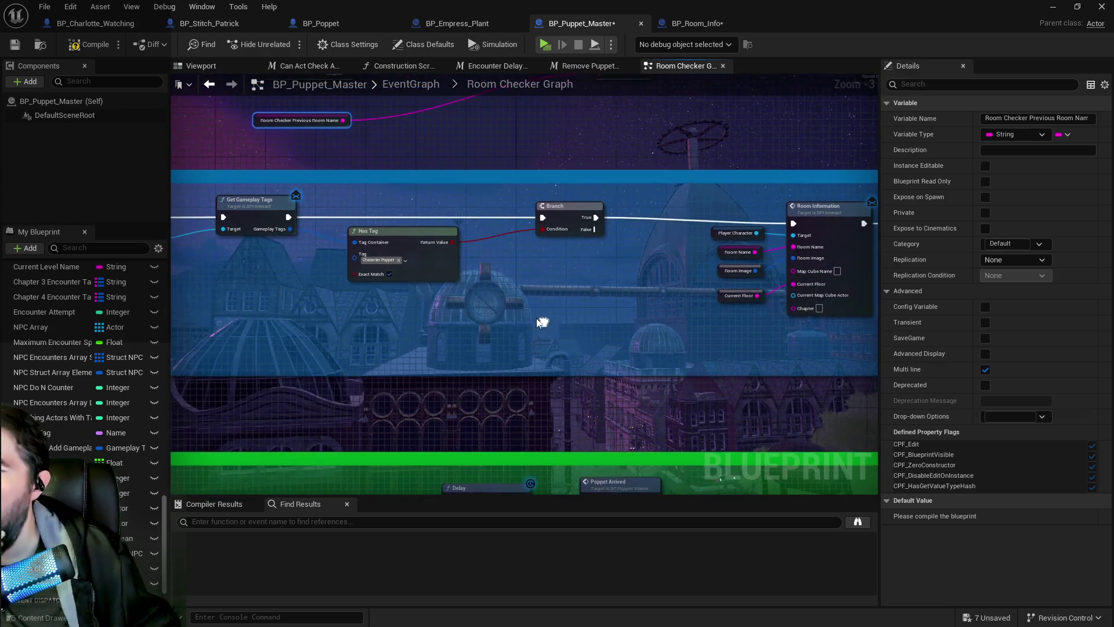
Step: Pan along the pasted chain through Do I Have This? and Despawn Everything to Poppet Arrived
mouse_move(631, 309)
mouse_down()
mouse_move(517, 275)
mouse_move(599, 285)
mouse_move(224, 290)
mouse_up()
mouse_move(348, 287)
mouse_down()
mouse_move(228, 281)
mouse_move(244, 284)
mouse_up()
drag(534, 293, 327, 283)
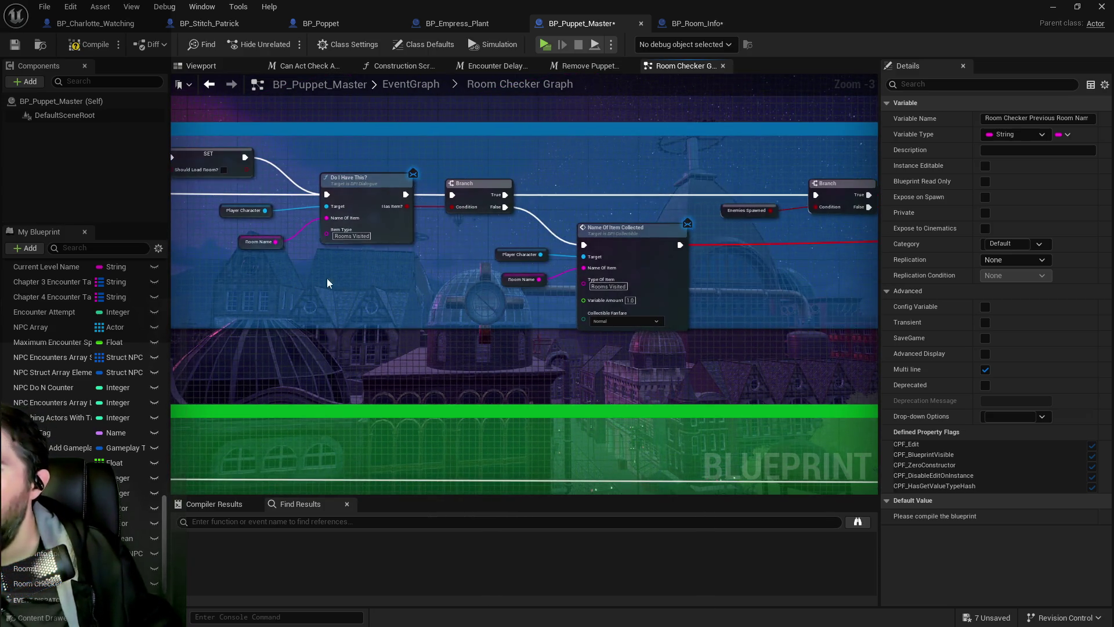
drag(557, 272, 348, 273)
drag(725, 279, 468, 284)
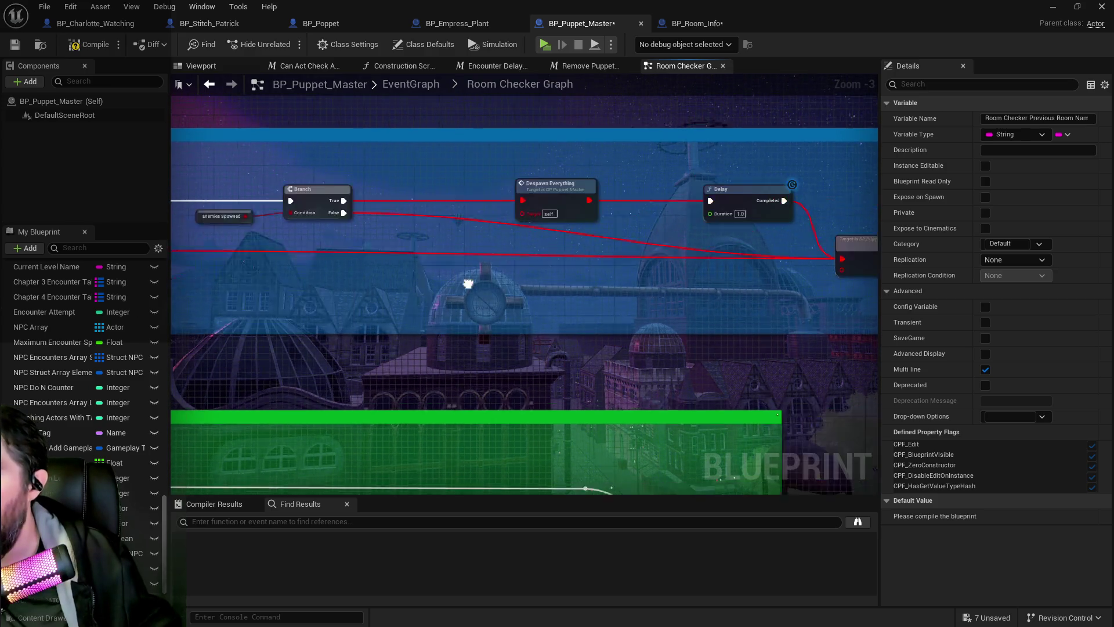
mouse_move(686, 279)
mouse_down()
mouse_move(592, 273)
mouse_move(878, 263)
mouse_up()
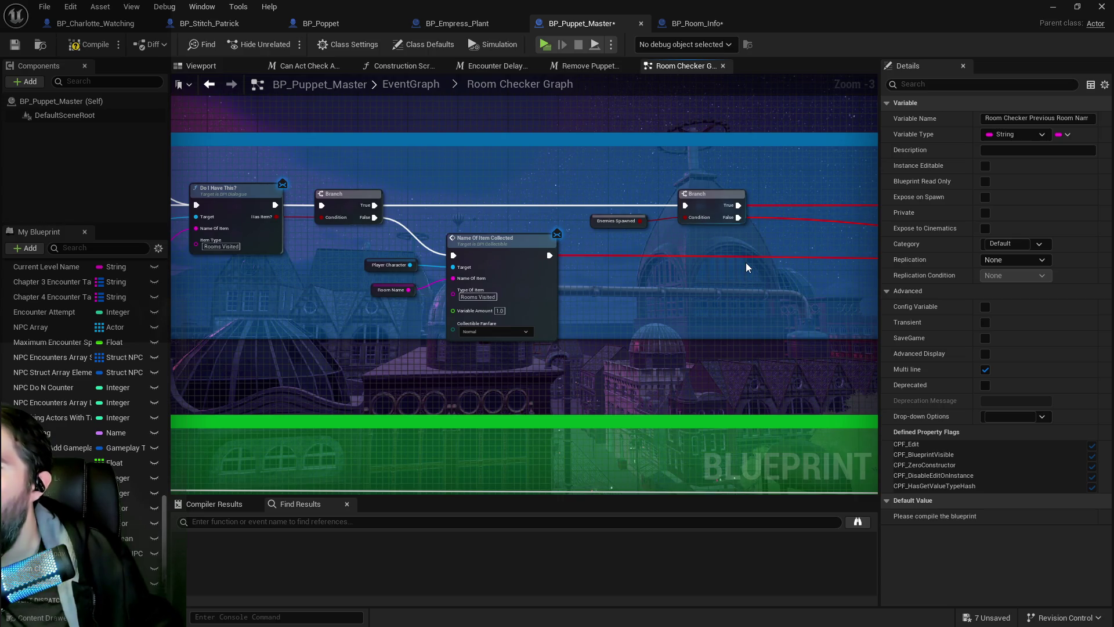
scroll(544, 265, down, 2)
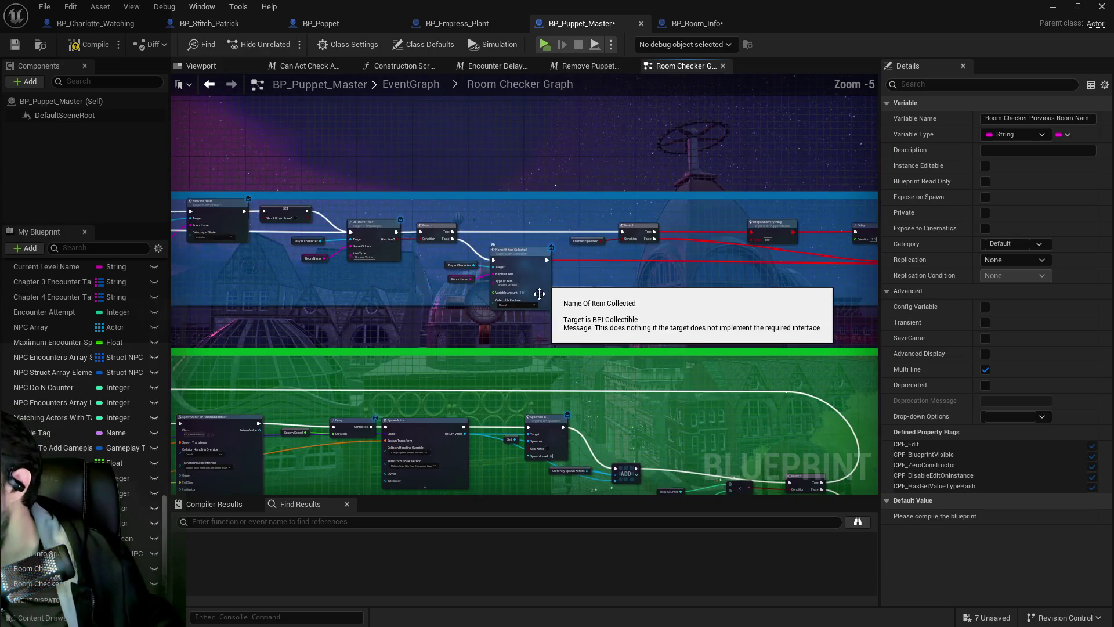
mouse_move(543, 265)
mouse_down()
mouse_move(551, 302)
mouse_move(672, 274)
mouse_move(725, 343)
mouse_up()
scroll(464, 284, up, 2)
drag(447, 281, 584, 306)
scroll(555, 298, down, 5)
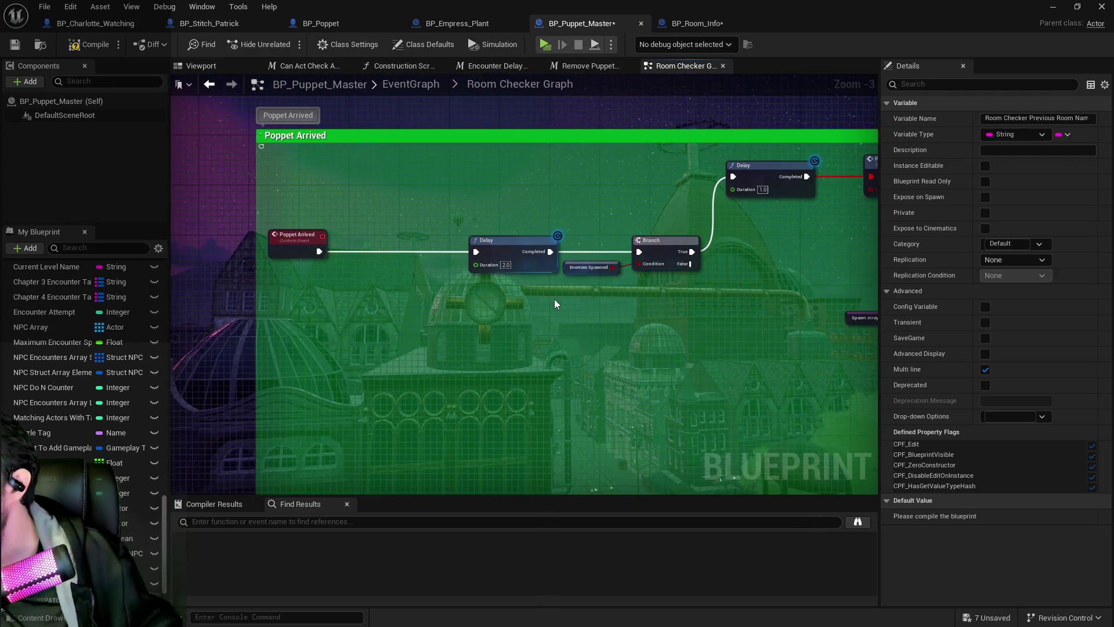
Step: Place the Room Checker Previous Room Name getter beside its SET node
drag(402, 233, 384, 365)
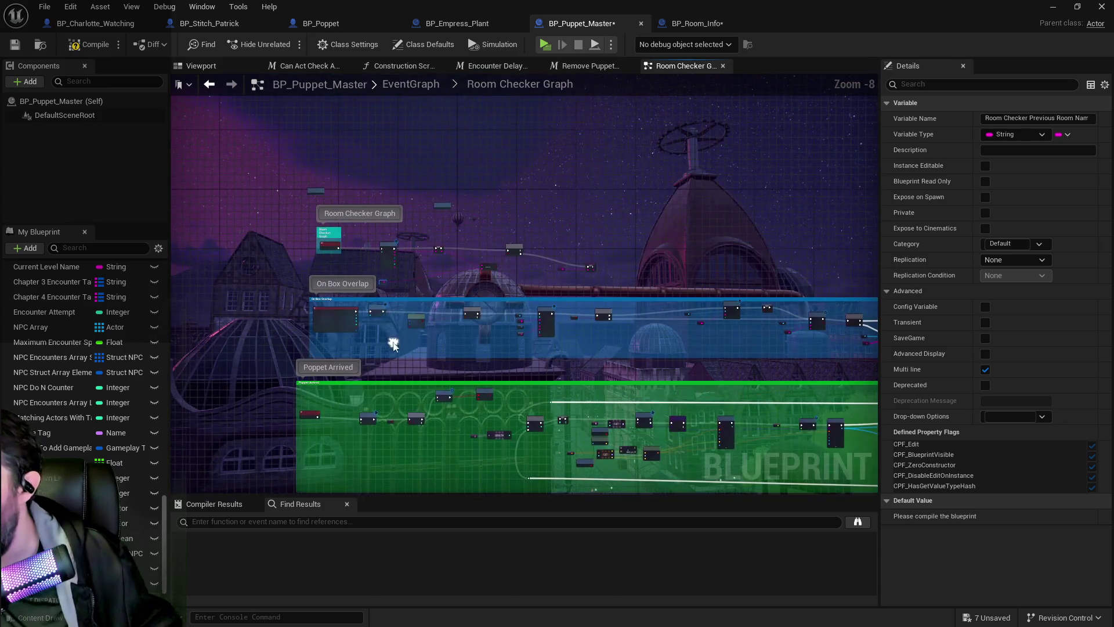
scroll(502, 296, up, 3)
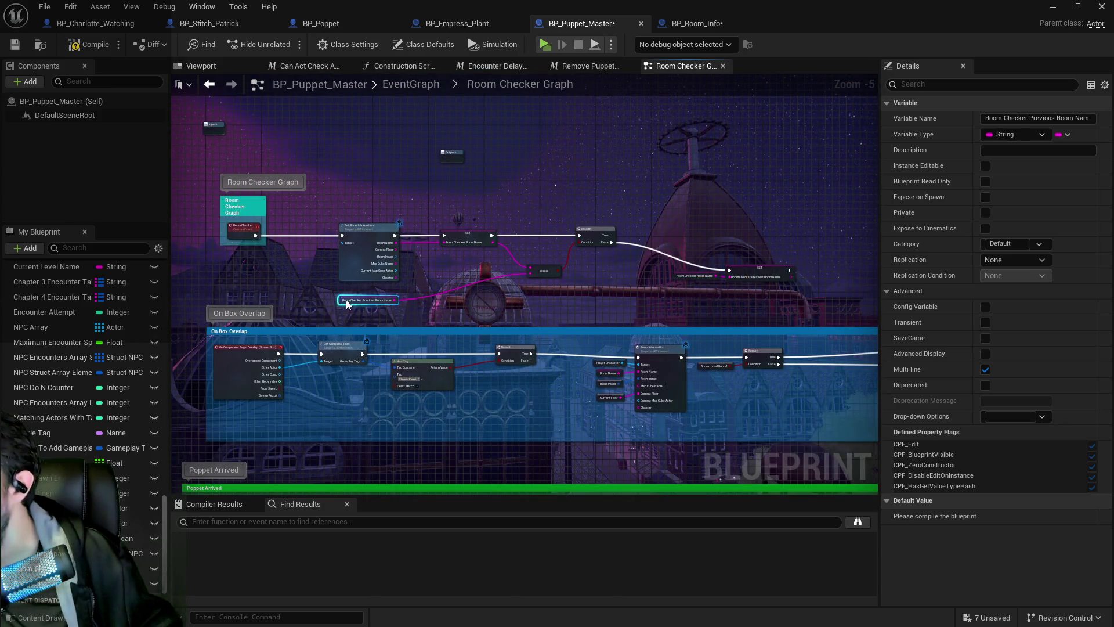
drag(340, 302, 436, 291)
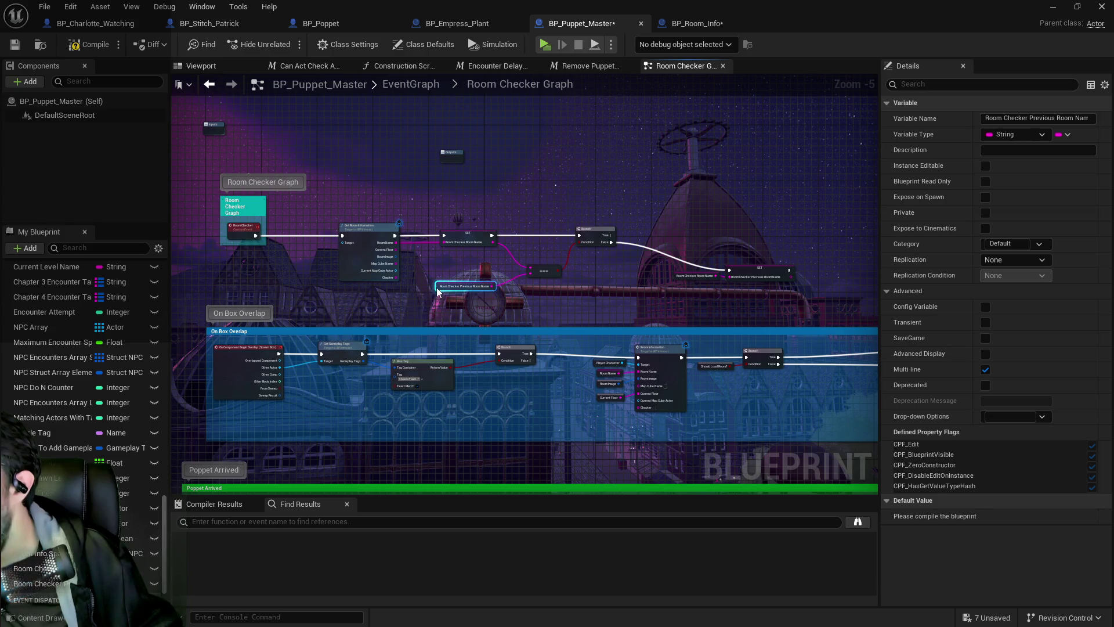
Step: Pan past the Poppet Arrived and Poppet Left sections, then open empty space near the Room Checker nodes
mouse_move(517, 322)
mouse_down()
mouse_move(533, 225)
mouse_move(560, 242)
mouse_move(536, 280)
mouse_up()
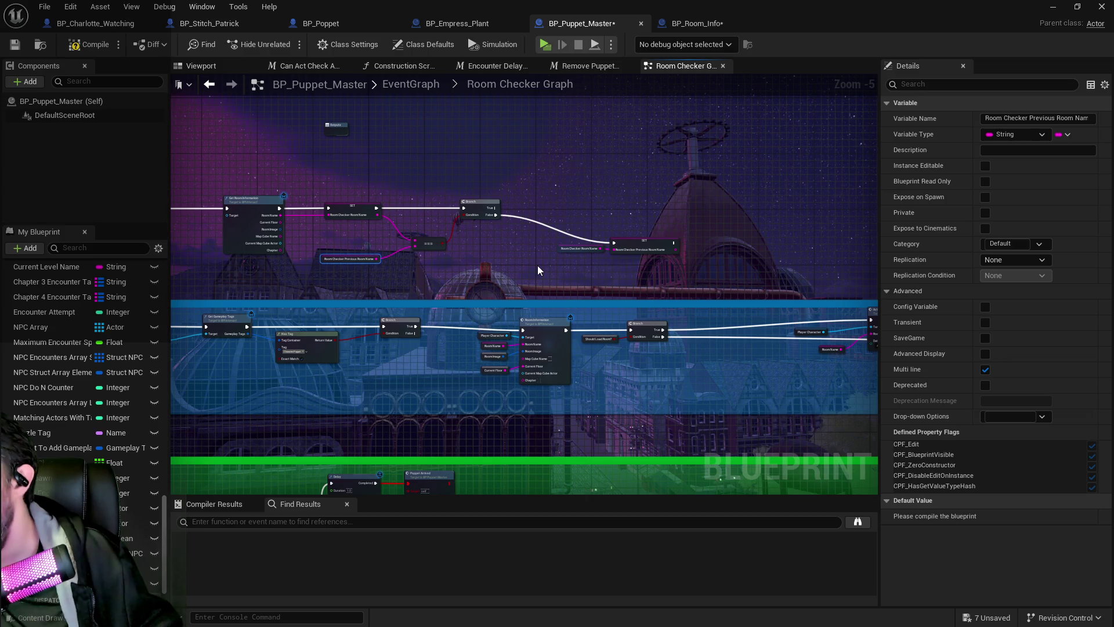
scroll(538, 265, down, 2)
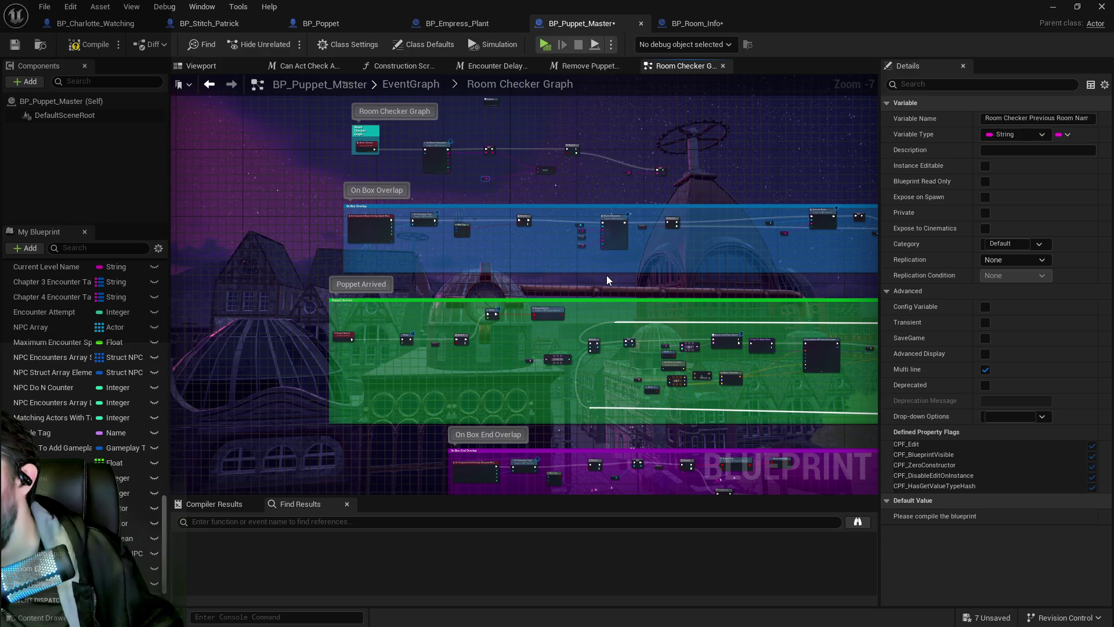
mouse_move(607, 275)
mouse_down()
mouse_move(567, 167)
mouse_move(562, 218)
mouse_up()
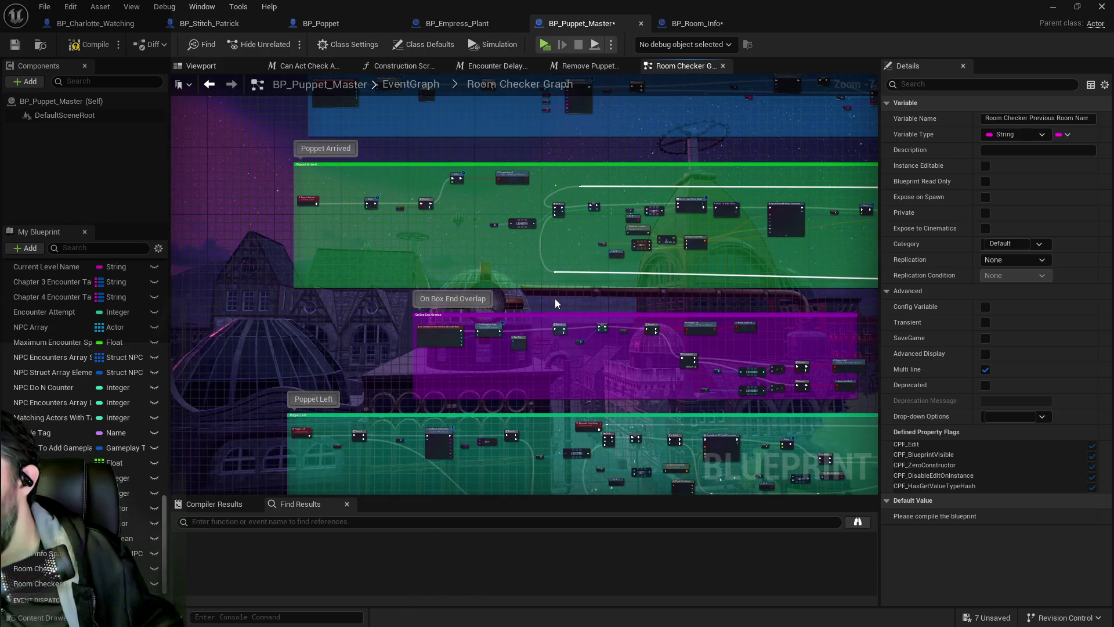
drag(554, 298, 454, 414)
scroll(481, 159, up, 2)
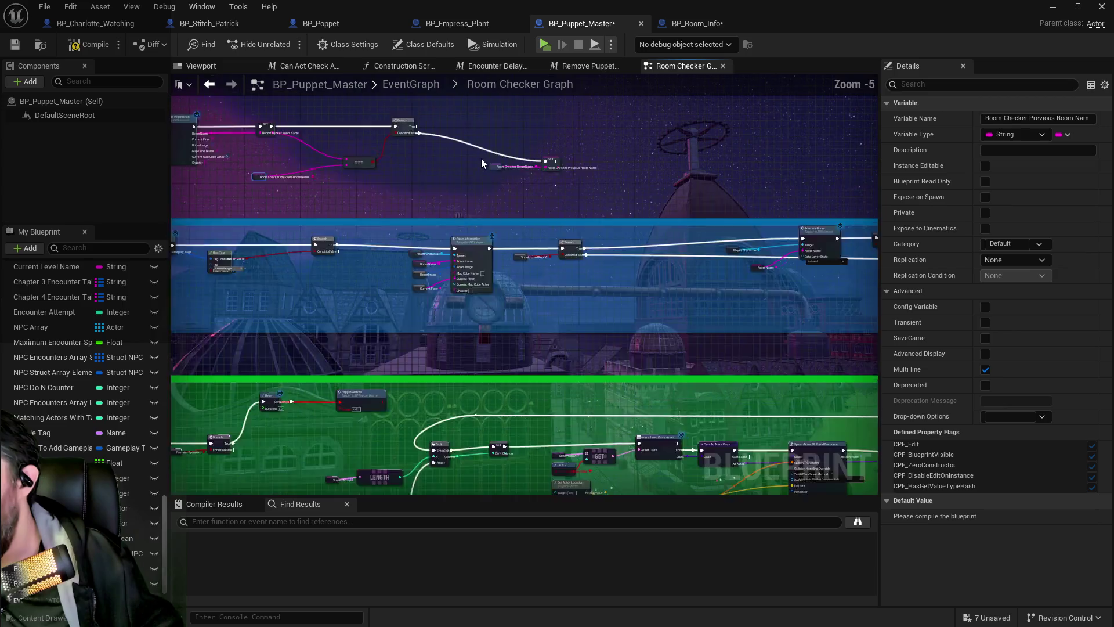
scroll(482, 158, up, 1)
drag(481, 158, 414, 271)
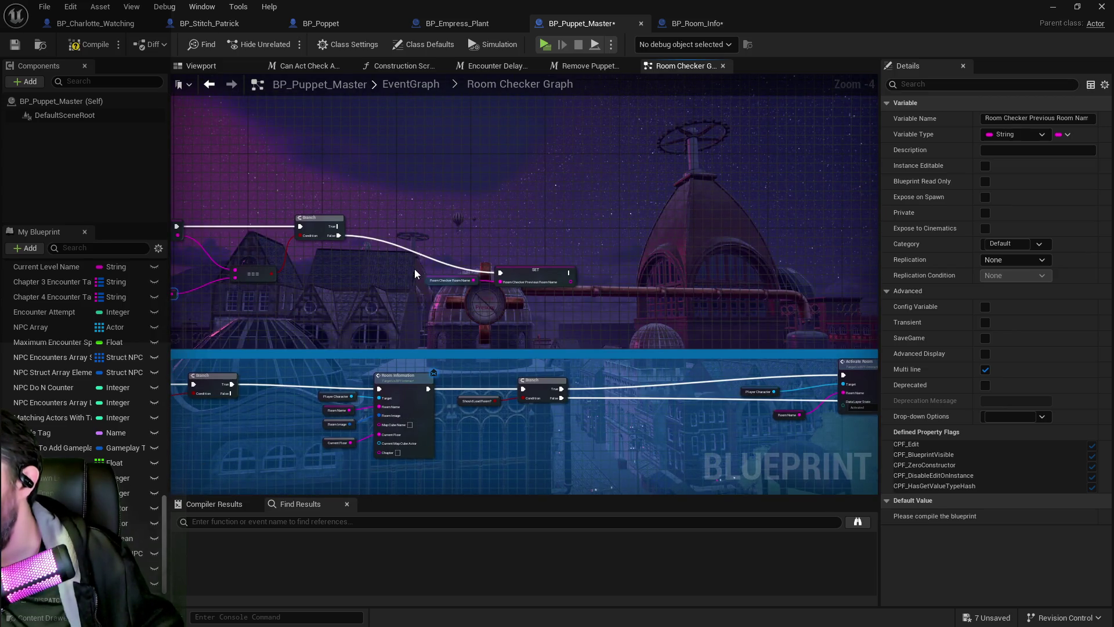
scroll(50, 298, up, 5)
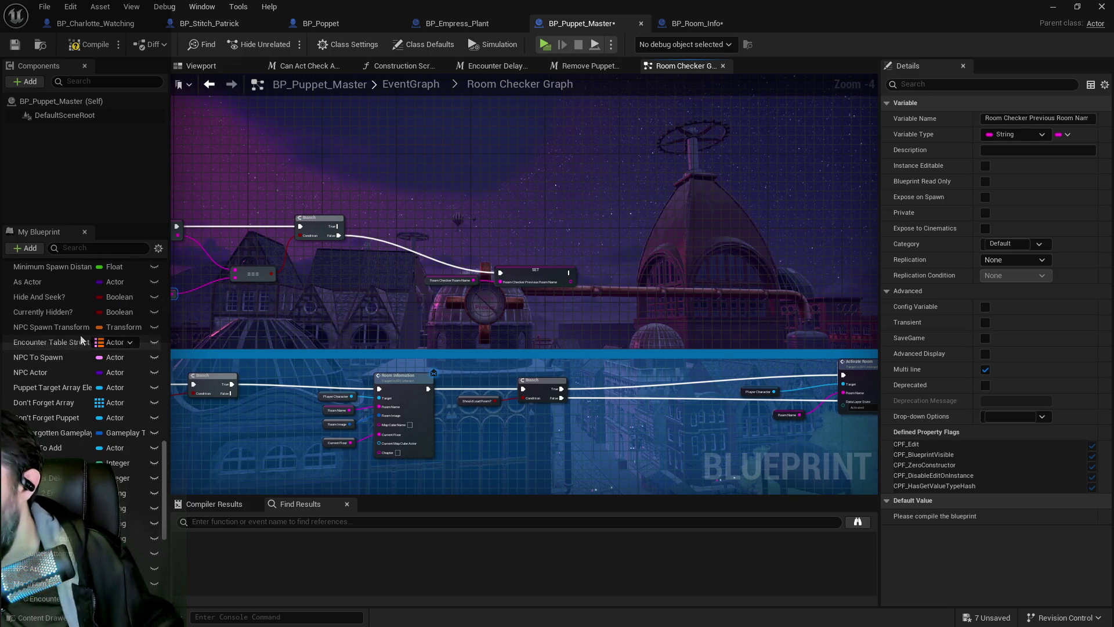
scroll(51, 298, up, 2)
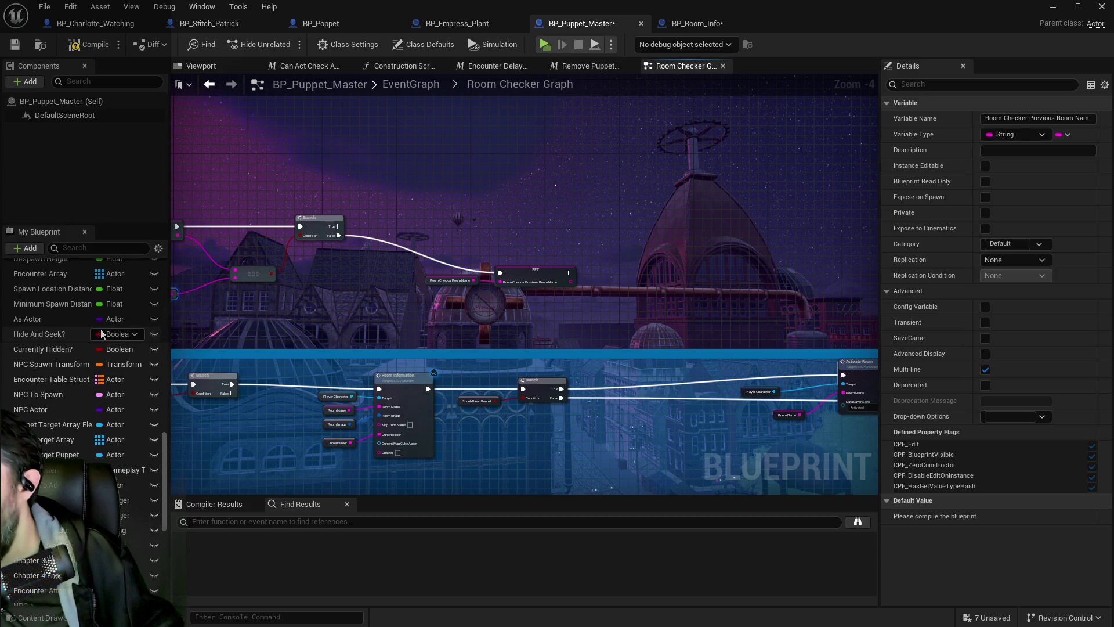
mouse_move(235, 331)
mouse_down()
mouse_move(309, 264)
mouse_move(151, 342)
mouse_up()
scroll(74, 378, up, 6)
scroll(74, 378, up, 6)
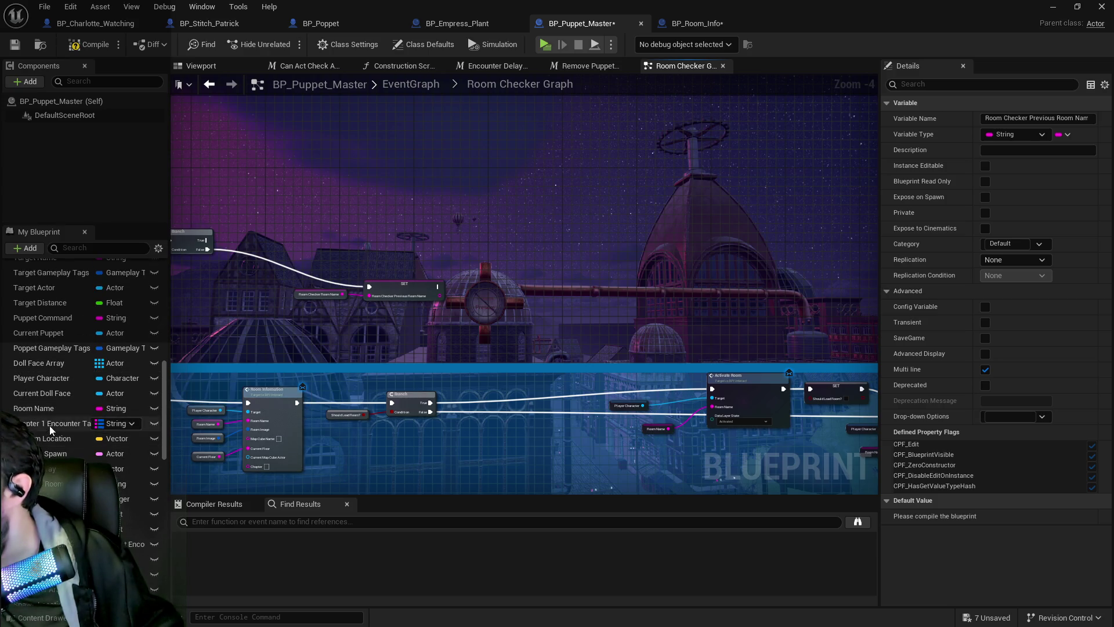
Step: Add a Get Chapter 1 Encounter Table node to the Room Checker graph
click(50, 426)
drag(414, 222, 421, 220)
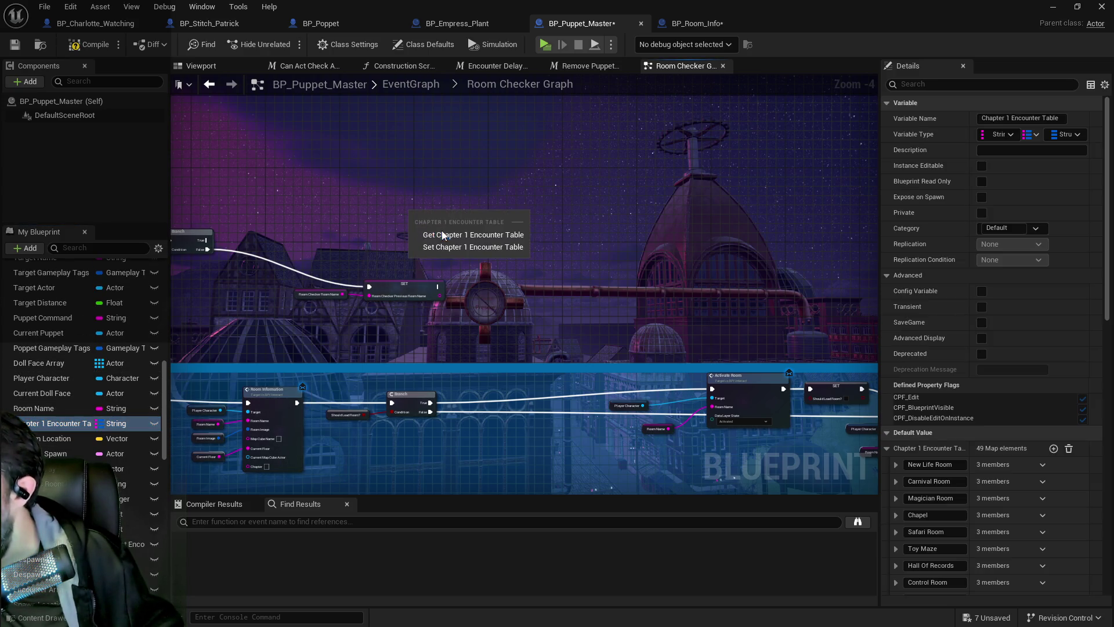
click(444, 232)
scroll(446, 234, up, 2)
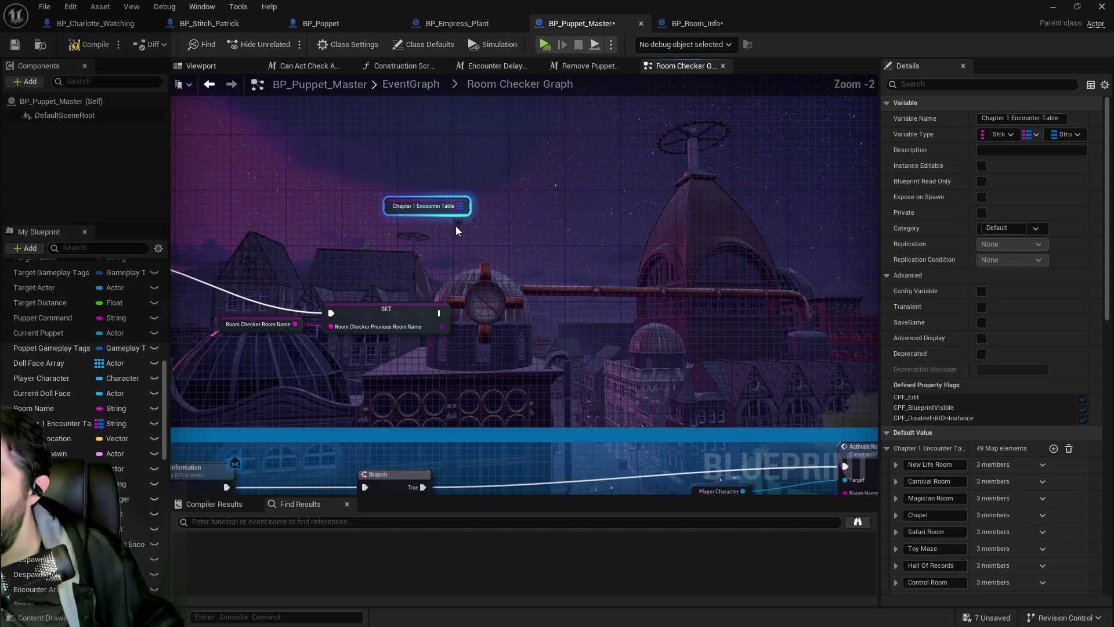
scroll(455, 226, up, 2)
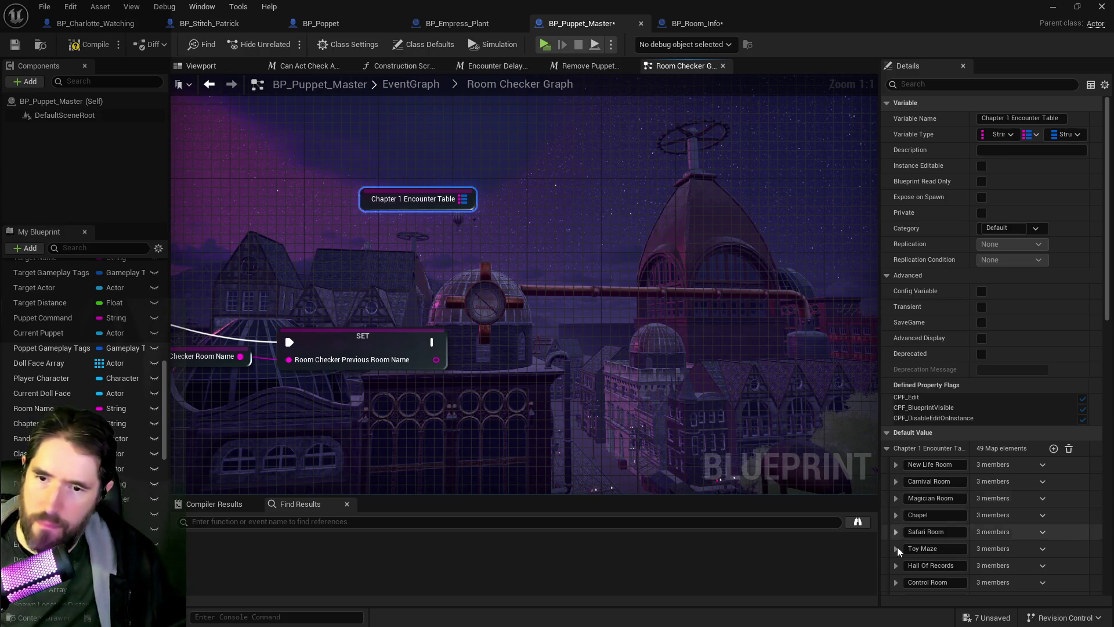
Step: Scroll through the table's Default Value room entries and expand Lower Decks
scroll(897, 503, down, 3)
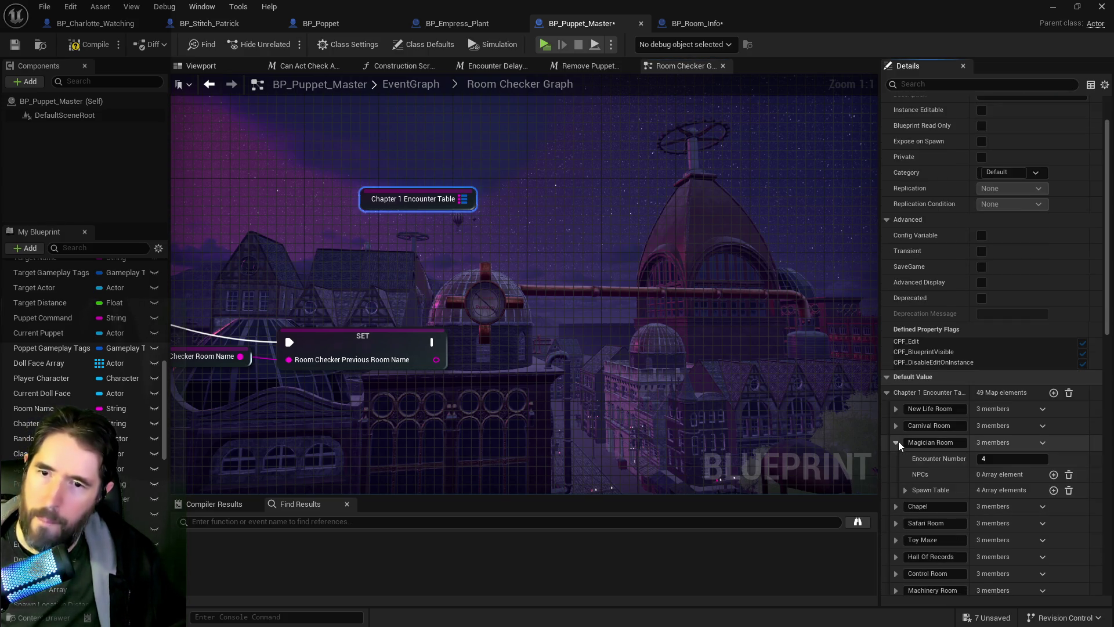
scroll(898, 464, down, 6)
scroll(897, 487, down, 5)
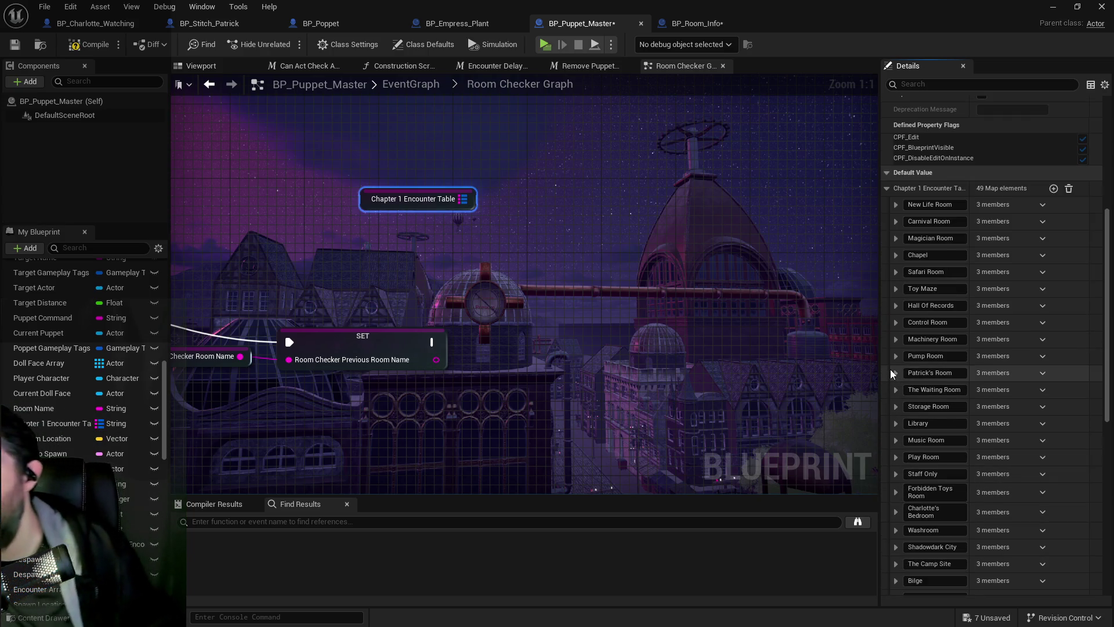
scroll(896, 406, down, 4)
scroll(899, 445, down, 4)
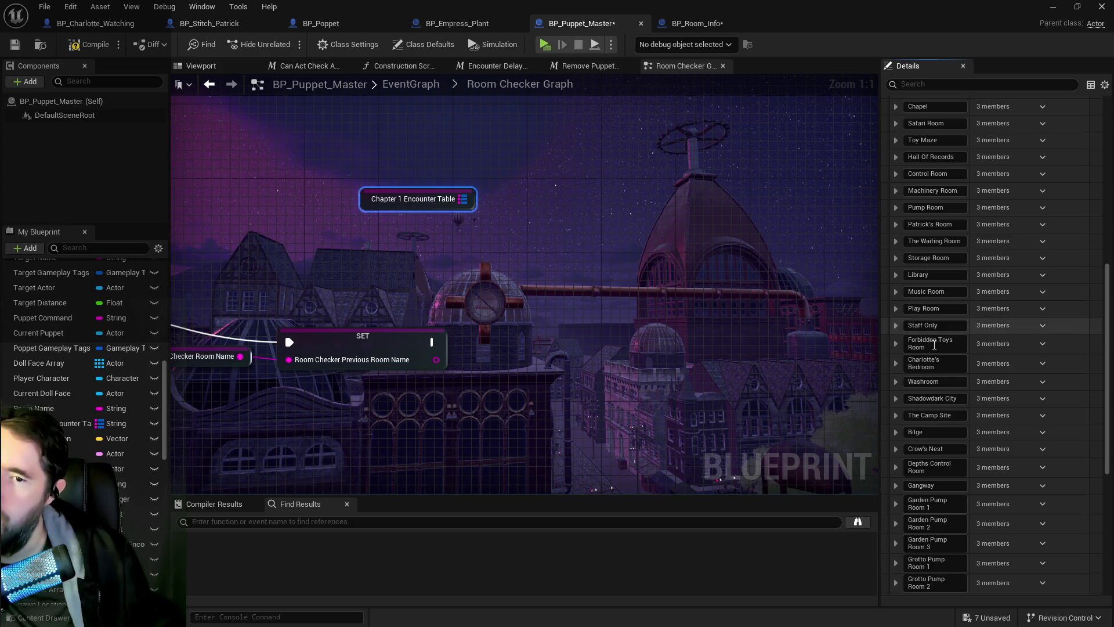
scroll(929, 412, down, 5)
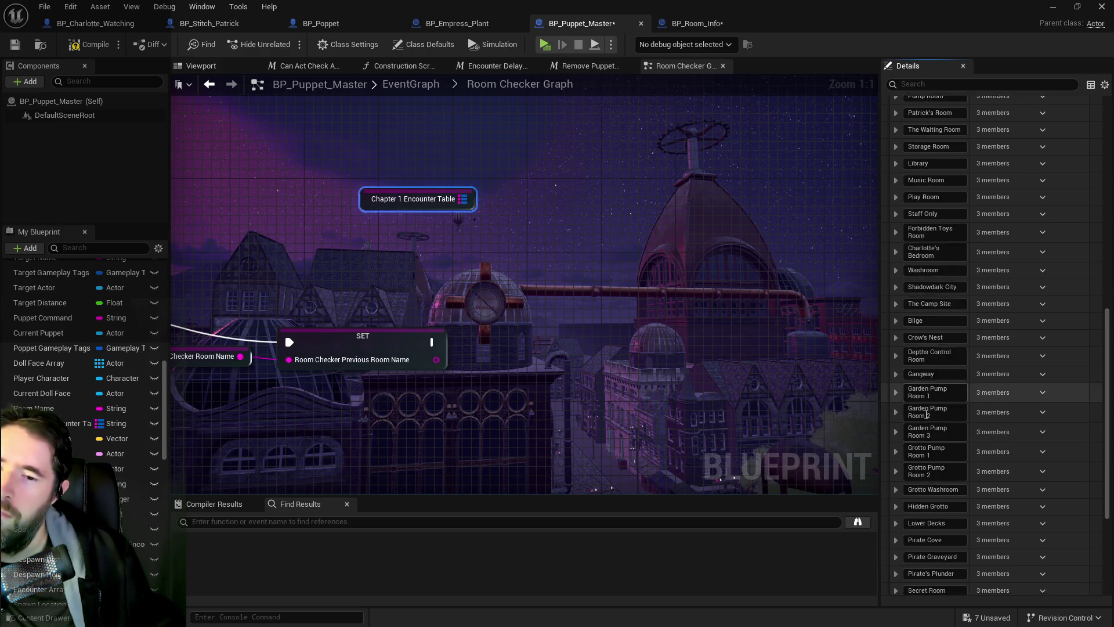
scroll(928, 458, down, 1)
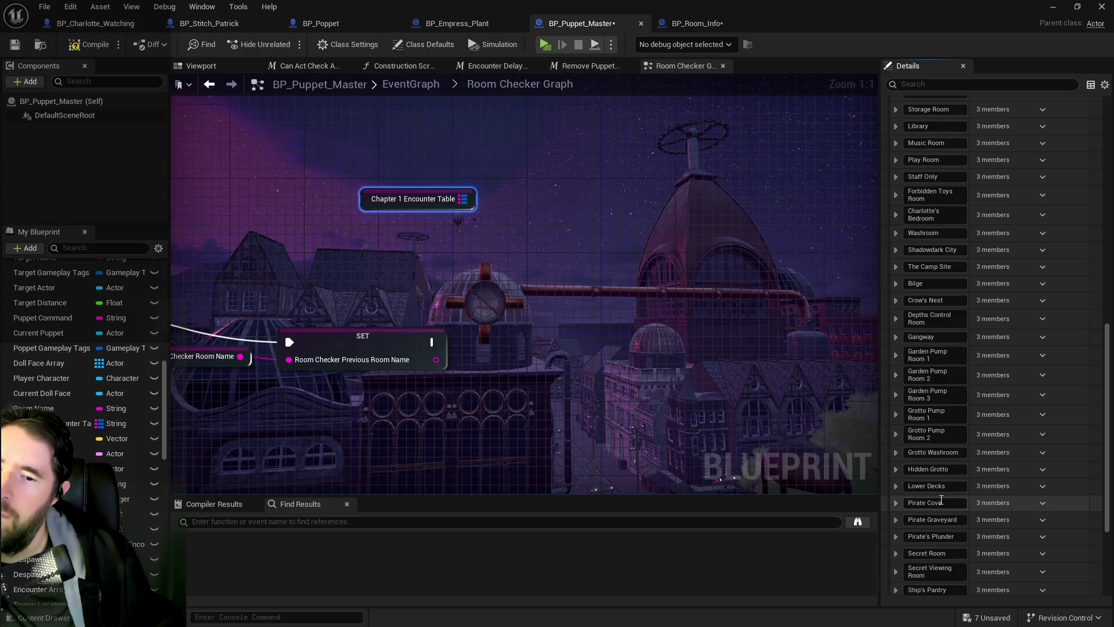
scroll(932, 503, down, 2)
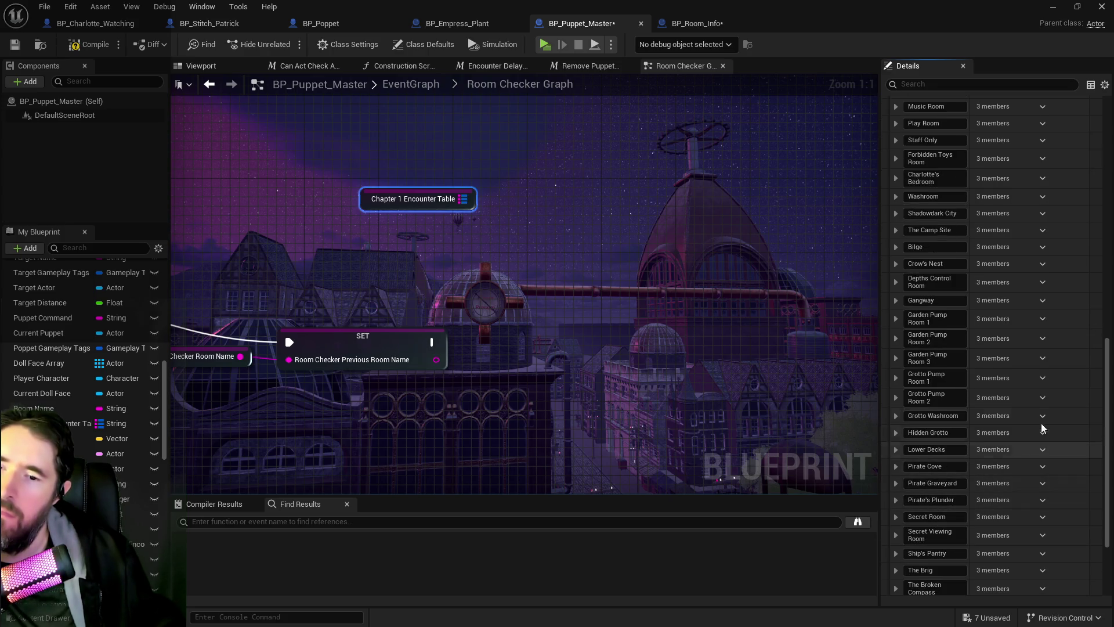
scroll(1089, 511, down, 5)
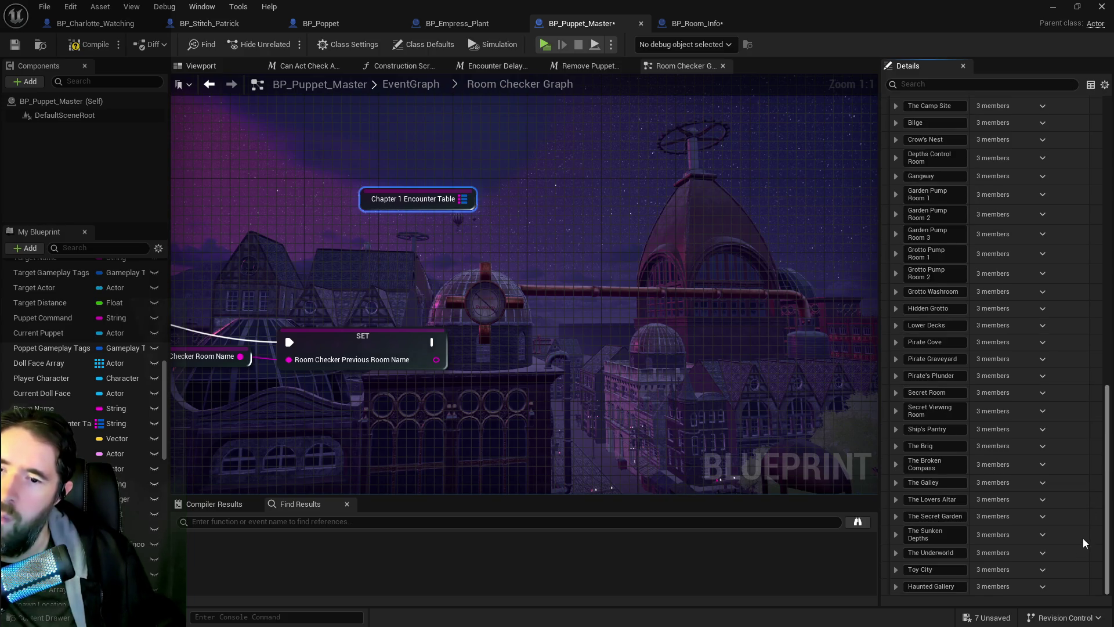
scroll(1093, 476, up, 5)
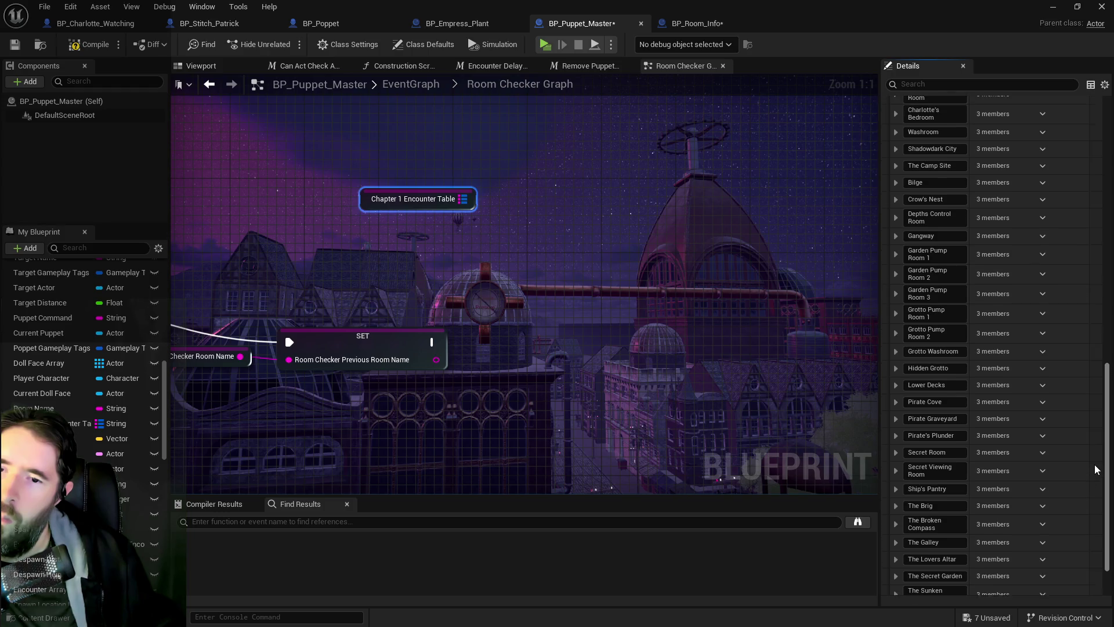
scroll(1099, 456, up, 5)
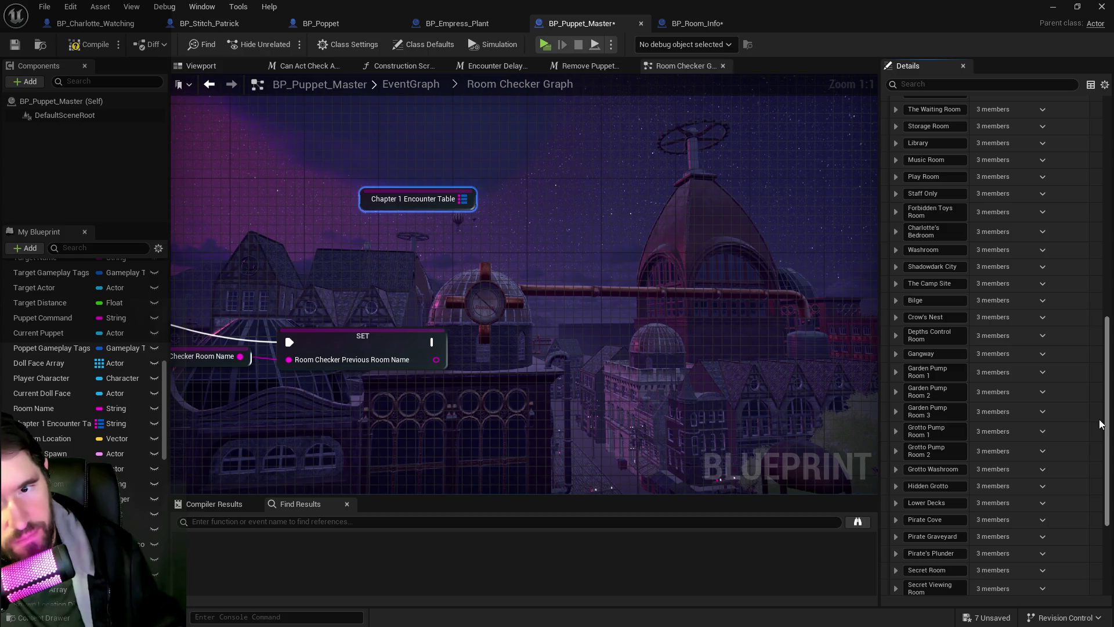
click(895, 503)
scroll(934, 513, down, 4)
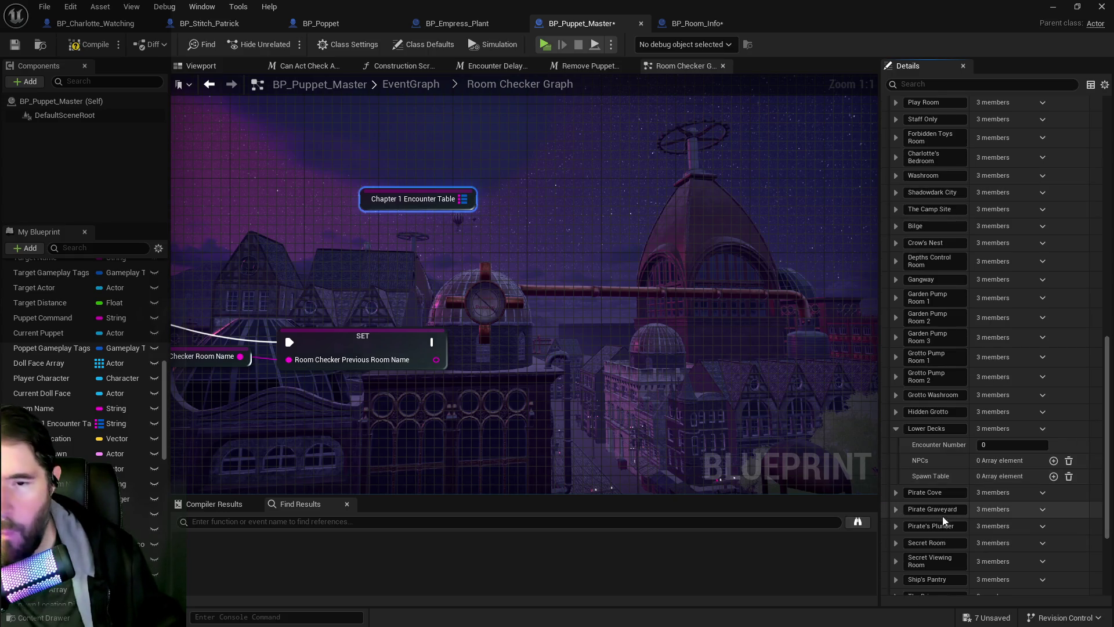
Step: Add one NPC array element to Lower Decks and expand Index [0]
click(1052, 460)
click(915, 476)
scroll(912, 480, down, 3)
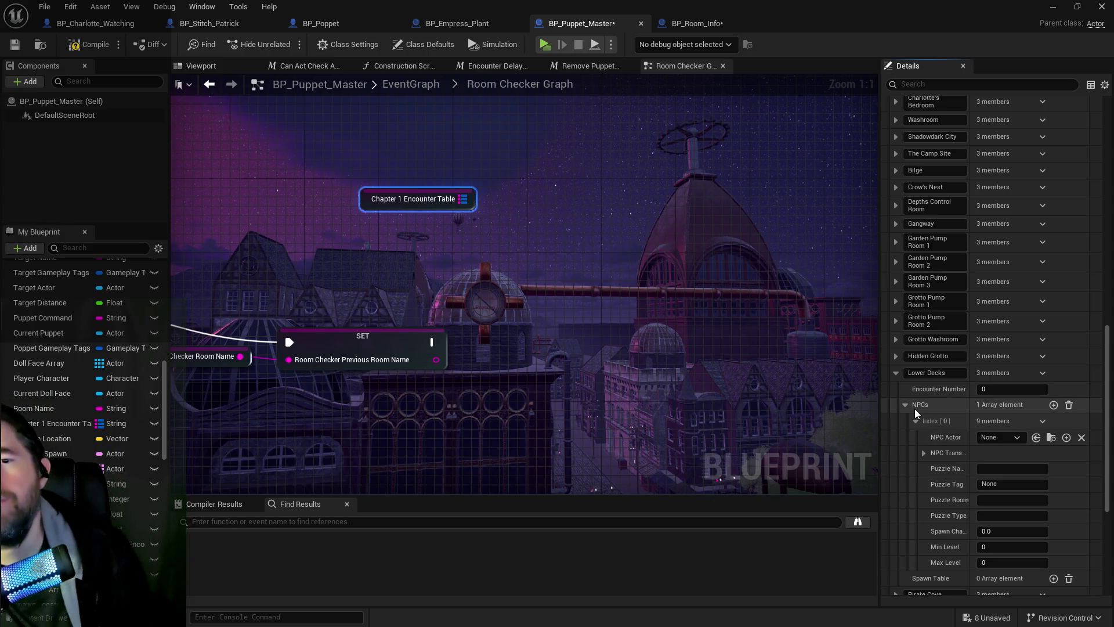
Step: Open the Content Browser on the Characters folder showing BP_Puppet_Master
scroll(908, 449, up, 5)
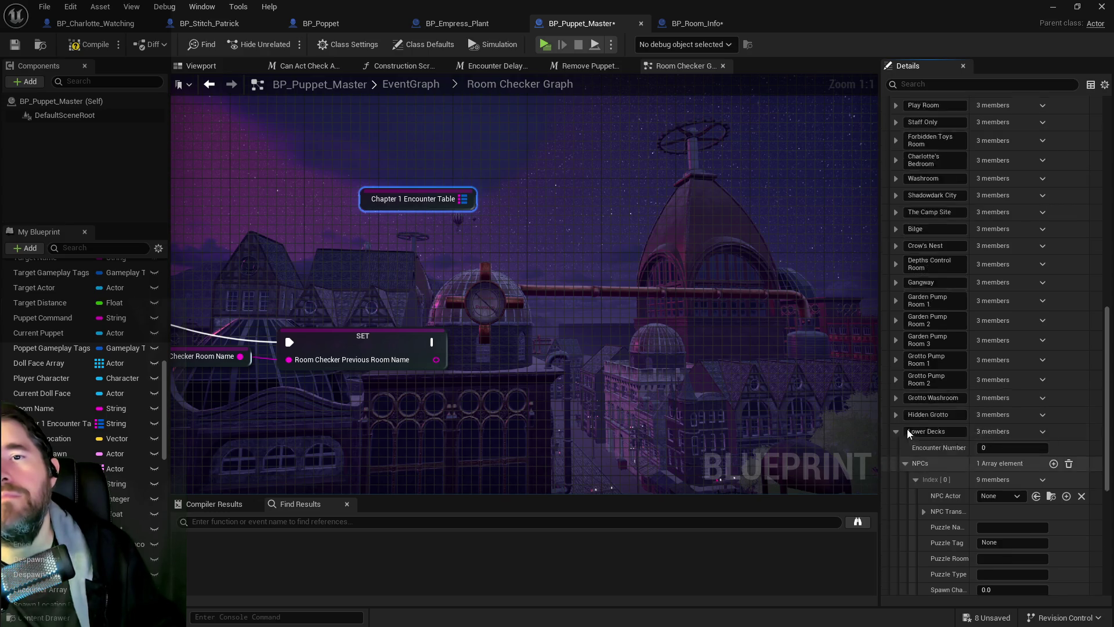
scroll(908, 449, up, 7)
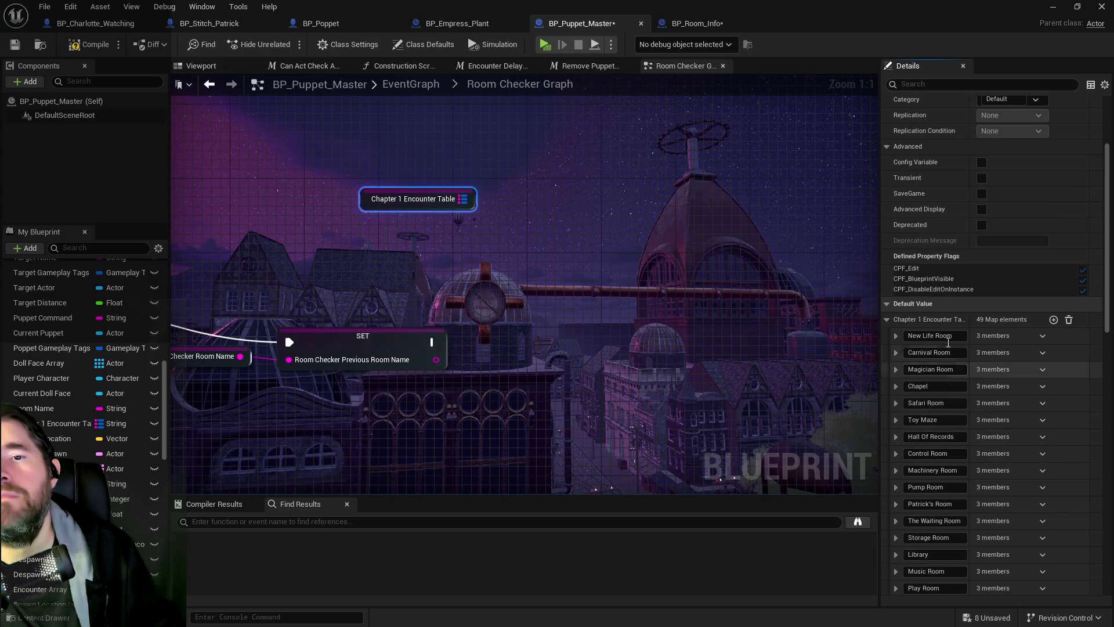
scroll(908, 323, up, 3)
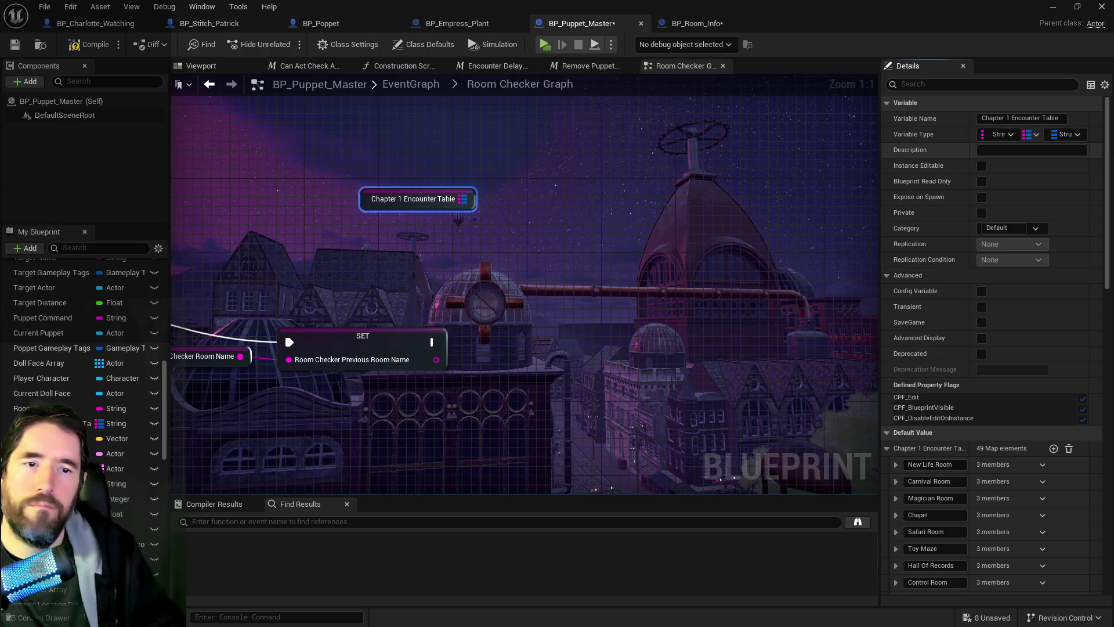
key(ctrl+space)
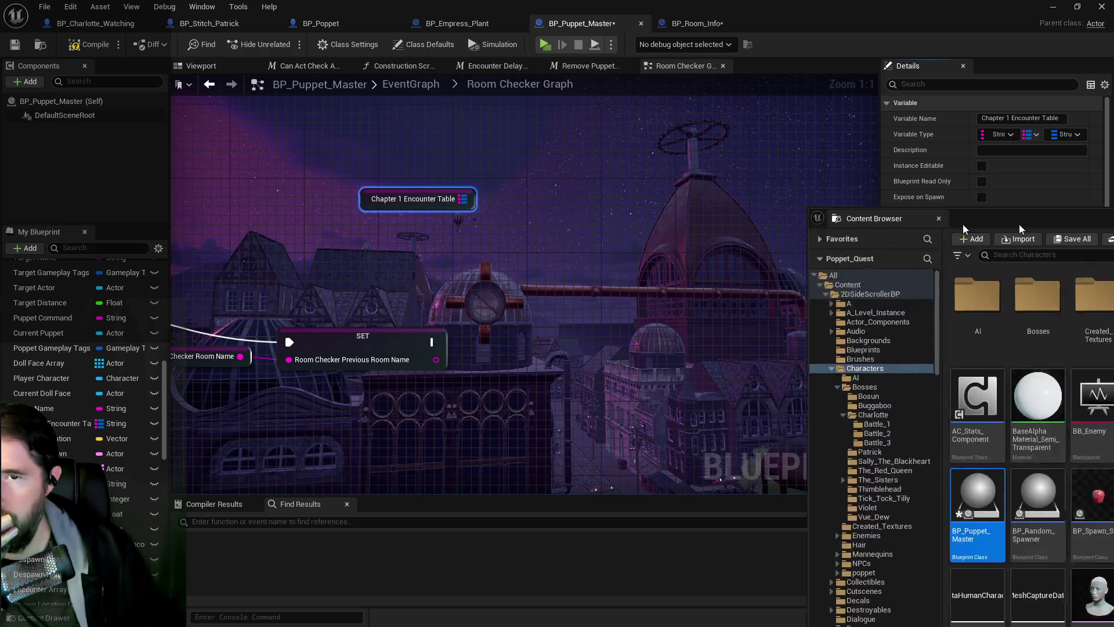
Step: Search the Content Browser for 'struct en' and open Struct_Encounter_Table in the Struct Editor
click(171, 264)
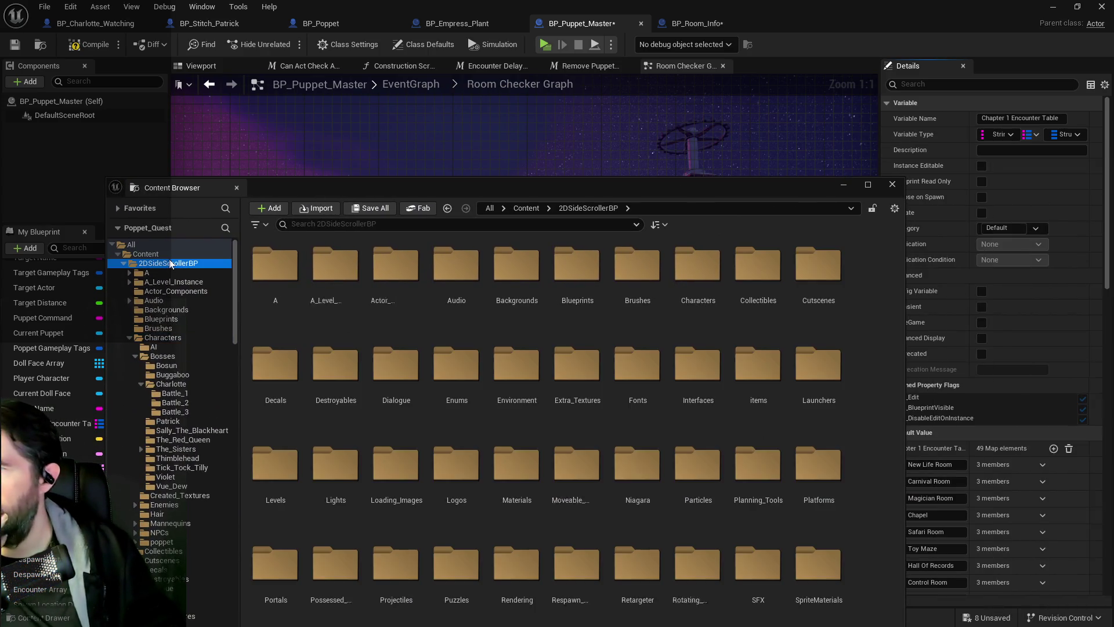
click(325, 224)
text(struct en)
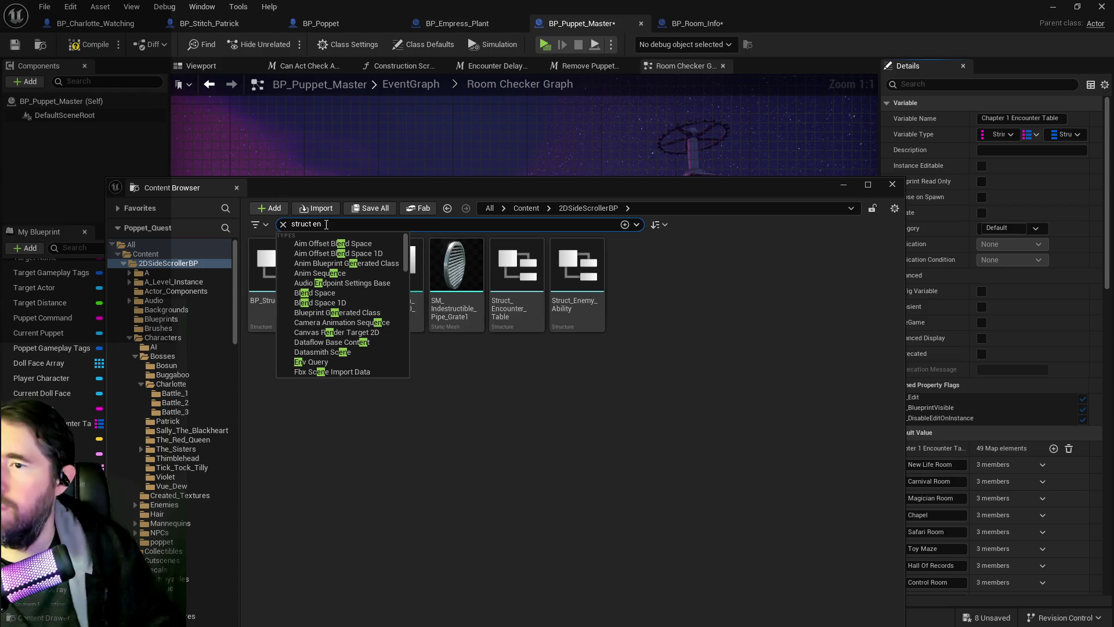
click(583, 447)
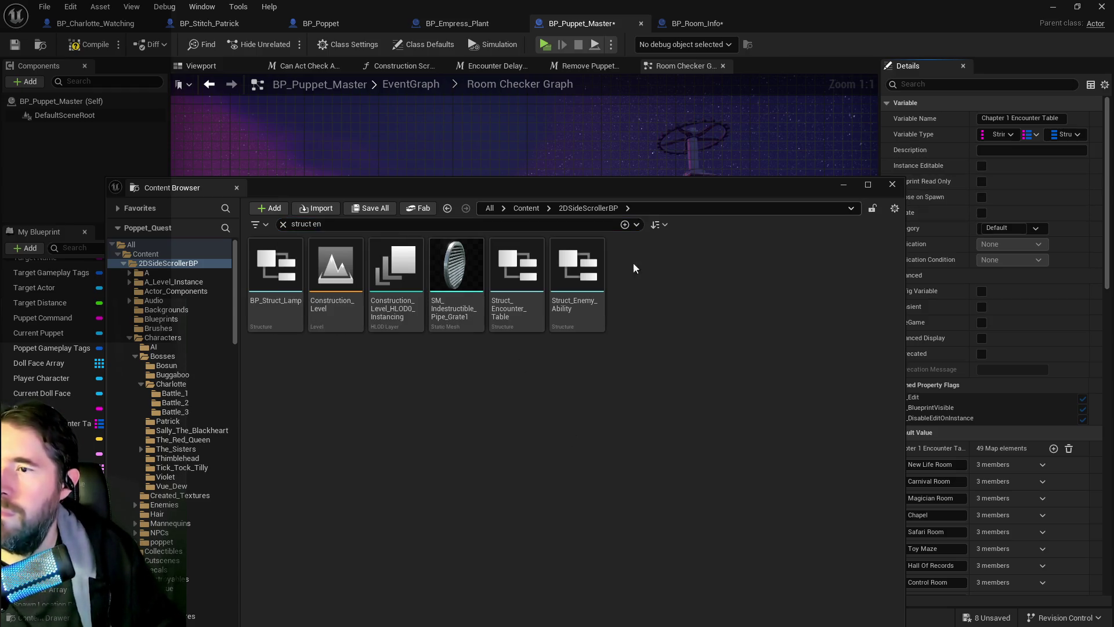
click(516, 284)
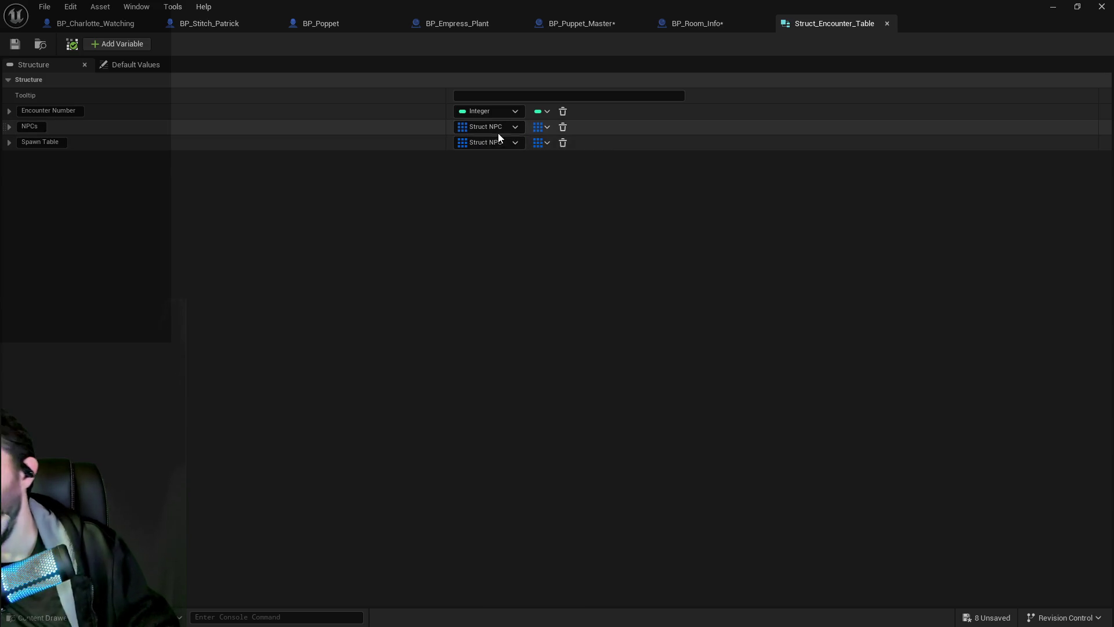
Step: Add a new member variable to Struct_Encounter_Table and name it 'Room Info'
click(94, 44)
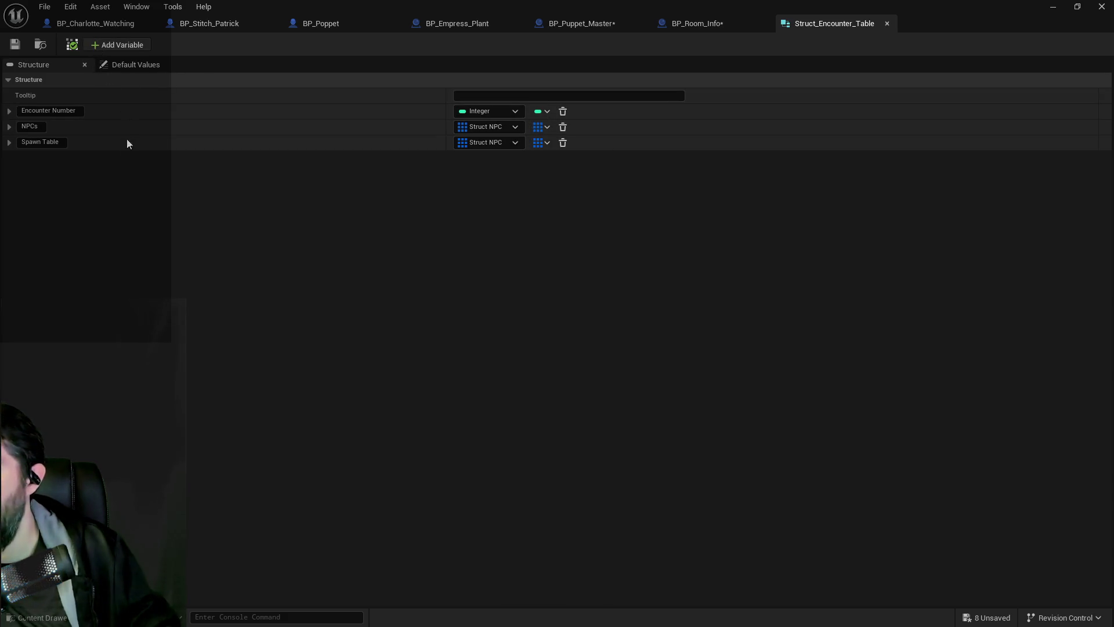
click(59, 157)
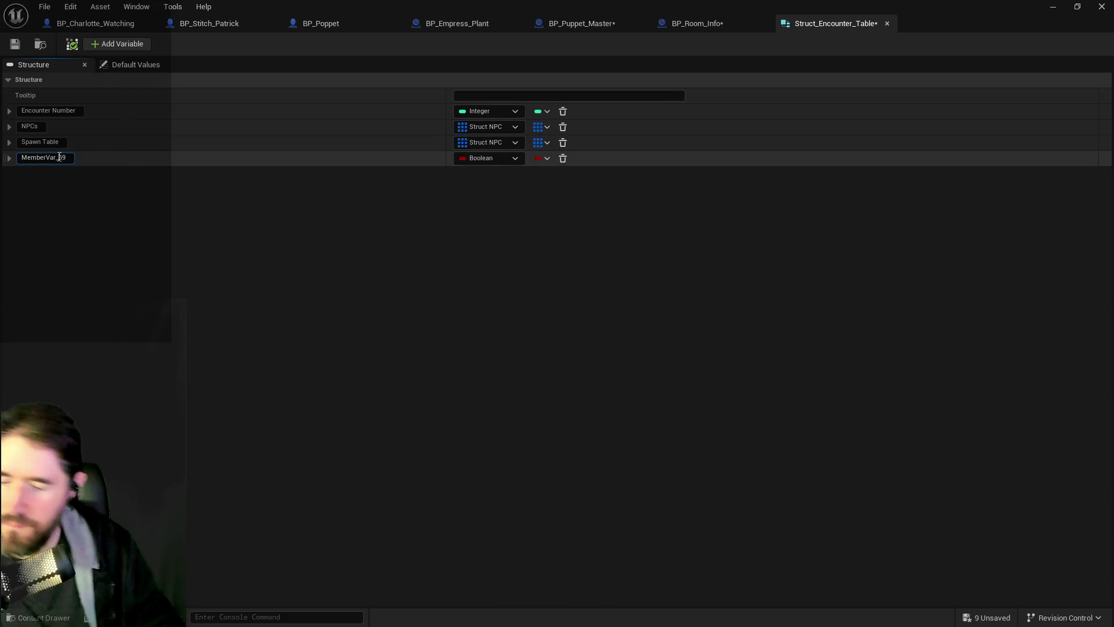
double_click(59, 157)
text(Room I)
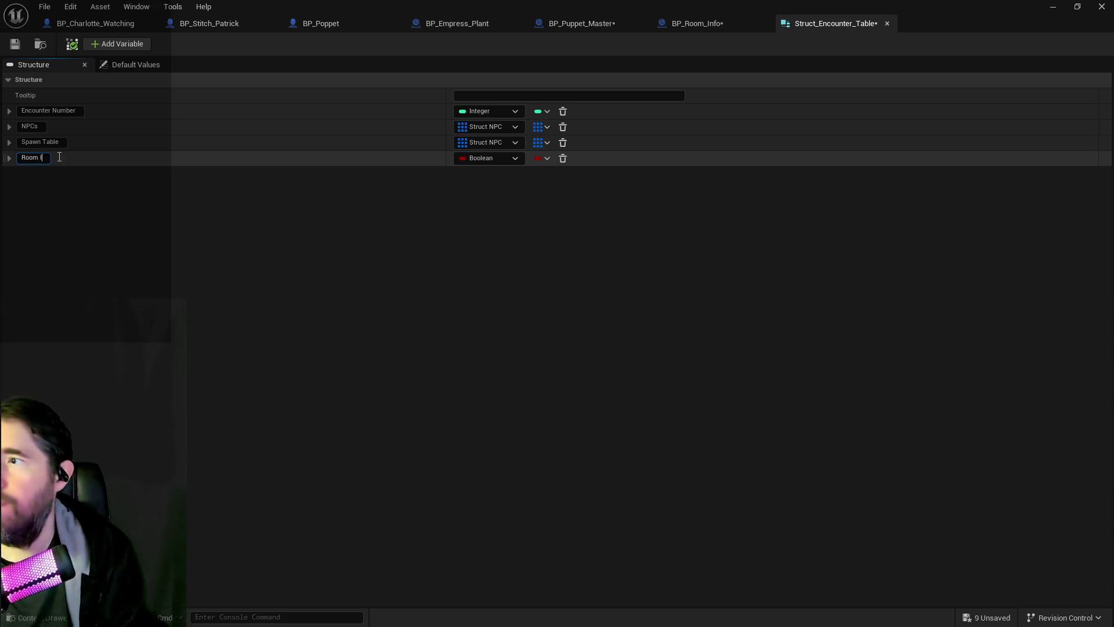
text(nfo)
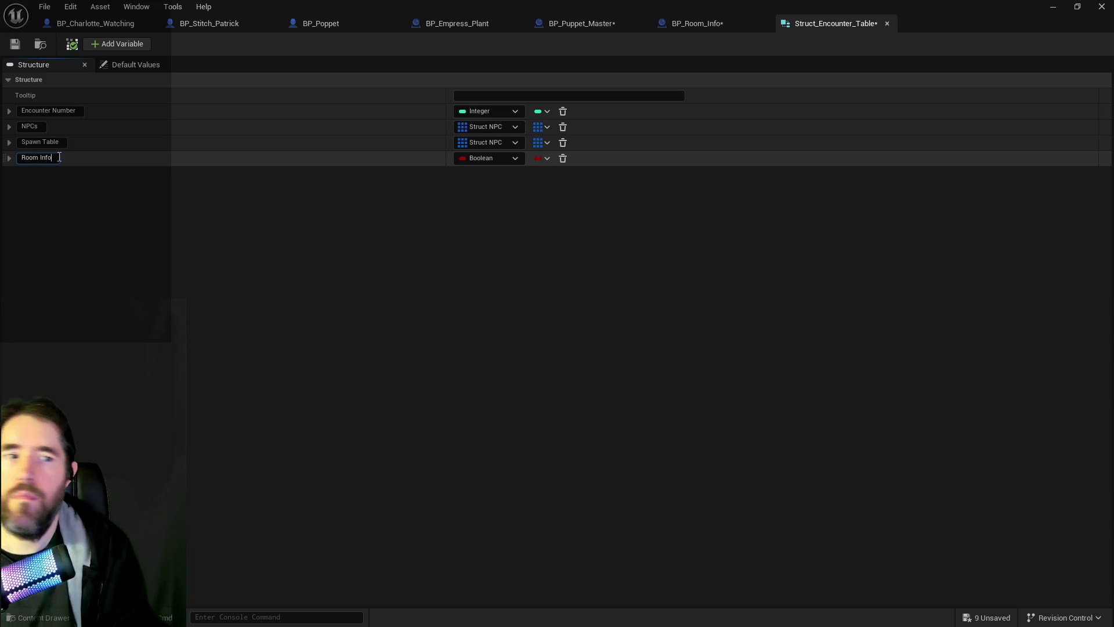
key(Return)
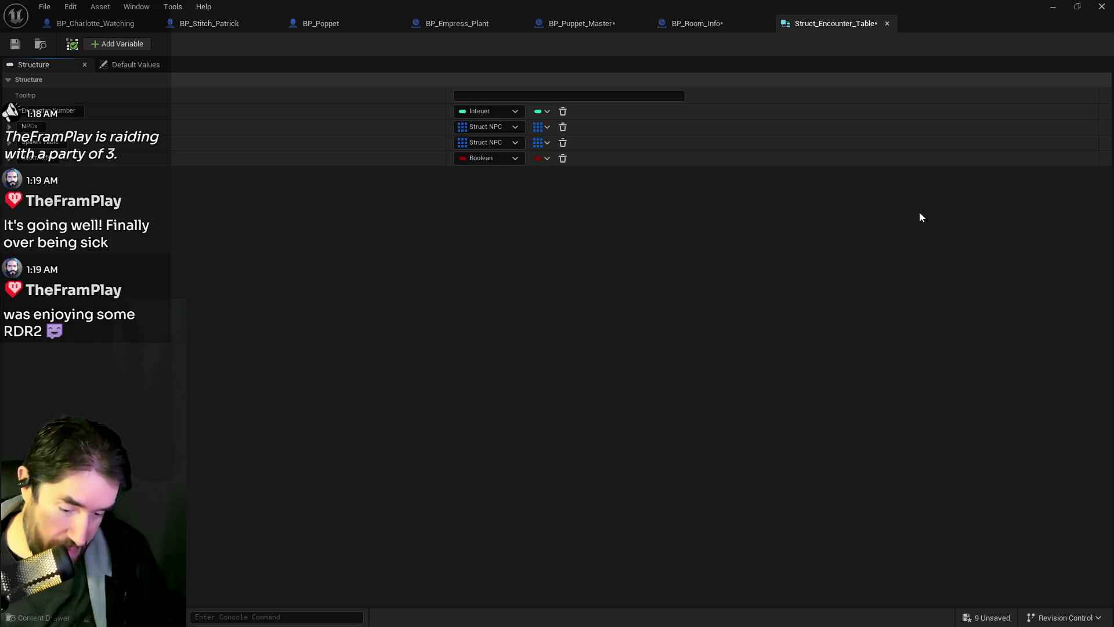
key(alt+Tab)
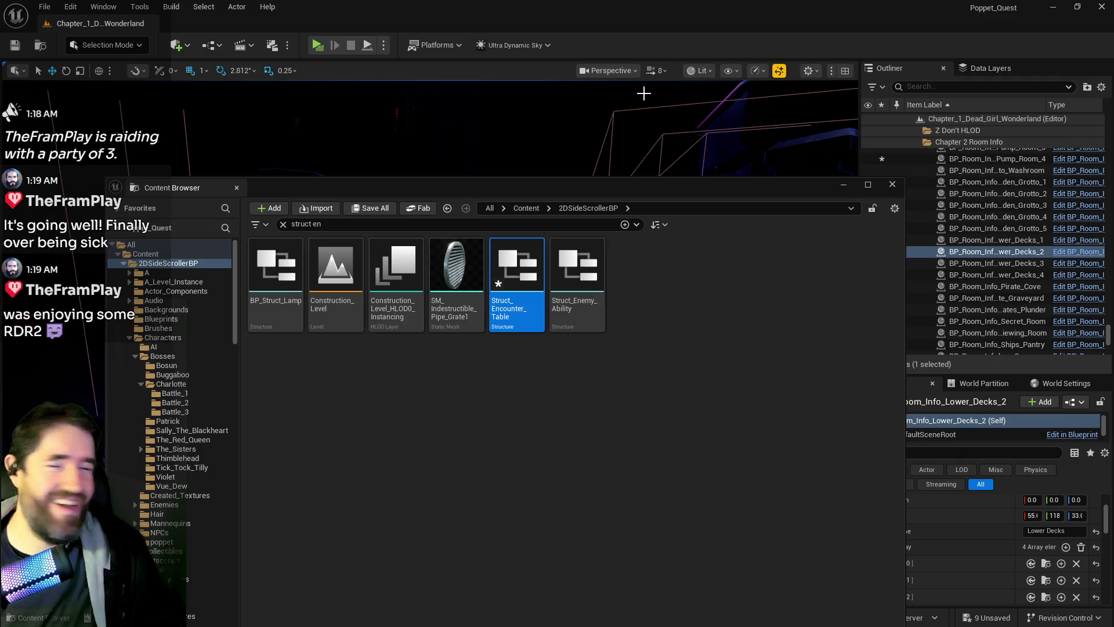
Step: Bring the level viewport back in front of the floating Content Browser
click(558, 174)
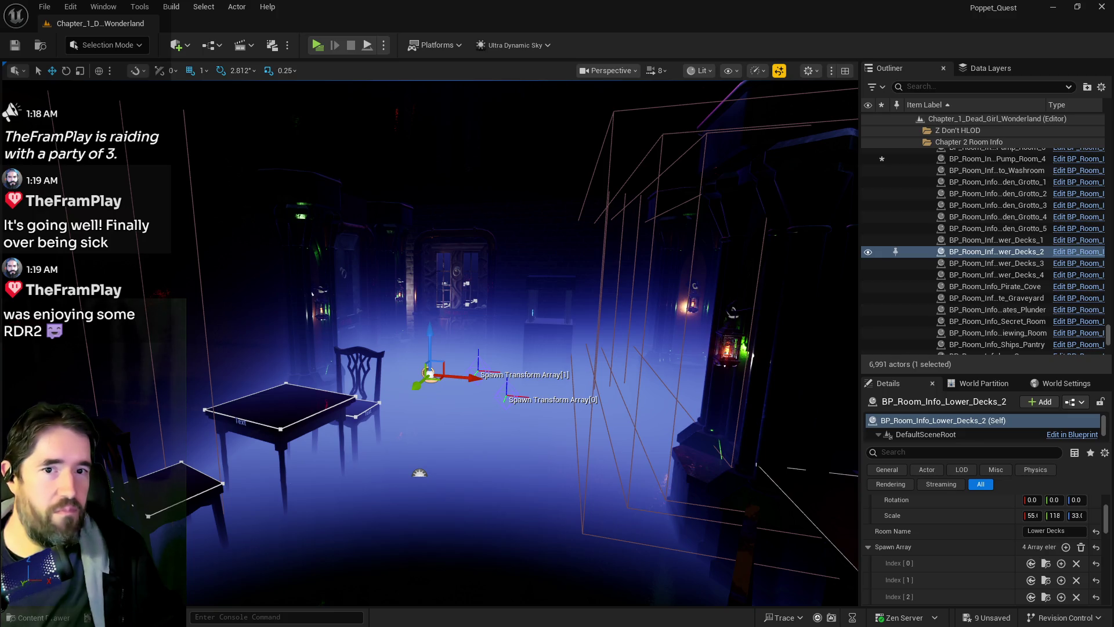
key(alt+Tab)
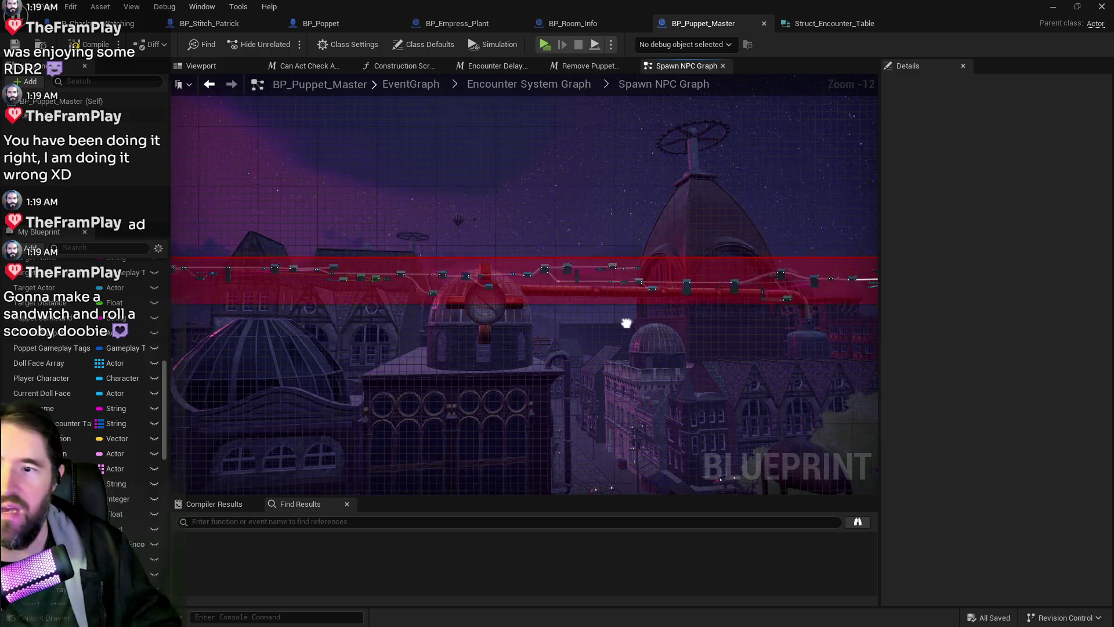
Step: Pan across the Spawn NPC Graph from the SpawnActor nodes to NPC End Check and back to its start
scroll(513, 289, up, 4)
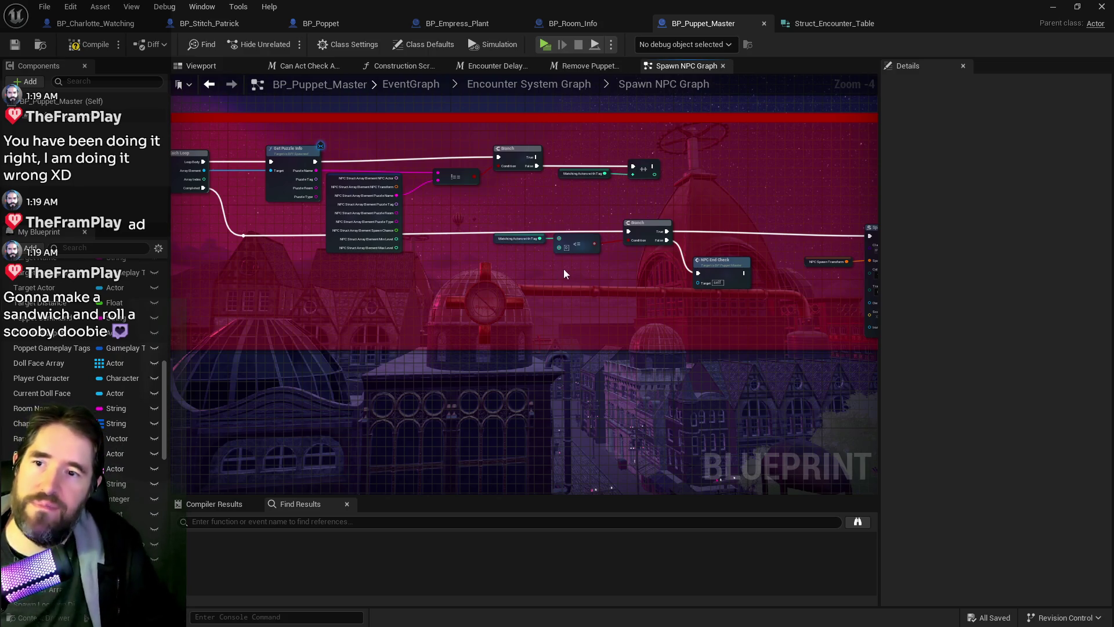
drag(563, 269, 264, 232)
drag(477, 267, 938, 269)
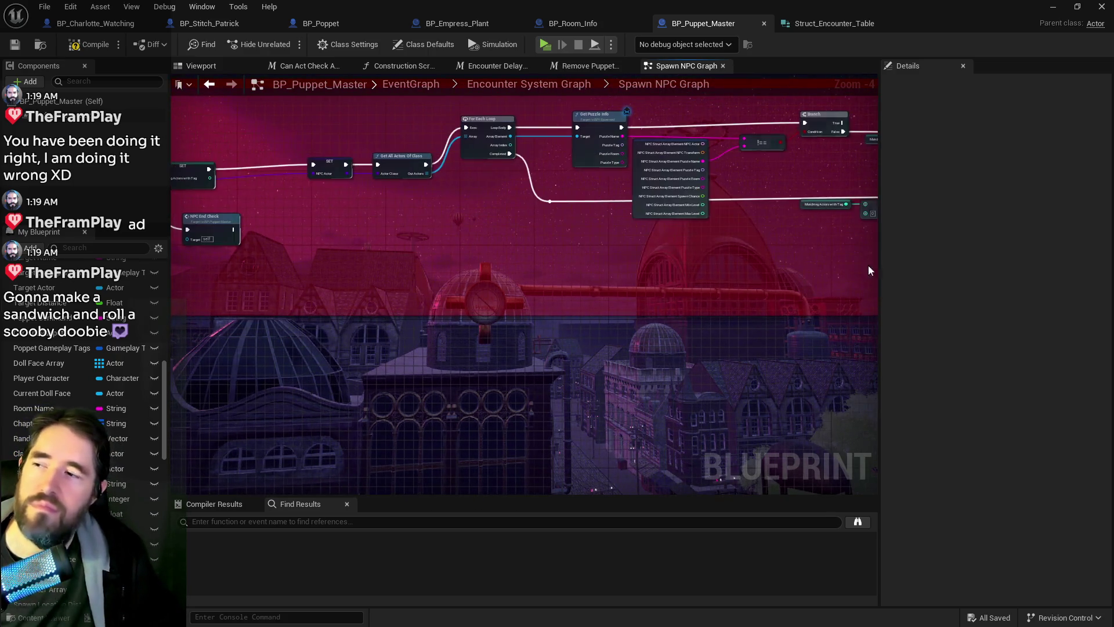
mouse_move(587, 265)
mouse_down()
mouse_move(737, 264)
mouse_move(495, 270)
mouse_move(878, 284)
mouse_up()
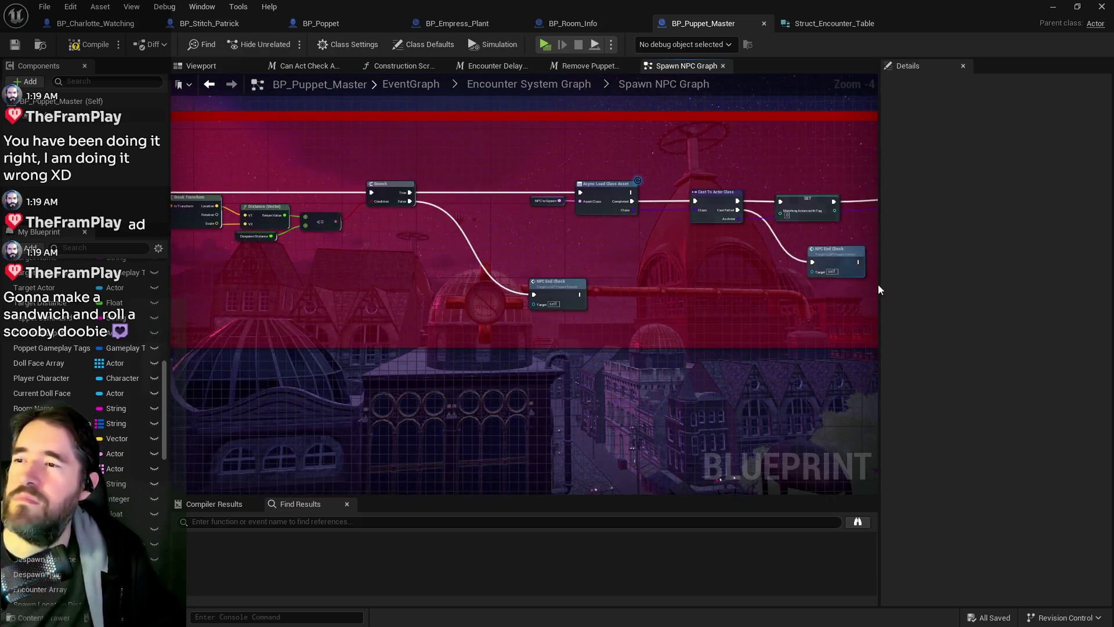
mouse_move(656, 281)
mouse_down()
mouse_move(754, 268)
mouse_move(600, 274)
mouse_move(615, 267)
mouse_up()
drag(502, 267, 705, 261)
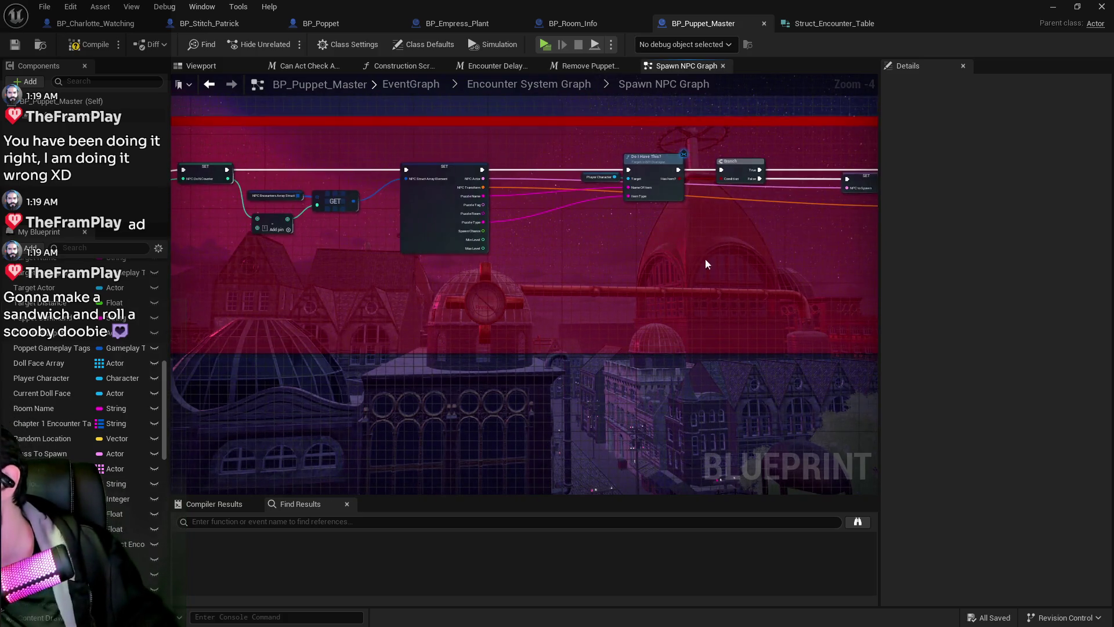
drag(545, 234, 649, 214)
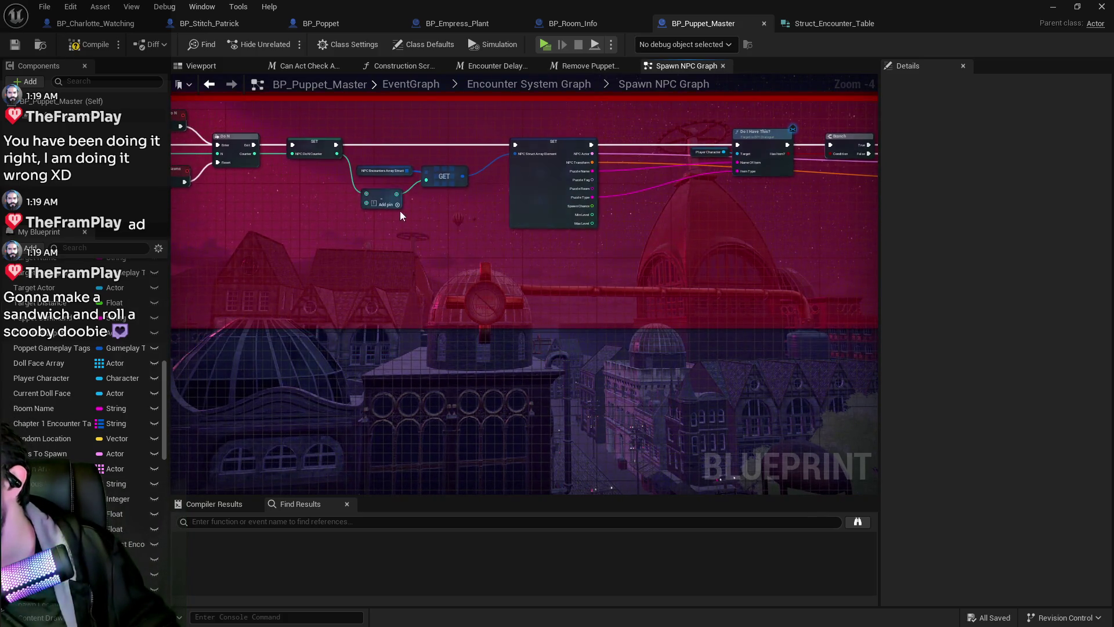
drag(399, 211, 718, 263)
mouse_move(466, 265)
mouse_down()
mouse_move(609, 230)
mouse_move(414, 238)
mouse_move(565, 255)
mouse_move(489, 266)
mouse_up()
scroll(424, 204, up, 2)
scroll(377, 293, down, 2)
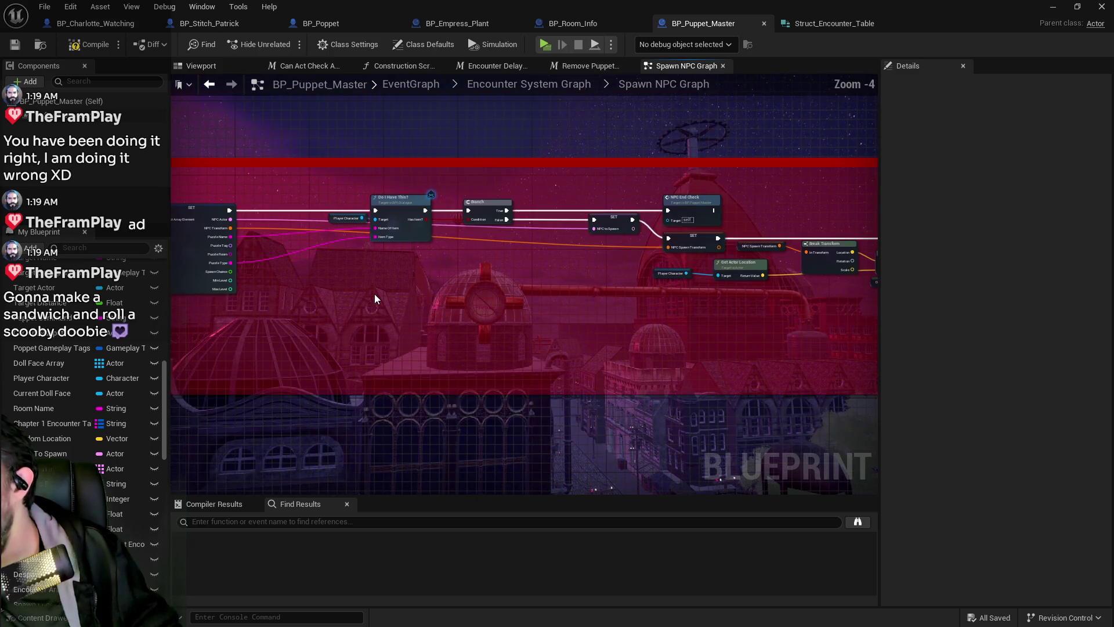
drag(385, 291, 633, 260)
drag(559, 263, 858, 253)
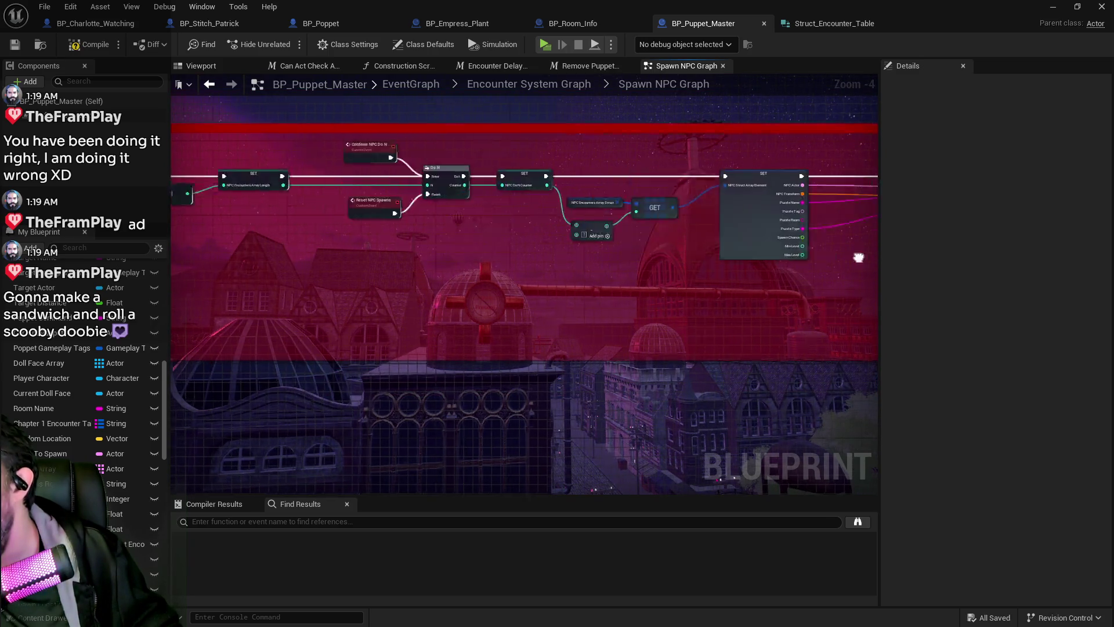
mouse_move(454, 266)
mouse_down()
mouse_move(705, 274)
mouse_move(232, 255)
mouse_up()
Step: Review the distance check, Async Load Class Asset, Branch and SpawnActor BP Enemy Disappear nodes
scroll(406, 261, up, 2)
mouse_move(586, 288)
mouse_down()
mouse_move(430, 289)
mouse_move(379, 274)
mouse_up()
drag(580, 267, 256, 261)
drag(725, 268, 520, 273)
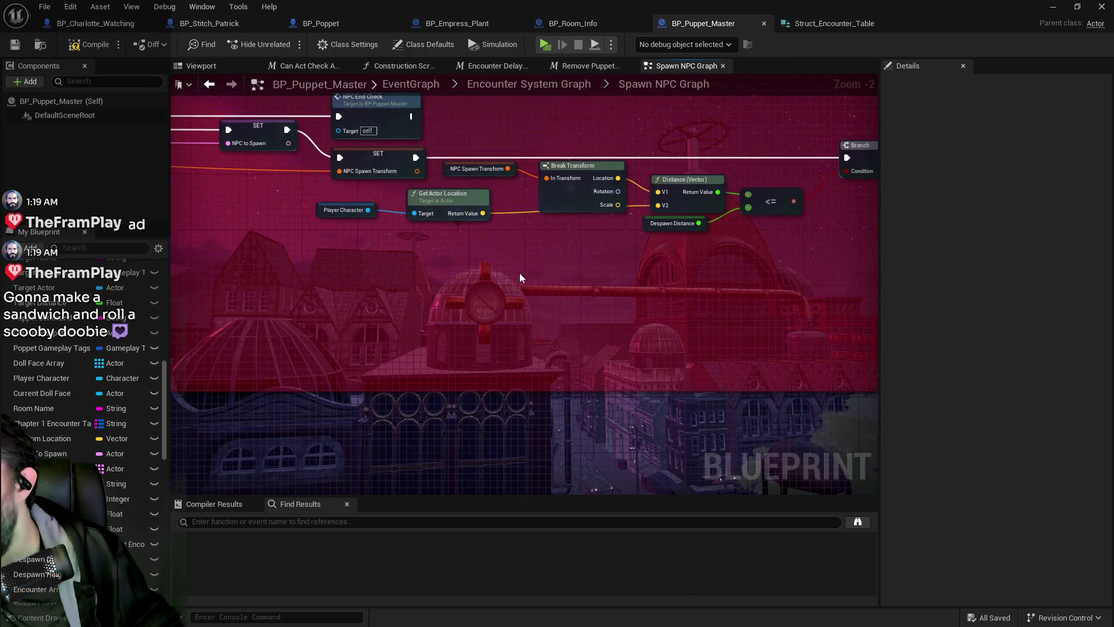
drag(867, 296, 504, 290)
drag(692, 291, 435, 291)
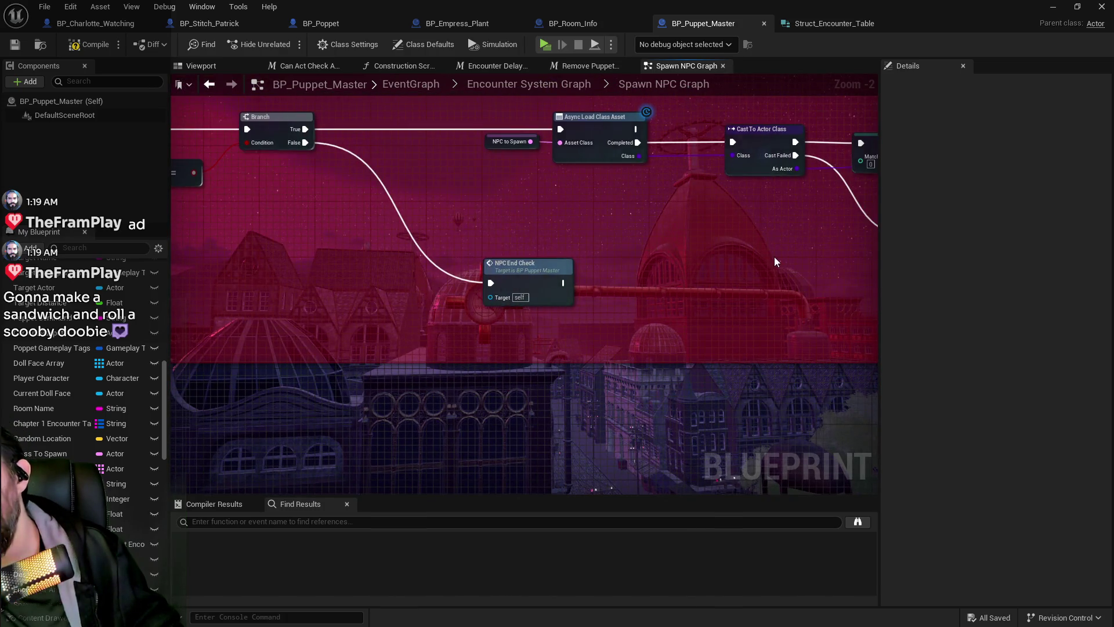
drag(360, 237, 511, 340)
mouse_move(145, 290)
mouse_down()
mouse_move(468, 328)
mouse_move(555, 276)
mouse_up()
scroll(507, 280, down, 1)
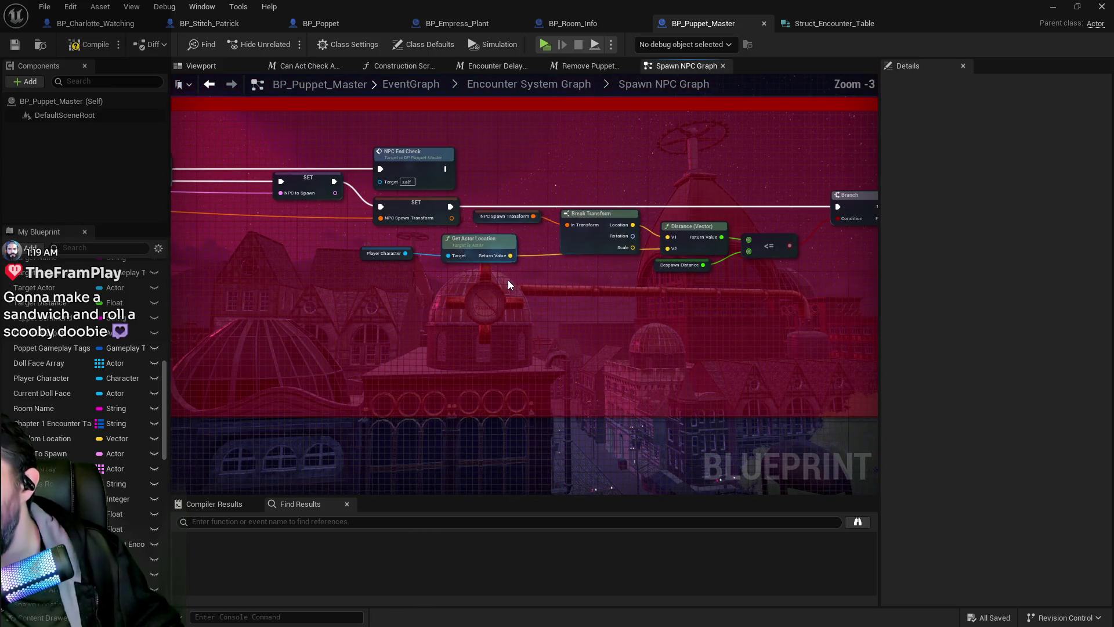
drag(713, 300, 219, 290)
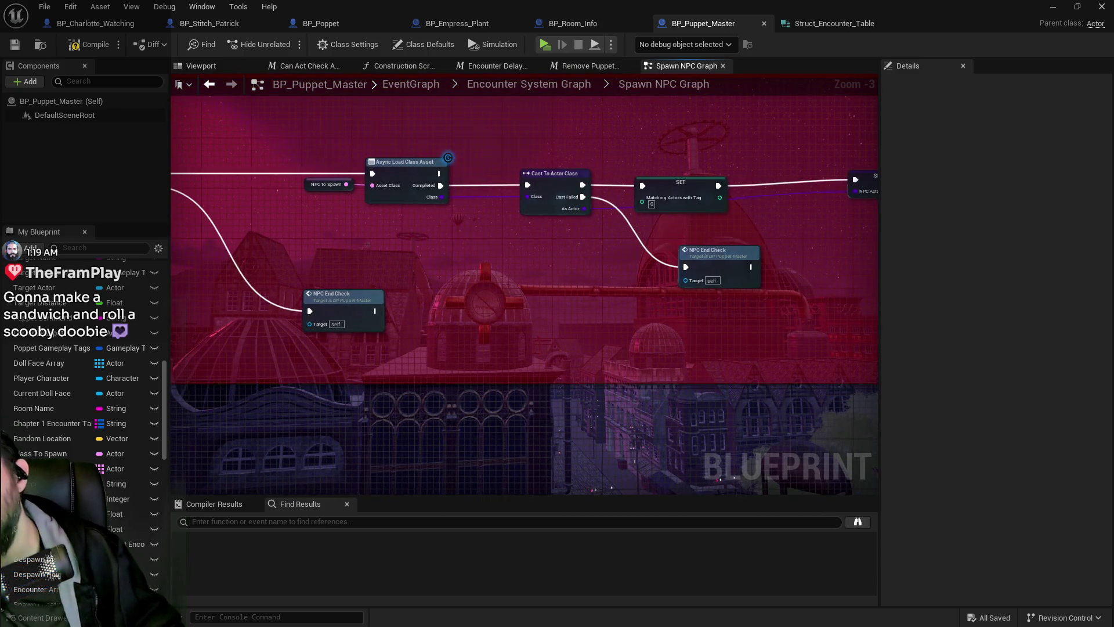
mouse_move(583, 289)
mouse_down()
mouse_move(250, 293)
mouse_move(255, 301)
mouse_up()
mouse_move(695, 313)
mouse_down()
mouse_move(701, 321)
mouse_move(248, 293)
mouse_up()
mouse_move(763, 327)
mouse_down()
mouse_move(426, 325)
mouse_move(601, 342)
mouse_up()
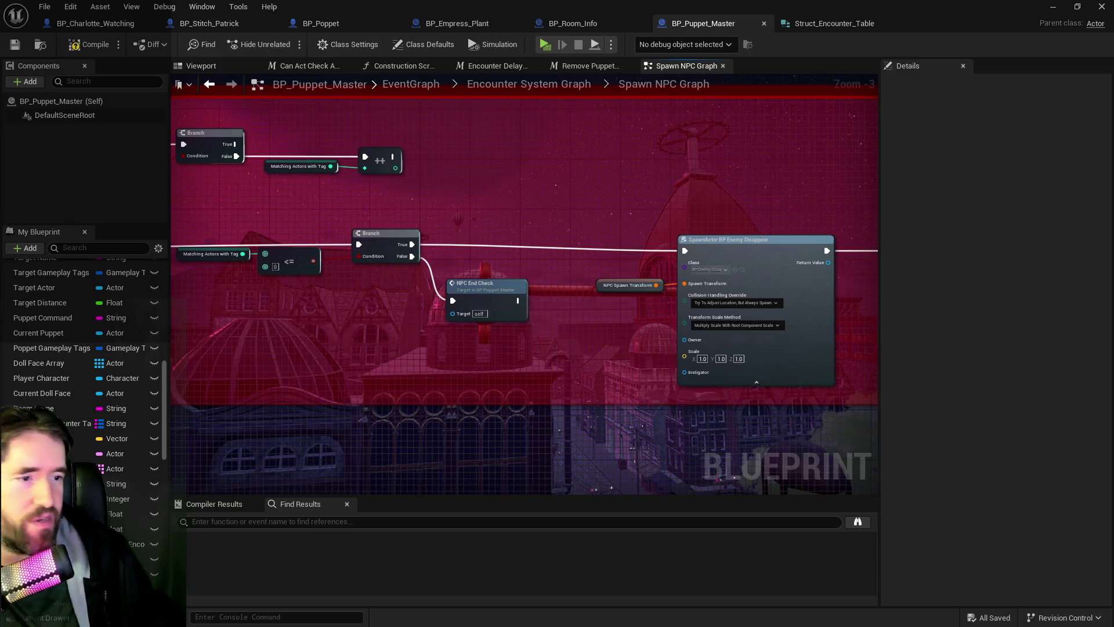
scroll(473, 381, down, 1)
mouse_move(472, 381)
mouse_down()
mouse_move(453, 343)
mouse_move(858, 331)
mouse_move(532, 325)
mouse_move(614, 310)
mouse_up()
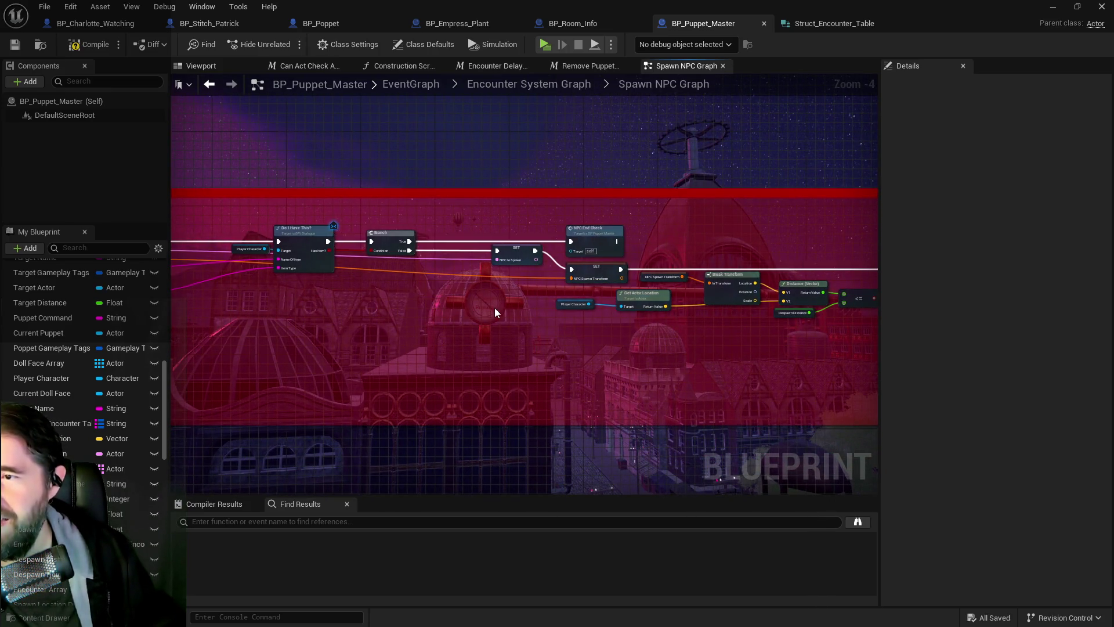
Step: Wire the NPC to Spawn setter into the Branch, and Branch True into Async Load Class Asset
mouse_move(494, 310)
mouse_down()
mouse_move(654, 332)
mouse_move(420, 287)
mouse_up()
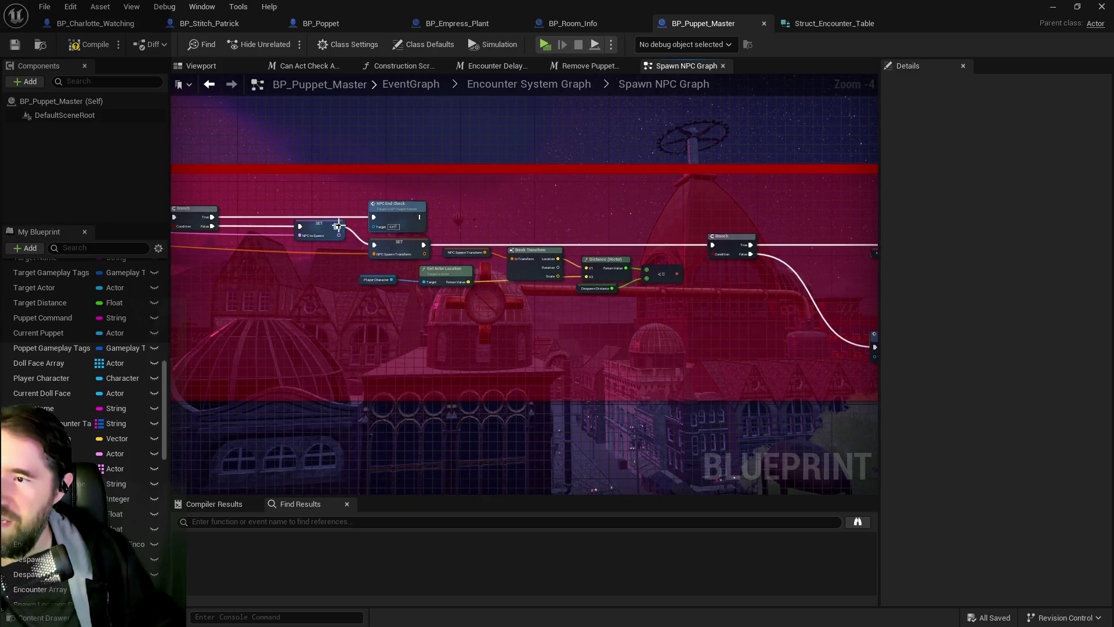
mouse_move(338, 226)
mouse_down()
mouse_move(720, 295)
mouse_move(713, 244)
mouse_up()
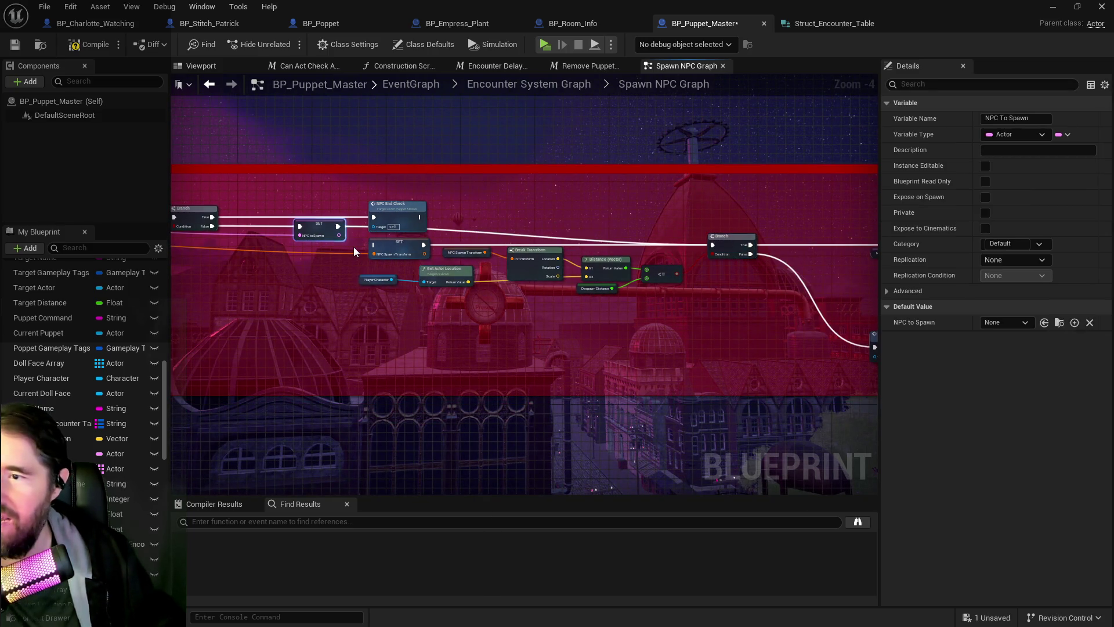
drag(355, 248, 718, 325)
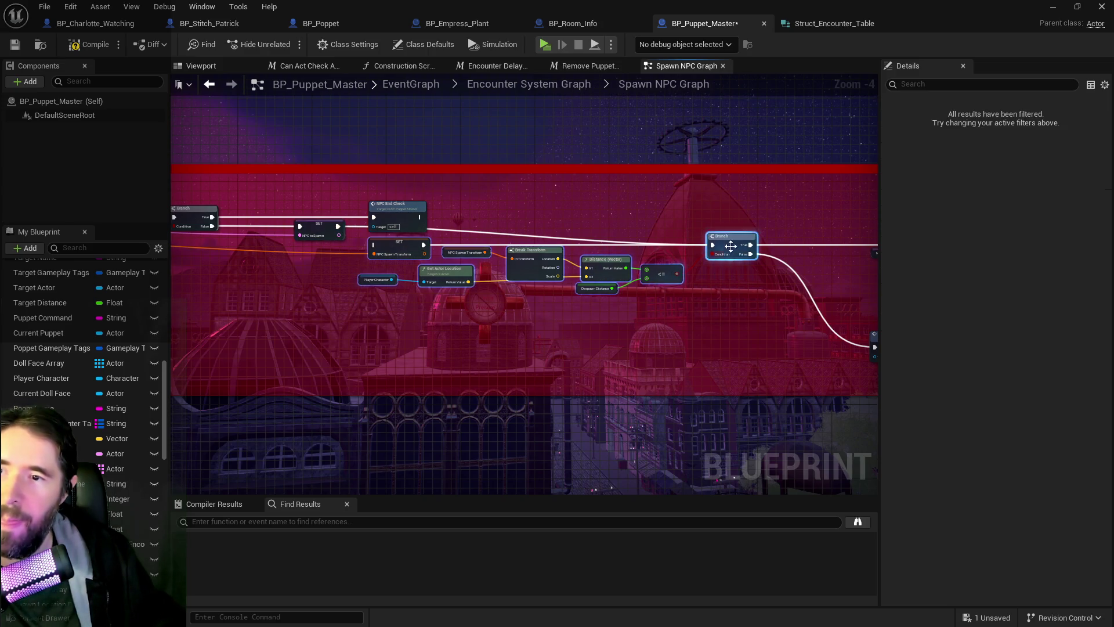
mouse_move(676, 273)
mouse_down()
mouse_move(901, 322)
mouse_move(765, 304)
mouse_move(813, 241)
mouse_move(823, 244)
mouse_up()
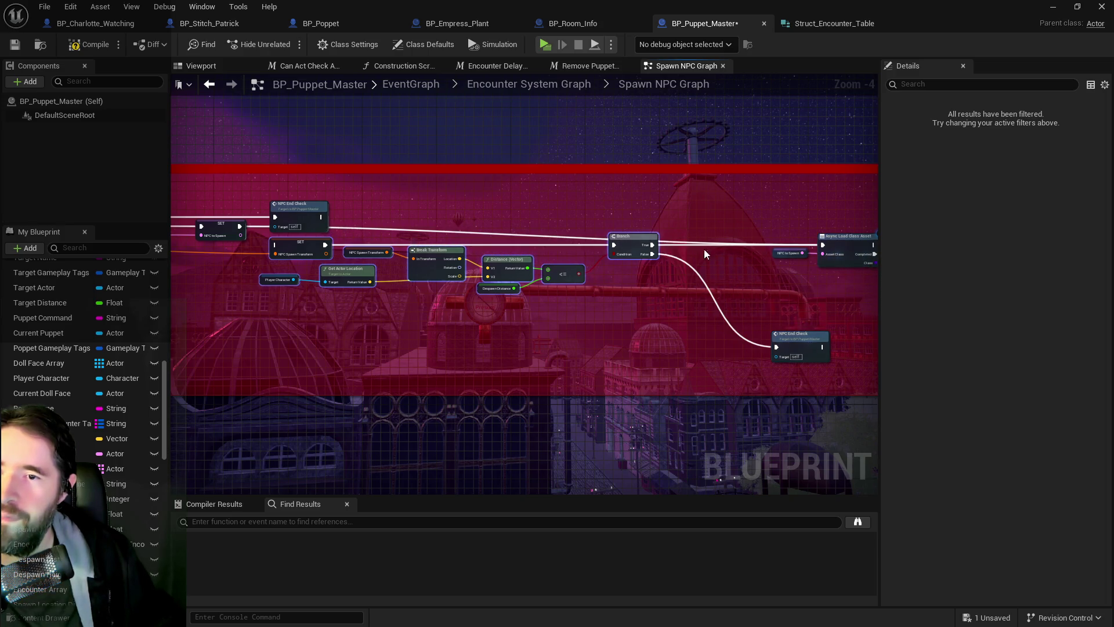
click(628, 238)
mouse_move(627, 238)
mouse_down()
mouse_move(627, 305)
mouse_move(875, 319)
mouse_up()
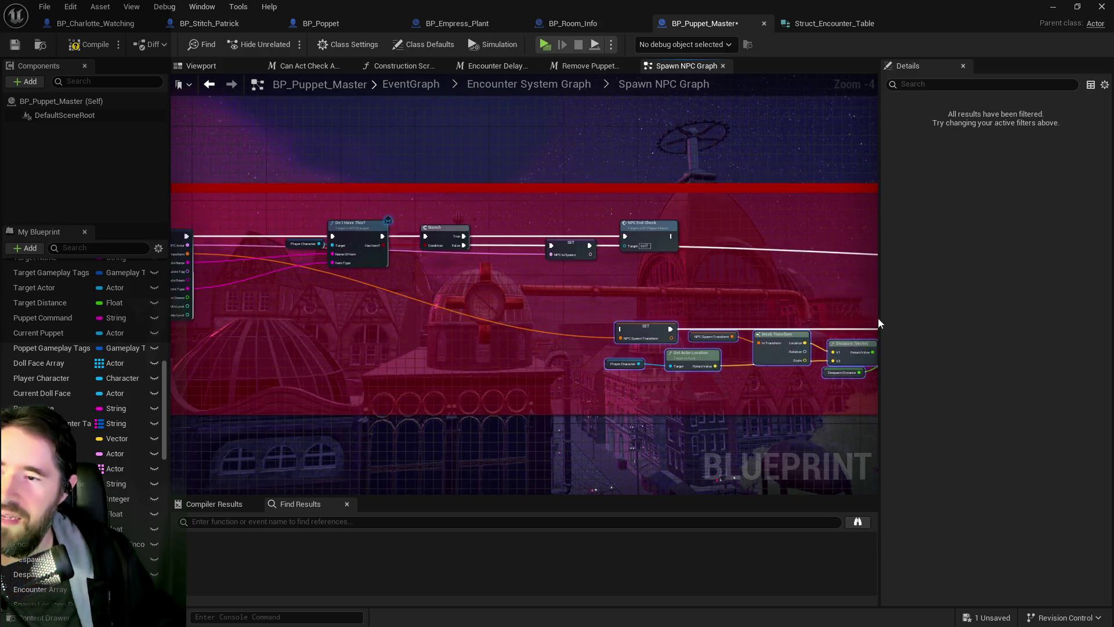
Step: Reposition the SET NPC Spawn Transform node and wire it in before Do I Have This?
mouse_move(625, 336)
mouse_down()
mouse_move(567, 294)
mouse_move(354, 290)
mouse_move(429, 294)
mouse_up()
mouse_move(511, 293)
mouse_down()
mouse_move(653, 262)
mouse_move(581, 250)
mouse_move(542, 256)
mouse_move(861, 251)
mouse_up()
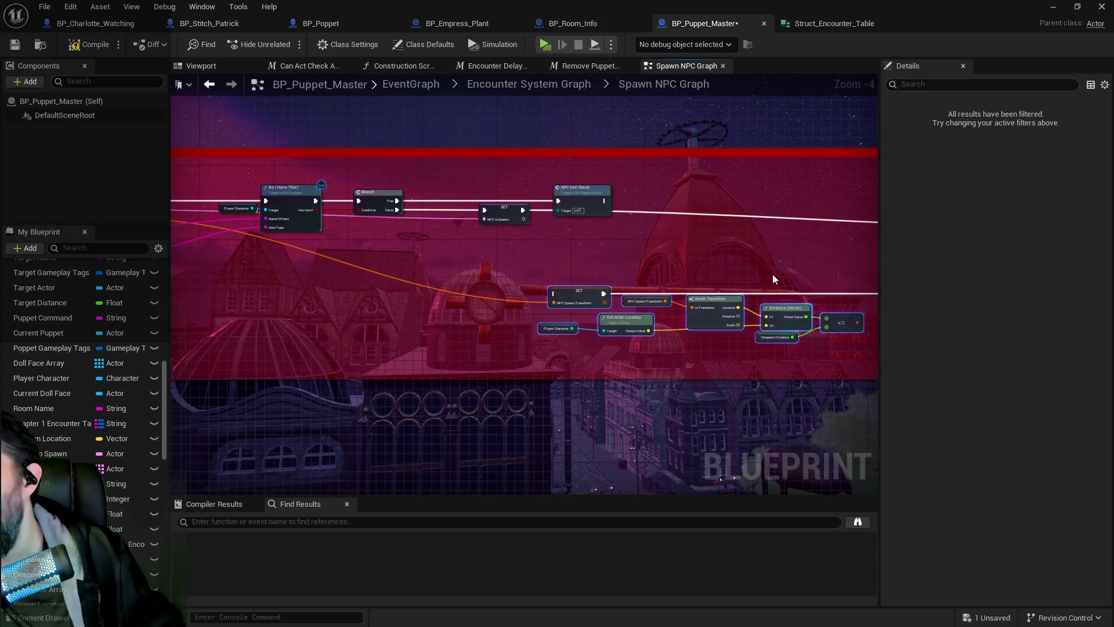
click(577, 294)
mouse_move(577, 294)
mouse_down()
mouse_move(399, 244)
mouse_move(737, 248)
mouse_move(635, 228)
mouse_move(490, 228)
mouse_move(510, 248)
mouse_up()
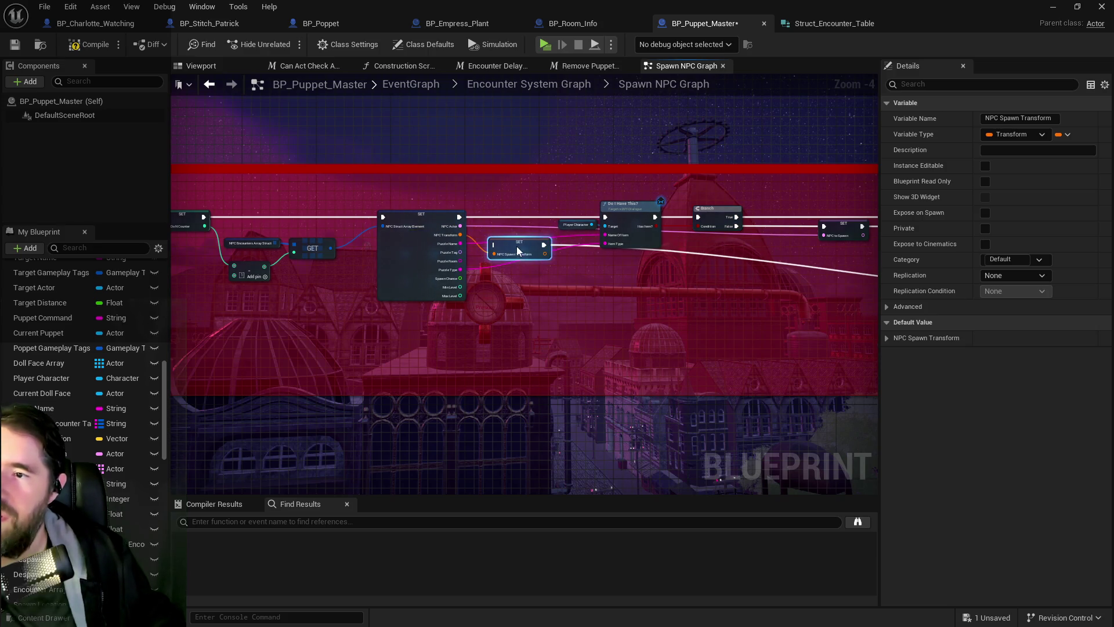
mouse_move(646, 268)
mouse_down()
mouse_move(311, 241)
mouse_move(317, 260)
mouse_move(537, 308)
mouse_up()
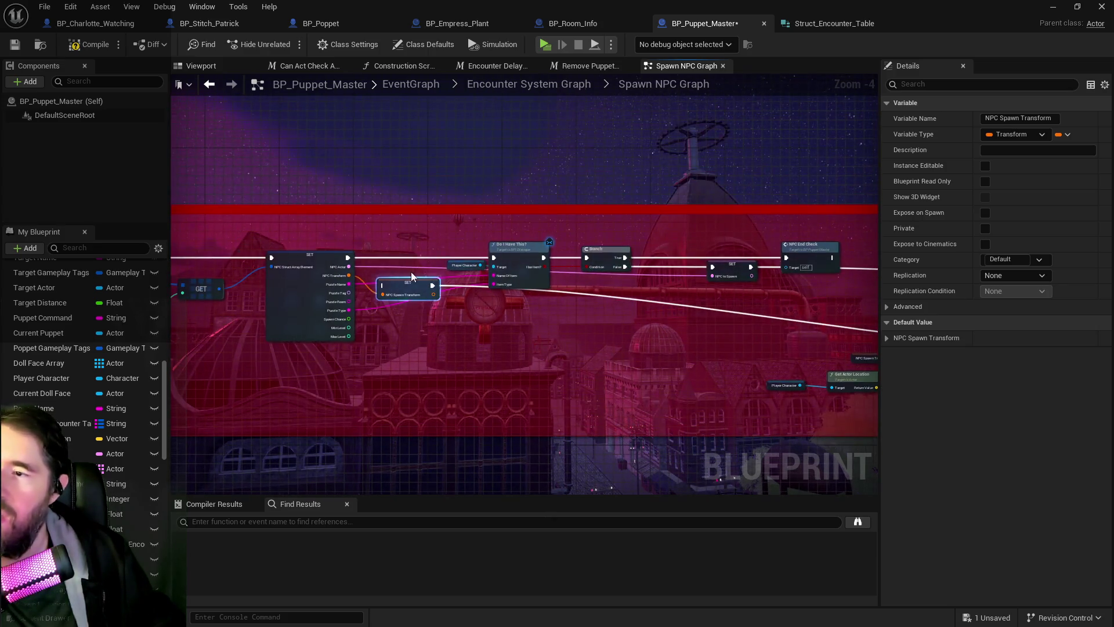
click(320, 299)
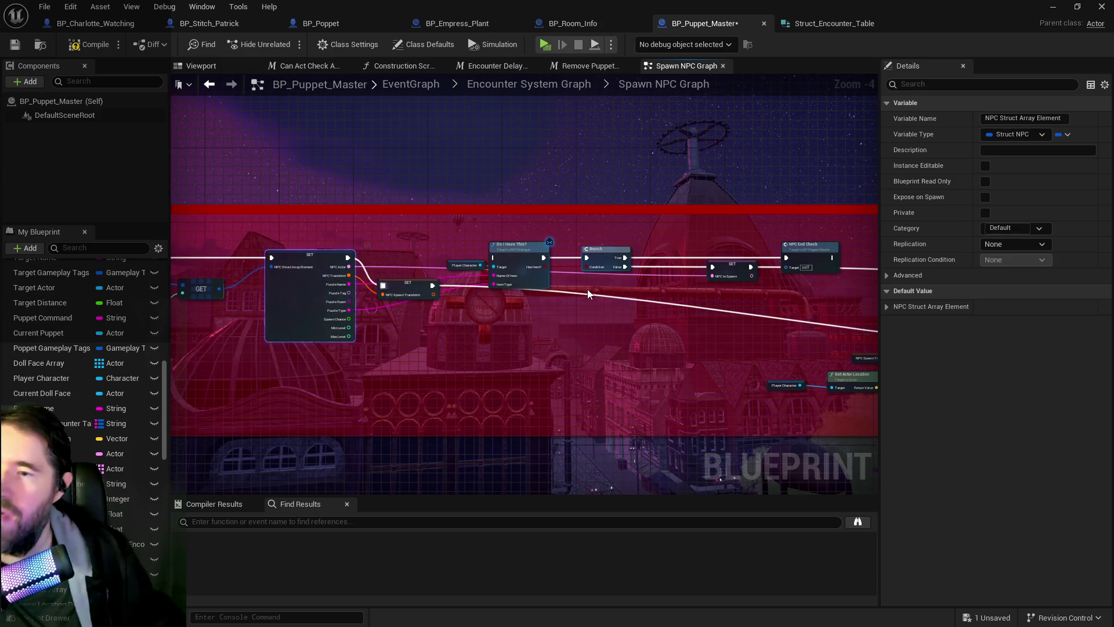
drag(433, 285, 499, 265)
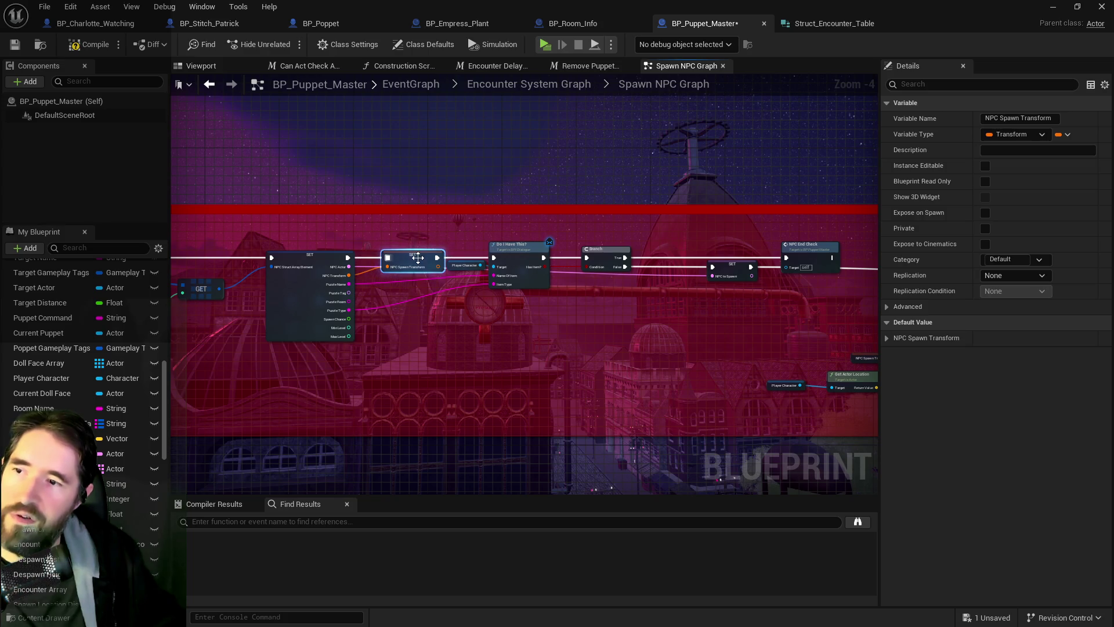
Step: Look over the remaining spawn logic, then go back up to the main EventGraph
scroll(417, 258, down, 2)
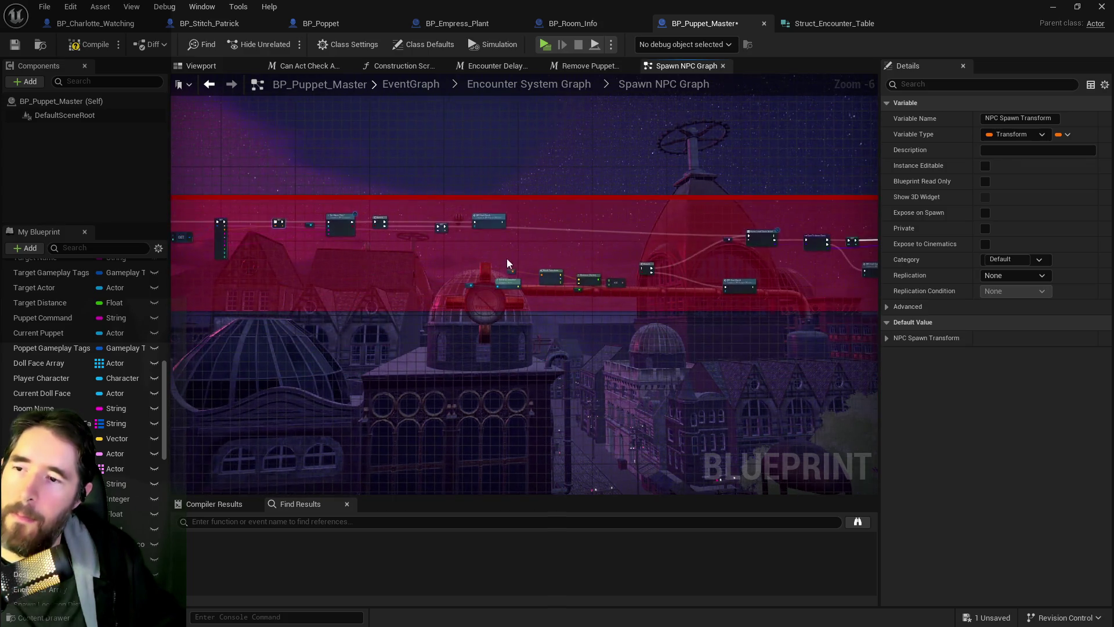
mouse_move(508, 262)
mouse_down()
mouse_move(473, 241)
mouse_move(326, 236)
mouse_up()
drag(296, 238, 191, 232)
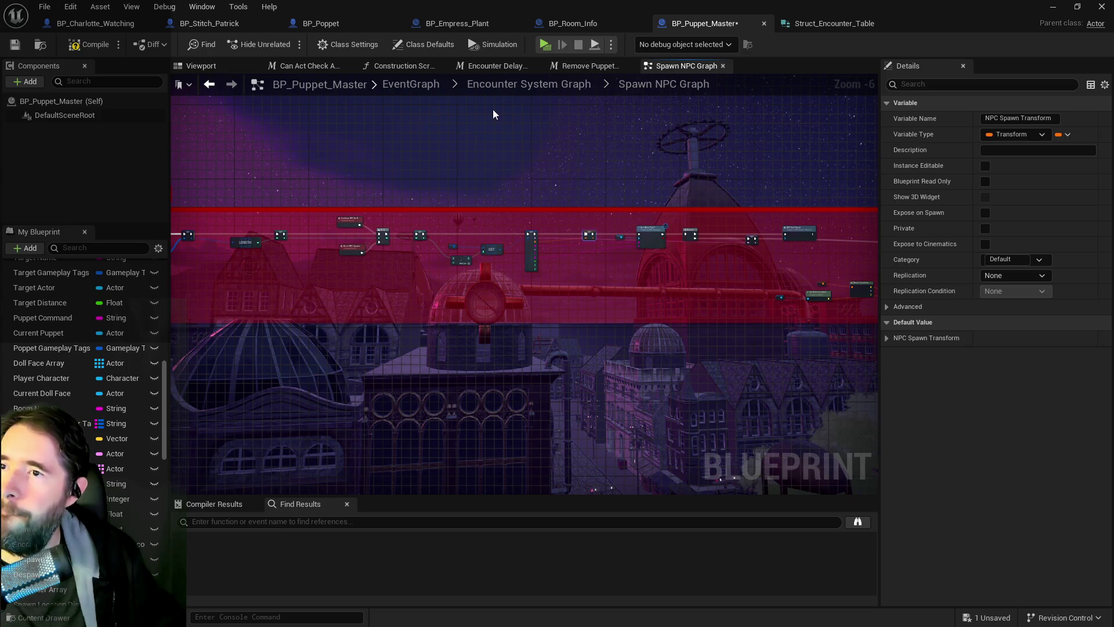
mouse_move(493, 109)
mouse_down()
mouse_move(167, 176)
mouse_move(233, 179)
mouse_up()
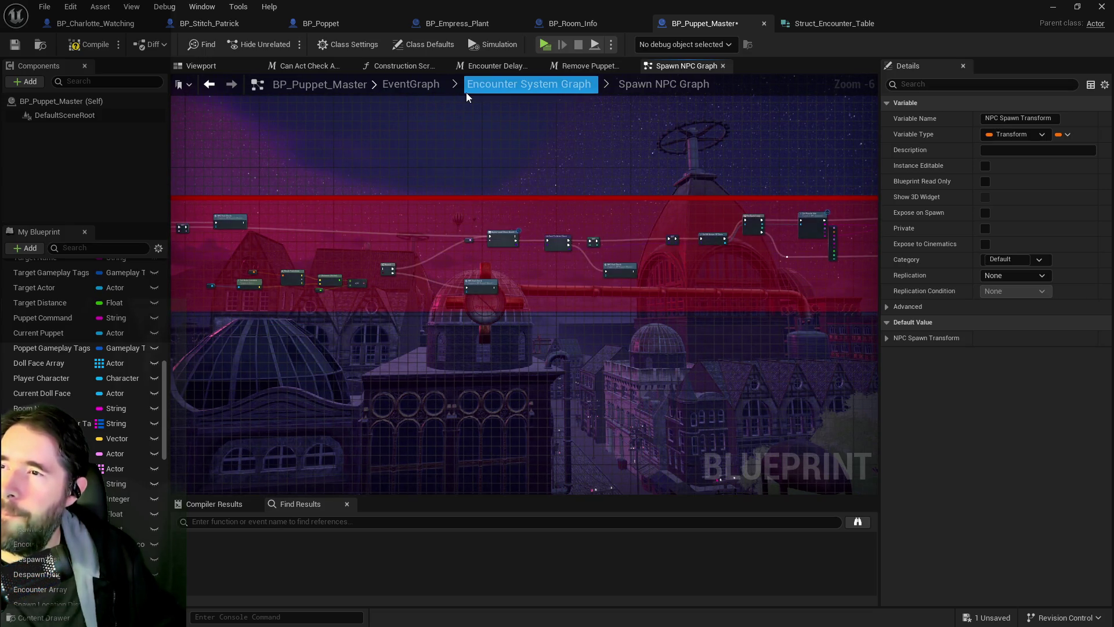
scroll(477, 235, up, 1)
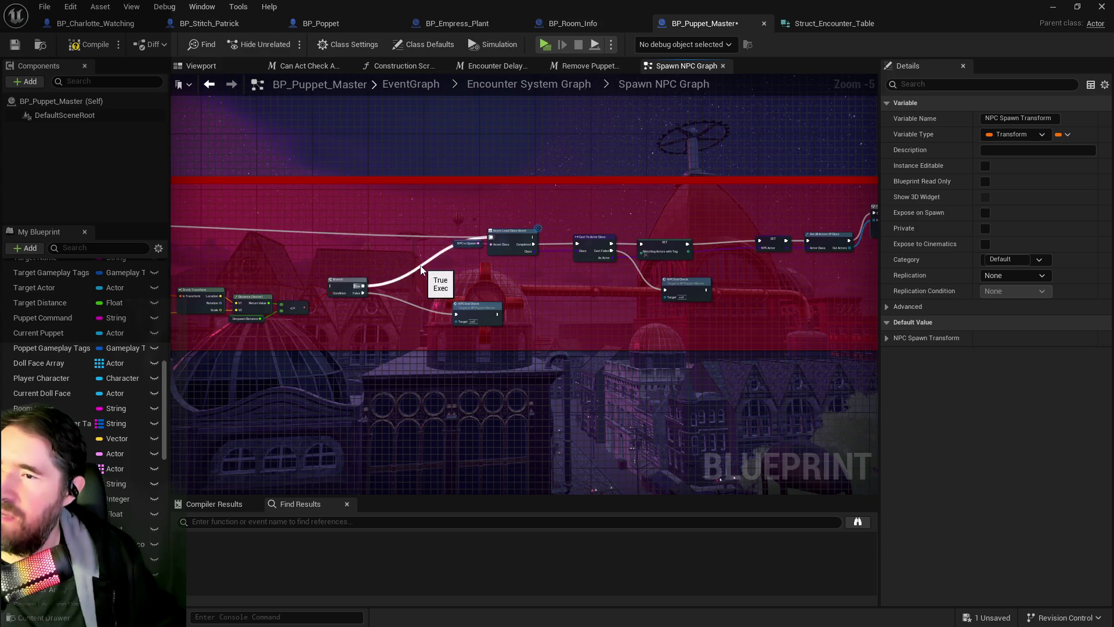
drag(420, 268, 506, 243)
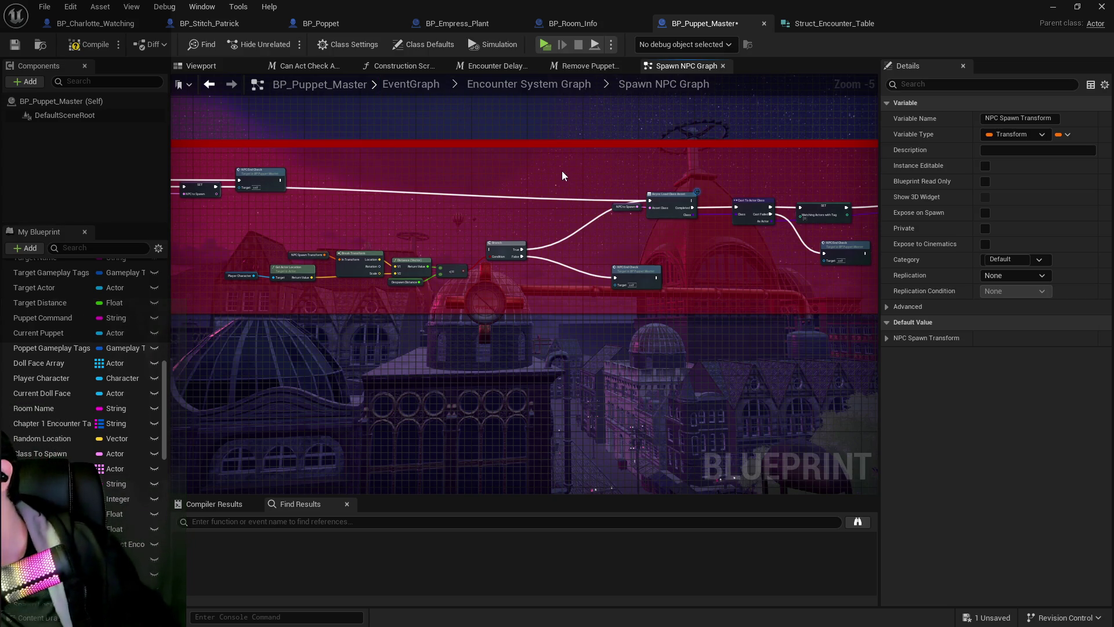
click(412, 84)
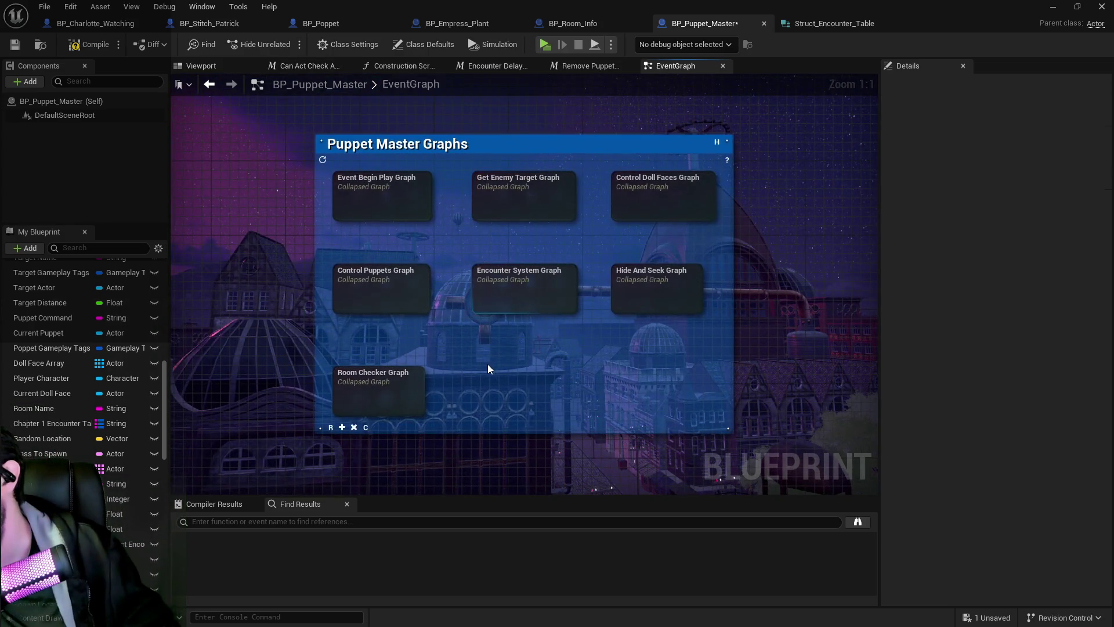
Step: Open Control Puppets Graph, then its nested Room Change Despawn collapsed graph
drag(486, 363, 439, 335)
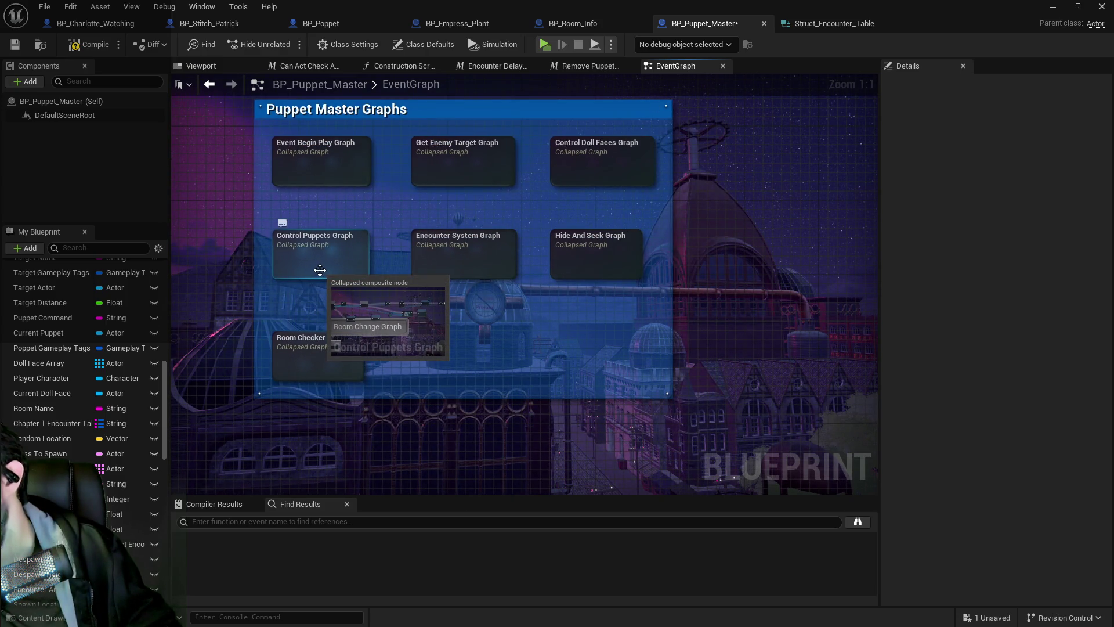
double_click(320, 269)
scroll(492, 268, up, 4)
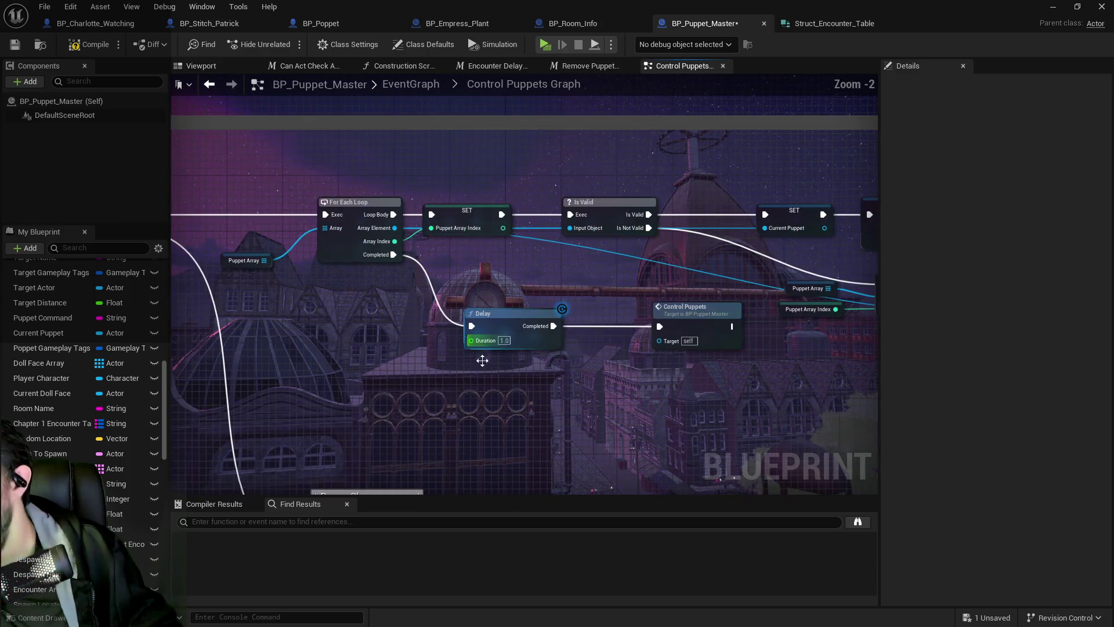
drag(528, 406, 348, 357)
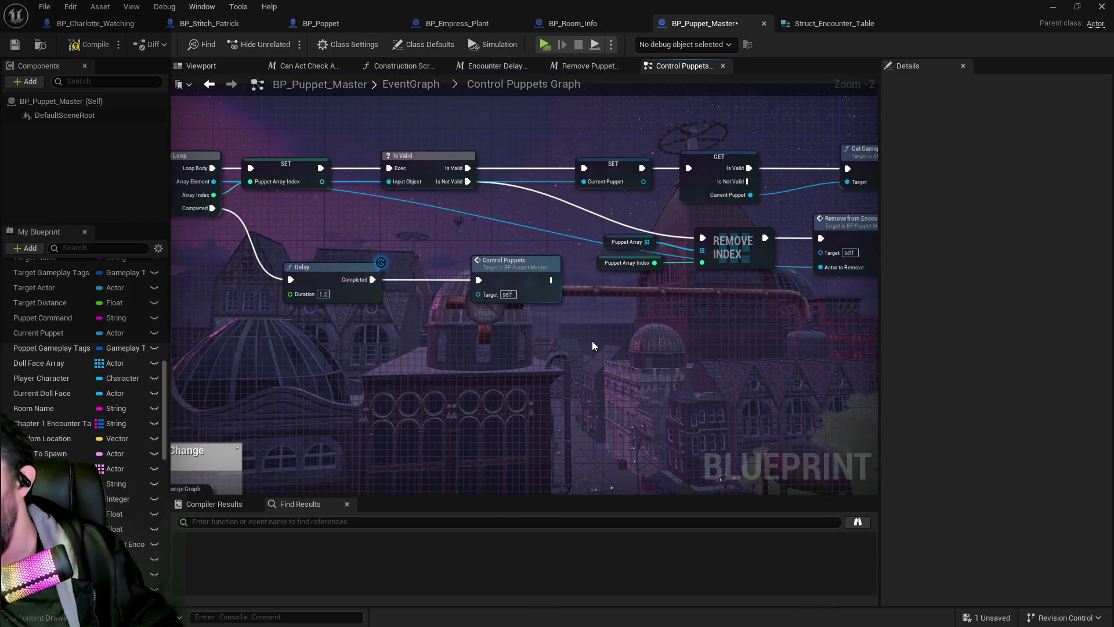
mouse_move(592, 340)
mouse_down()
mouse_move(388, 326)
mouse_move(398, 315)
mouse_move(751, 323)
mouse_move(497, 319)
mouse_move(485, 295)
mouse_move(559, 359)
mouse_move(641, 403)
mouse_move(497, 370)
mouse_move(368, 259)
mouse_move(532, 221)
mouse_move(321, 219)
mouse_up()
double_click(681, 453)
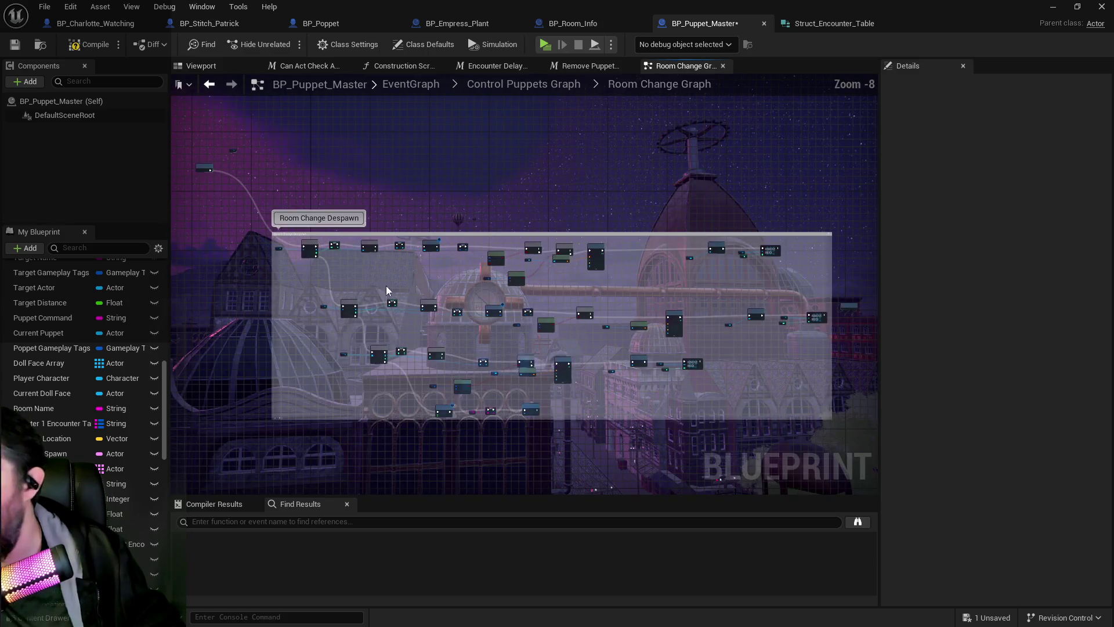
Step: Pan through the Room Change Despawn nodes: For Each Loops, Has Tag, Branch, SpawnActor, Destroy Actor, REMOVE INDEX
scroll(387, 290, up, 5)
mouse_move(387, 290)
mouse_down()
mouse_move(571, 323)
mouse_move(607, 246)
mouse_up()
mouse_move(596, 294)
mouse_down()
mouse_move(753, 293)
mouse_move(588, 383)
mouse_up()
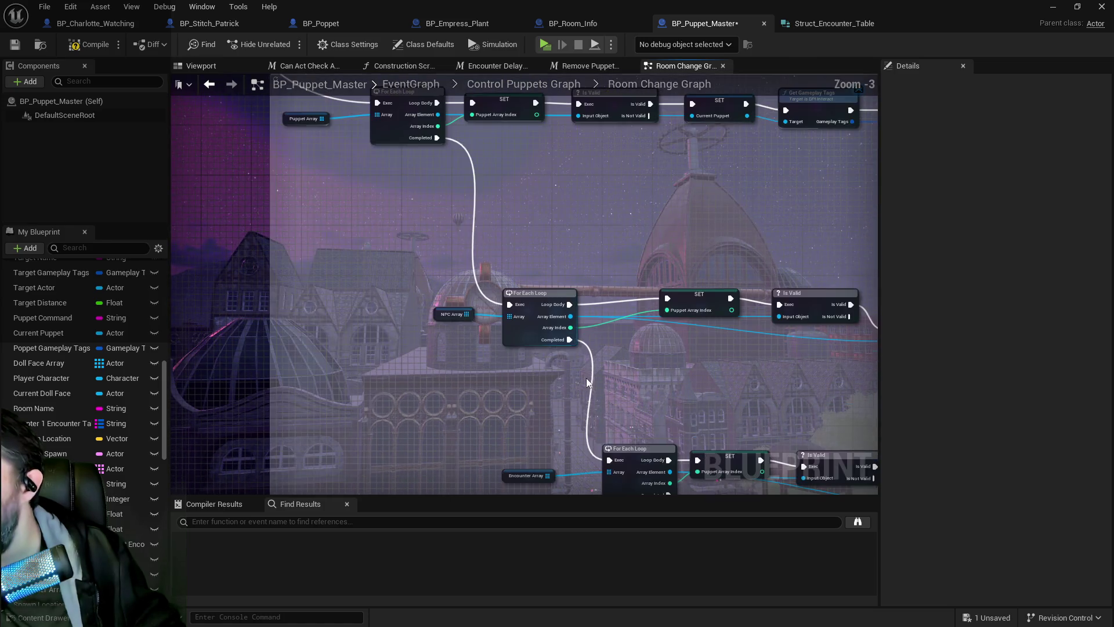
drag(666, 383, 529, 332)
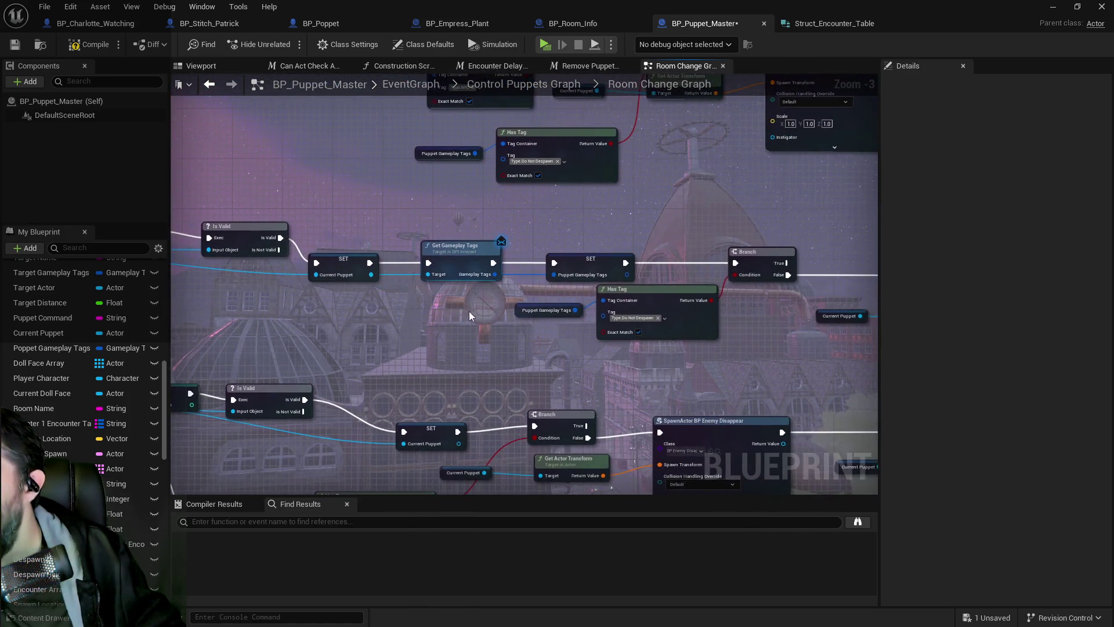
mouse_move(642, 237)
mouse_down()
mouse_move(597, 355)
mouse_move(510, 343)
mouse_up()
mouse_move(666, 373)
mouse_down()
mouse_move(348, 261)
mouse_move(392, 231)
mouse_move(754, 299)
mouse_up()
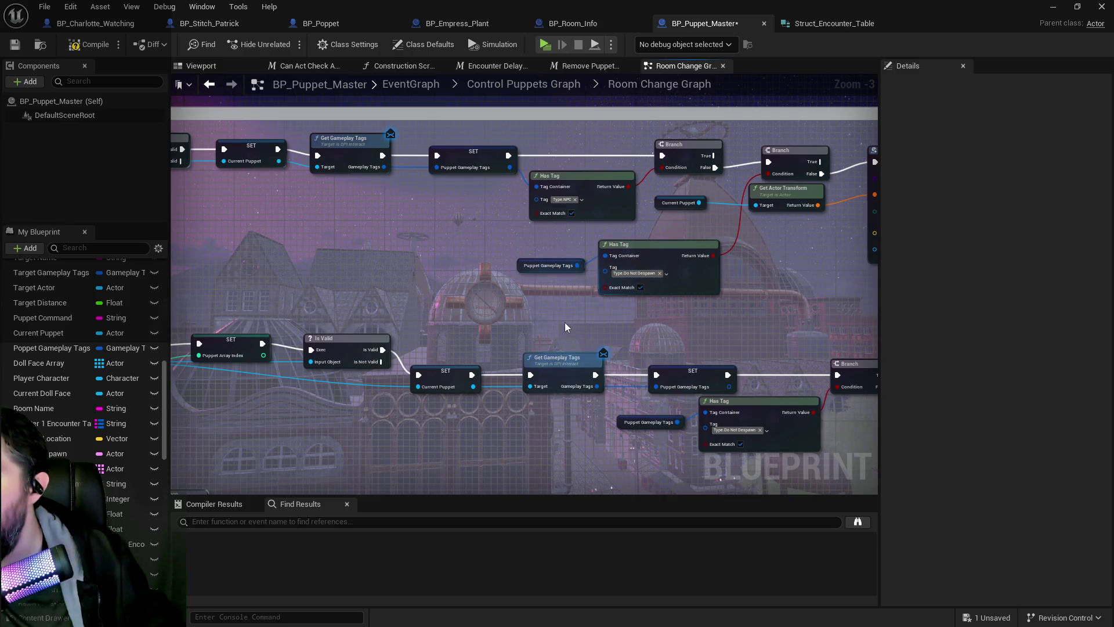
mouse_move(565, 327)
mouse_down()
mouse_move(574, 311)
mouse_move(790, 334)
mouse_move(412, 313)
mouse_up()
mouse_move(767, 319)
mouse_down()
mouse_move(529, 310)
mouse_move(485, 286)
mouse_move(803, 226)
mouse_move(674, 305)
mouse_up()
drag(508, 360, 691, 322)
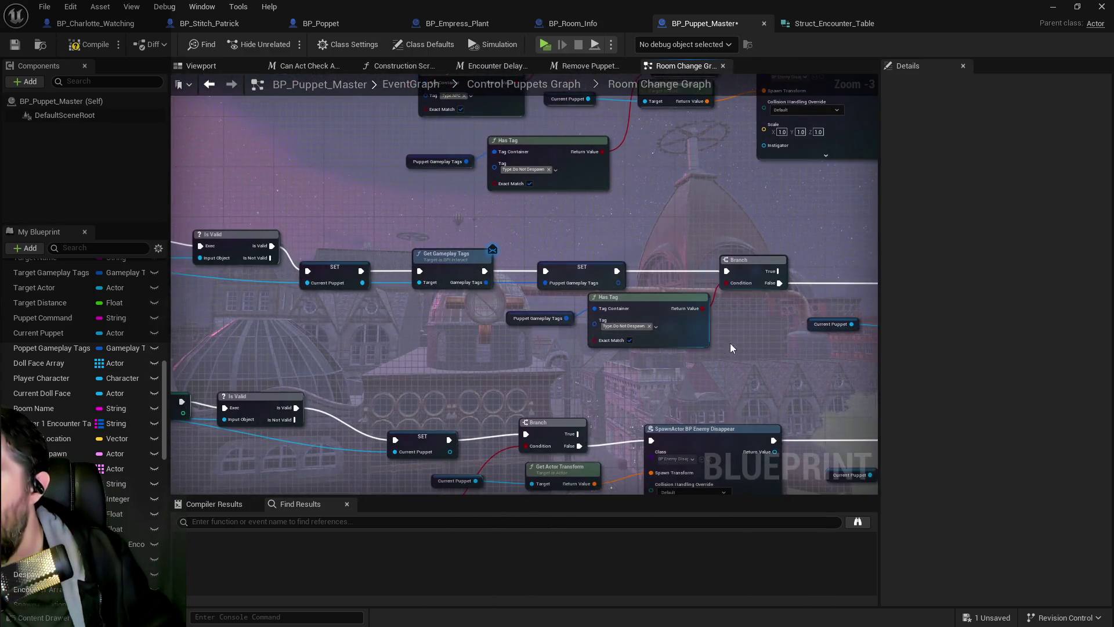
mouse_move(603, 322)
mouse_down()
mouse_move(713, 267)
mouse_move(702, 319)
mouse_move(336, 316)
mouse_move(581, 330)
mouse_move(673, 174)
mouse_move(358, 340)
mouse_move(487, 351)
mouse_up()
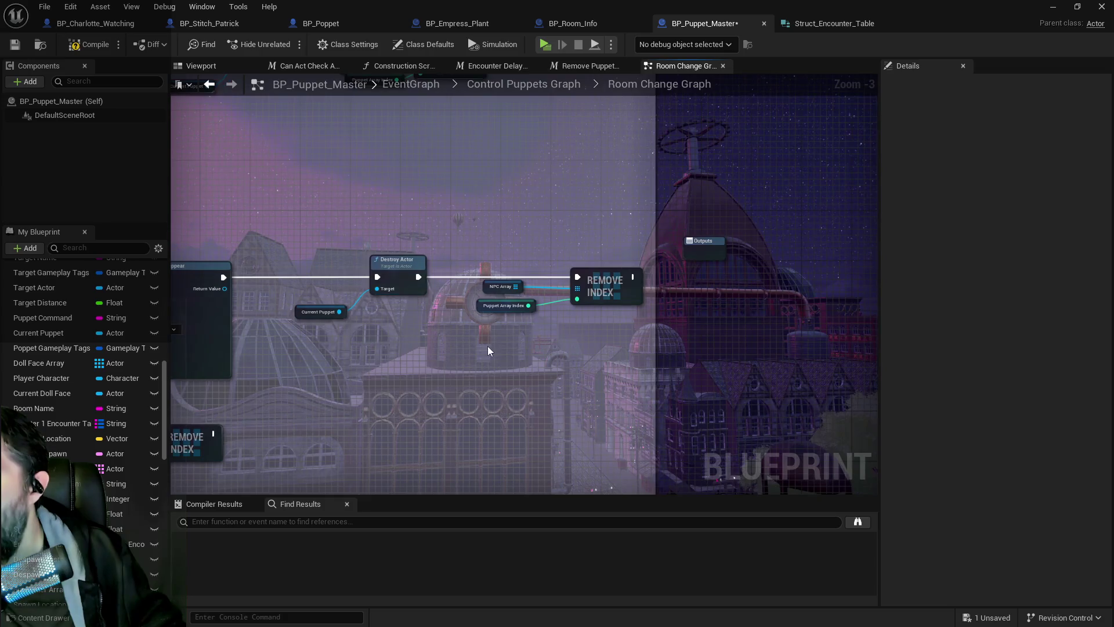
scroll(485, 357, down, 4)
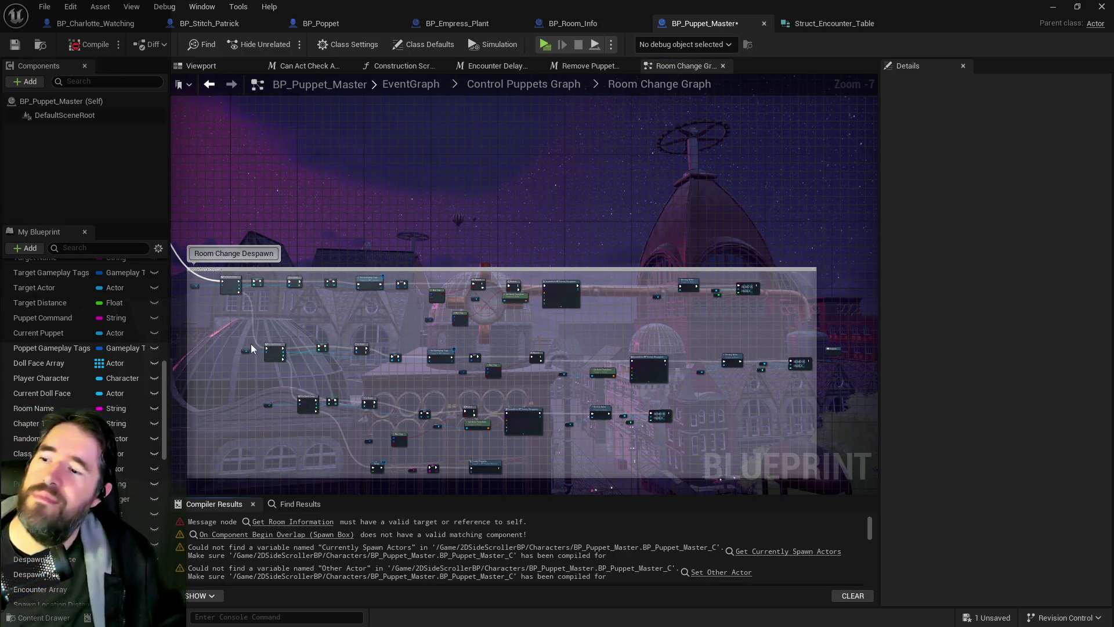
Step: Jump to the erroring Get Room Information node and look over the Room Checker Graph nodes
click(284, 525)
scroll(364, 442, down, 6)
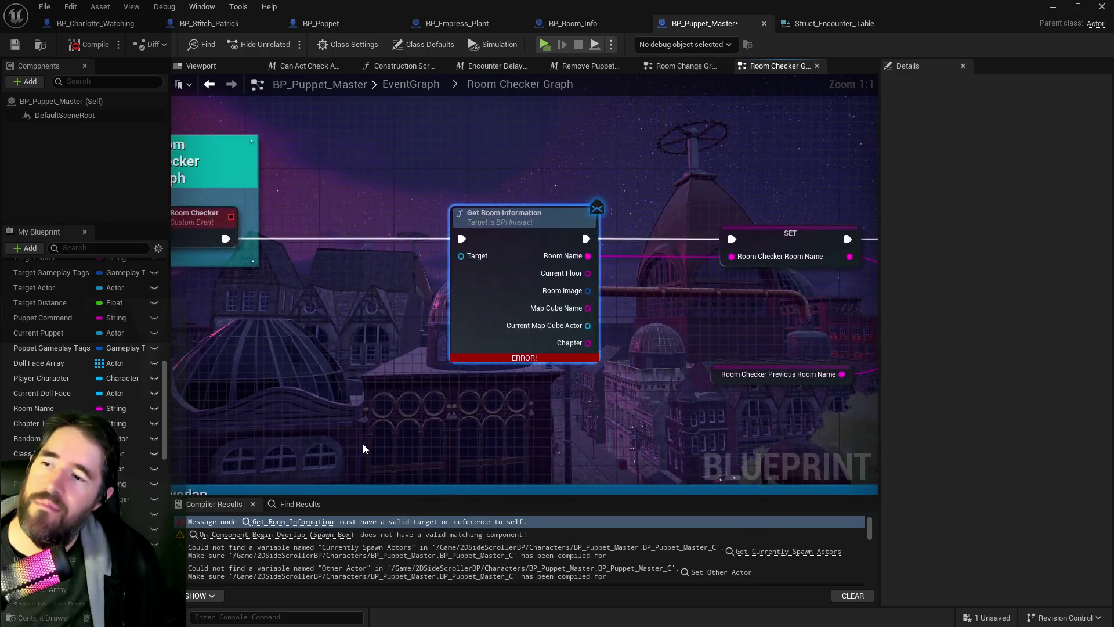
scroll(365, 441, down, 5)
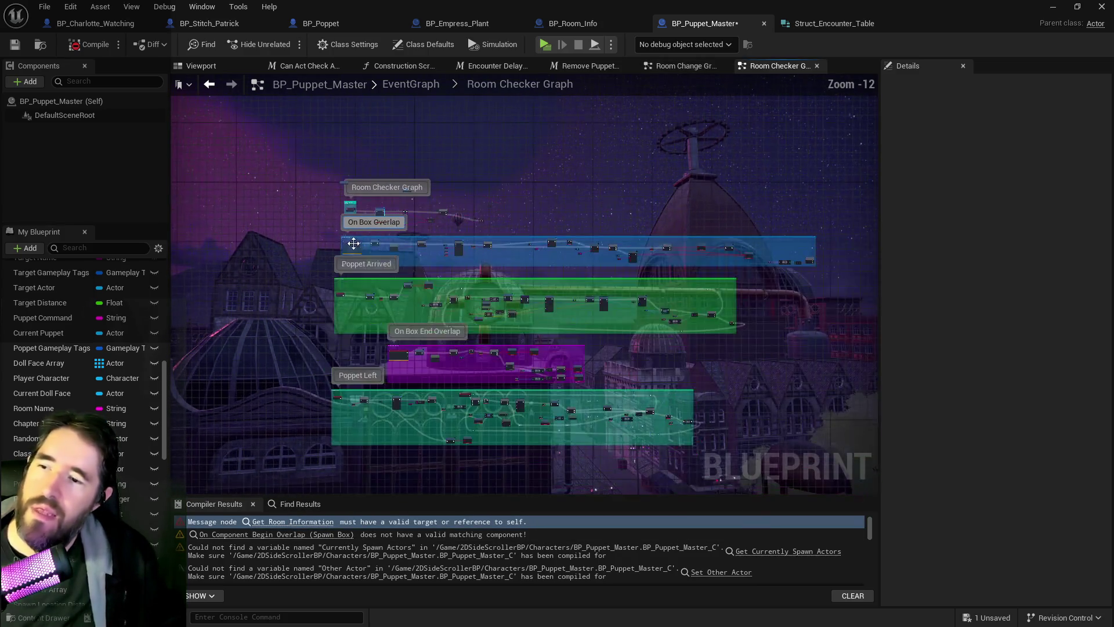
mouse_move(354, 179)
mouse_down()
mouse_move(658, 343)
mouse_move(659, 464)
mouse_up()
scroll(583, 308, up, 8)
drag(583, 308, 412, 336)
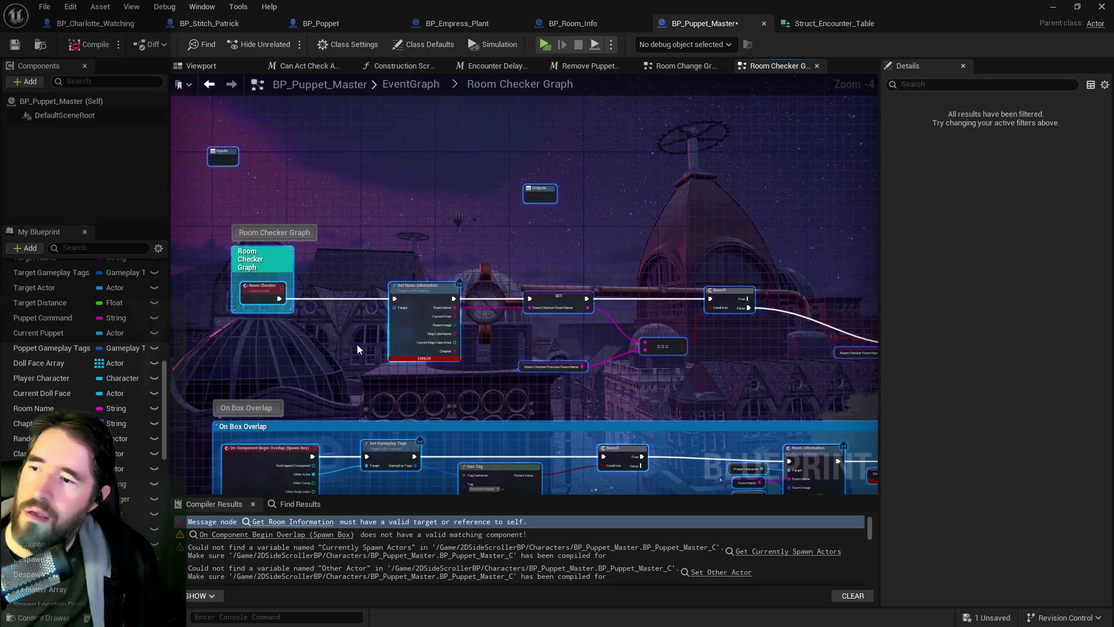
scroll(357, 343, up, 2)
Step: Add a Get Player Character node beside Get Room Information and recompile the blueprint
right_click(335, 308)
text(get)
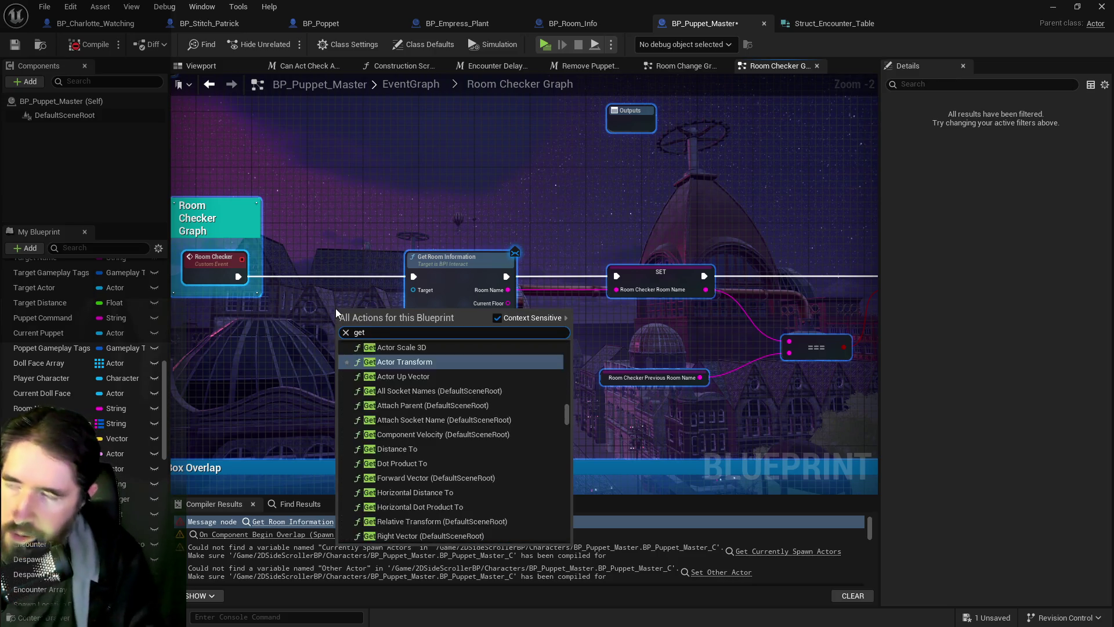
text( player char)
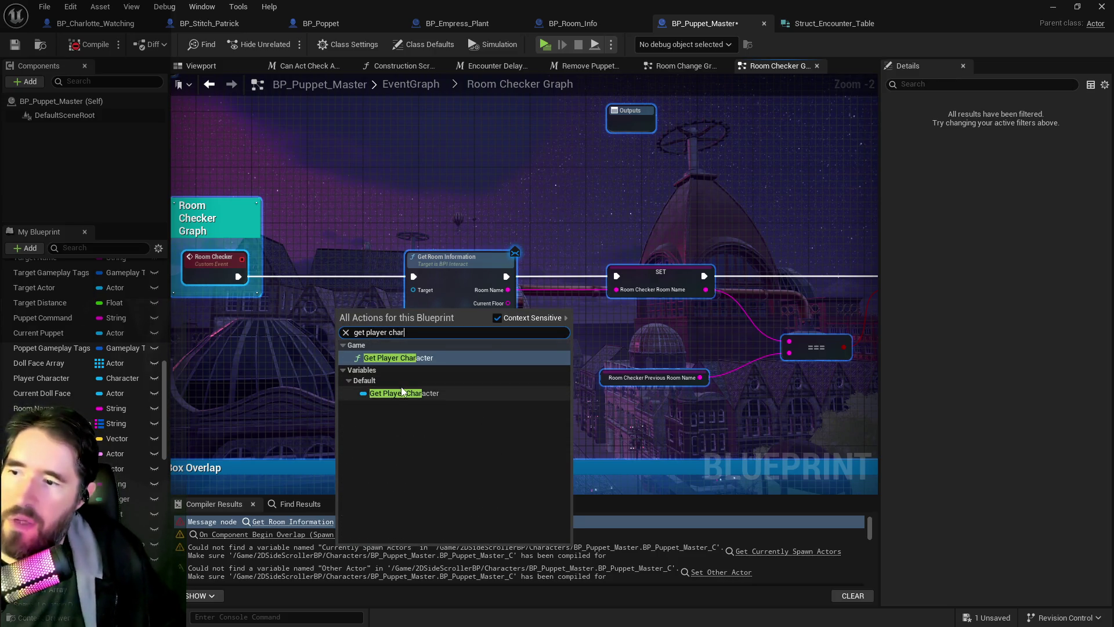
click(402, 393)
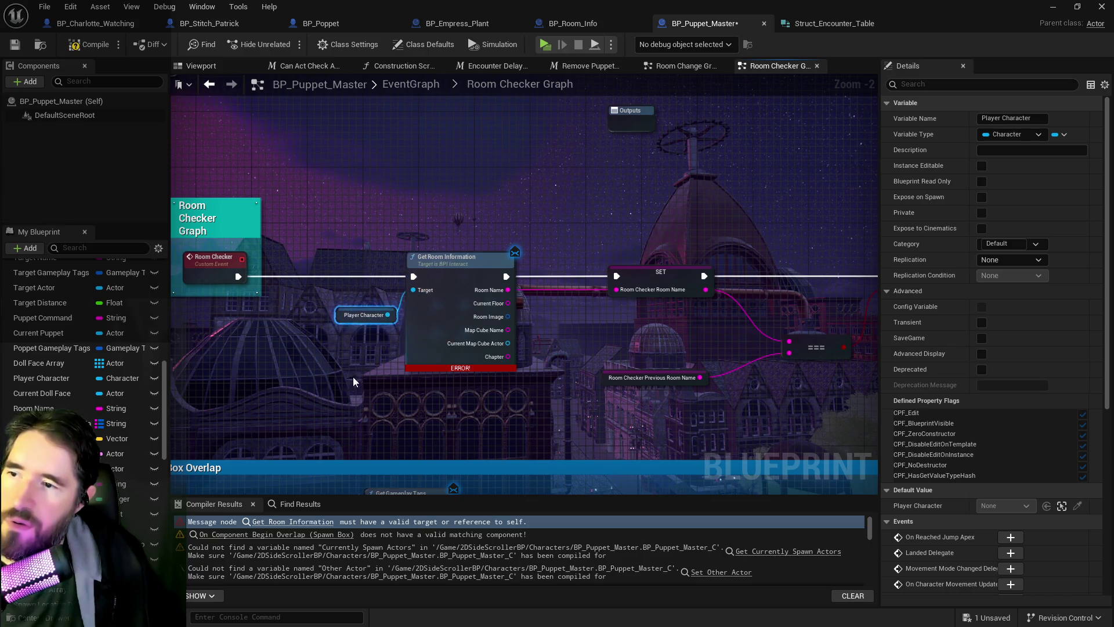
scroll(358, 212, down, 4)
click(321, 238)
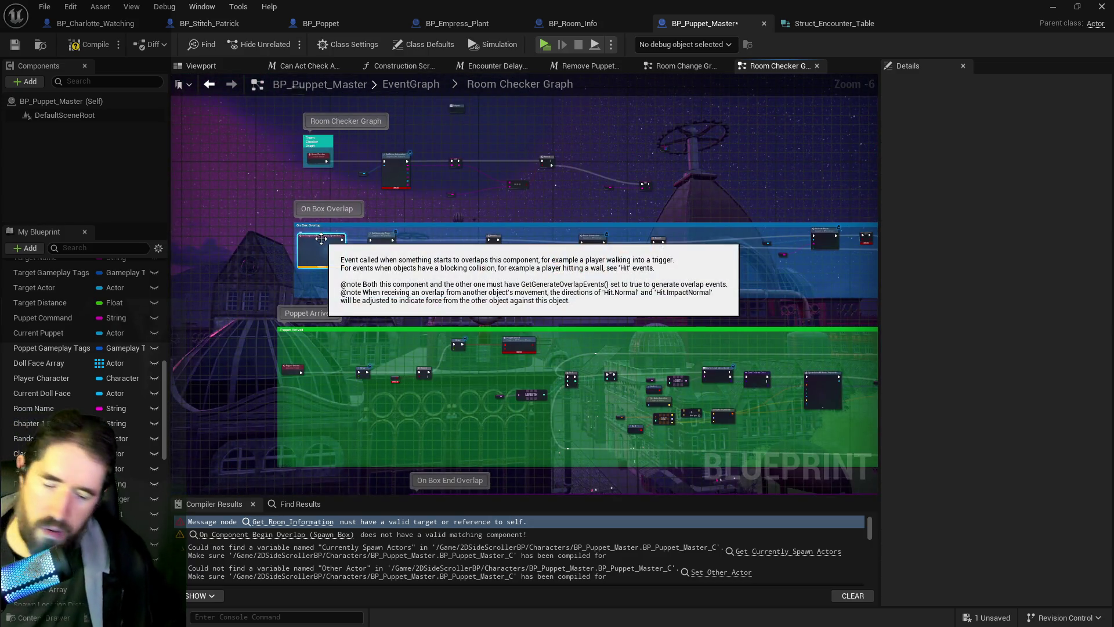
scroll(360, 186, down, 5)
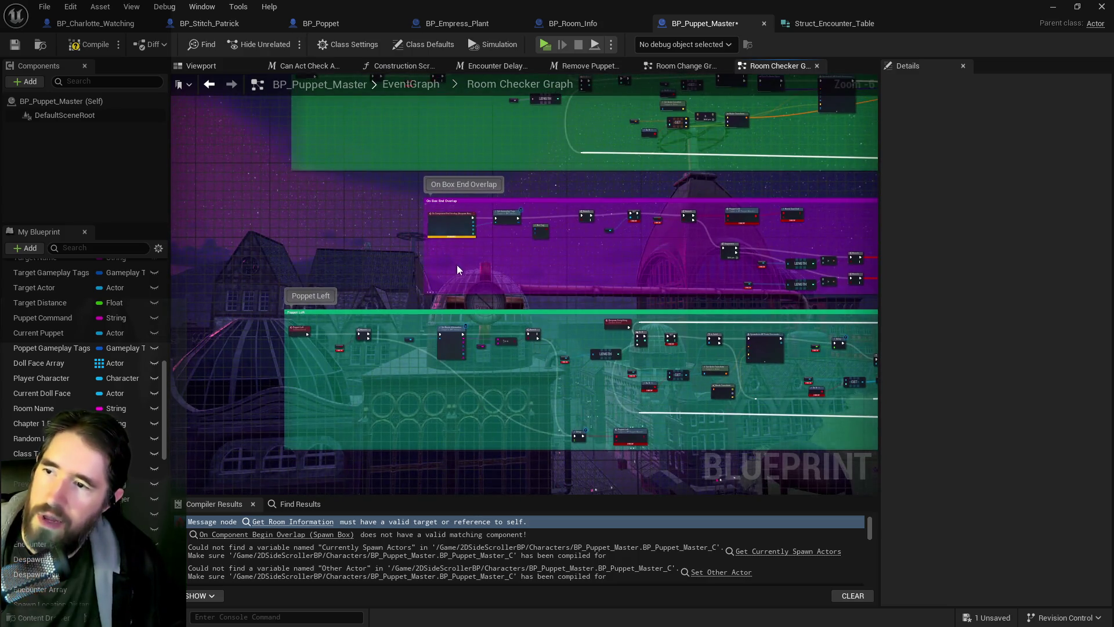
click(448, 221)
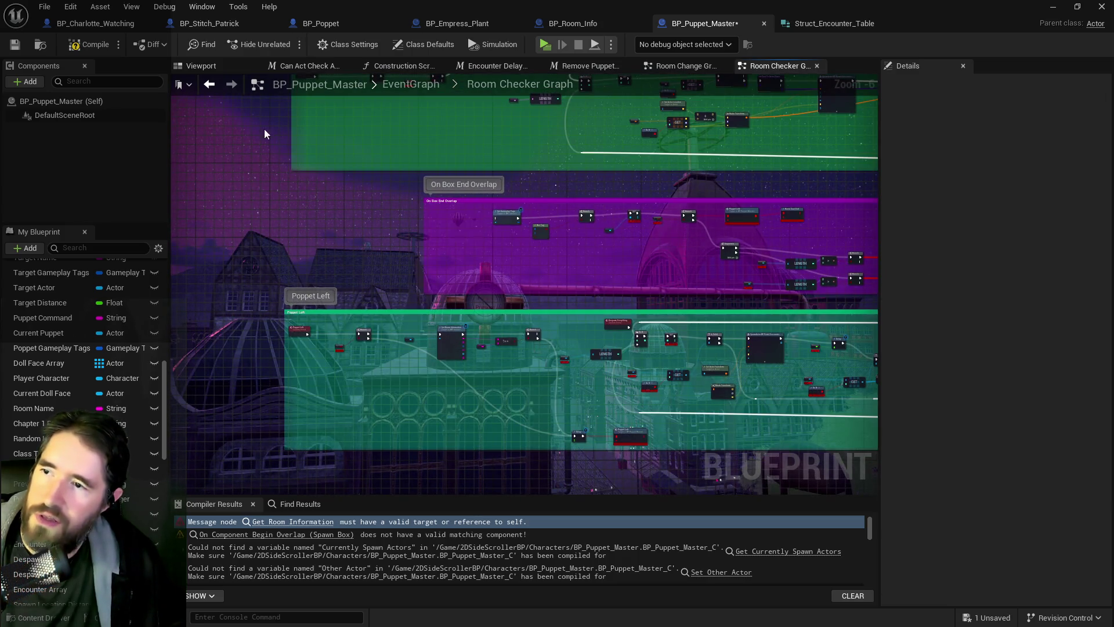
click(88, 45)
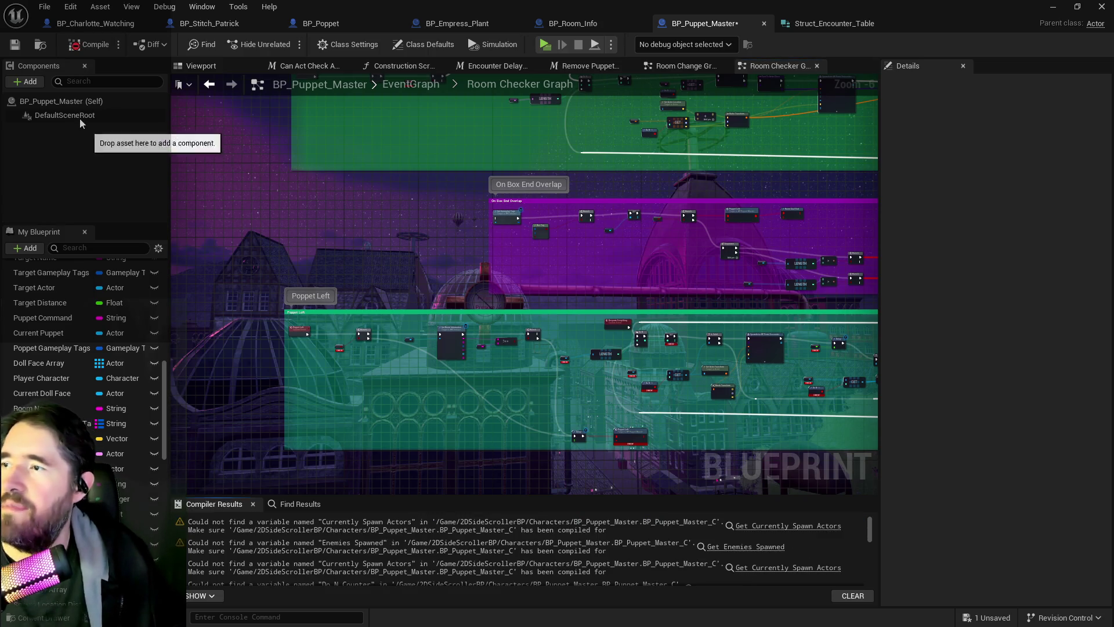
Step: Delete the old room-checking node groups behind the Currently Spawn Actors error and compile
click(746, 531)
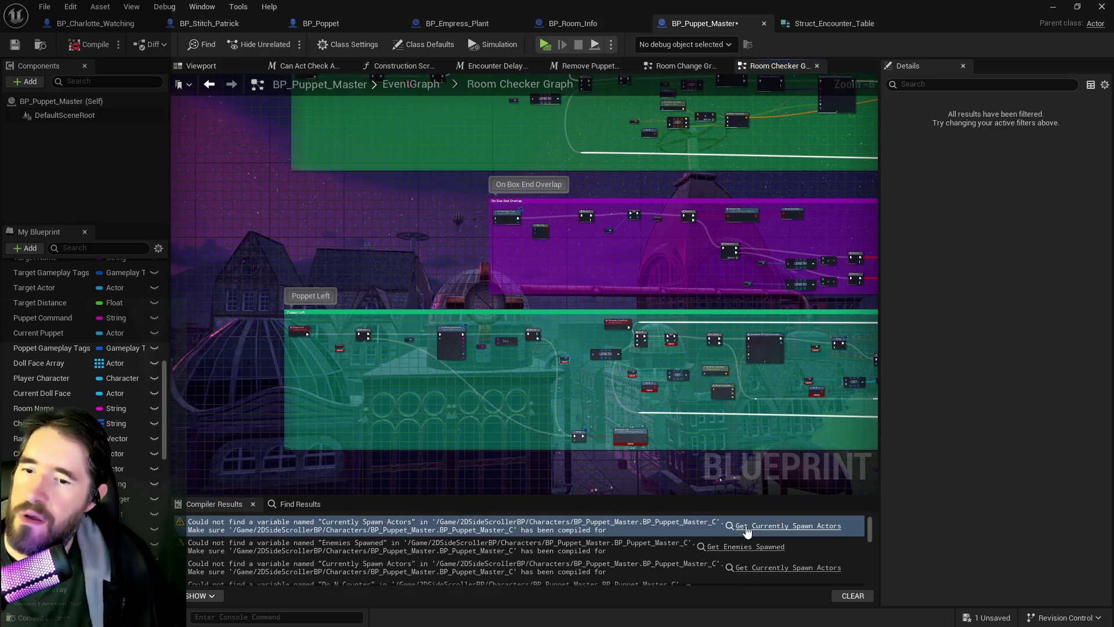
click(747, 526)
scroll(552, 381, down, 8)
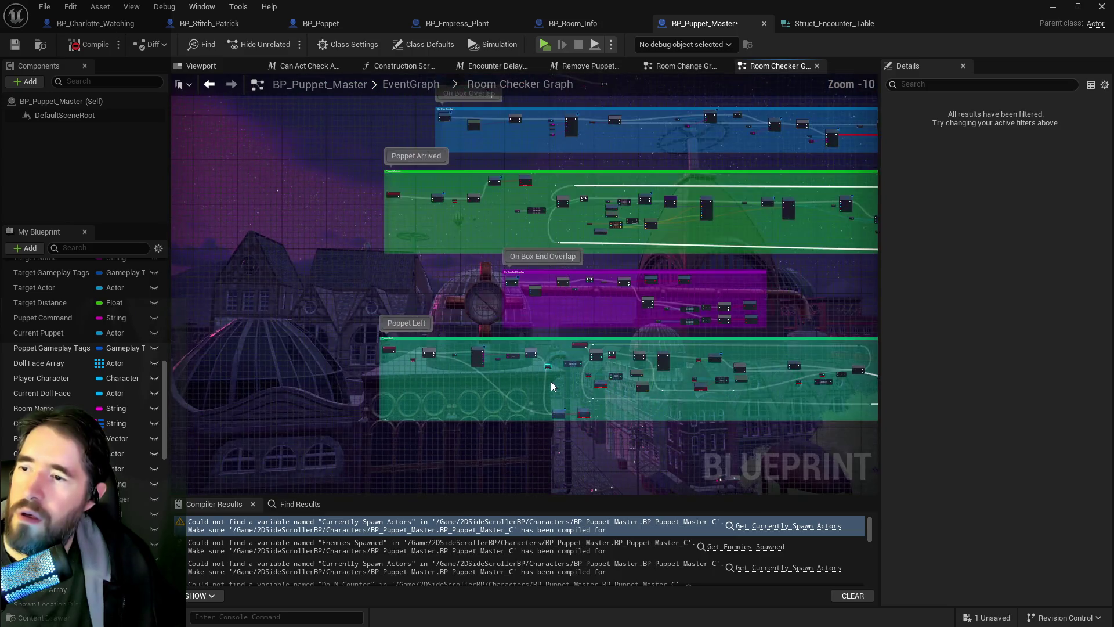
scroll(551, 384, down, 2)
drag(543, 385, 430, 388)
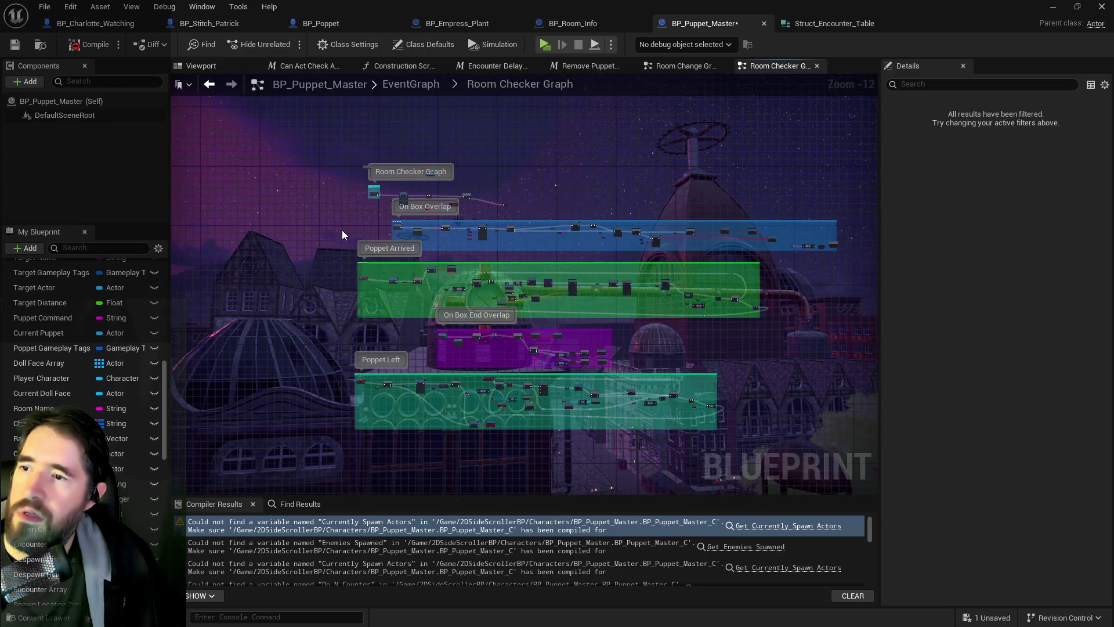
drag(867, 474, 862, 467)
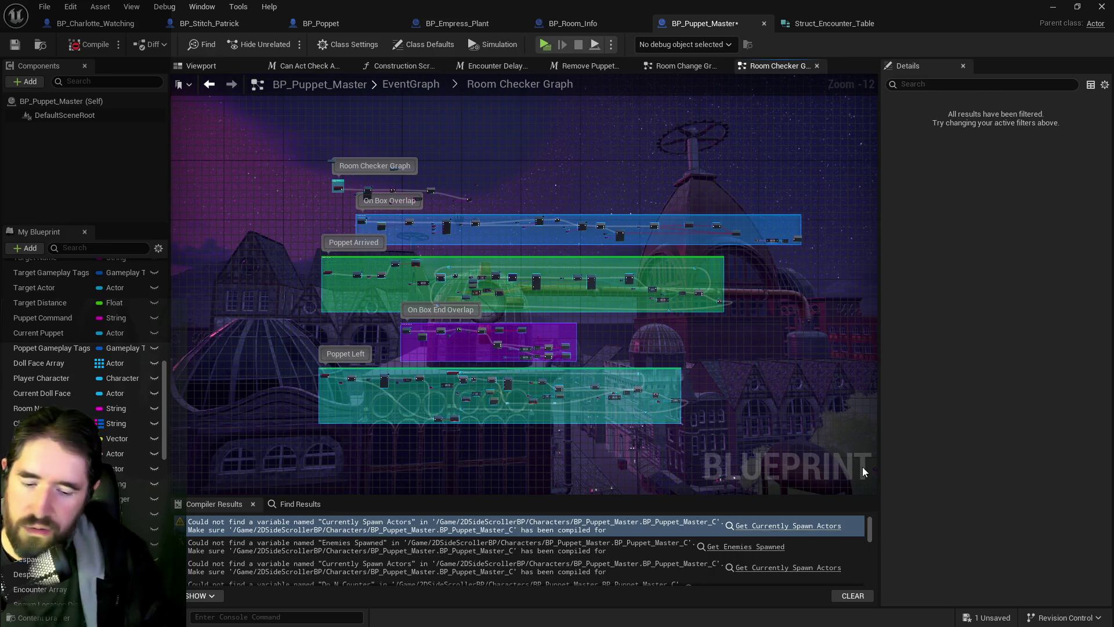
key(Delete)
click(73, 44)
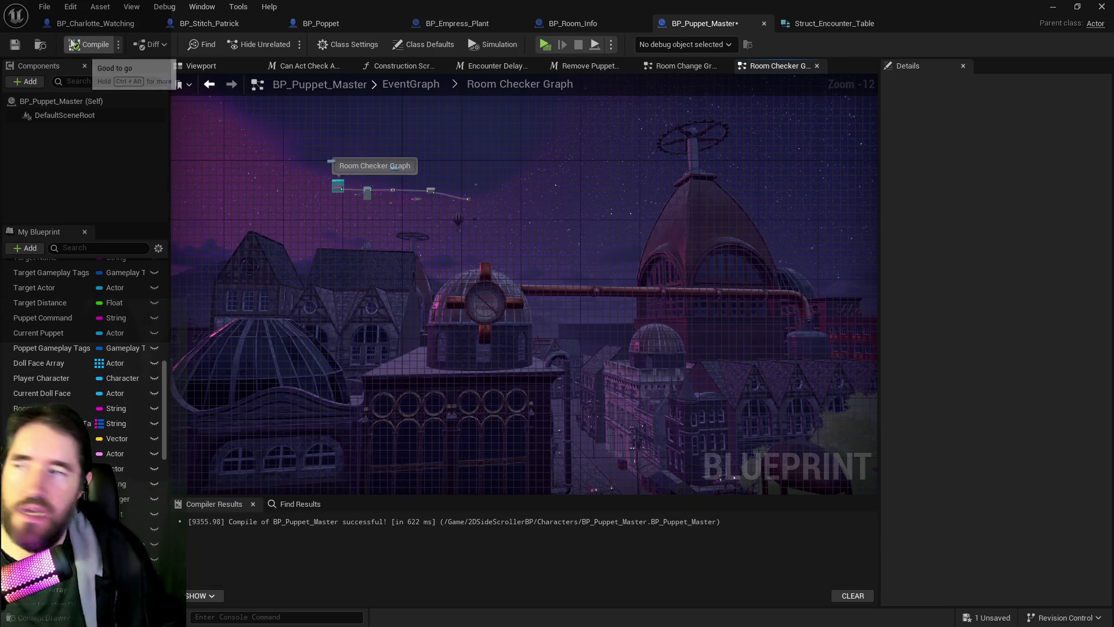
Step: Save BP_Puppet_Master and scroll through its My Blueprint variable list
click(15, 44)
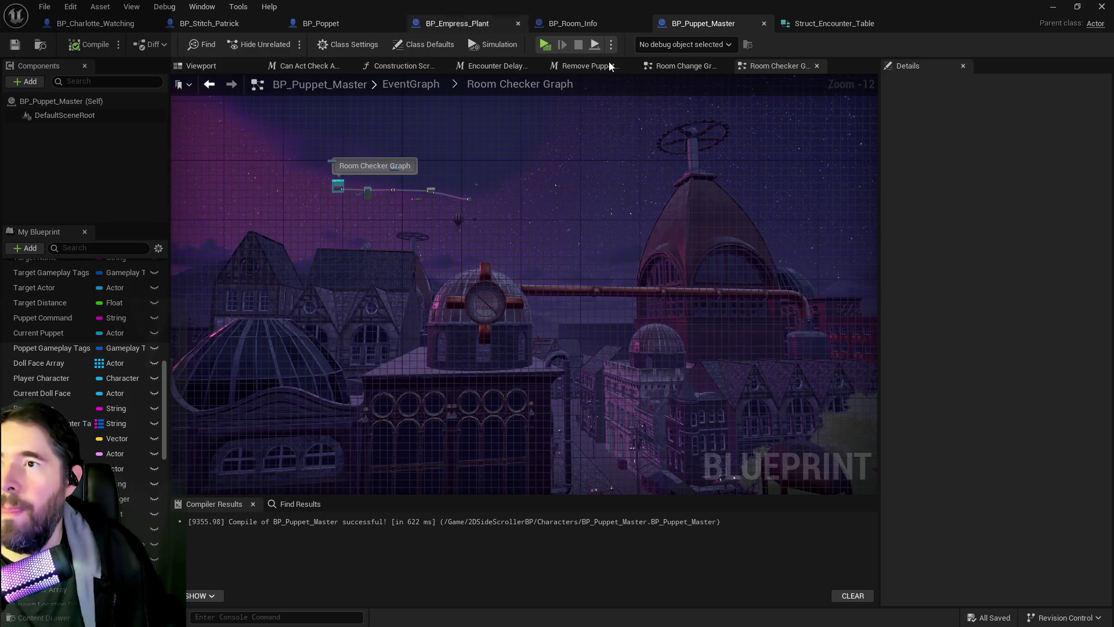
scroll(85, 378, up, 5)
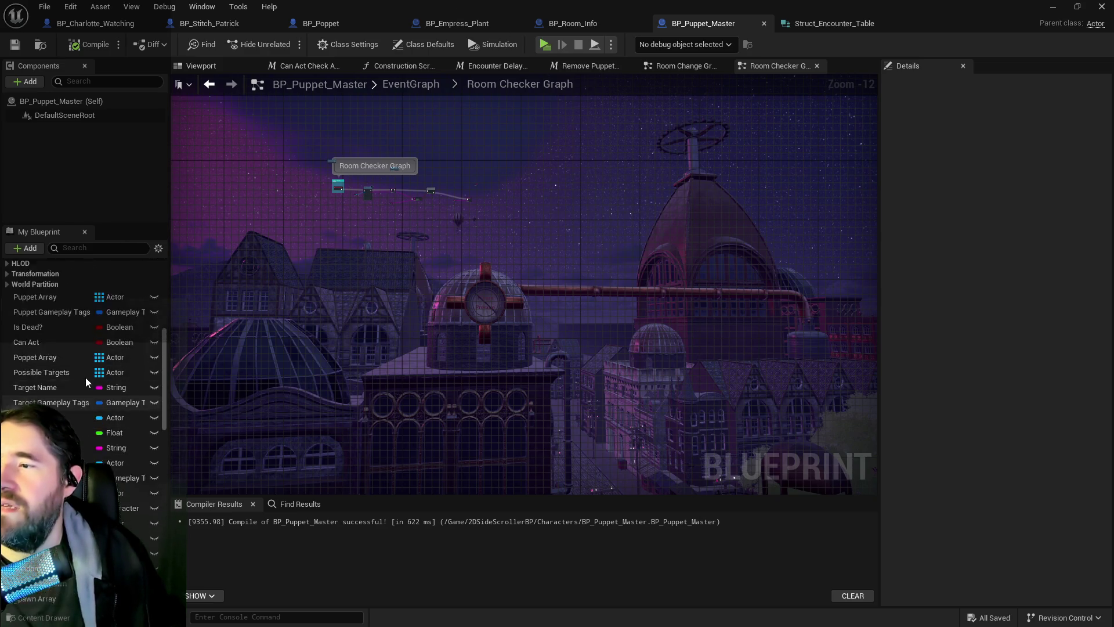
scroll(85, 377, up, 3)
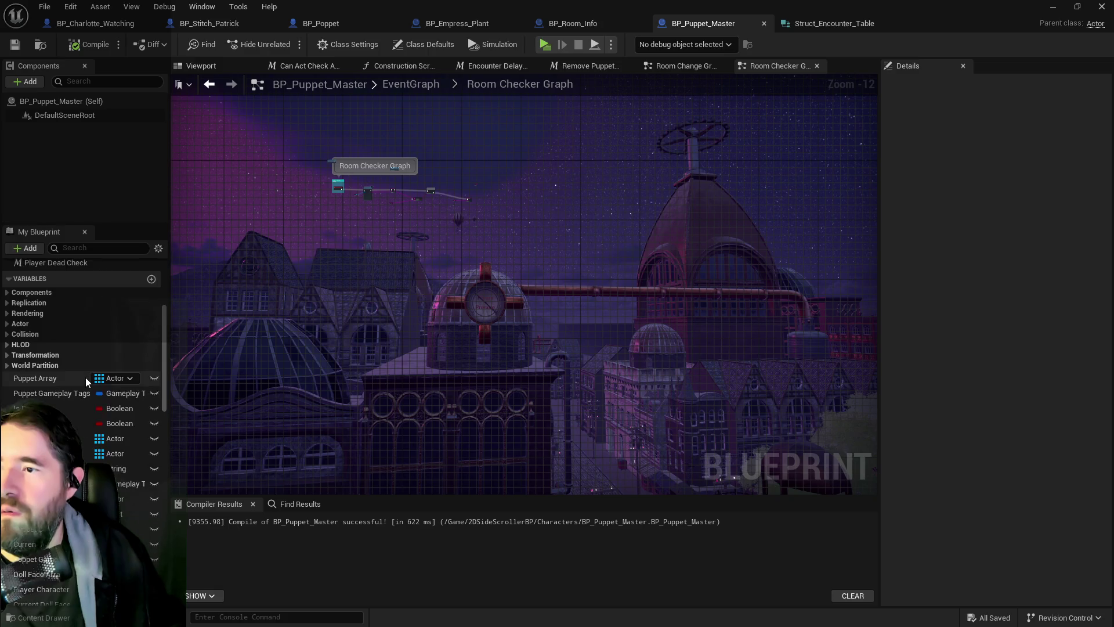
scroll(85, 377, down, 3)
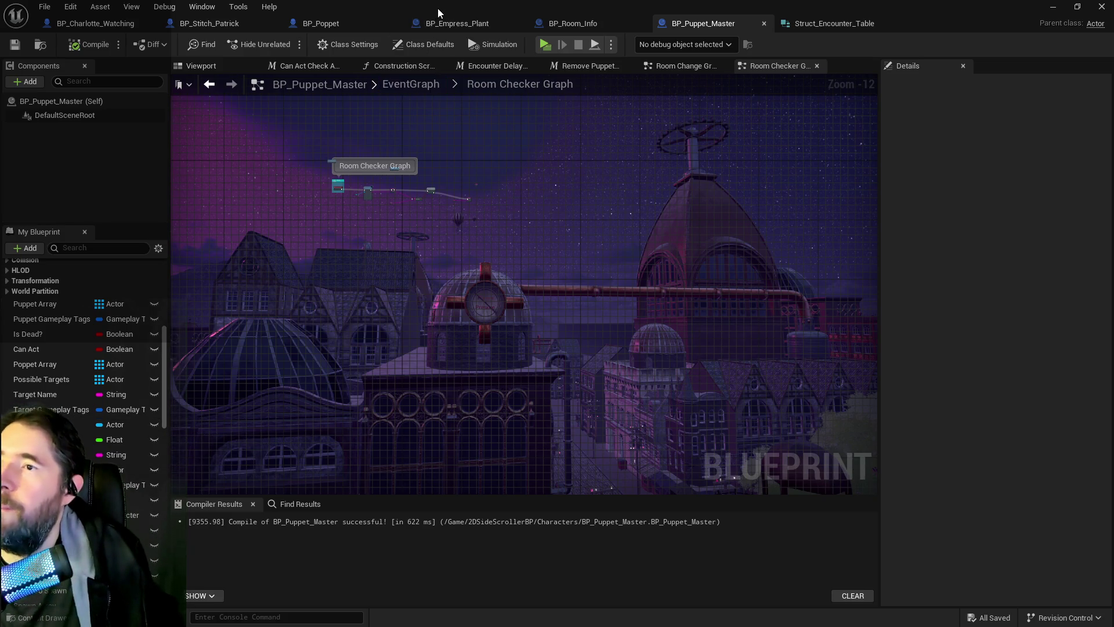
key(alt+Tab)
Step: Orbit the Lower Decks room, widen the Outliner/Details panels, and drag BP_Puppet_Master's window onscreen
drag(545, 477, 505, 453)
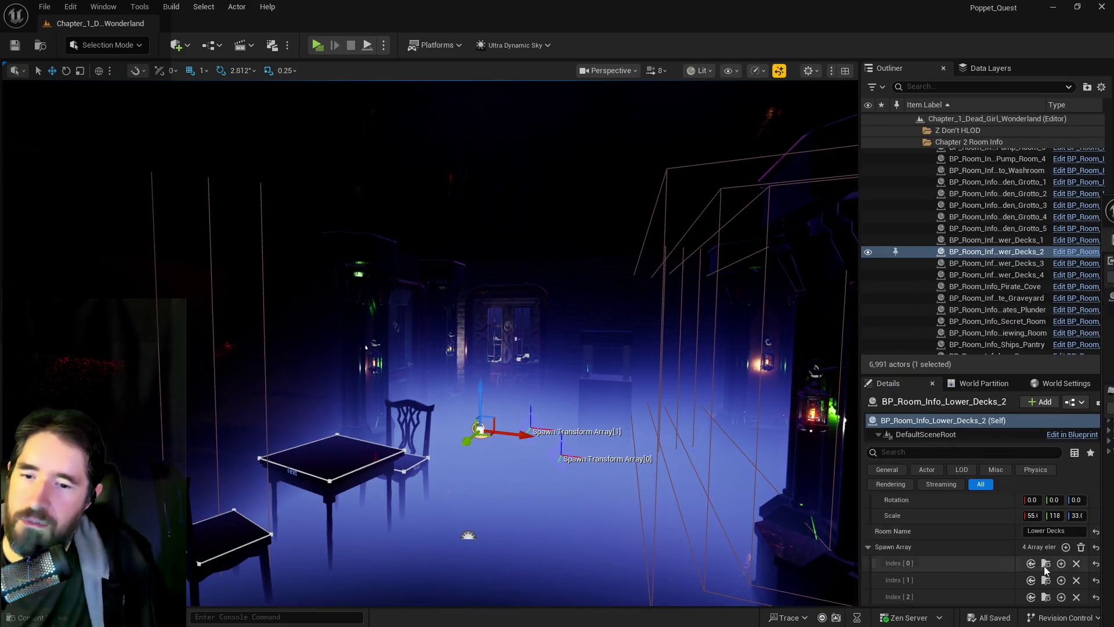
scroll(1018, 554, down, 2)
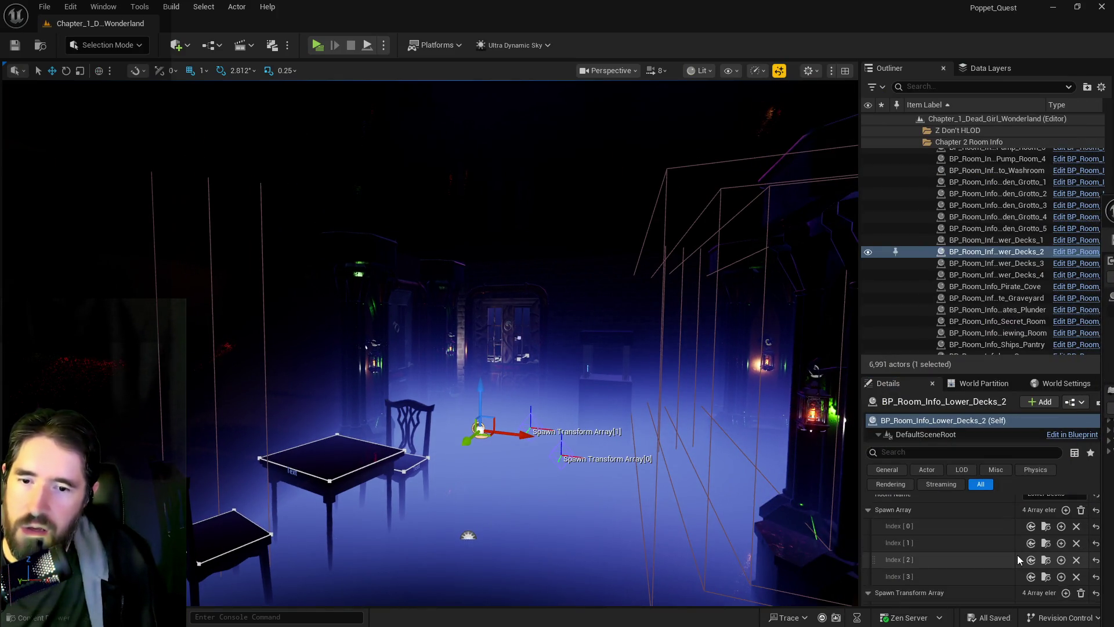
scroll(1004, 562, up, 2)
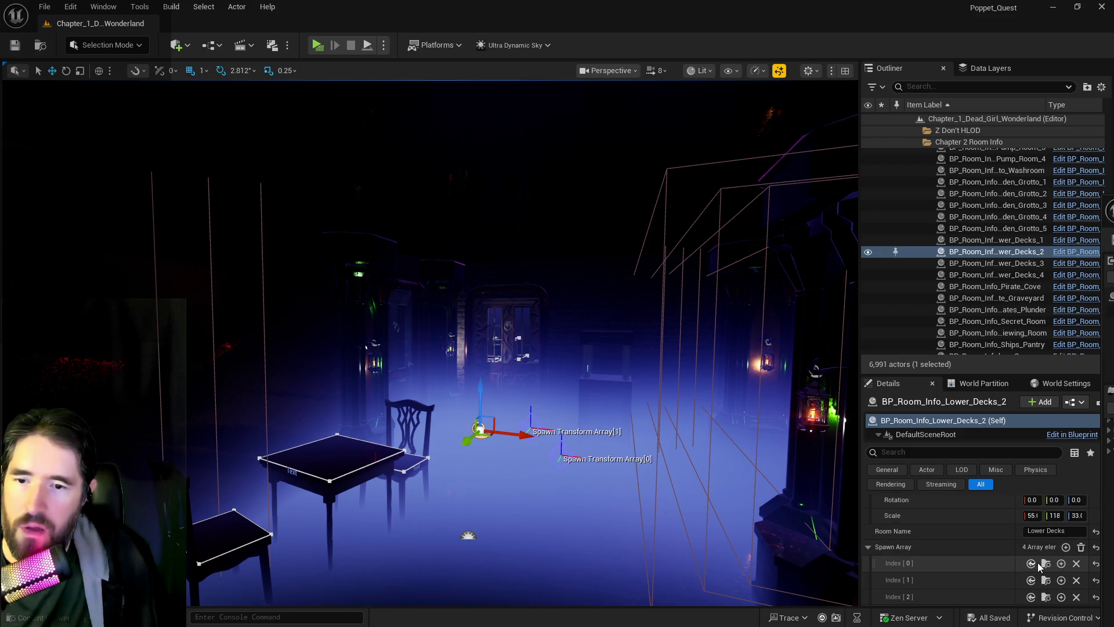
drag(860, 553, 711, 553)
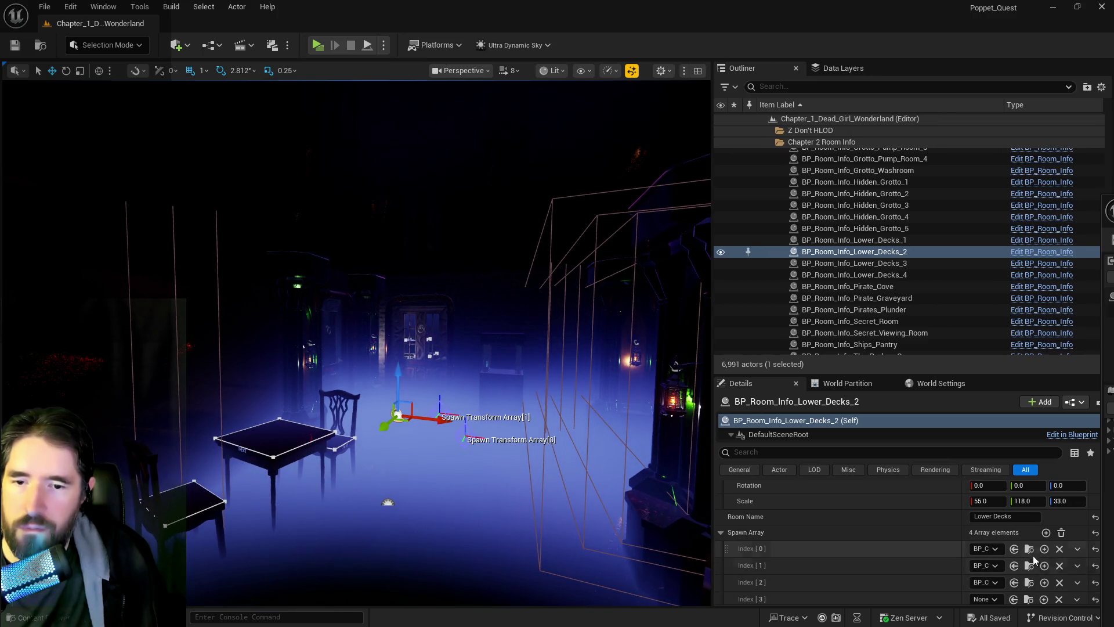
mouse_move(1113, 191)
mouse_down()
mouse_move(592, 190)
mouse_move(767, 145)
mouse_move(798, 164)
mouse_move(589, 186)
mouse_move(831, 246)
mouse_move(868, 104)
mouse_move(833, 66)
mouse_up()
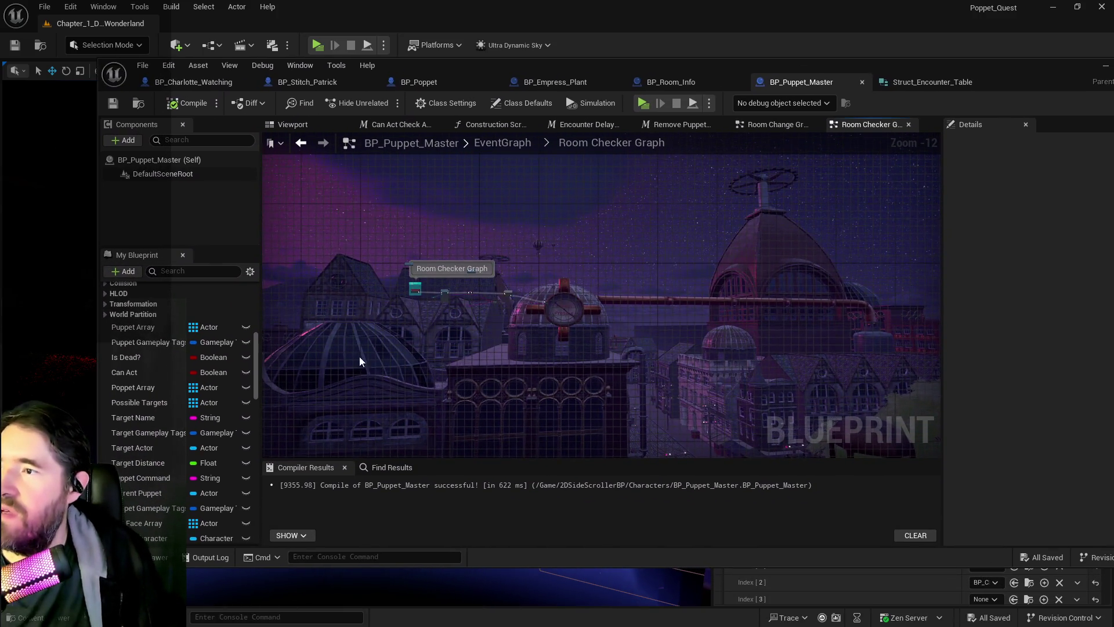
Step: Select the Chapter 1 Encounter Table and set Lower Decks NPCs [0]'s actor to a character blueprint
scroll(230, 407, down, 3)
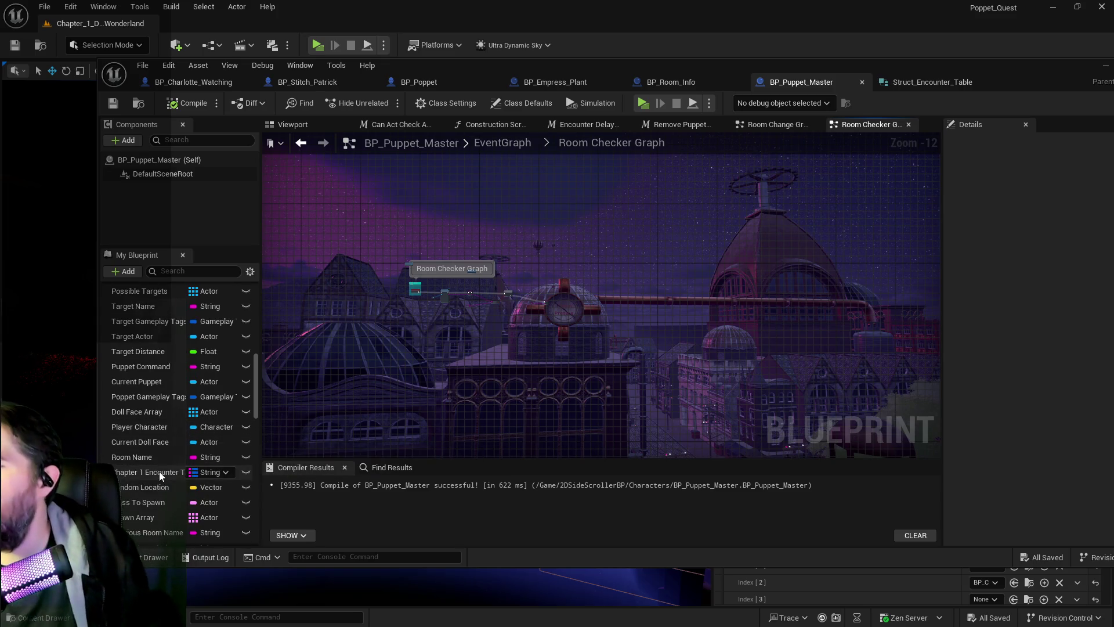
click(159, 471)
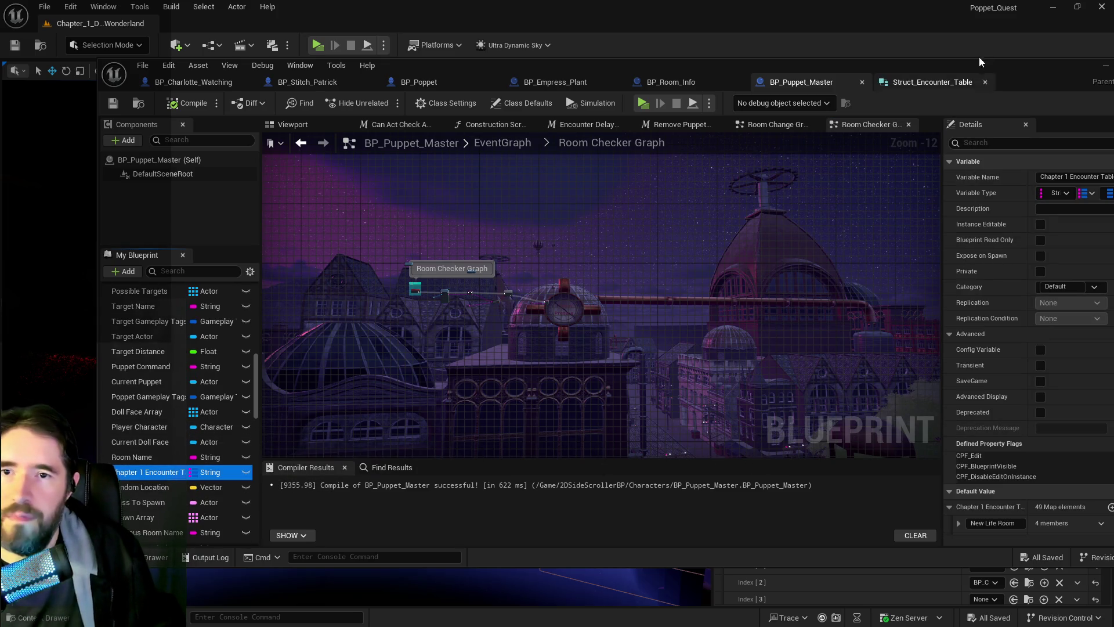
mouse_move(974, 70)
mouse_down()
mouse_move(808, 64)
mouse_move(827, 76)
mouse_up()
scroll(872, 345, down, 5)
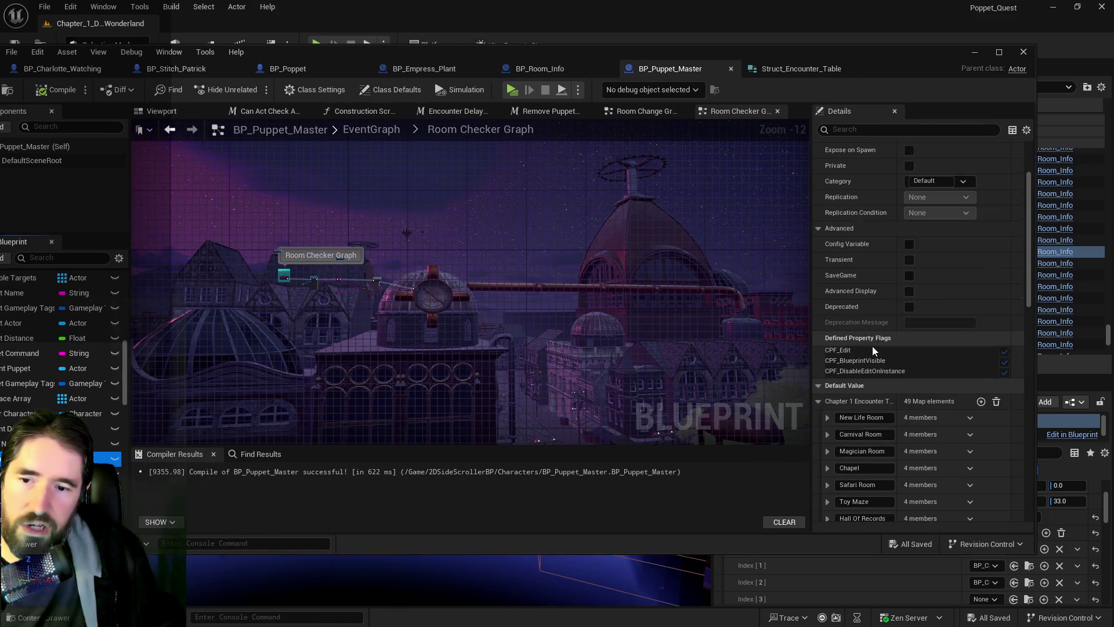
scroll(872, 346, down, 10)
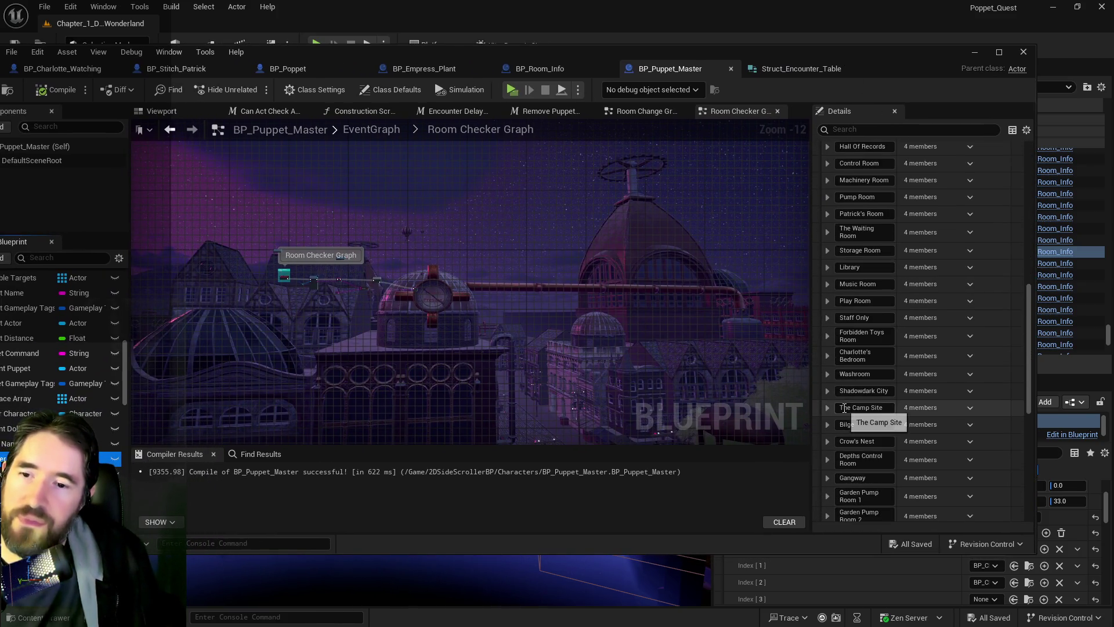
scroll(841, 407, up, 3)
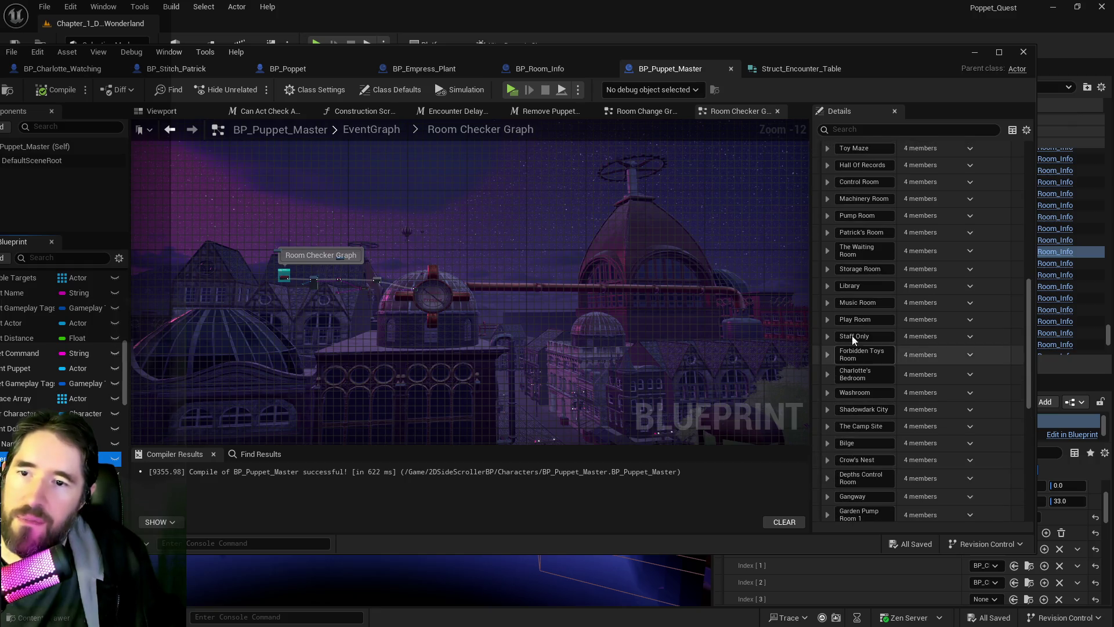
scroll(846, 323, down, 6)
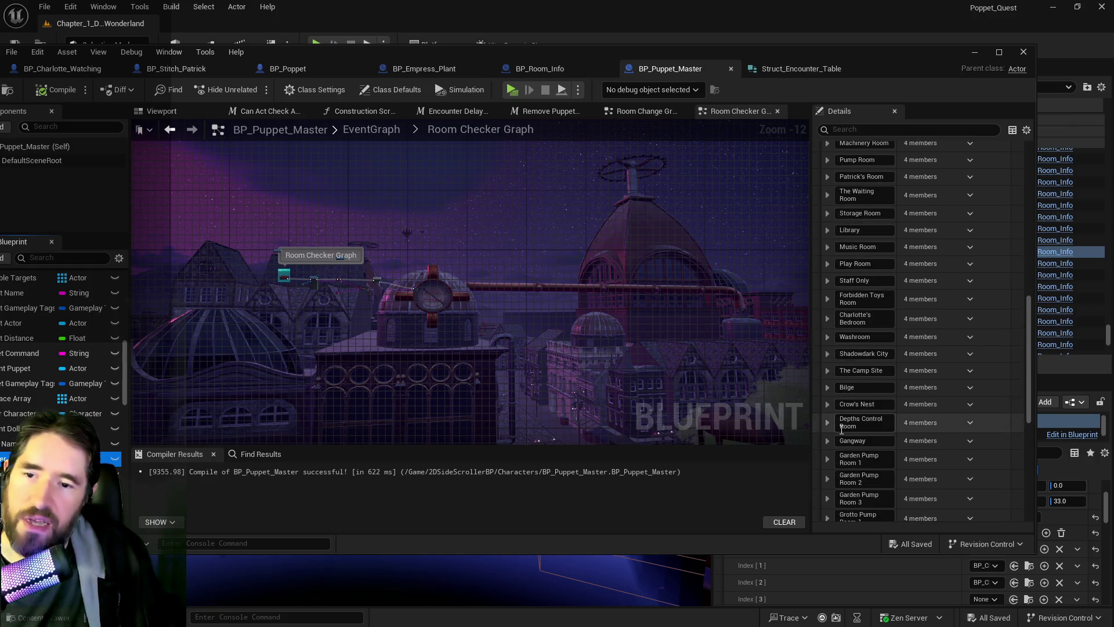
scroll(828, 437, down, 3)
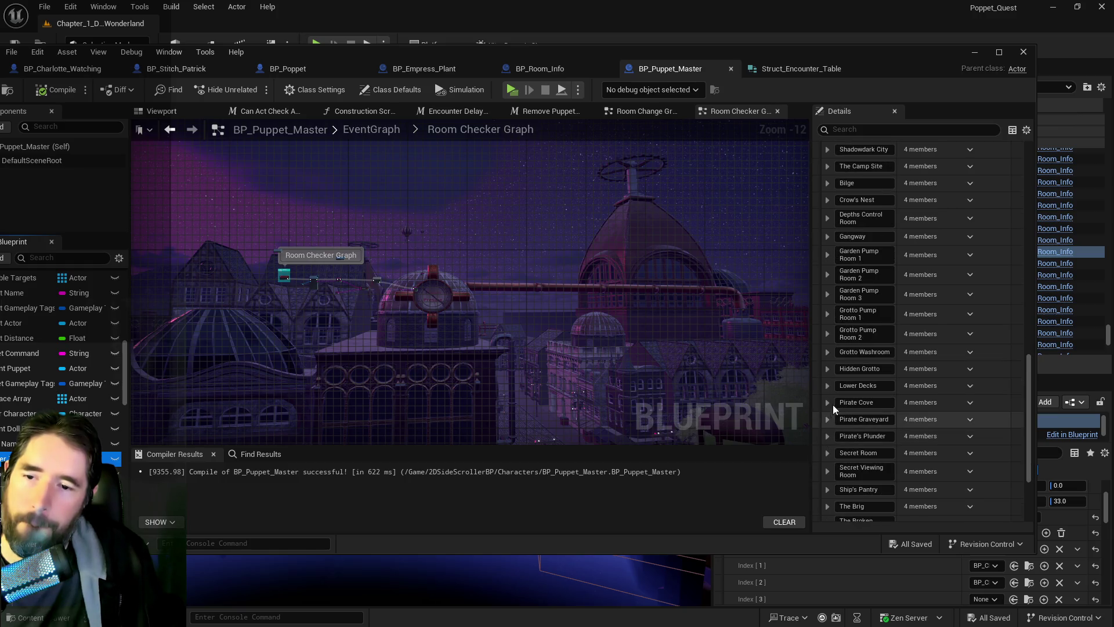
click(830, 387)
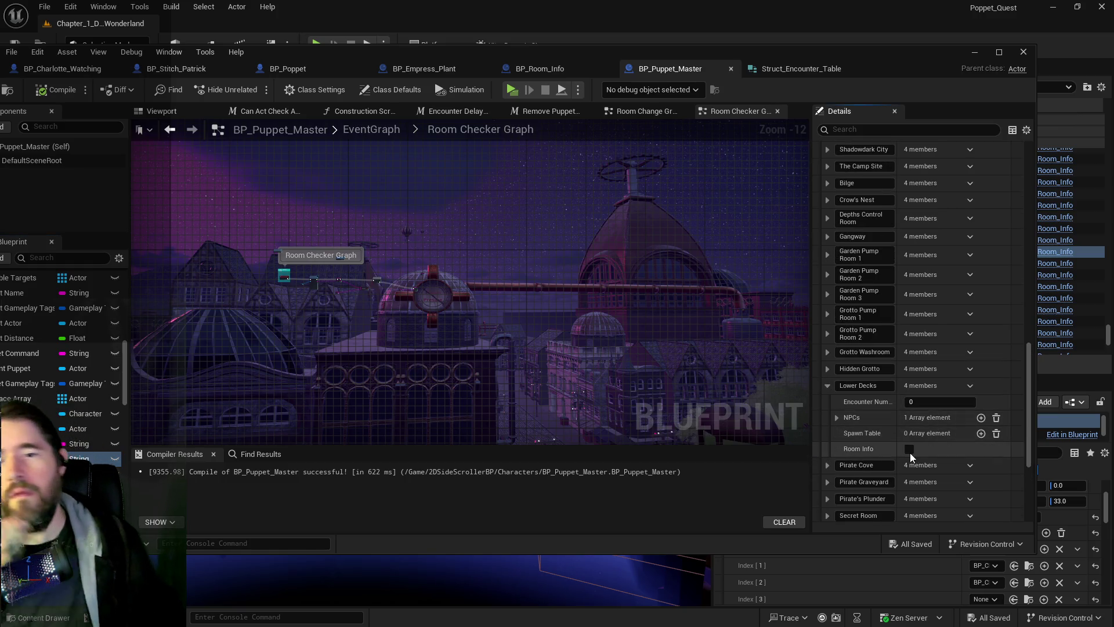
click(837, 418)
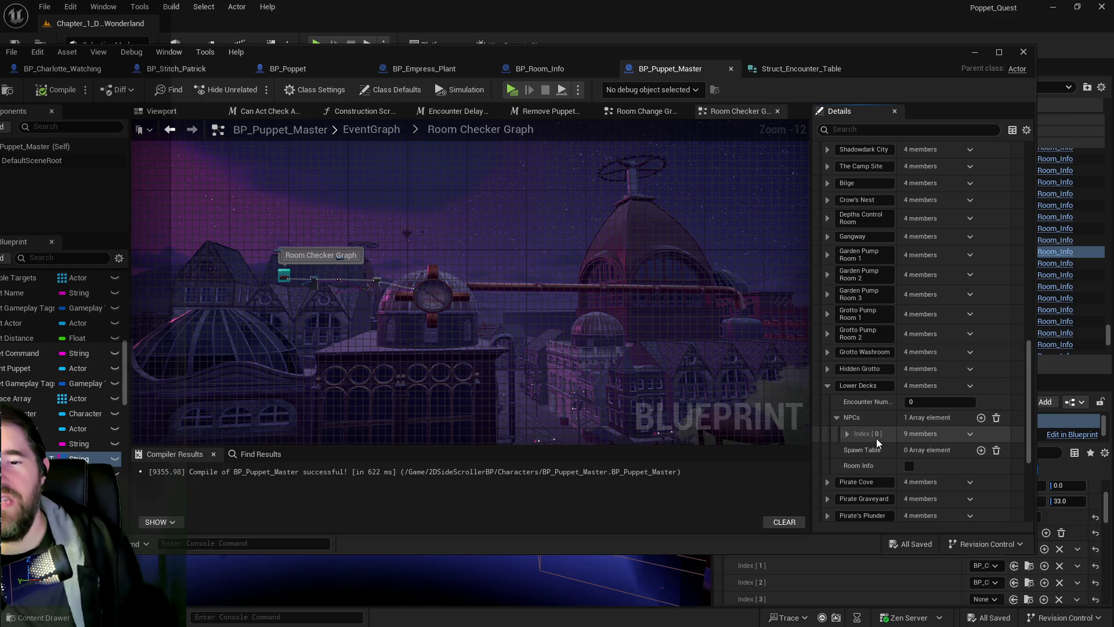
click(847, 434)
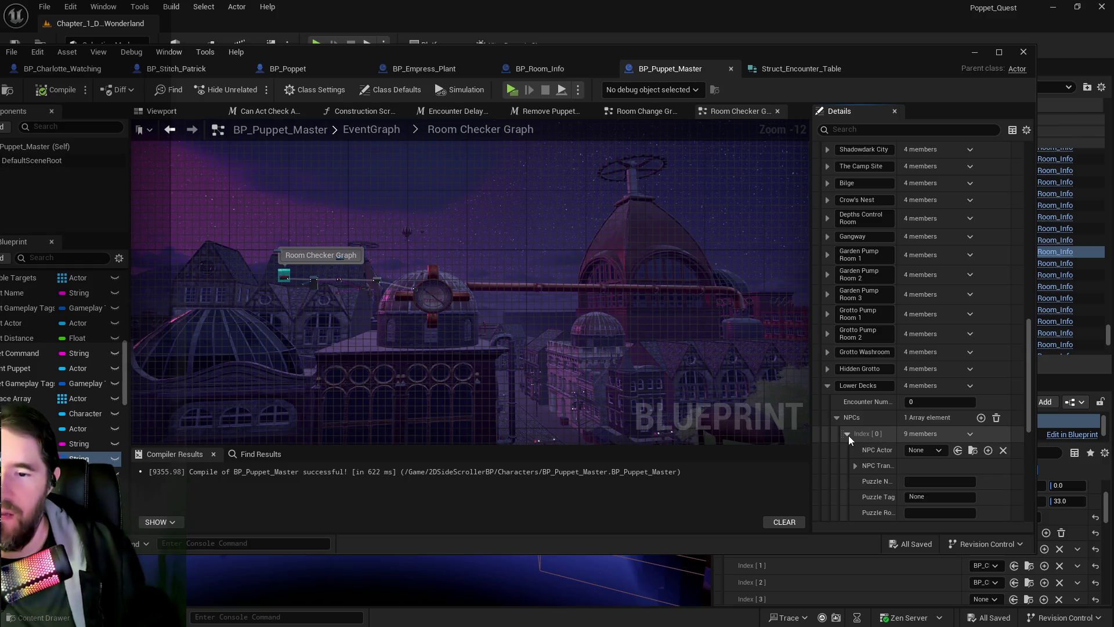
click(957, 450)
Step: Collapse the first NPC entry and add a second NPC slot to Lower Decks
scroll(913, 429, down, 5)
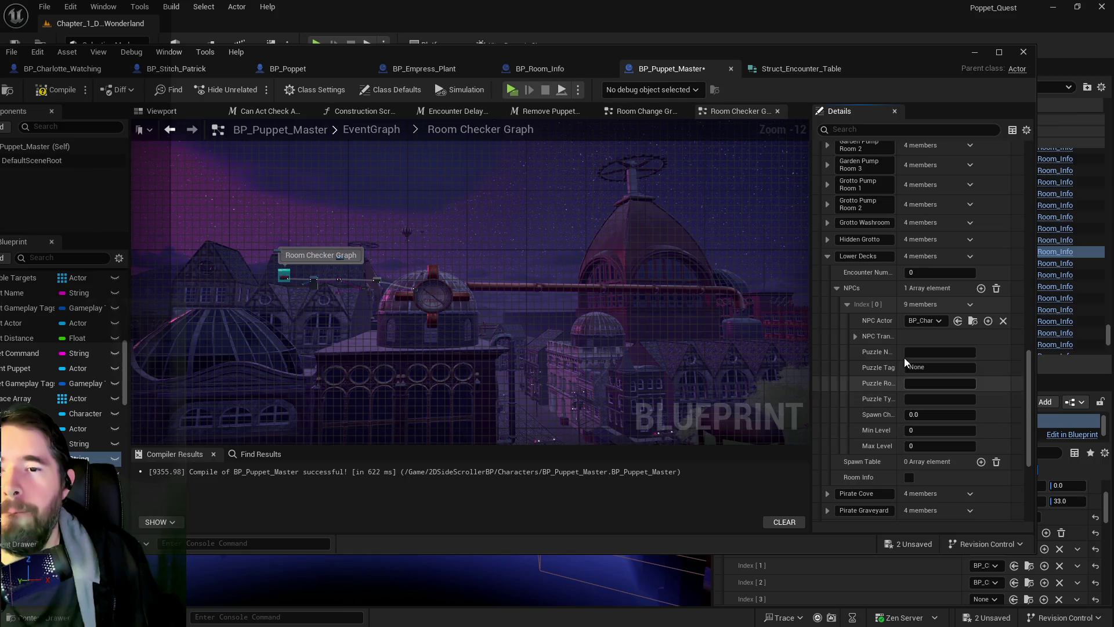
click(847, 304)
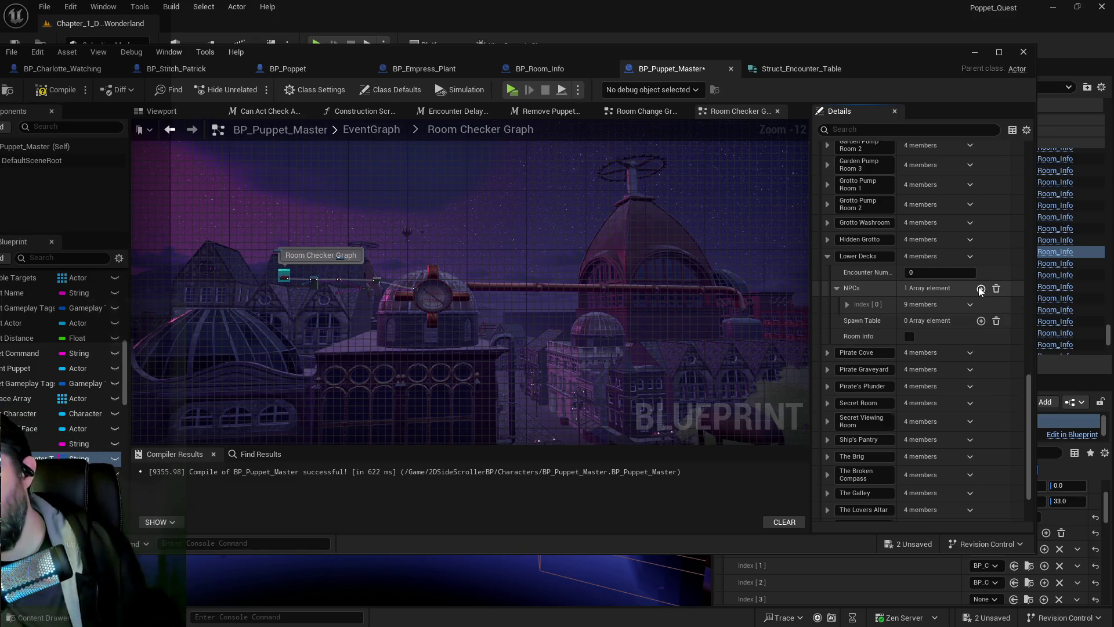
click(671, 237)
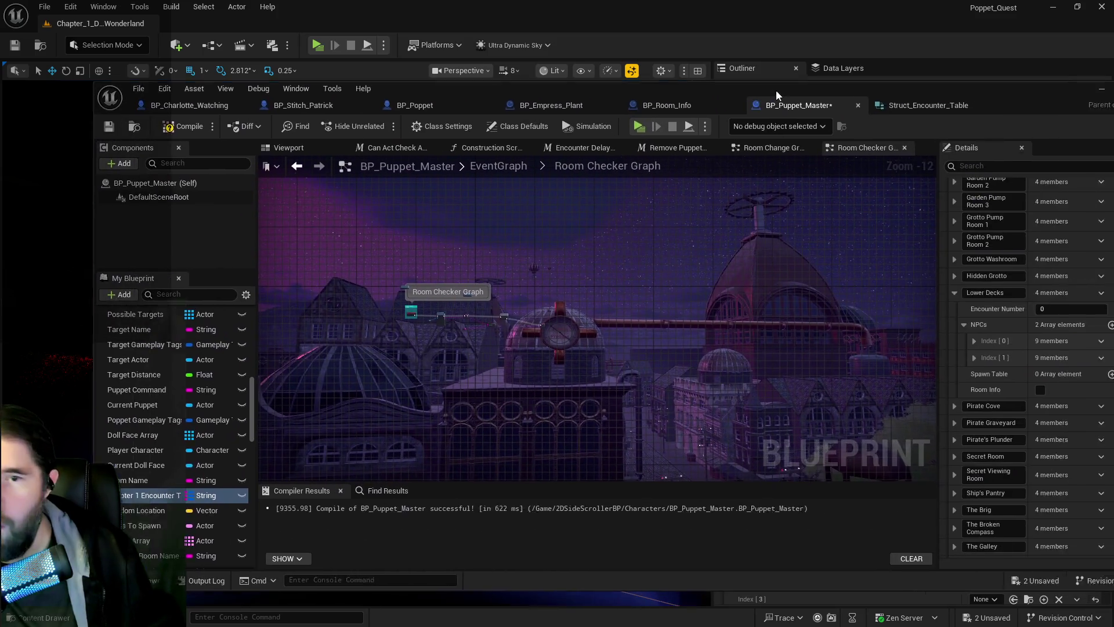
Step: Assign the selected character blueprint to NPCs Index [1]'s NPC Actor, then go back to the level
drag(775, 90, 644, 82)
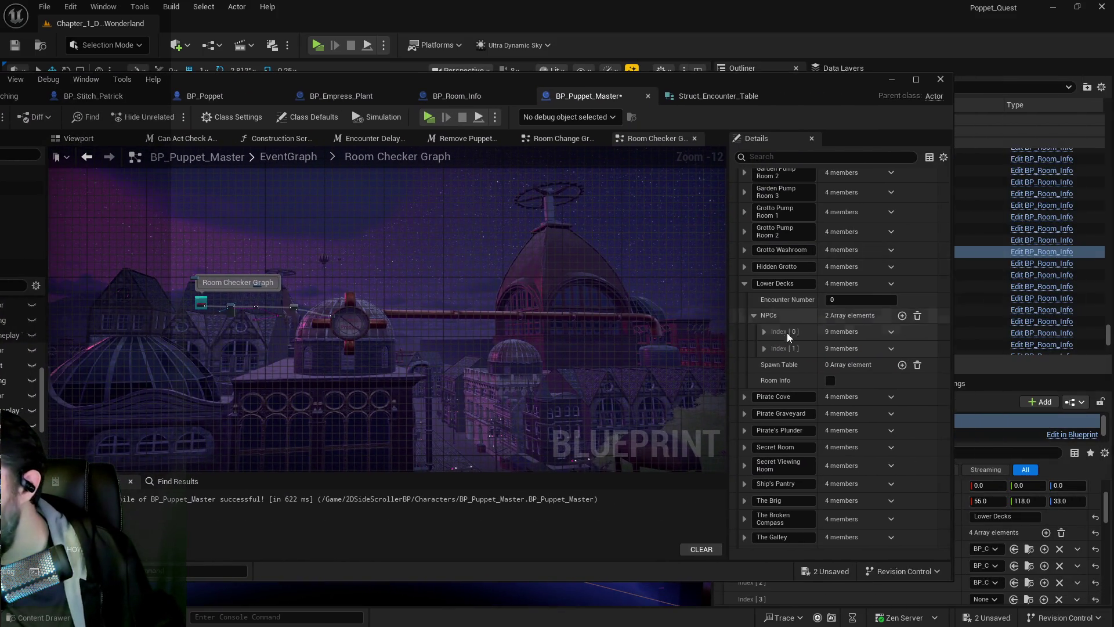
click(763, 348)
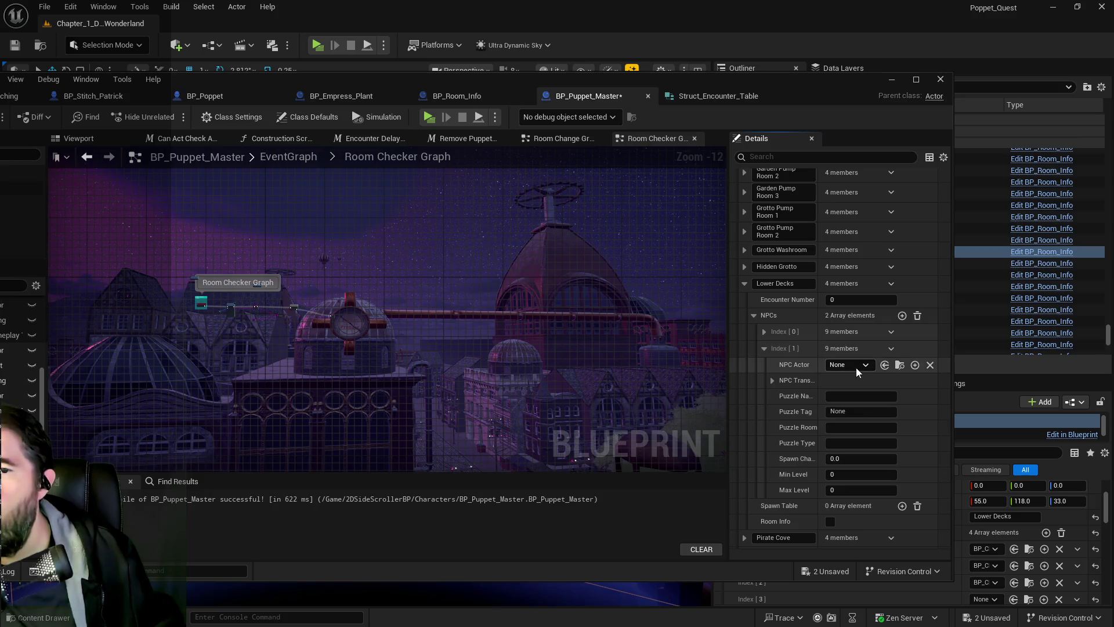
click(885, 365)
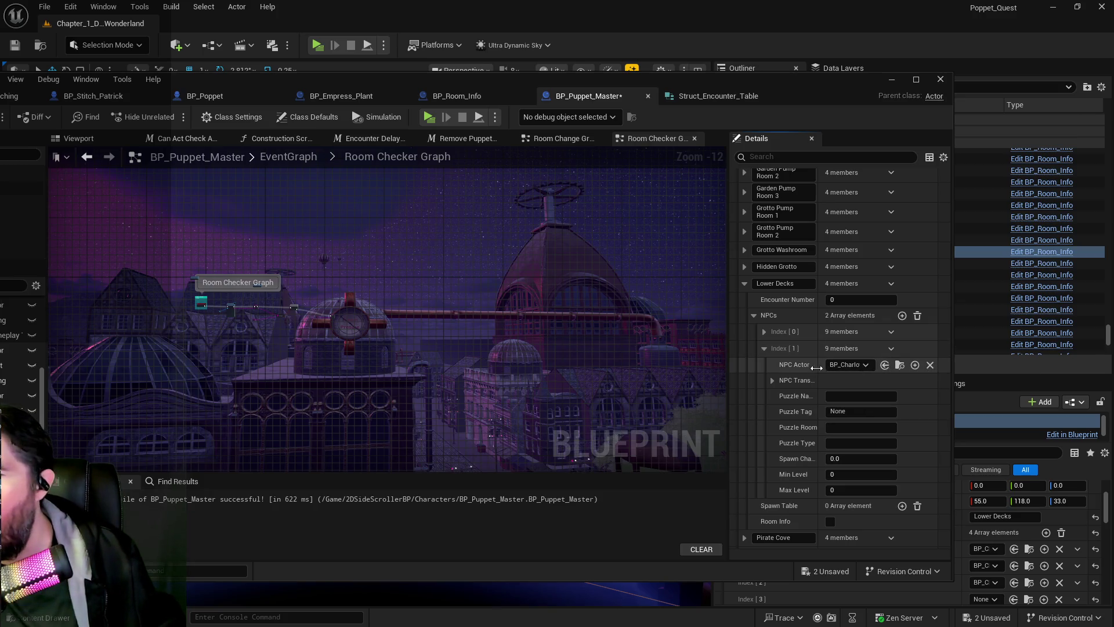
click(731, 61)
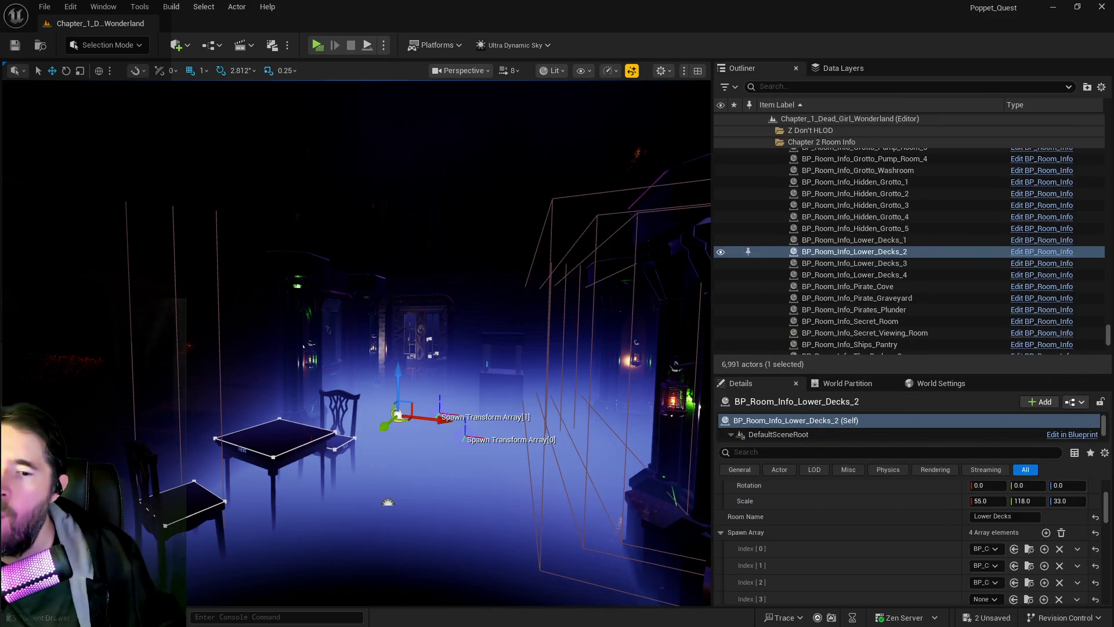
Step: Copy Spawn Transform Array Index[0] (0, -2035, -690) and maximize the BP_Puppet_Master editor
scroll(855, 575, down, 4)
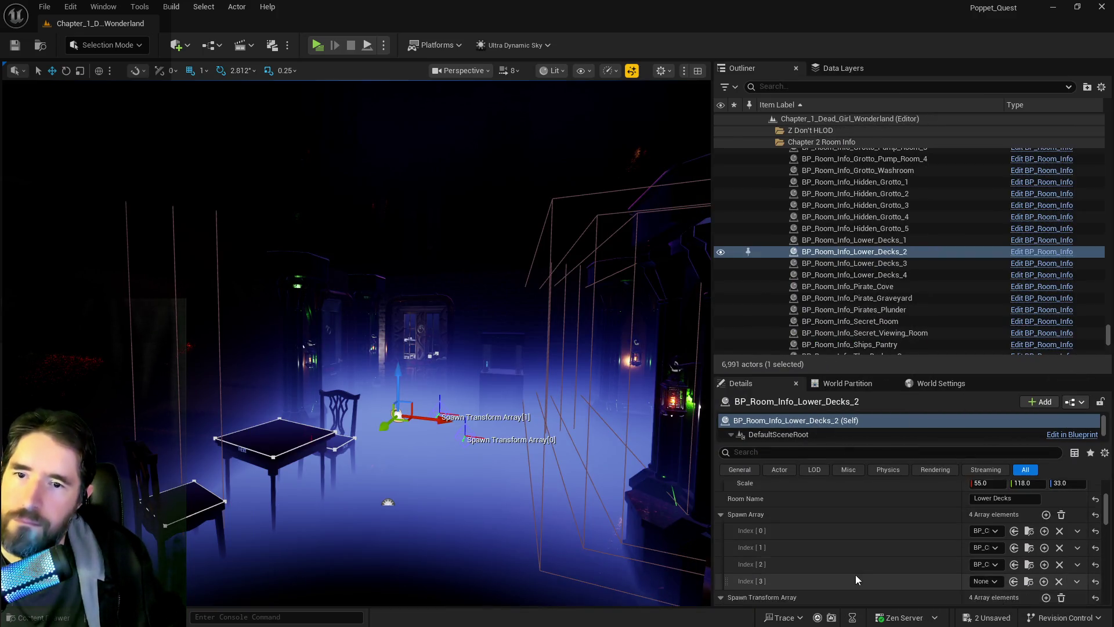
scroll(855, 574, up, 1)
click(732, 519)
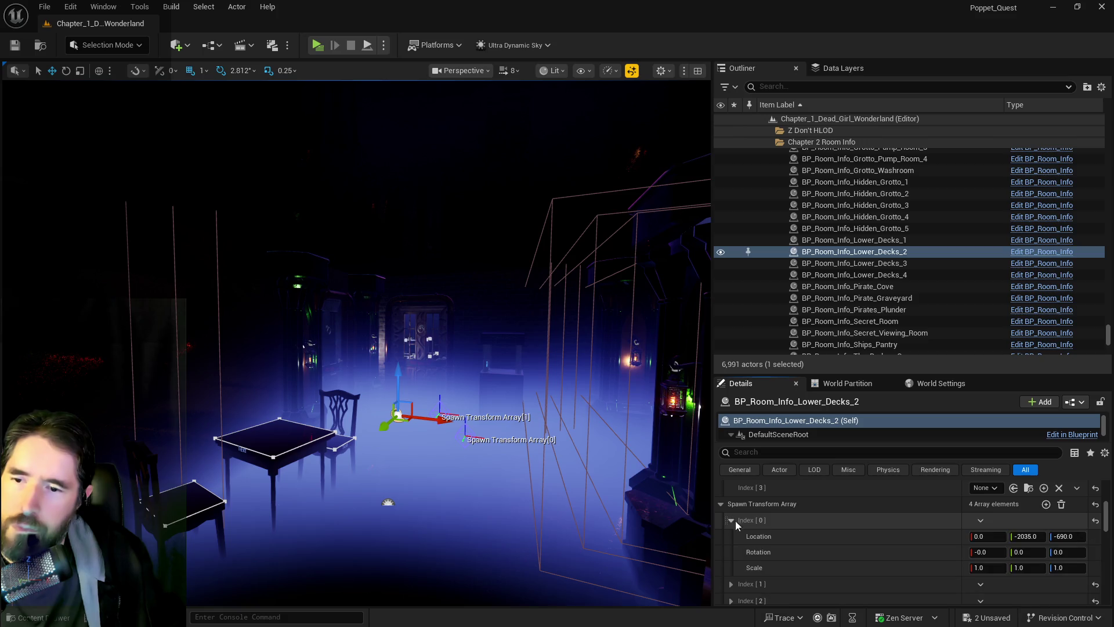
right_click(840, 521)
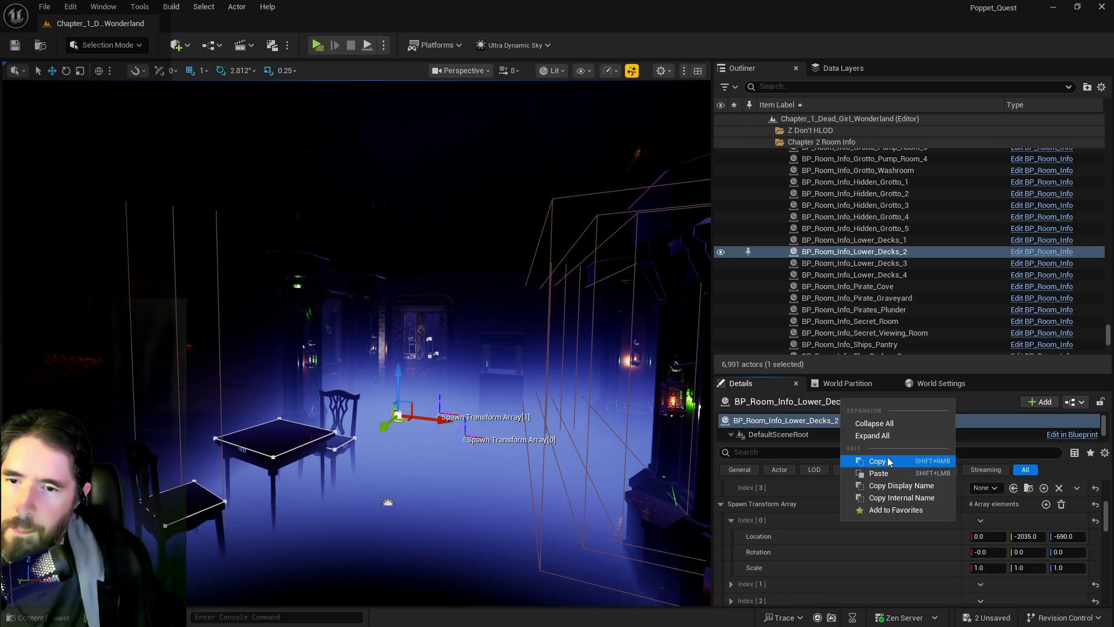
click(890, 461)
mouse_move(1113, 119)
mouse_down()
mouse_move(800, 125)
mouse_move(1113, 121)
mouse_move(523, 95)
mouse_up()
double_click(523, 96)
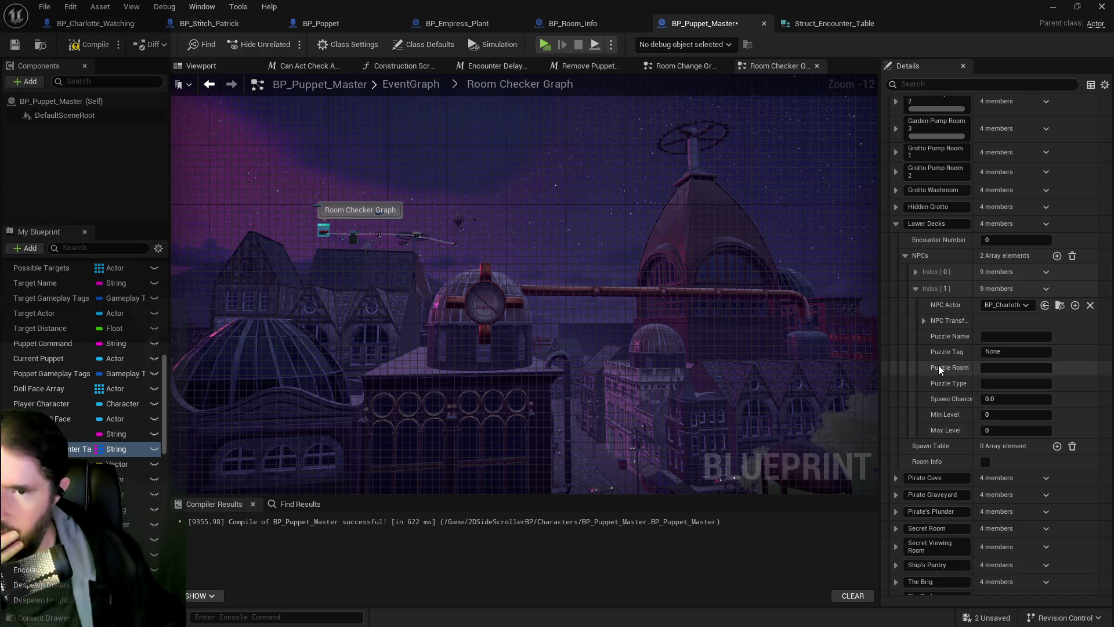
Step: Paste 0, -2035, -690 into Lower Decks NPC entry 1's NPC Transform
click(922, 321)
right_click(976, 325)
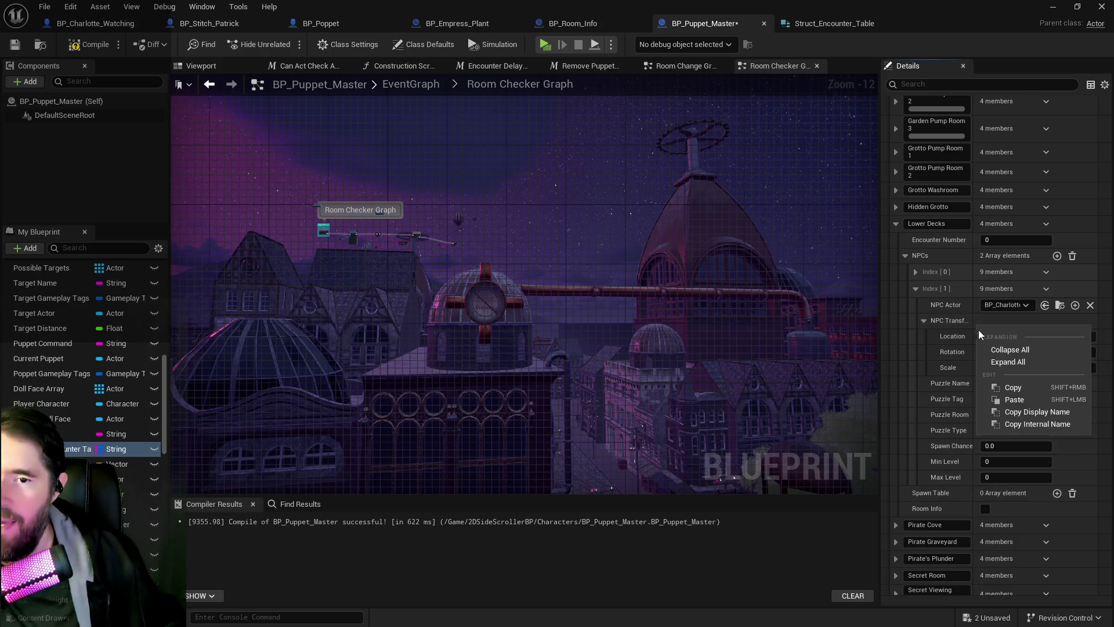
click(999, 393)
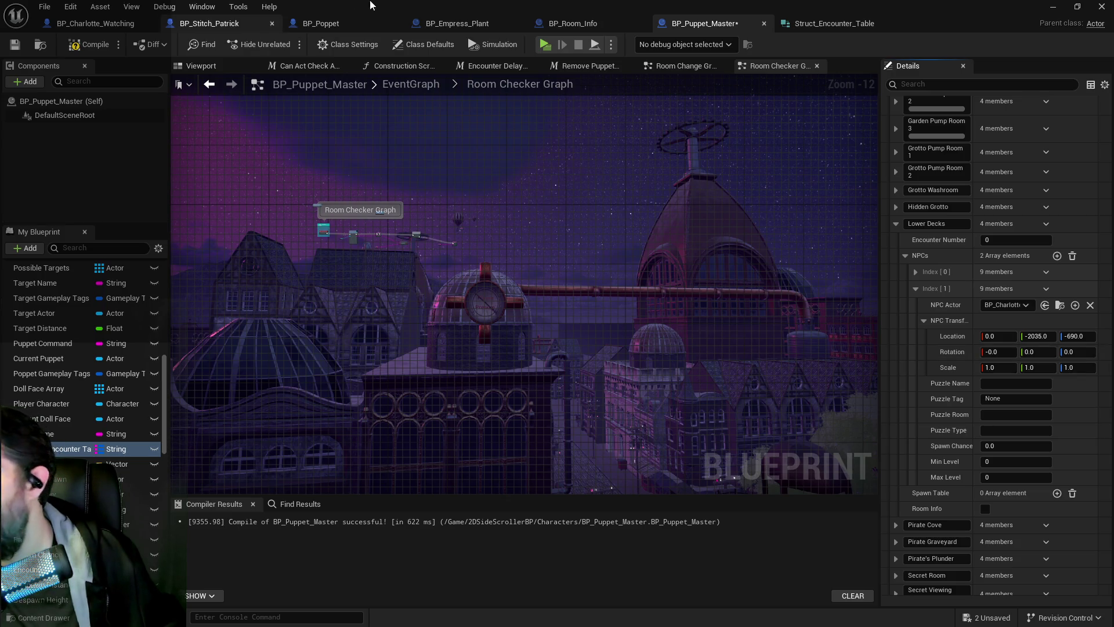
Step: Expand the room's Spawn Transform Array Index[1] in the level Details for copying
drag(418, 4, 1113, 36)
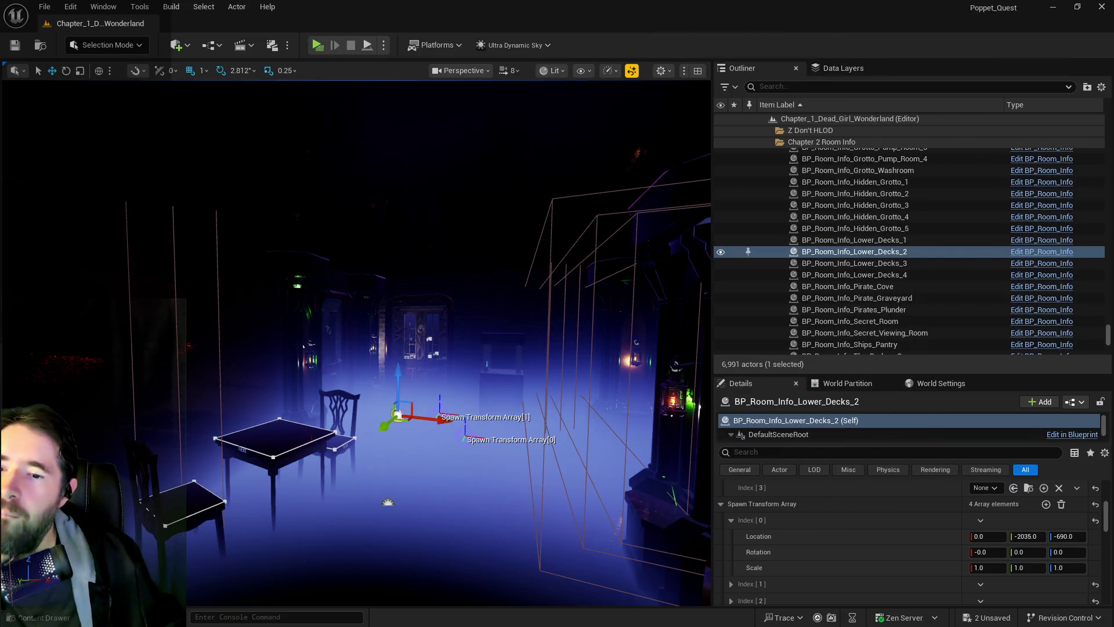
scroll(833, 528, down, 2)
click(732, 529)
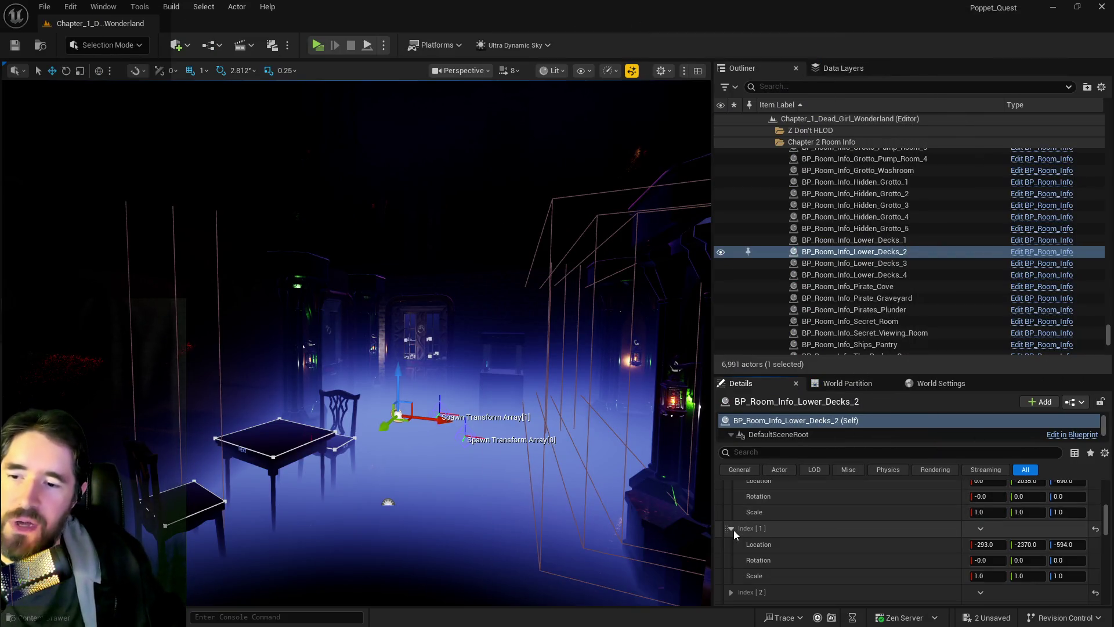
right_click(830, 531)
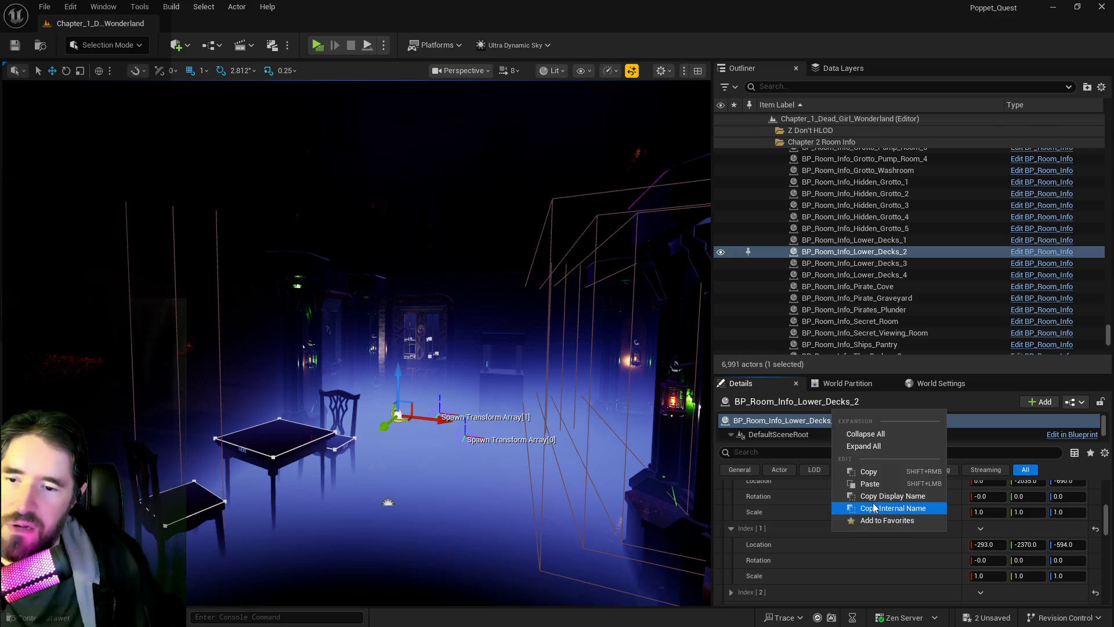
Step: Copy the second spawn transform, add NPC entry 2, and paste it into its NPC Transform
click(871, 473)
mouse_move(1113, 36)
mouse_down()
mouse_move(1113, 53)
mouse_move(715, 60)
mouse_up()
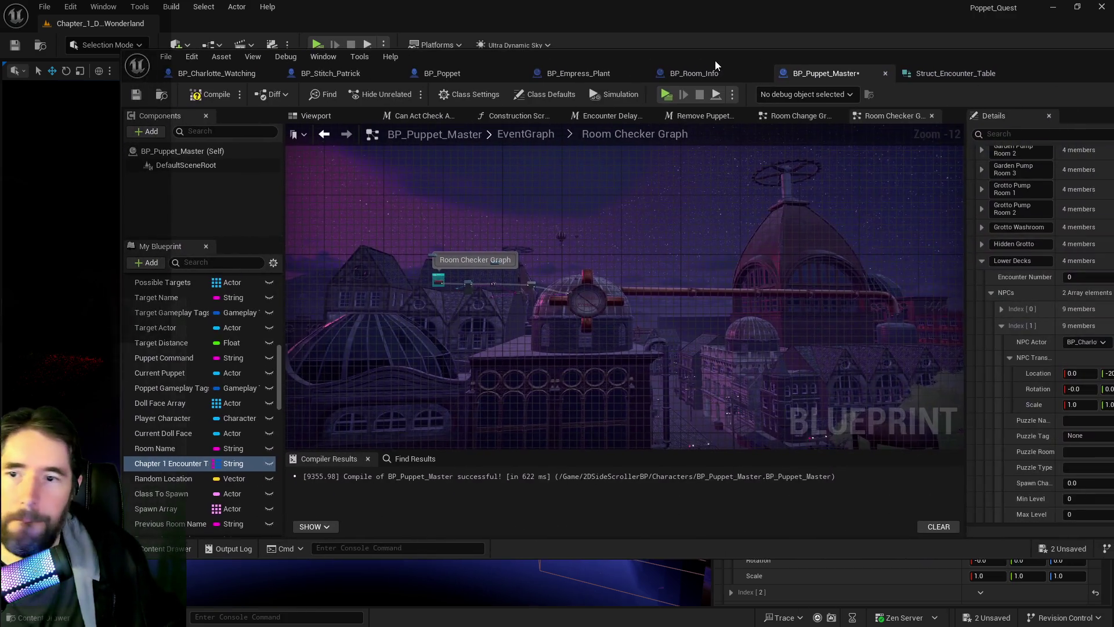
scroll(958, 459, down, 3)
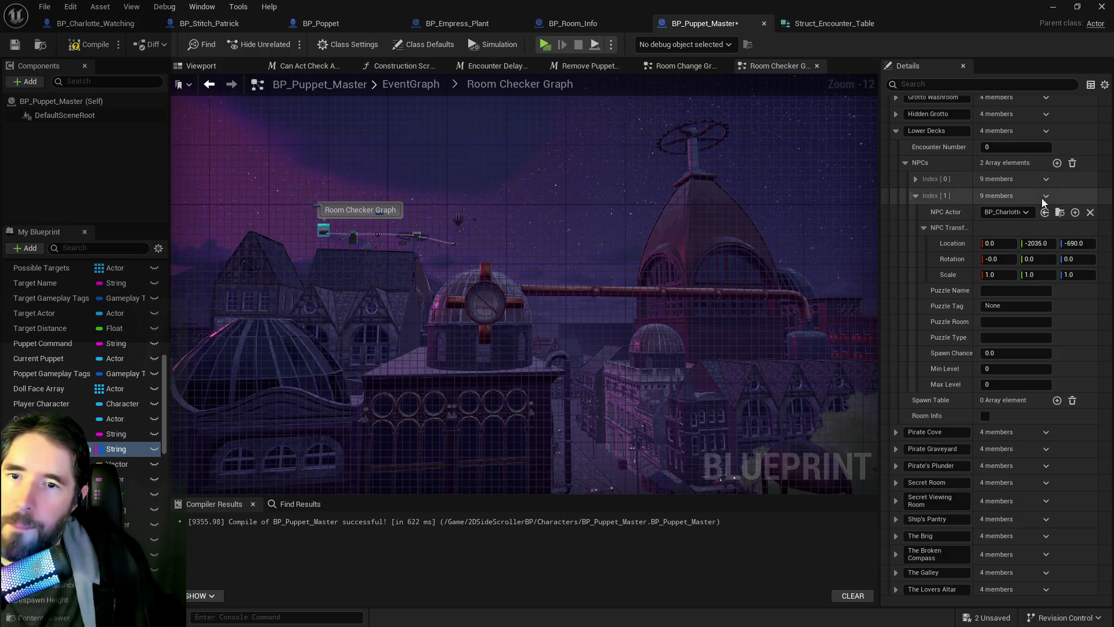
click(1056, 162)
click(917, 400)
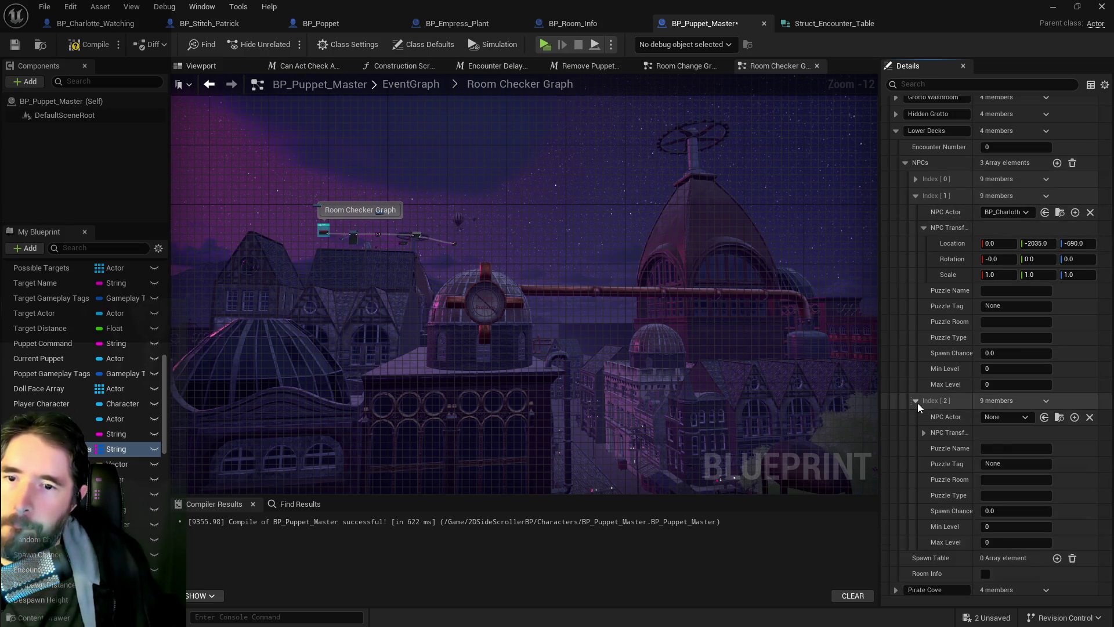
click(924, 432)
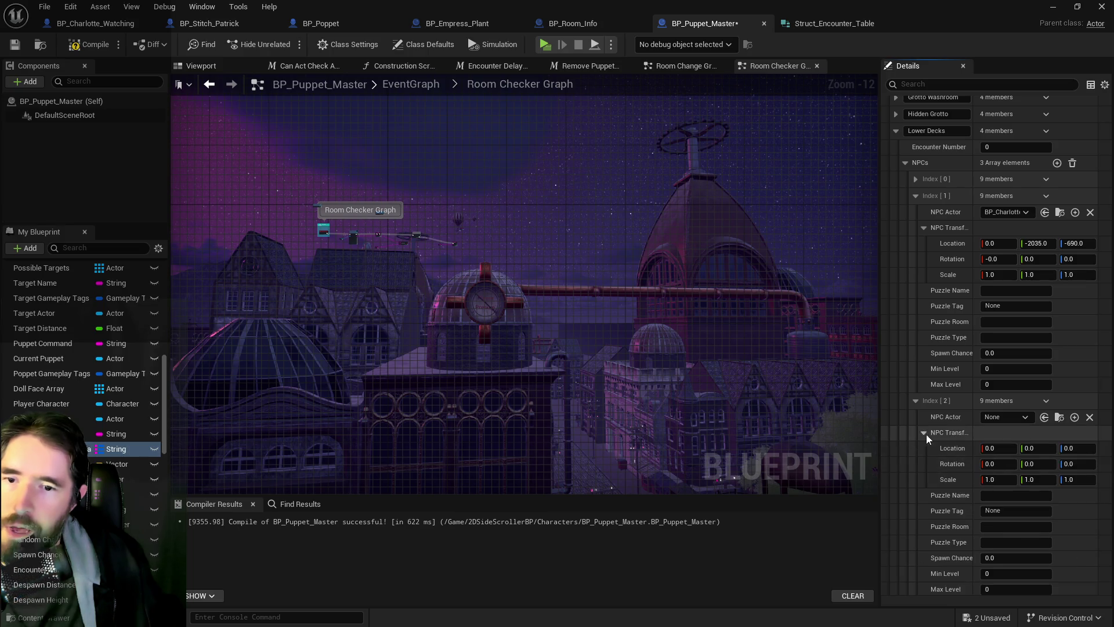
right_click(995, 436)
click(1028, 514)
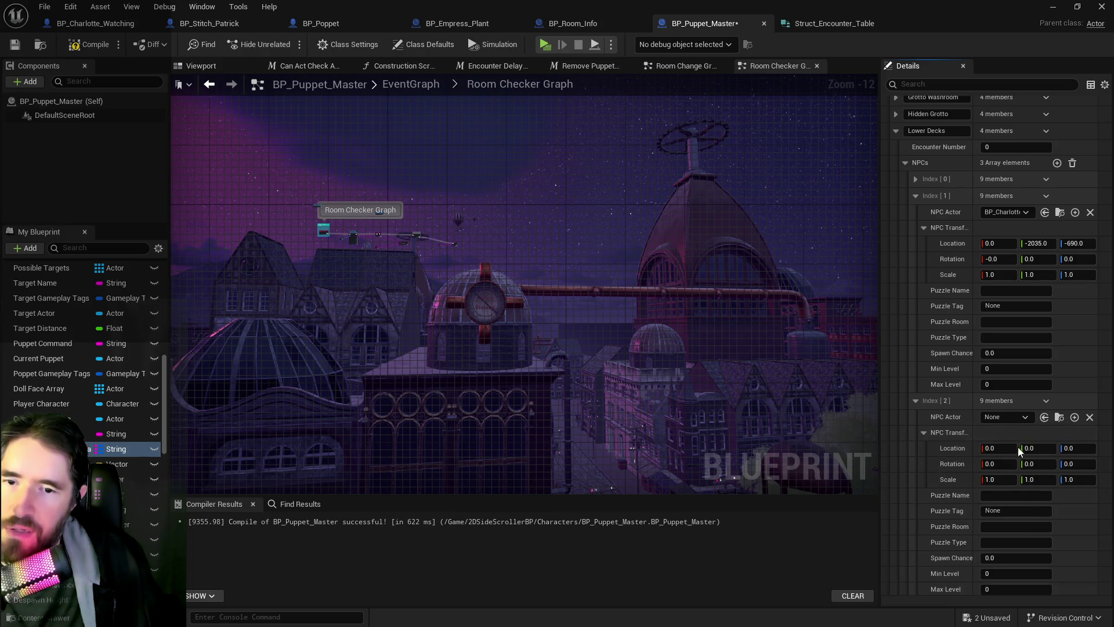
Step: Copy NPC entry 1's transform (0, -2035, -690) into entry 0
right_click(990, 235)
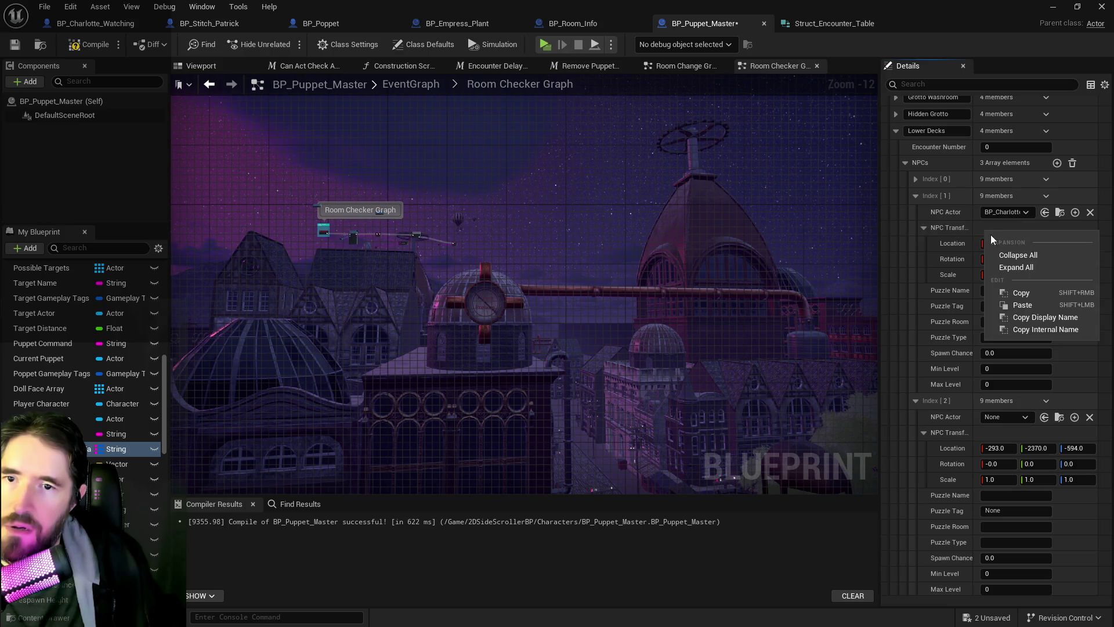
click(1014, 294)
click(916, 179)
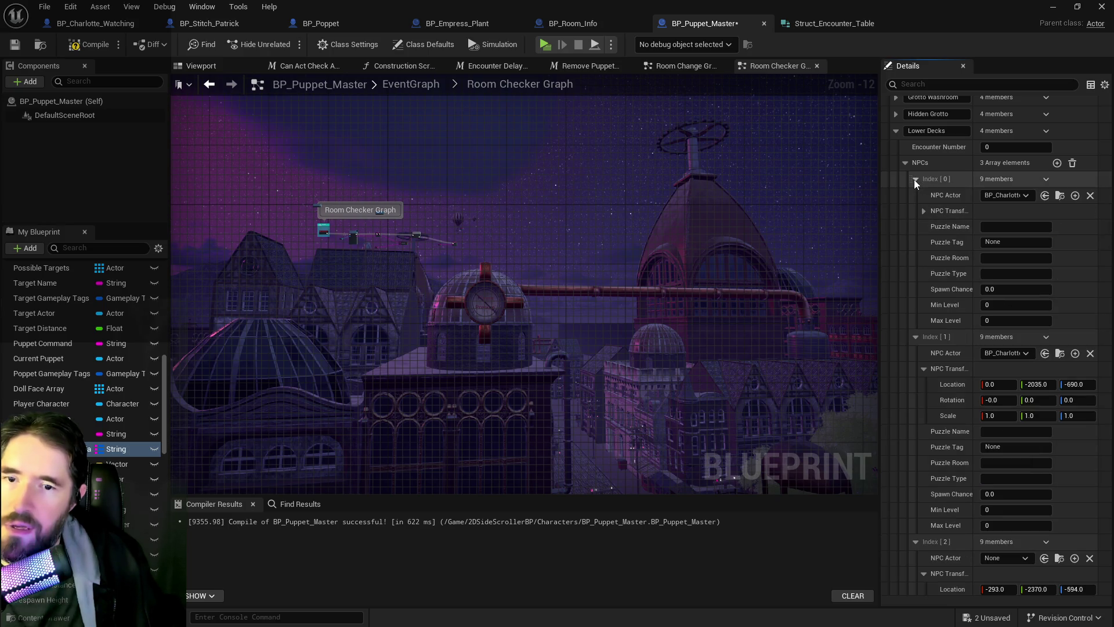
click(922, 211)
right_click(993, 214)
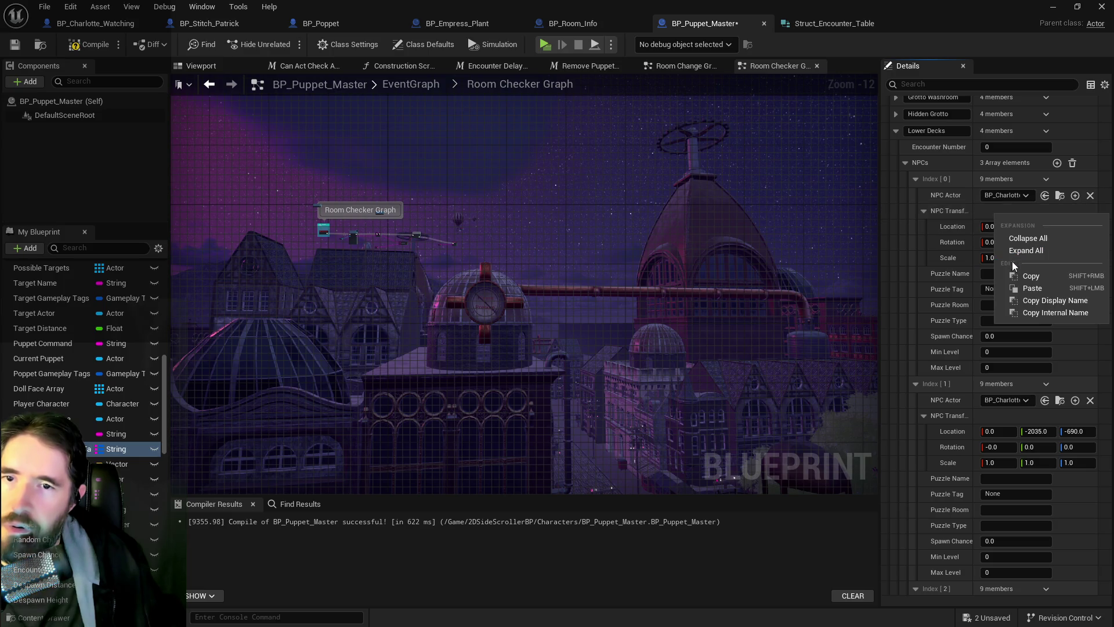
click(1028, 288)
click(924, 211)
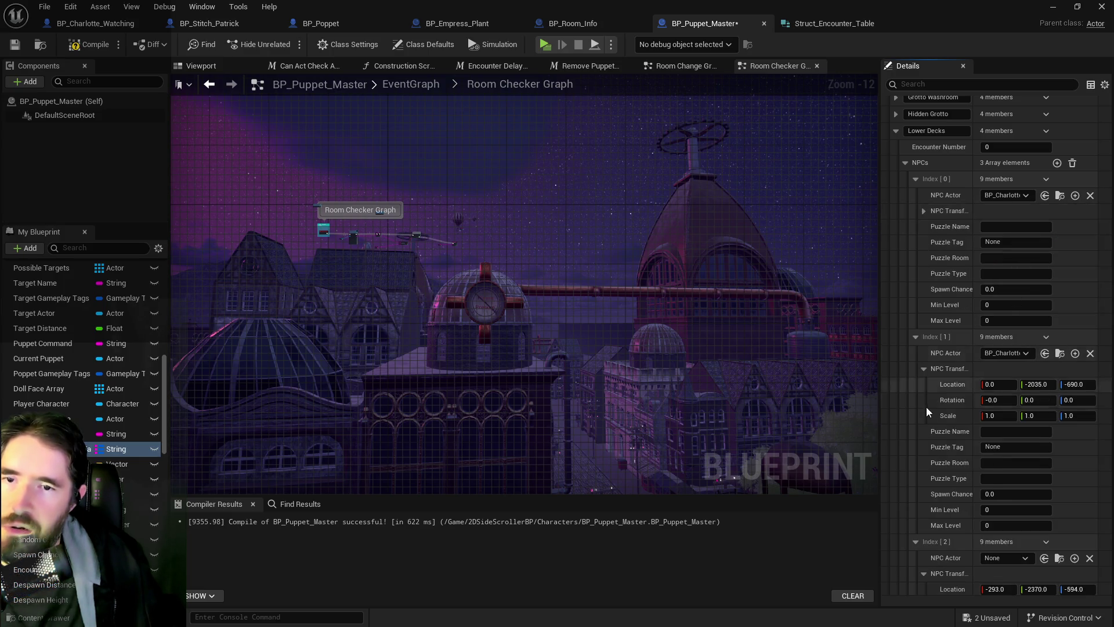
Step: Copy entry 2's transform (-293, -2370, -594) into entry 1
scroll(939, 465, down, 2)
right_click(992, 519)
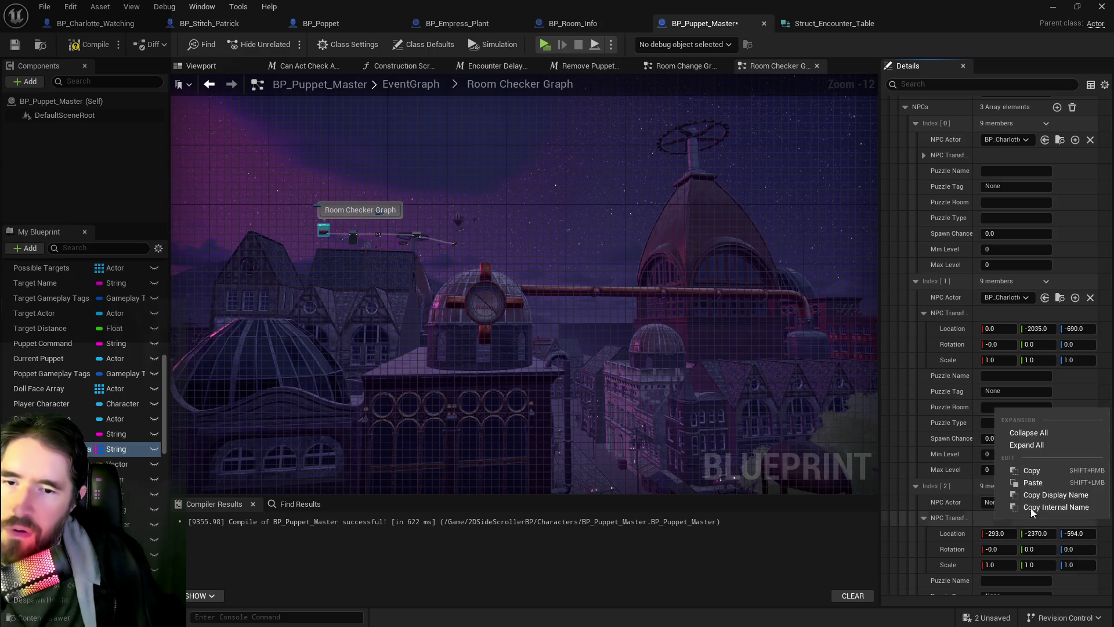
click(1033, 471)
right_click(1002, 319)
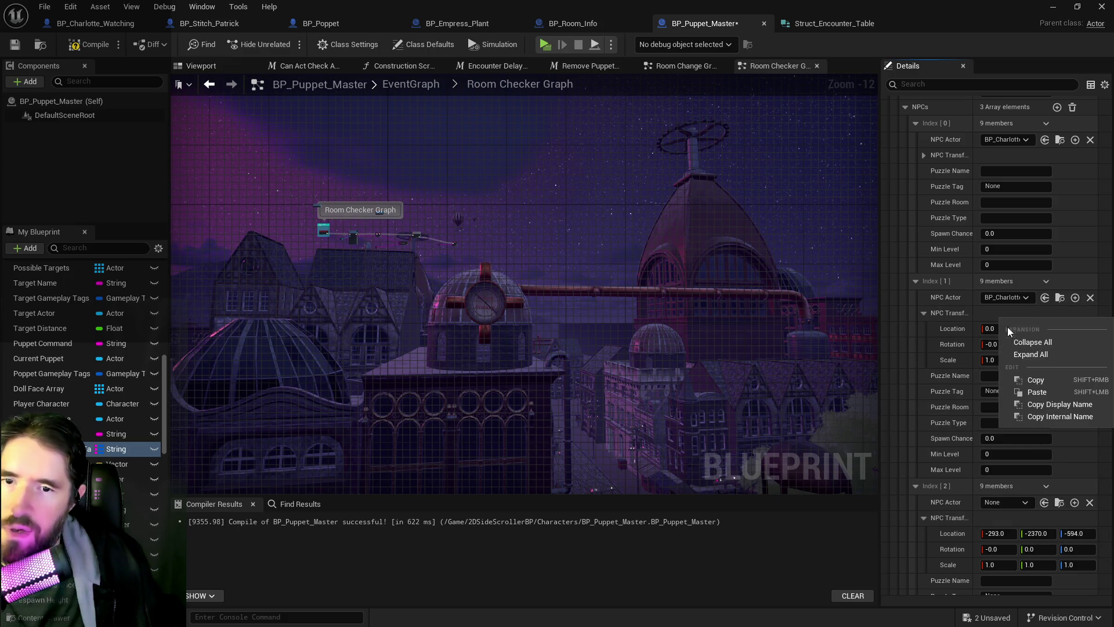
click(1032, 392)
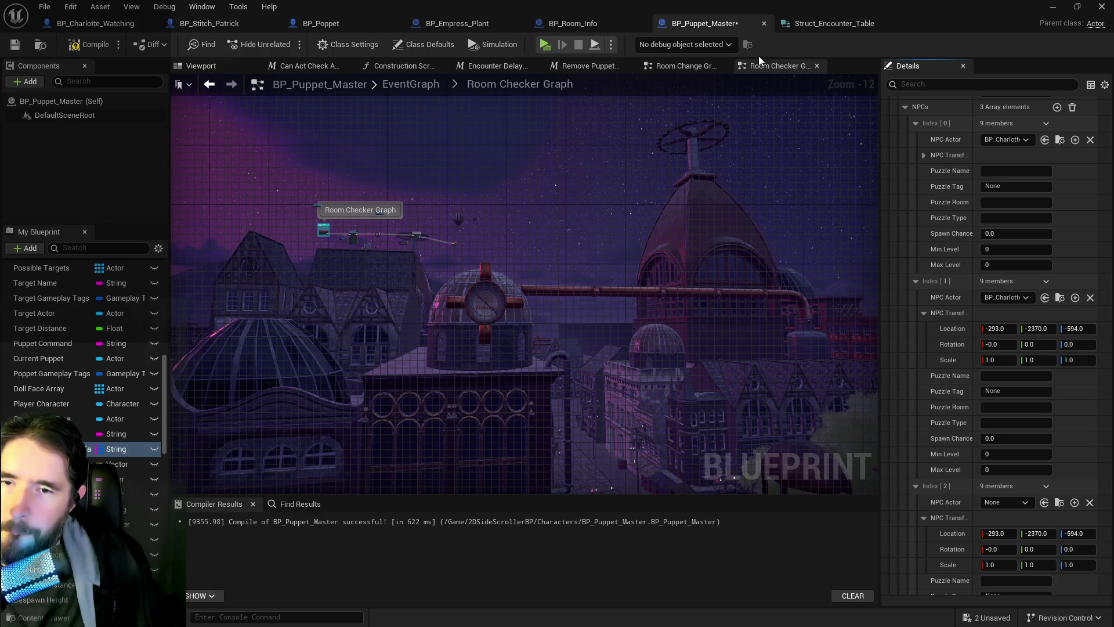
key(alt+Tab)
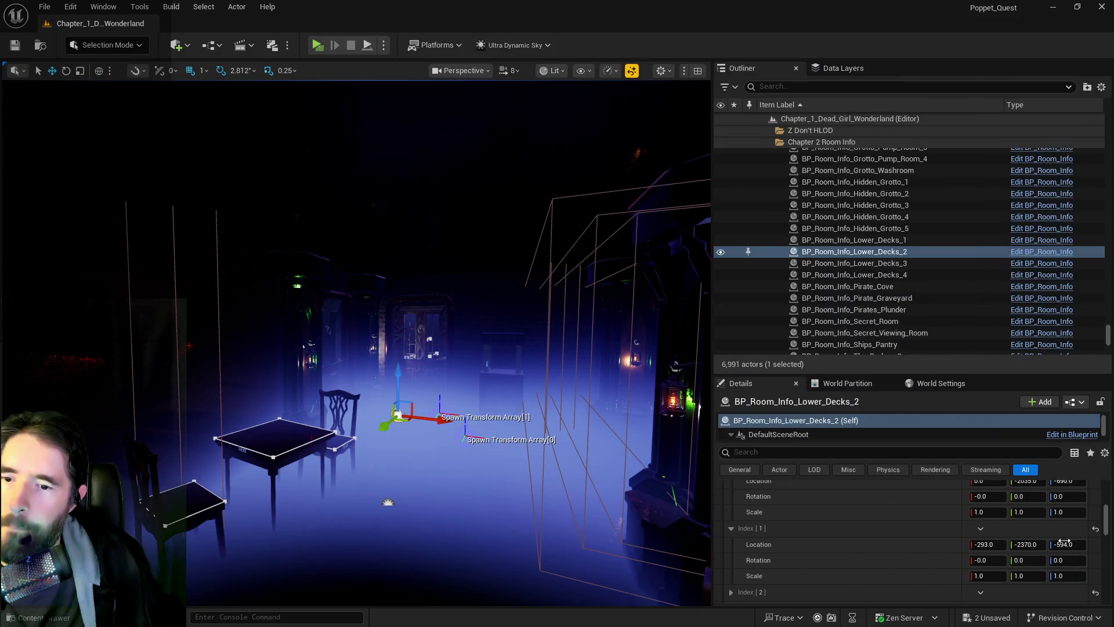
Step: Copy the room's third spawn transform from the level Details
scroll(914, 515, down, 3)
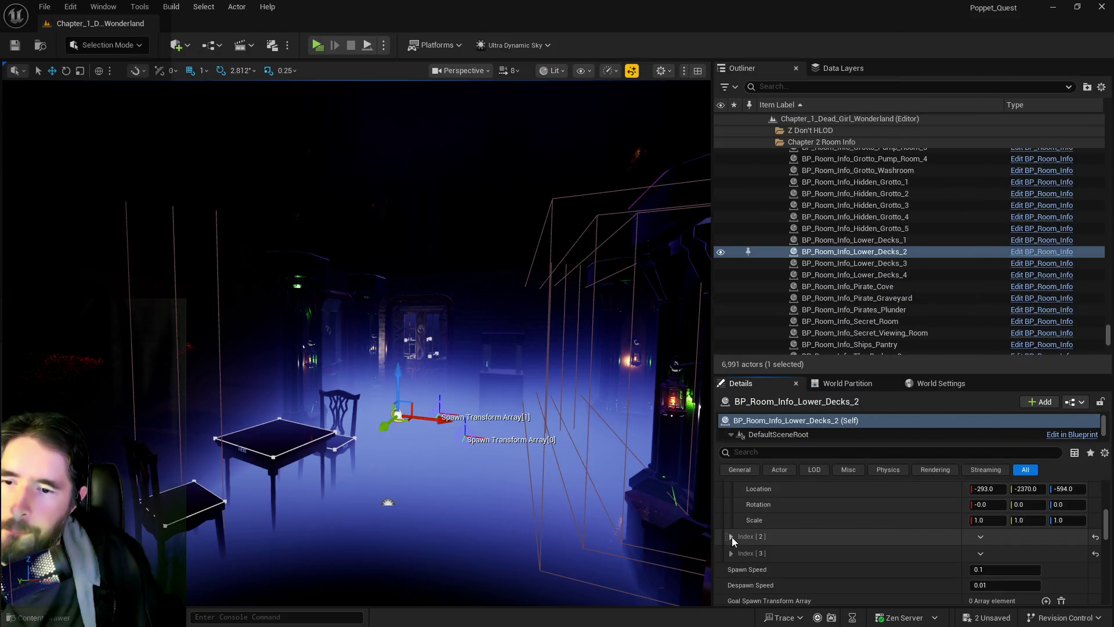
click(732, 537)
scroll(883, 556, down, 1)
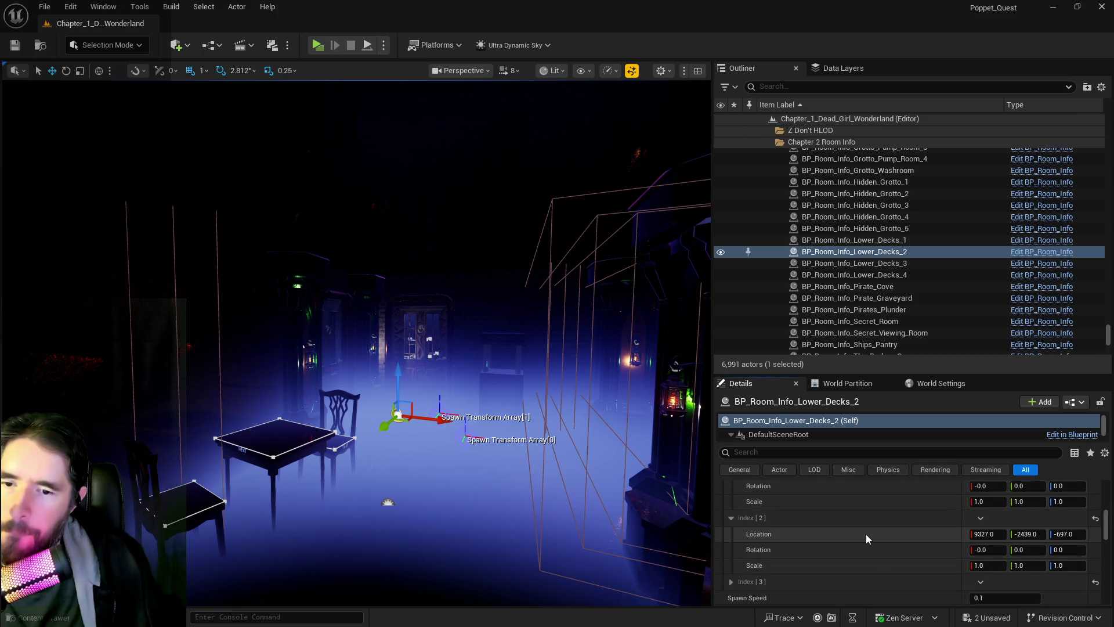
right_click(866, 536)
right_click(875, 521)
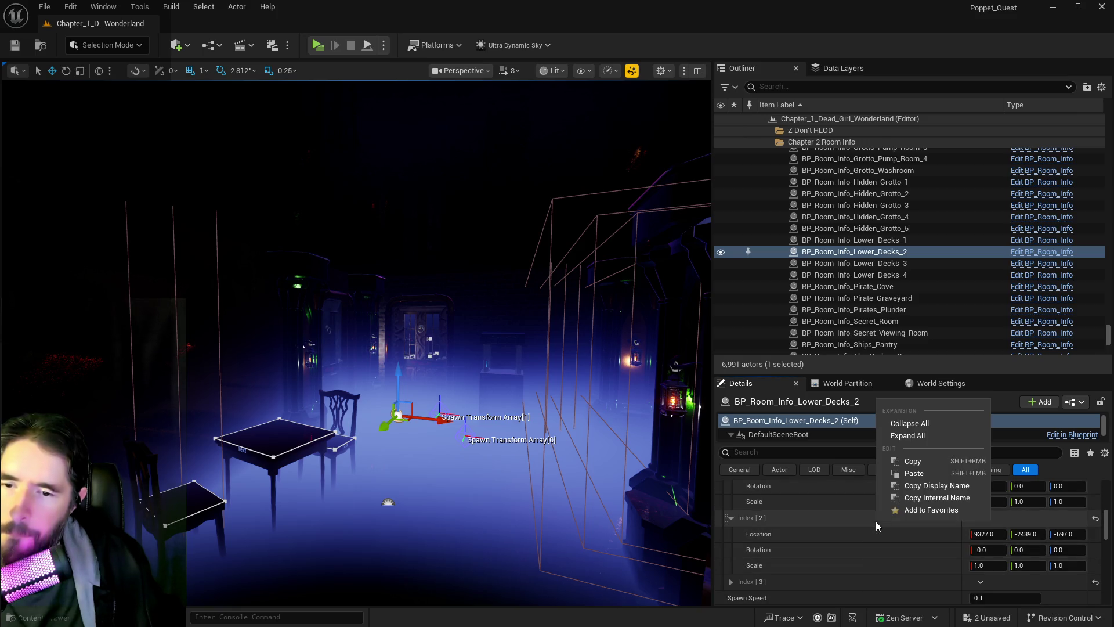
click(908, 461)
Step: Paste the third spawn transform into NPC entry 2's transform in BP_Puppet_Master
key(alt+Tab)
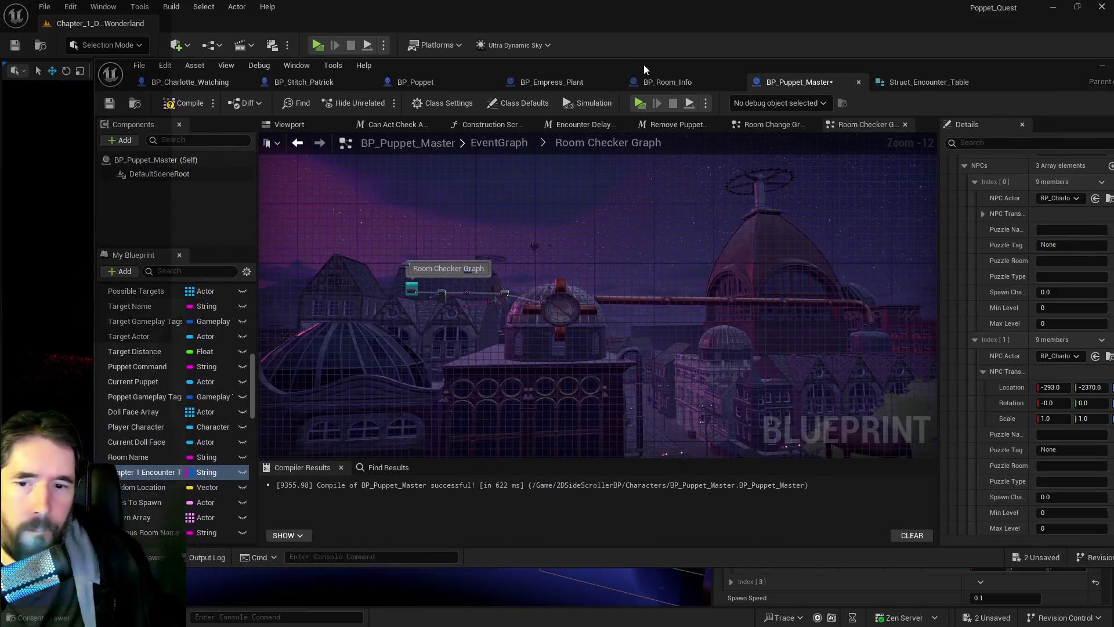
drag(642, 64, 615, 54)
scroll(954, 379, down, 5)
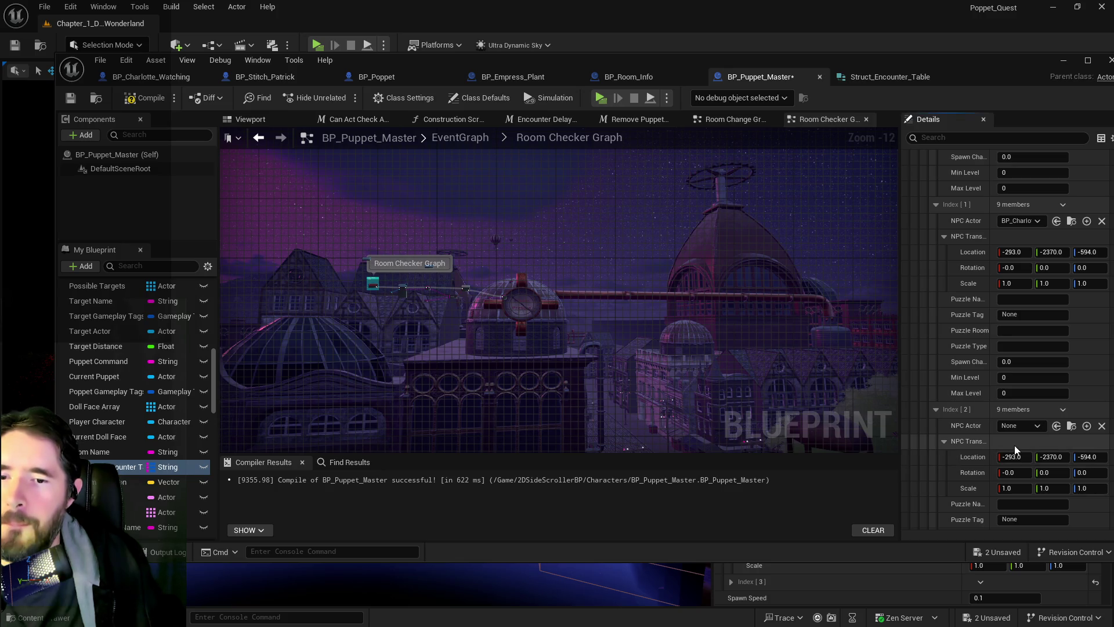
right_click(1014, 445)
click(1026, 522)
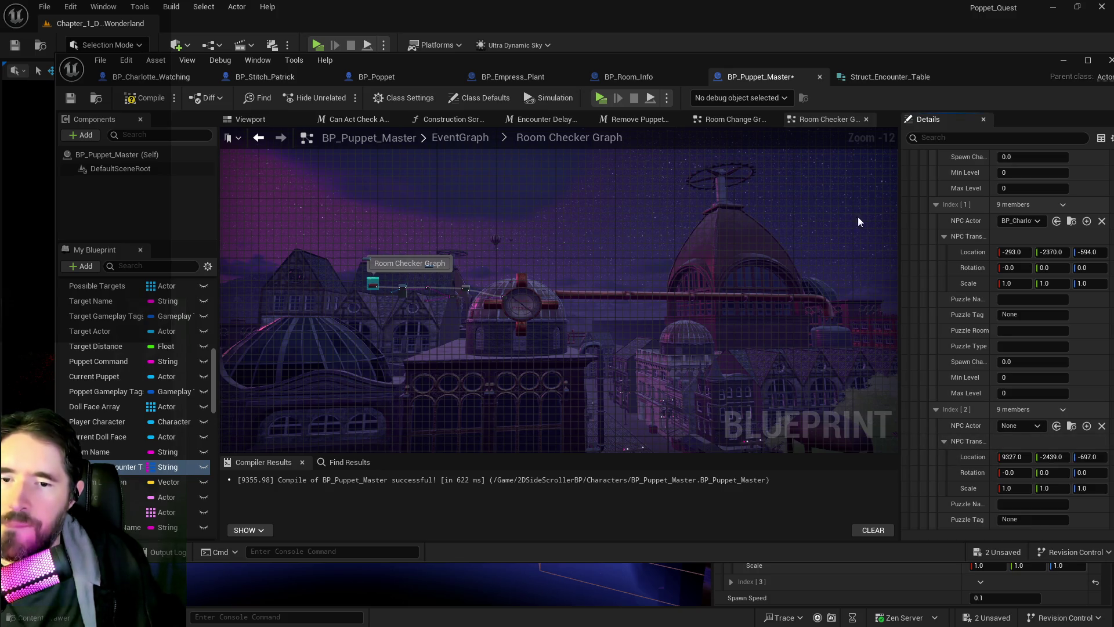
click(736, 59)
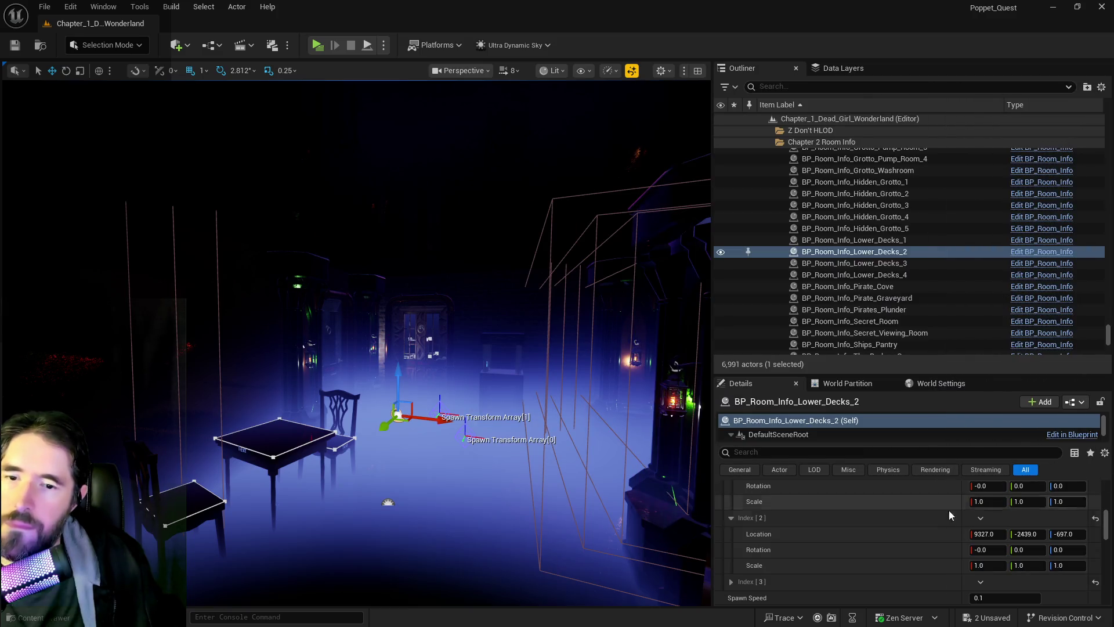
scroll(901, 548, up, 5)
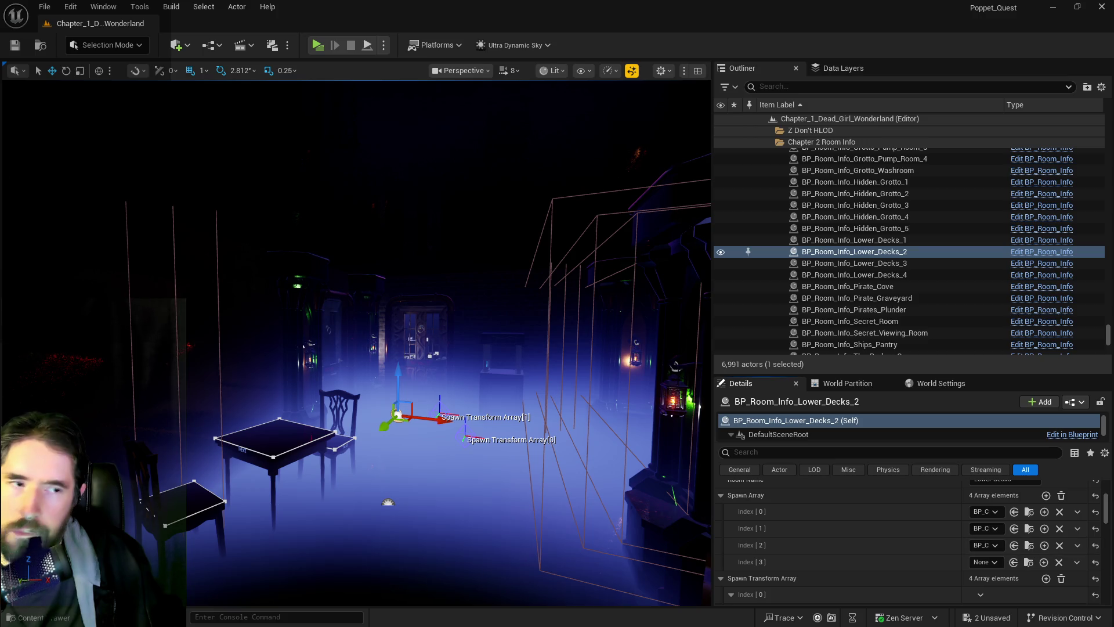
Step: Set NPC Index [2]'s actor to the Charlotte character and return to the level editor
key(alt+Tab)
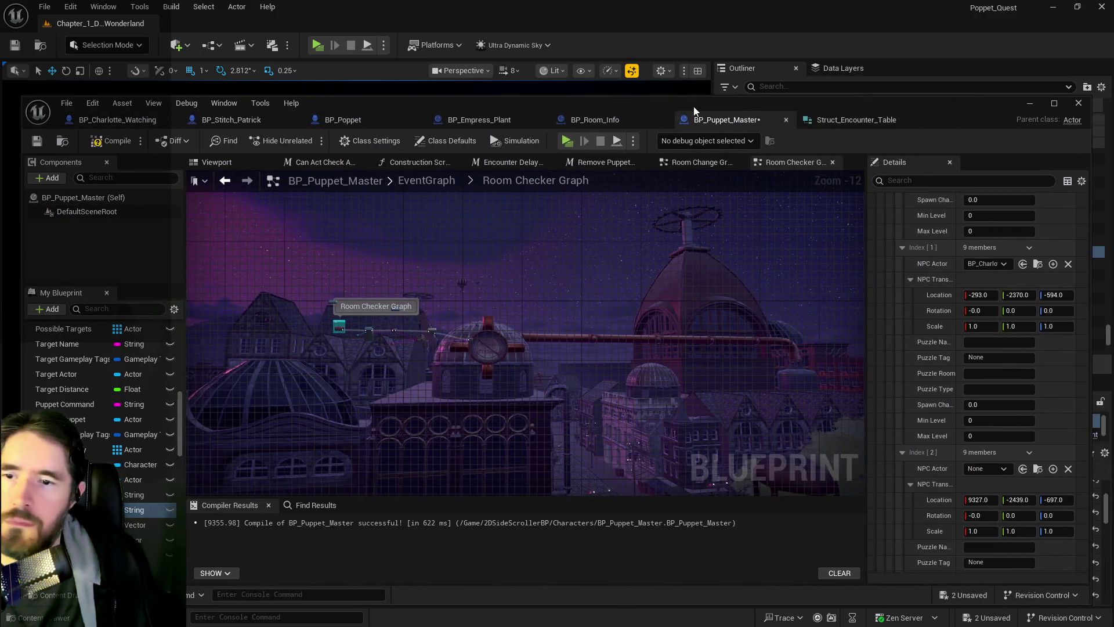
double_click(693, 106)
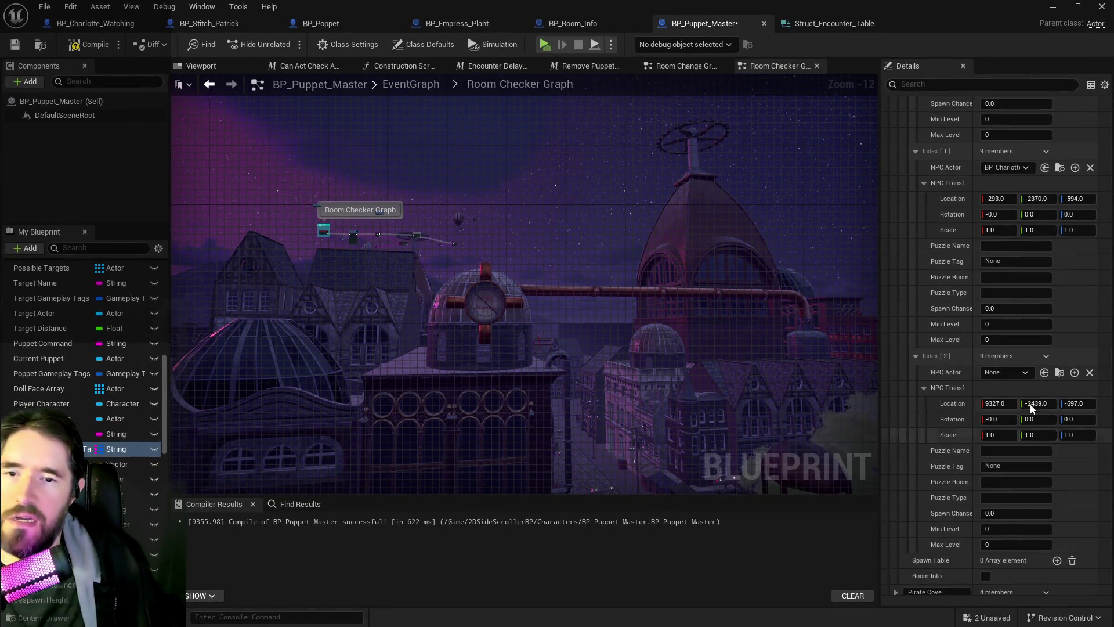
click(1043, 373)
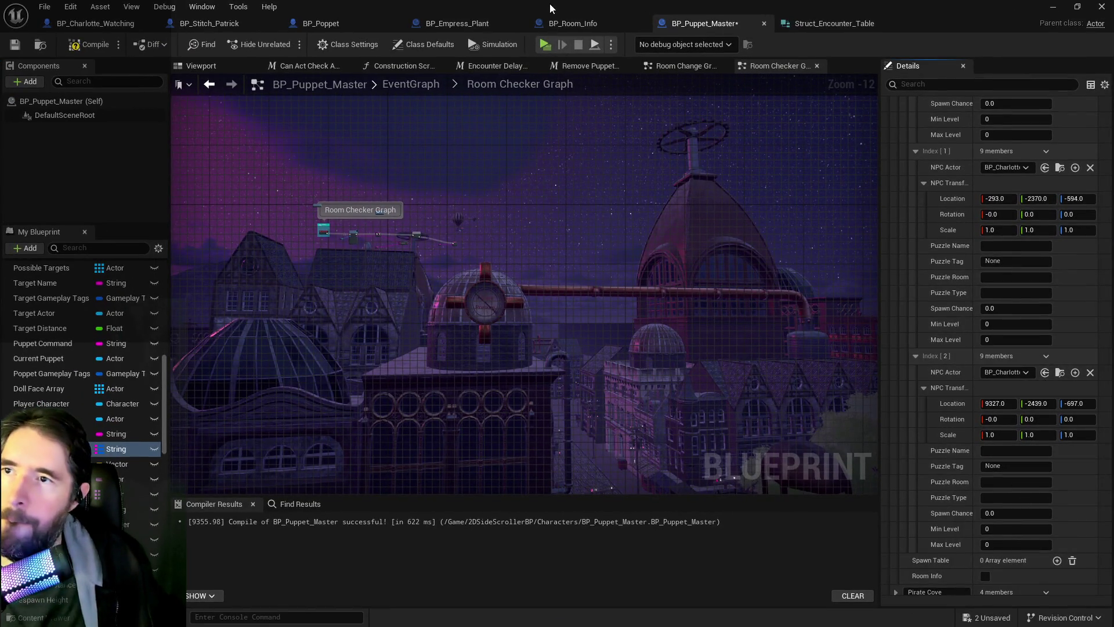
key(alt+Tab)
click(1046, 532)
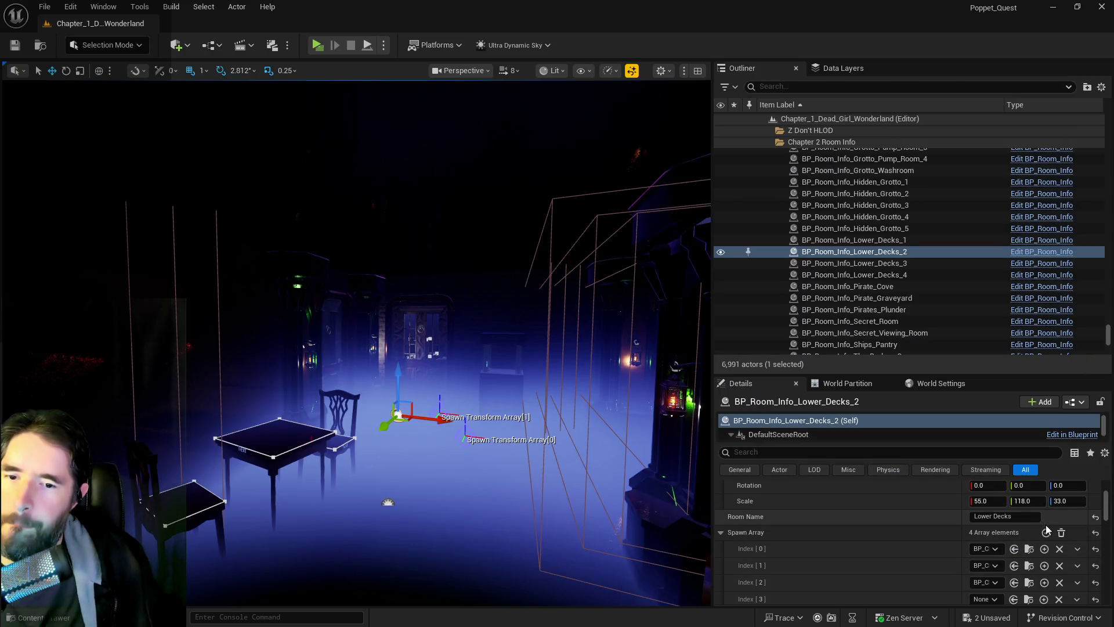
Step: Clear Lower Decks 2's Spawn Array and Spawn Transform Array, then save the level
click(1061, 532)
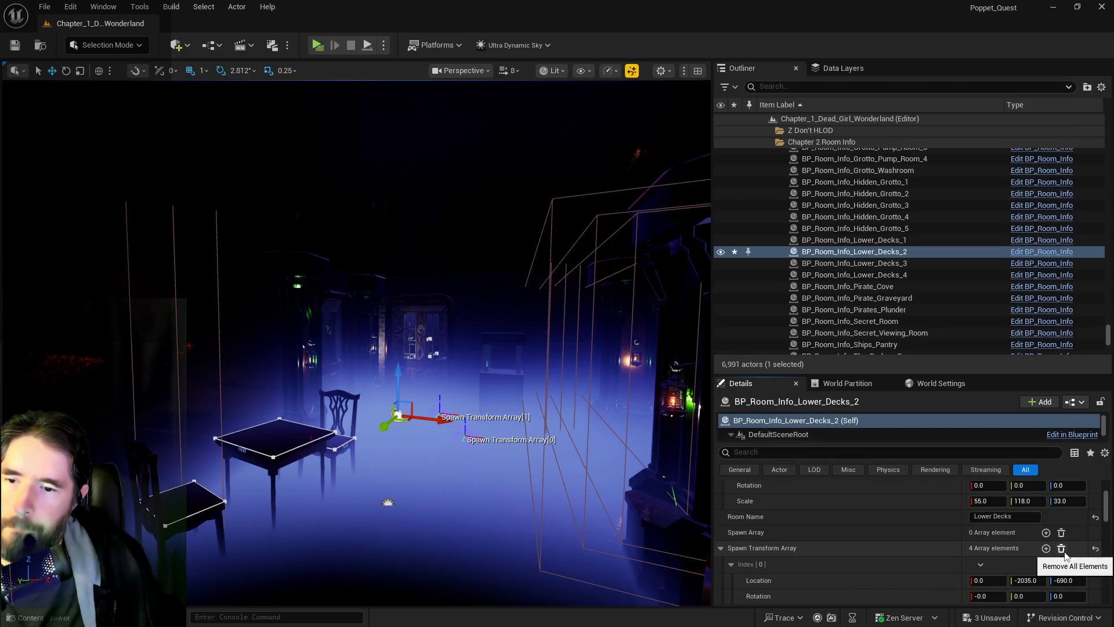
click(1062, 549)
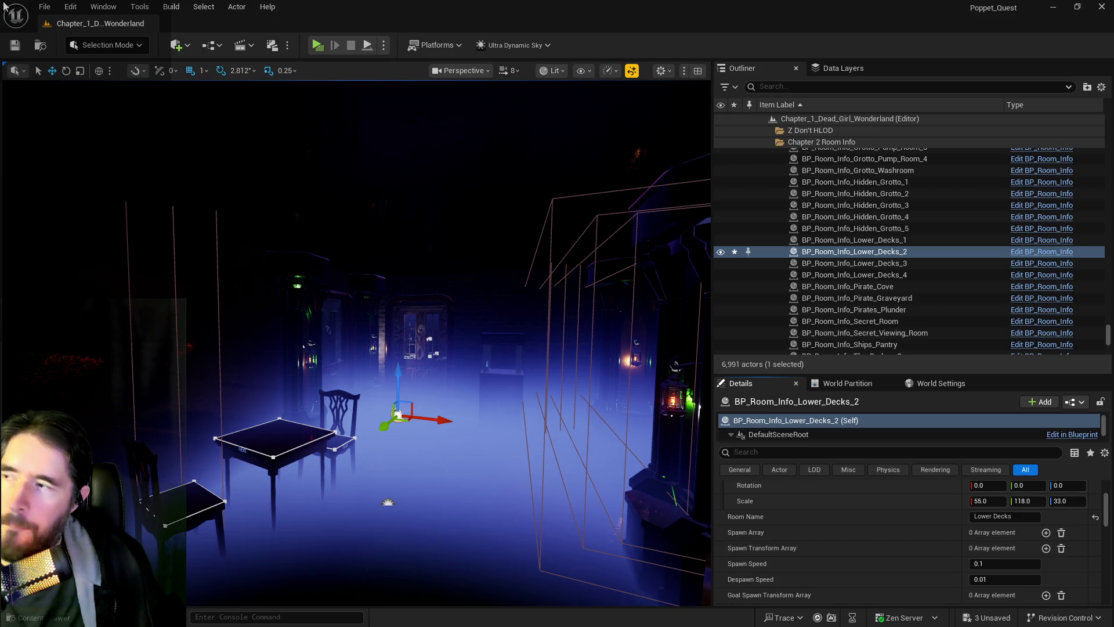
click(15, 45)
Step: Frame the room actor, show the navmesh overlay, and start Play in Editor
drag(243, 134, 267, 116)
key(f)
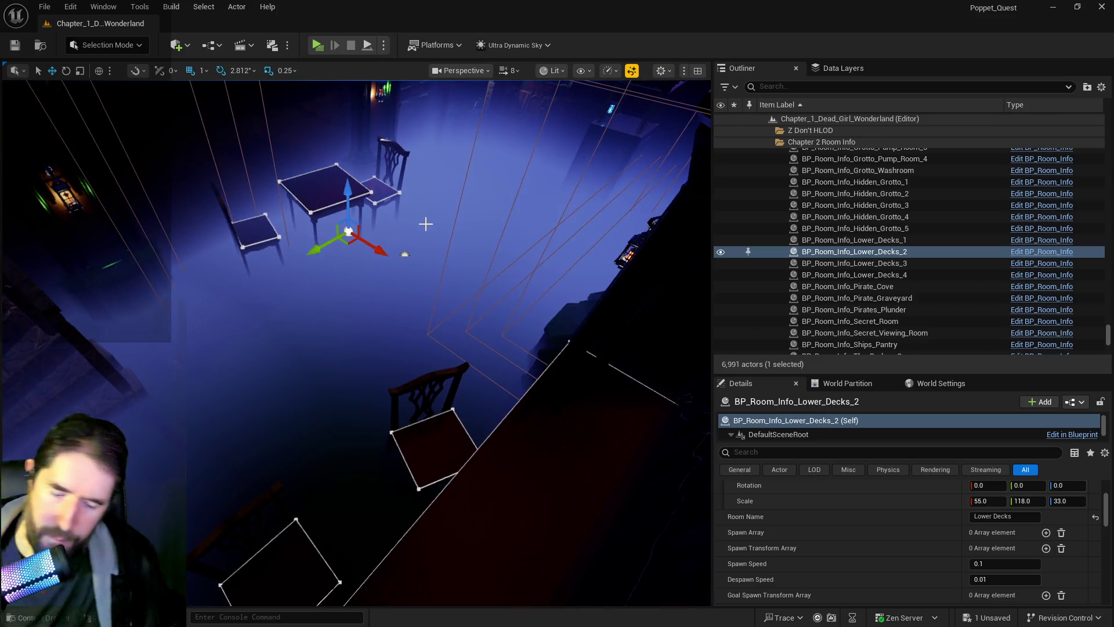
key(p)
drag(415, 268, 322, 272)
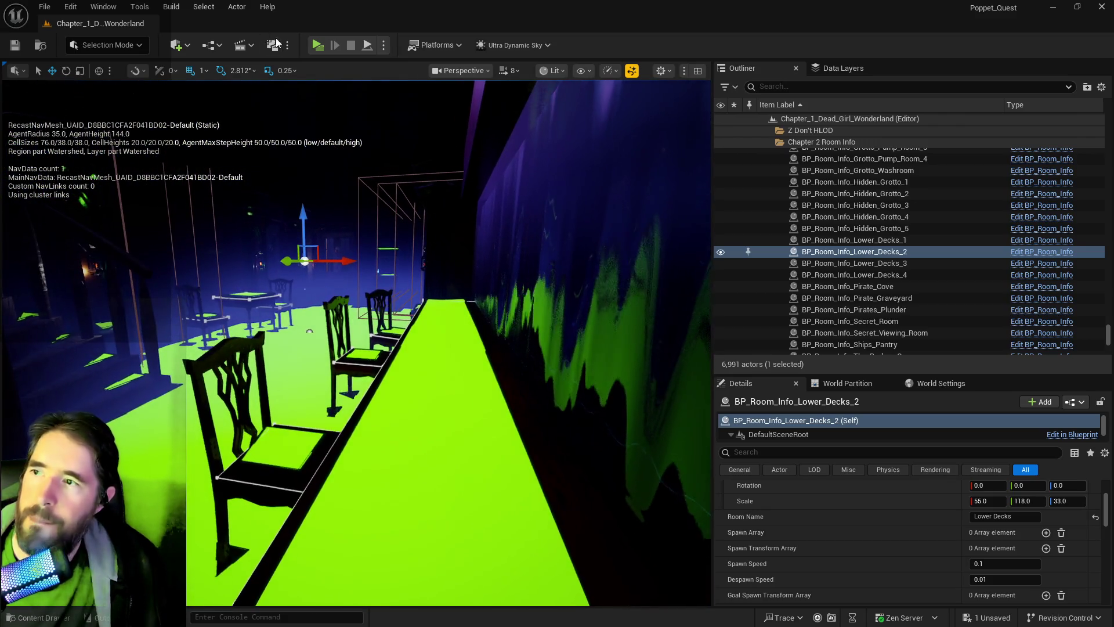
click(318, 46)
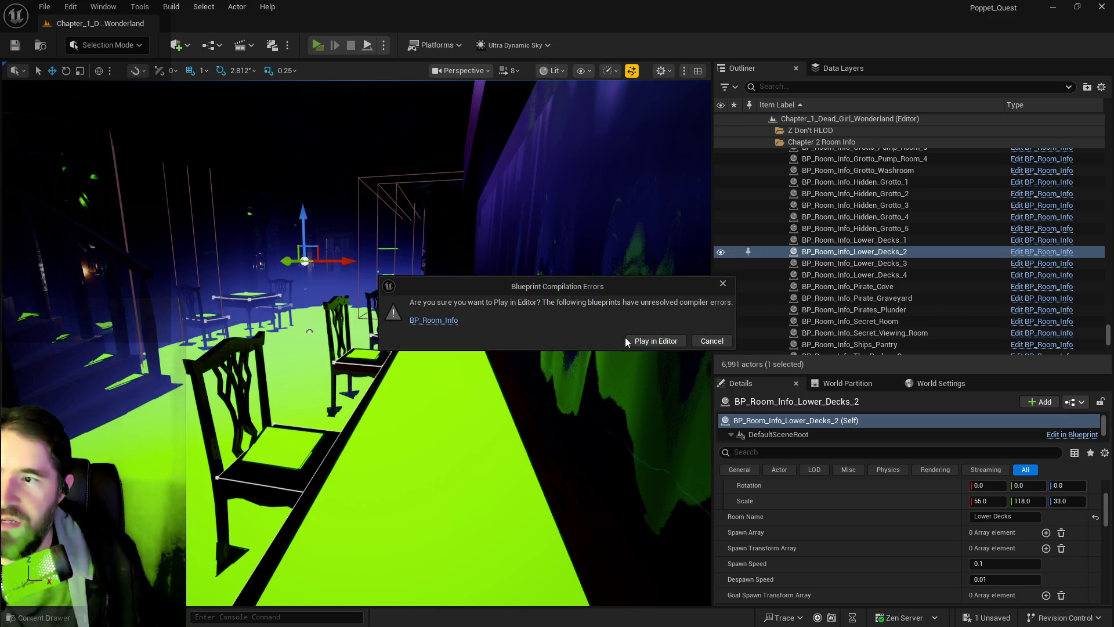
Step: Open BP_Room_Info from the compilation errors dialog and maximize its editor
click(432, 318)
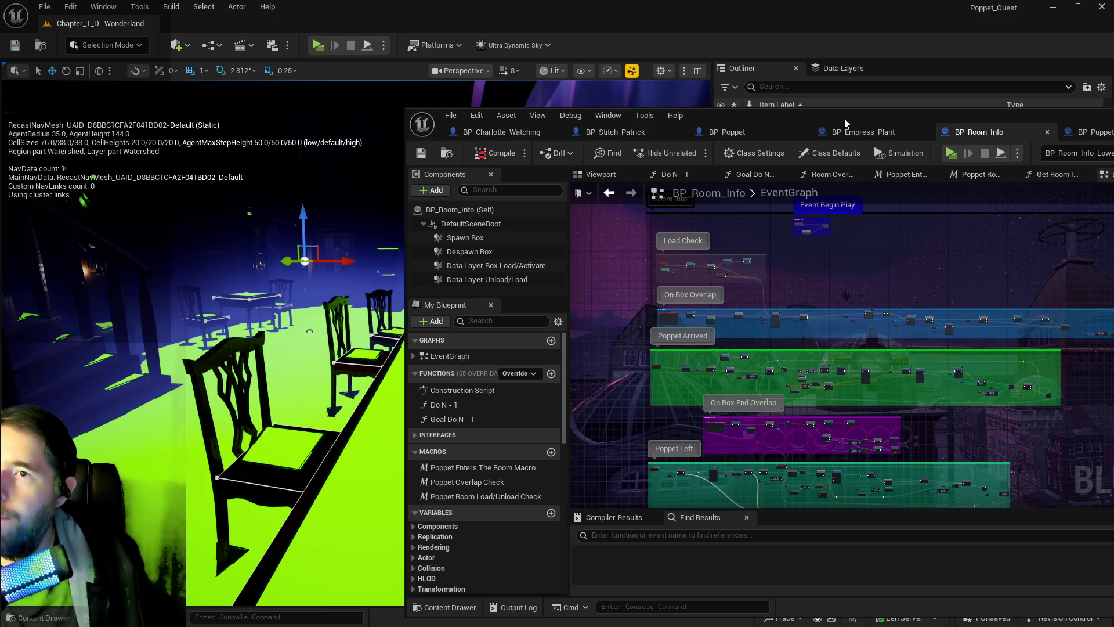
double_click(844, 118)
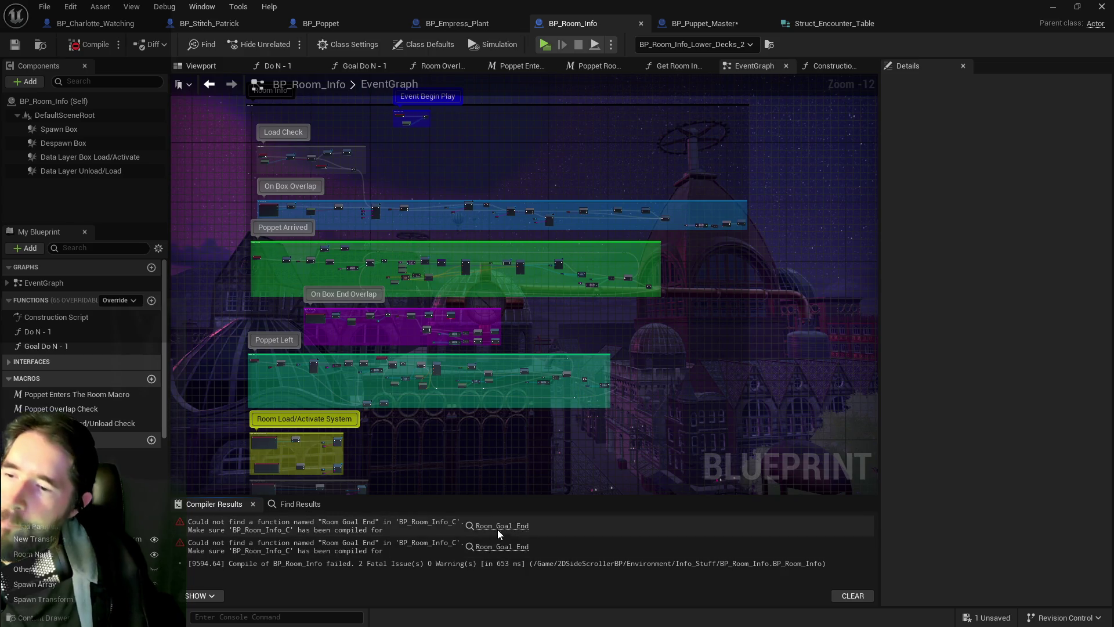
Step: Delete the upper Room Goal End call and wire False to the spawned-actors check
click(497, 526)
scroll(444, 315, down, 4)
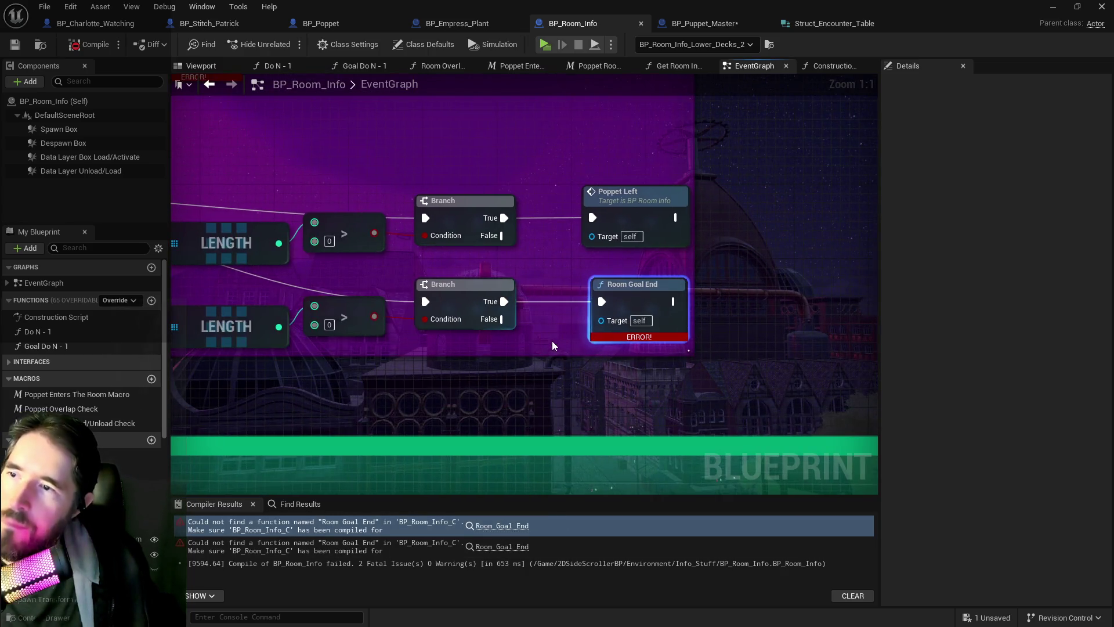
scroll(522, 330, up, 2)
drag(522, 330, 448, 338)
scroll(596, 296, down, 3)
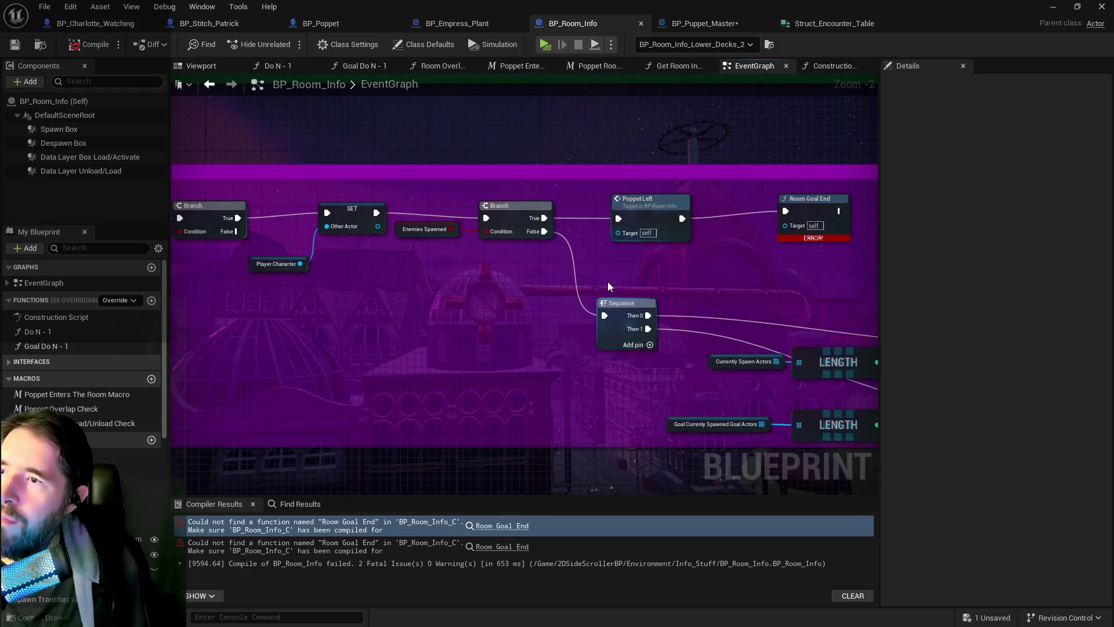
drag(596, 329, 696, 331)
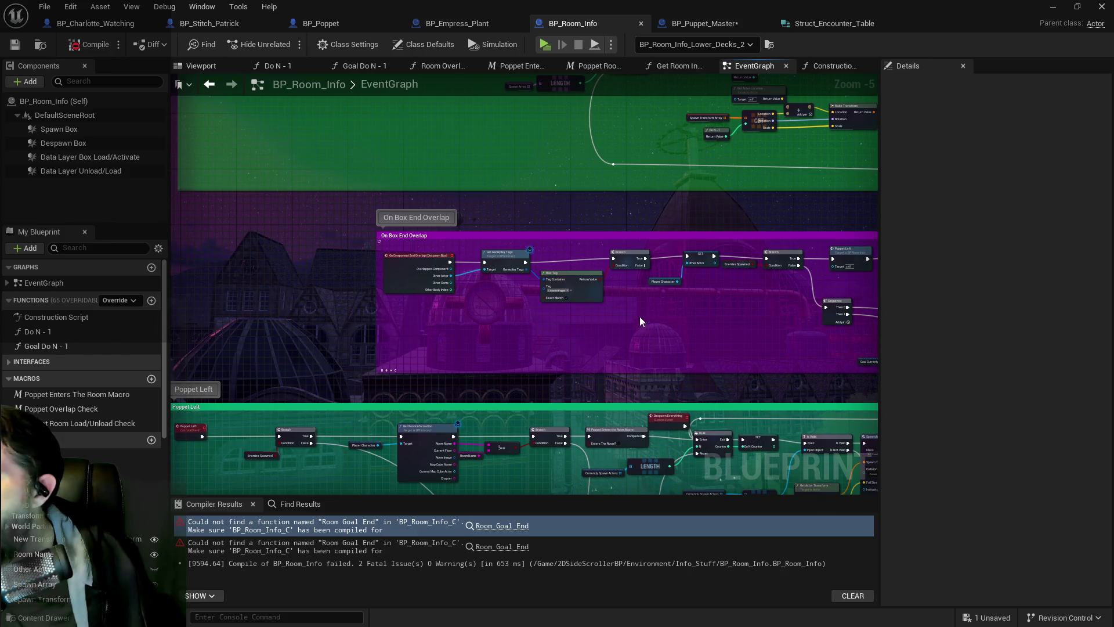
scroll(641, 321, up, 1)
scroll(568, 280, up, 1)
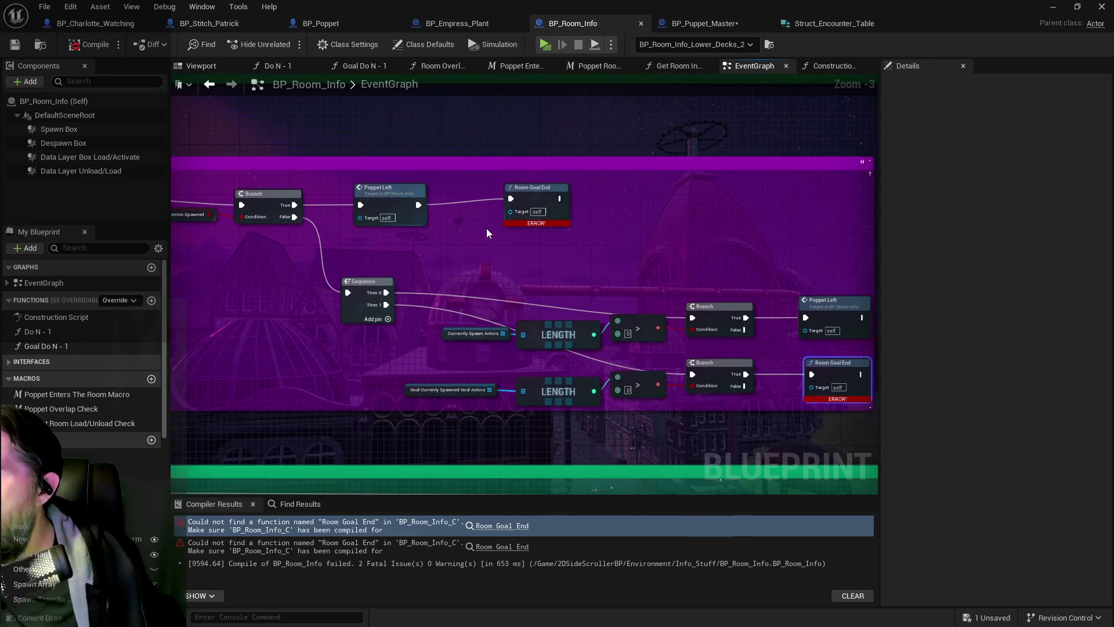
drag(482, 200, 415, 182)
click(485, 211)
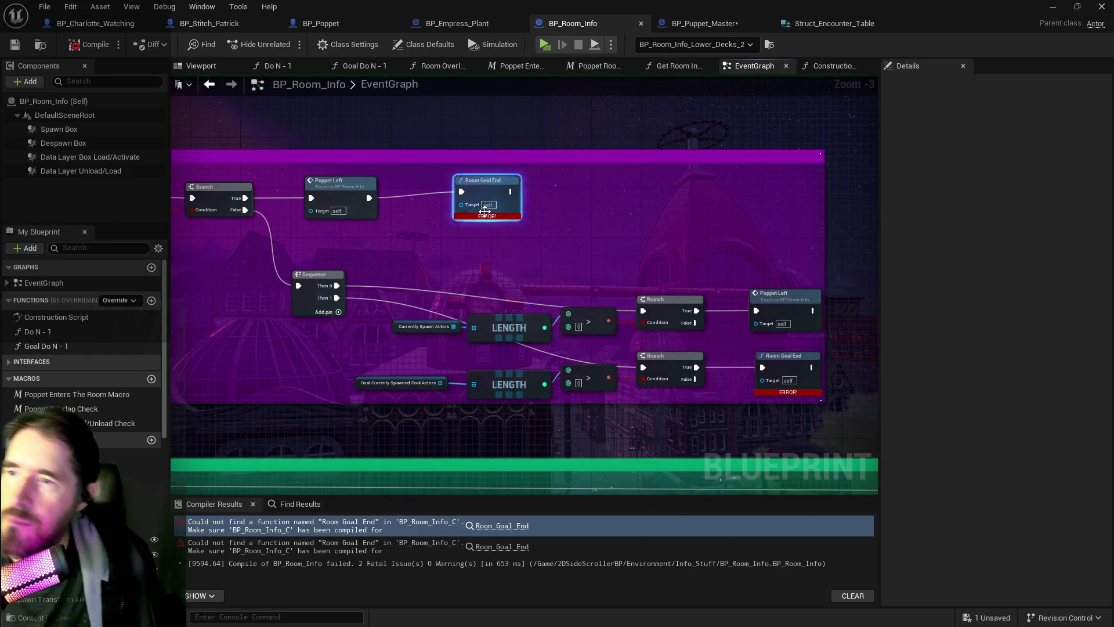
key(Delete)
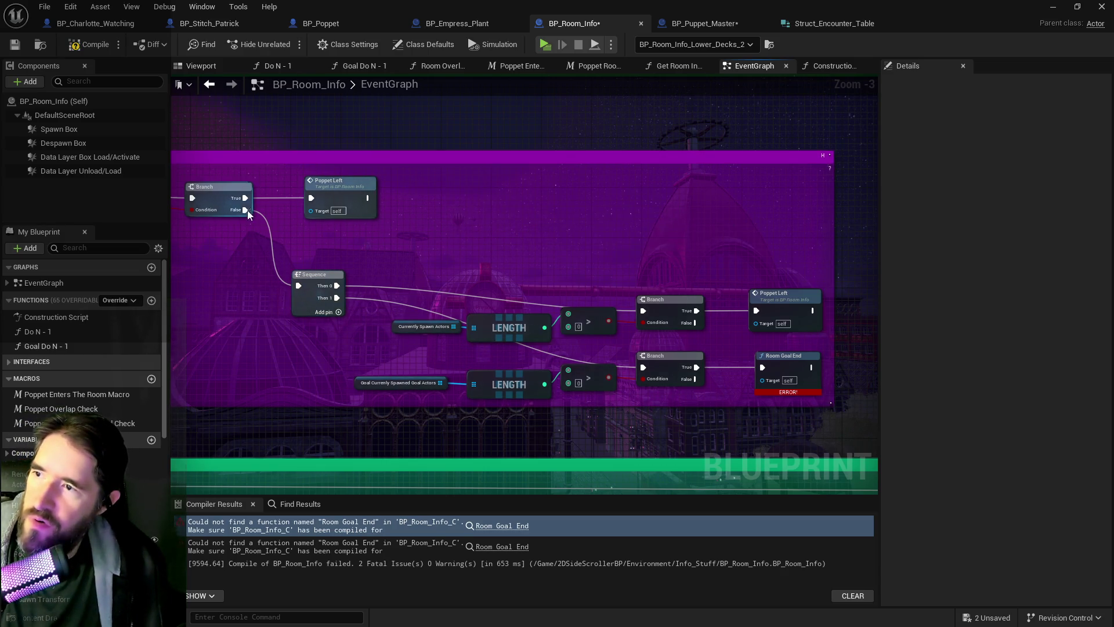
mouse_move(245, 210)
mouse_down()
mouse_move(281, 243)
mouse_move(652, 314)
mouse_up()
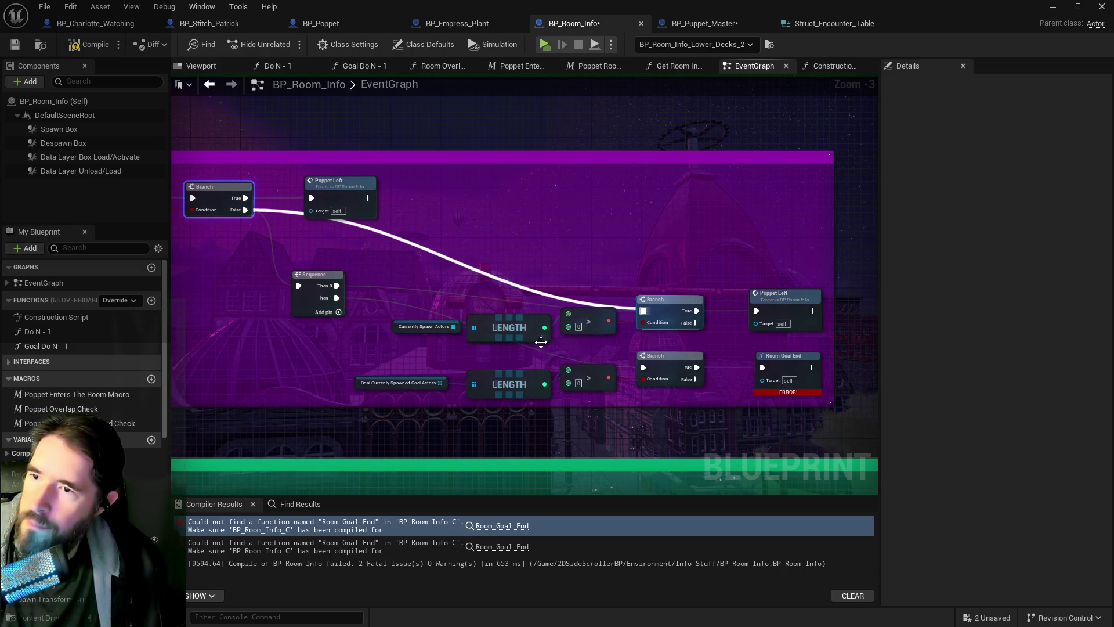
Step: Delete the lower LENGTH/Branch goal-actor check row and compile BP_Room_Info
drag(415, 373, 845, 398)
key(Delete)
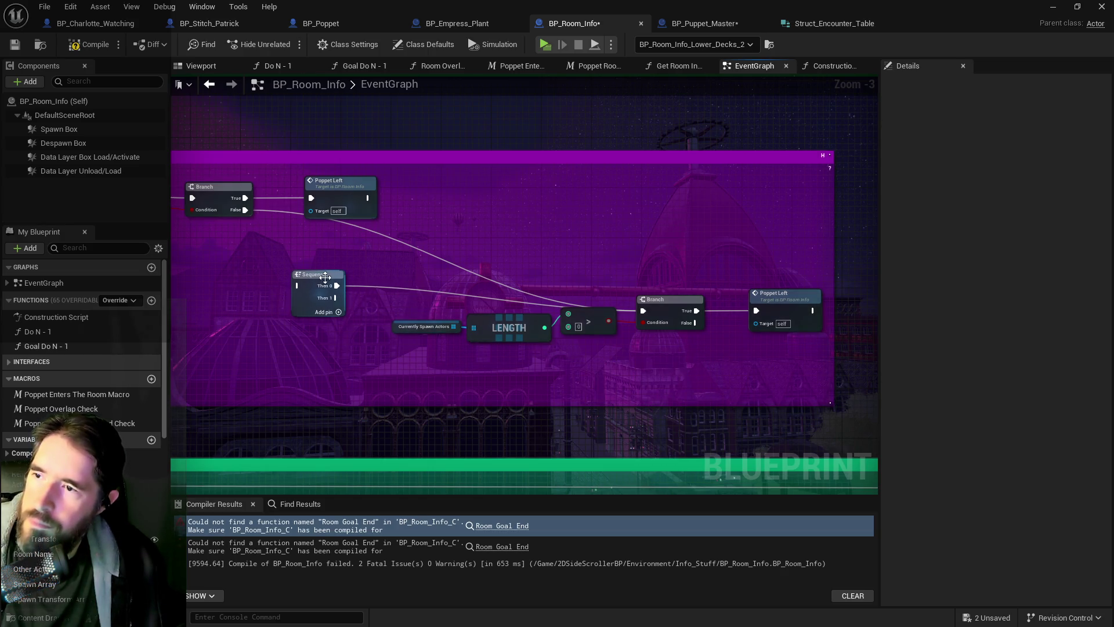
scroll(313, 304, down, 3)
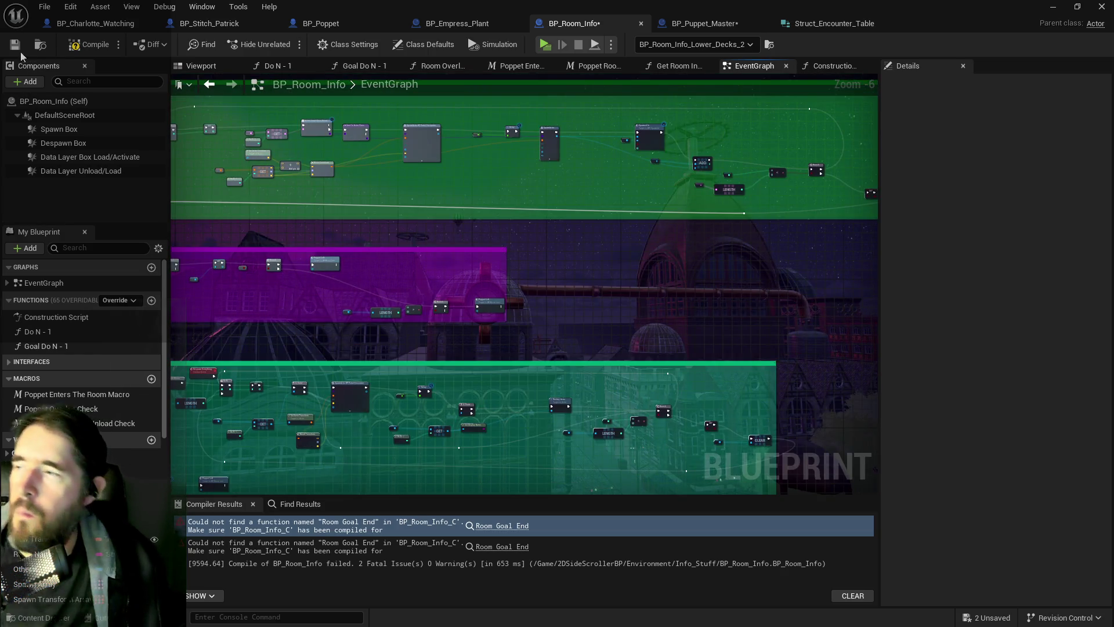
click(66, 53)
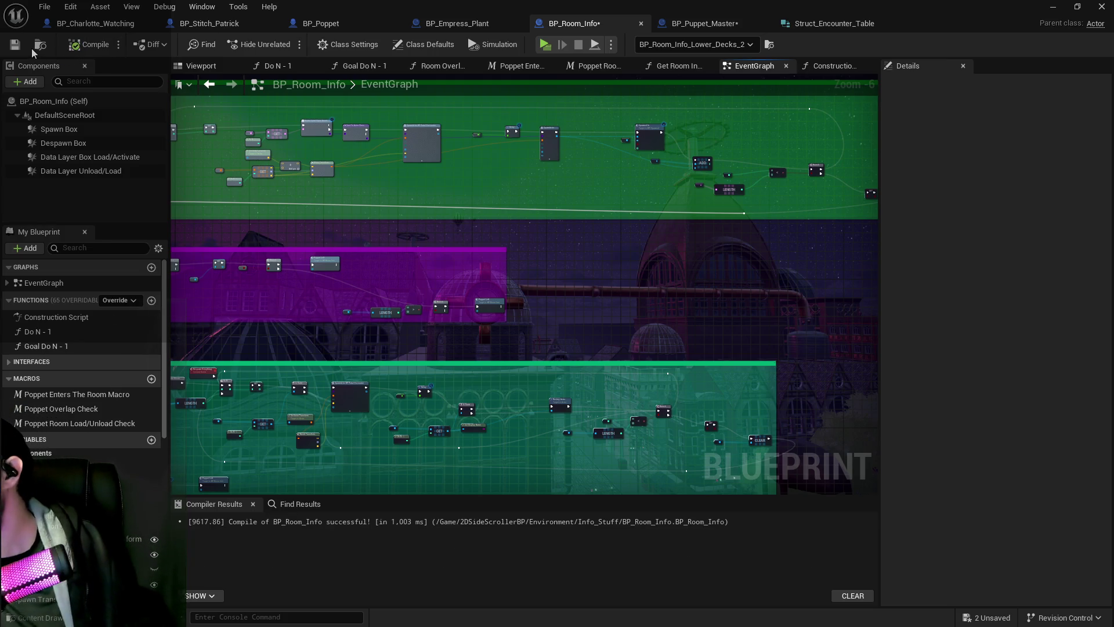
Step: Save BP_Room_Info and switch back to the Level Editor
click(14, 45)
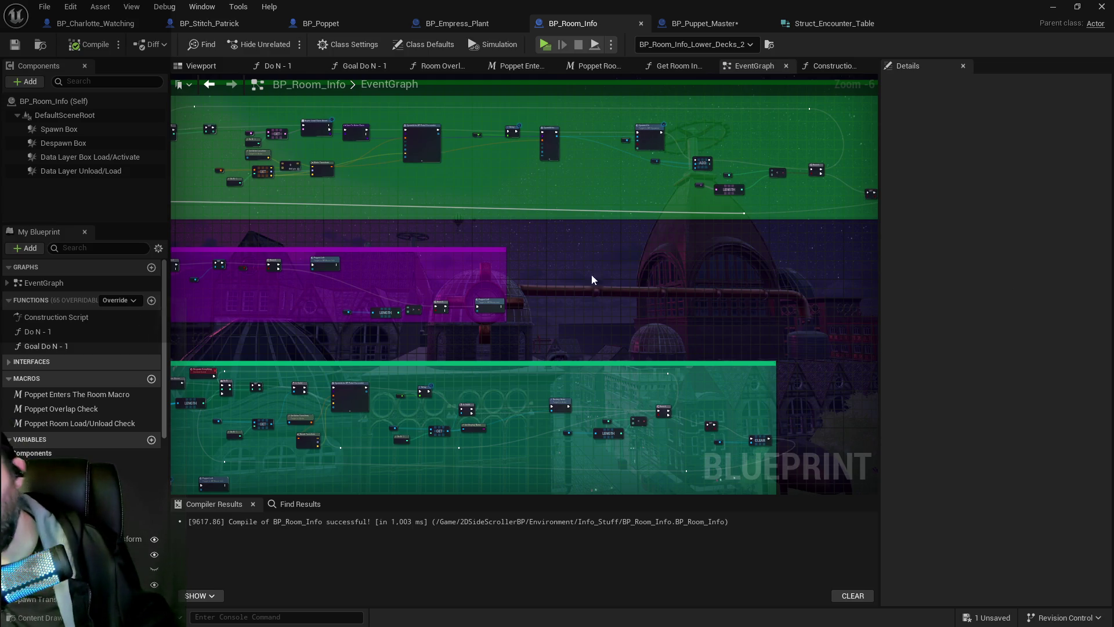
key(alt+Tab)
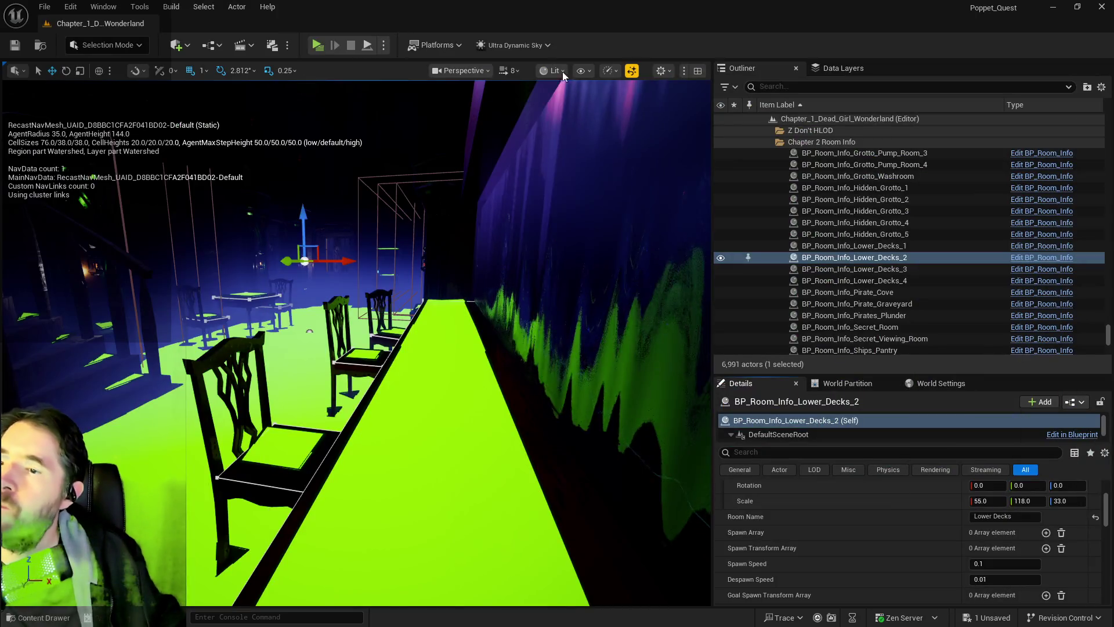
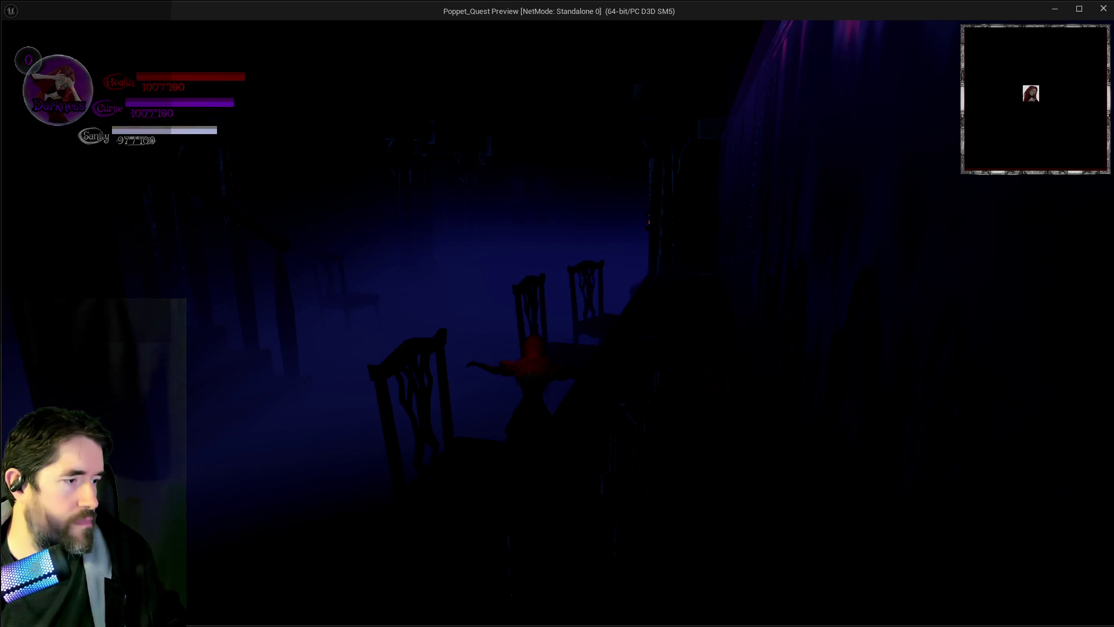
Step: Run the puppet past the chairs, down the stairs and across the misty lower floor
key(w)
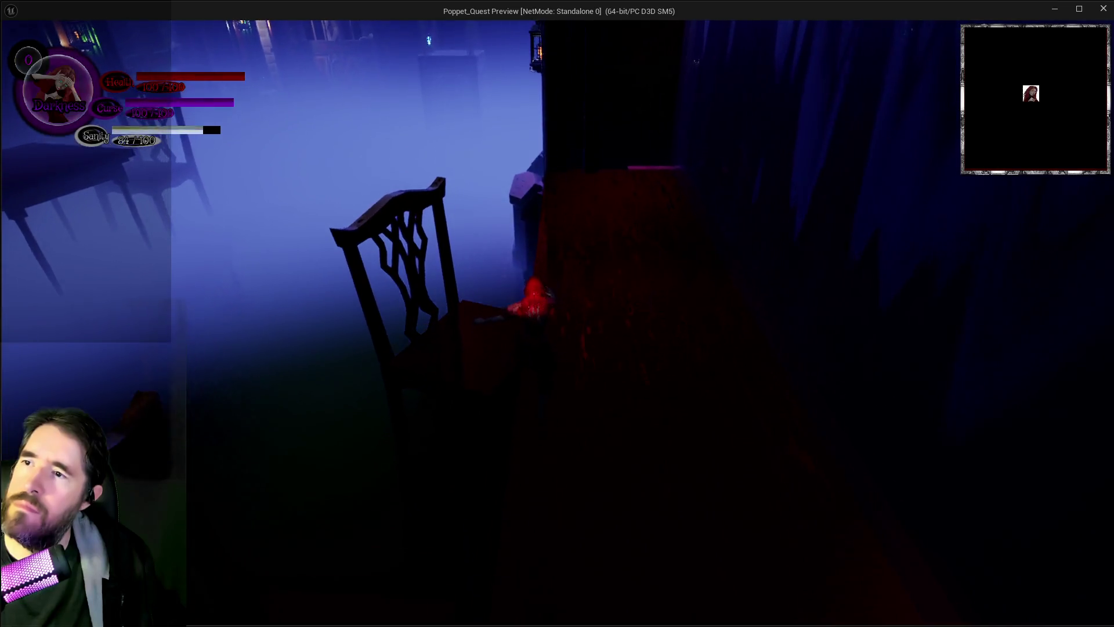
key(w)
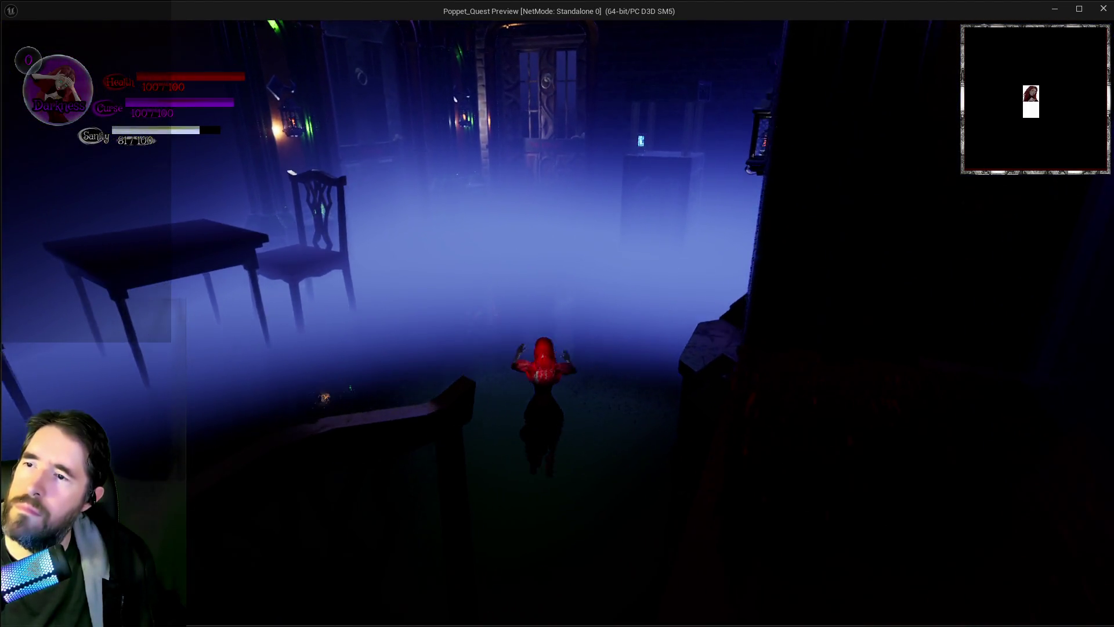
key(w)
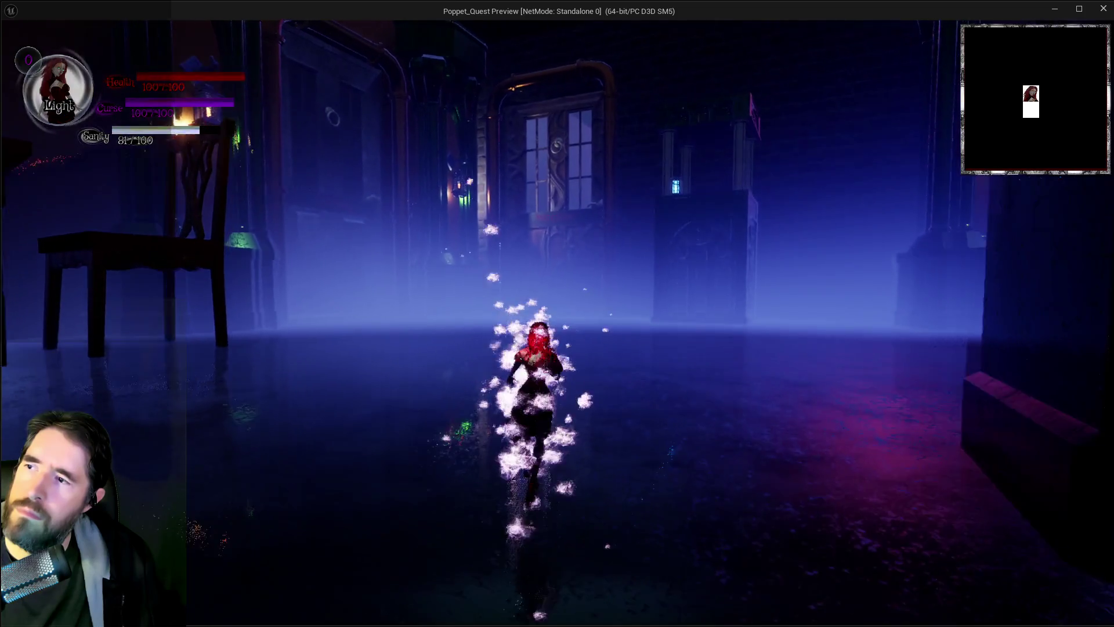
key(w)
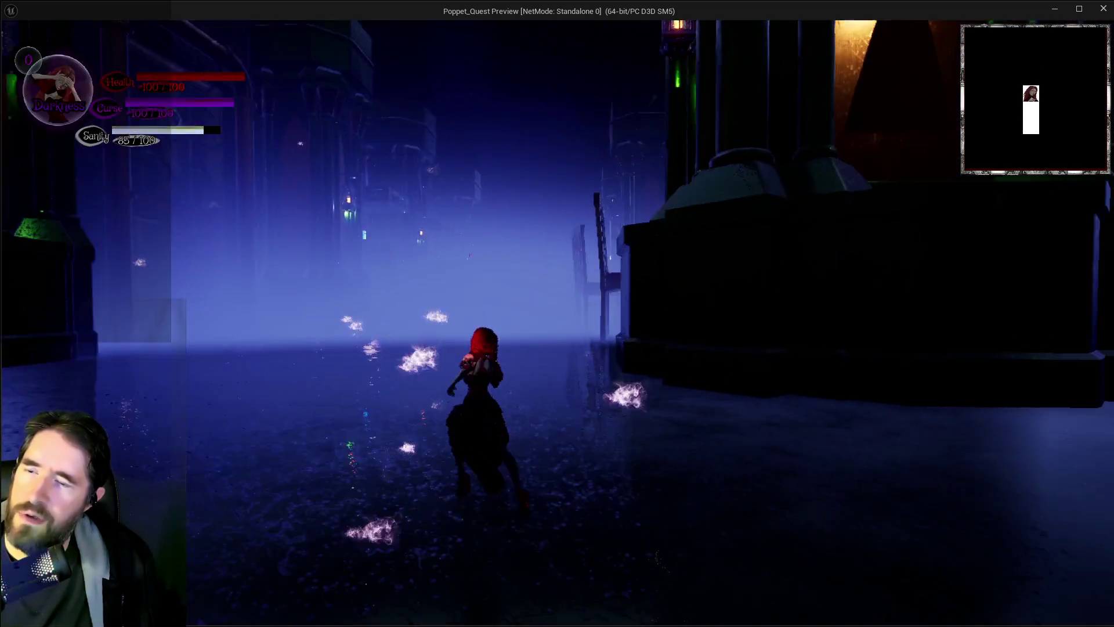
key(w)
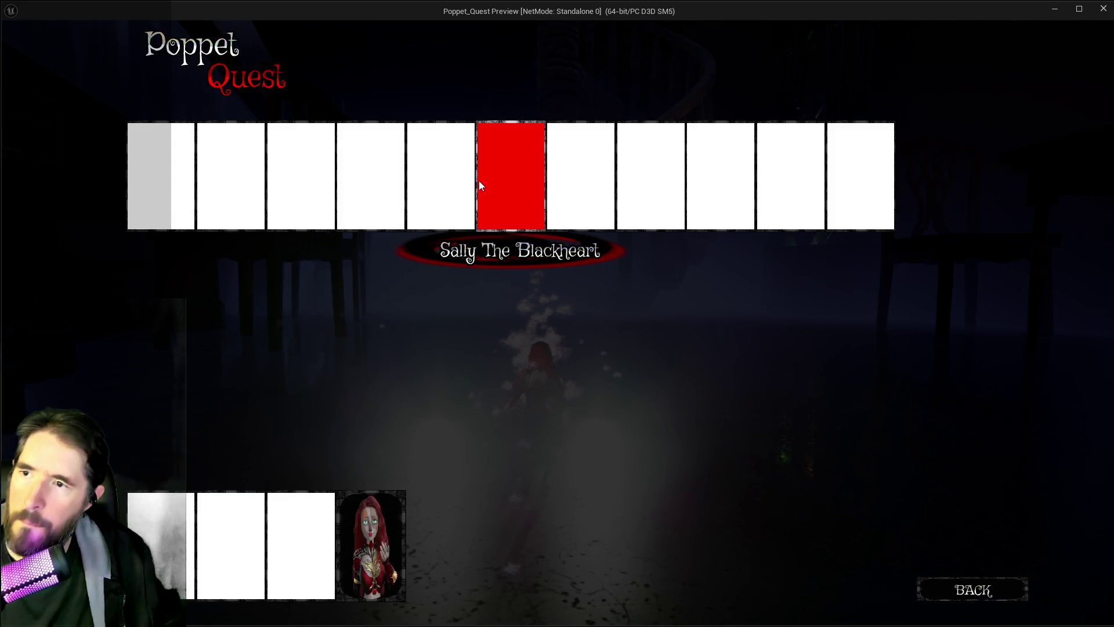
Step: Load Chapter 2 and run to the grand staircase, starting the winged climb
click(450, 176)
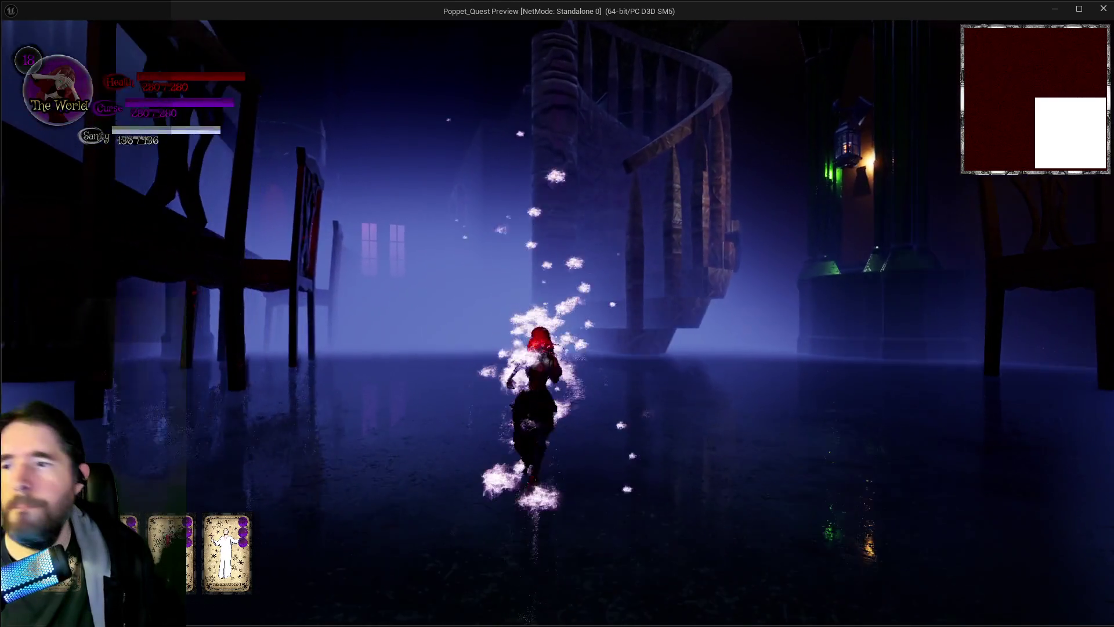
key(w)
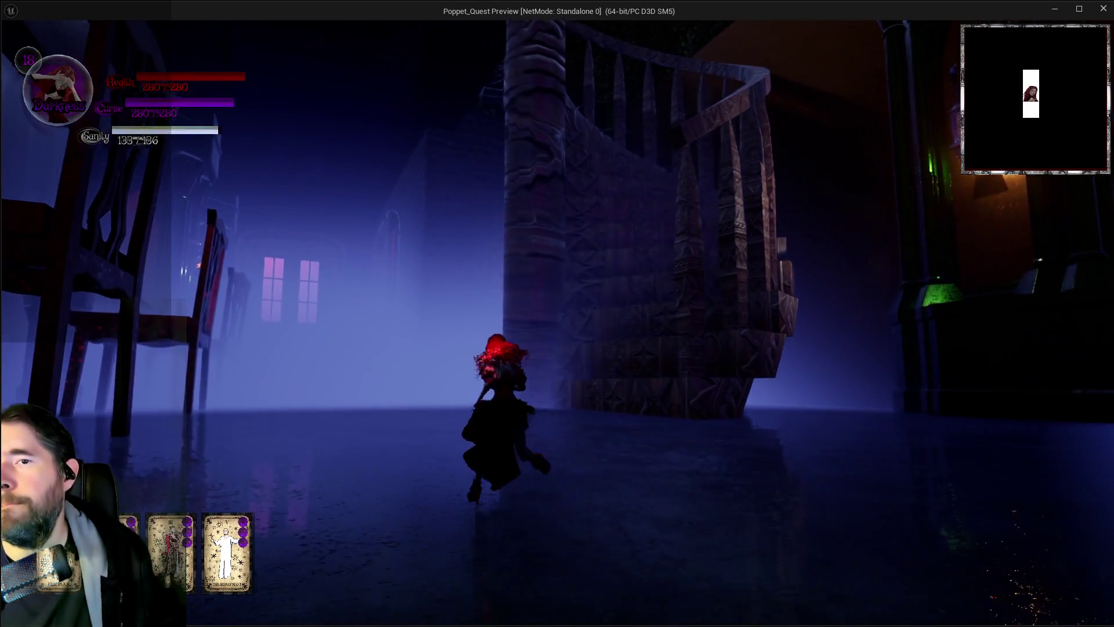
key(w)
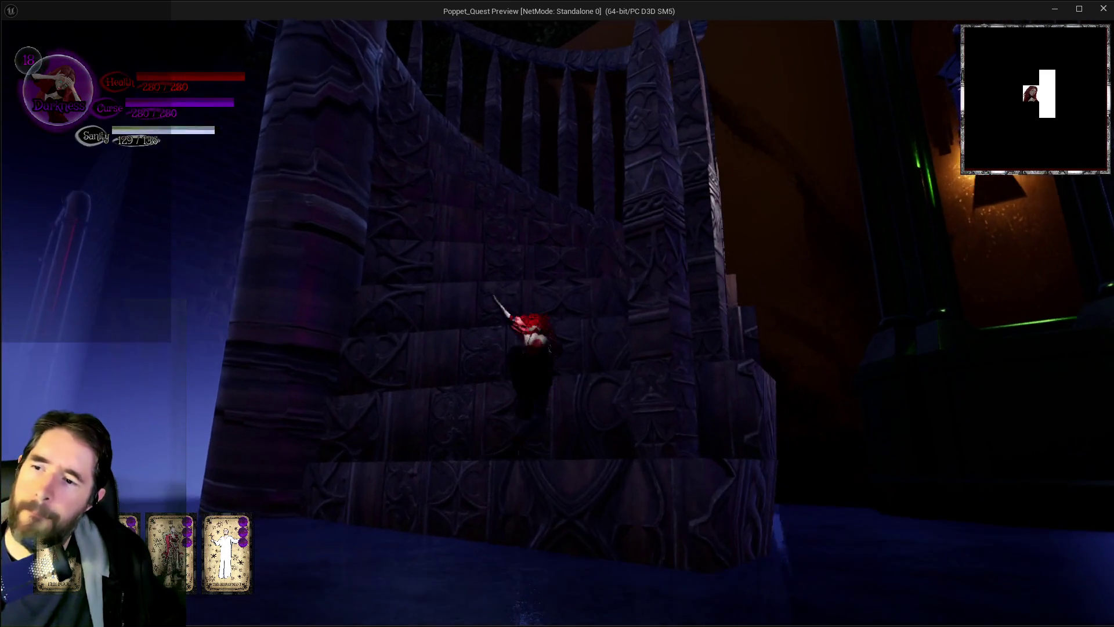
key(space)
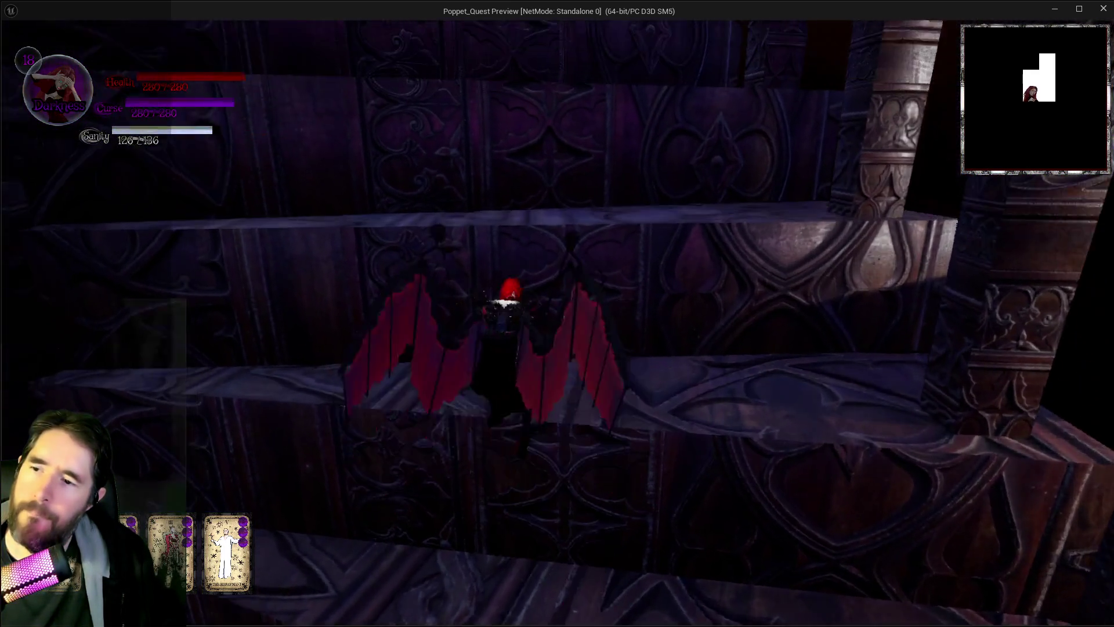
key(w)
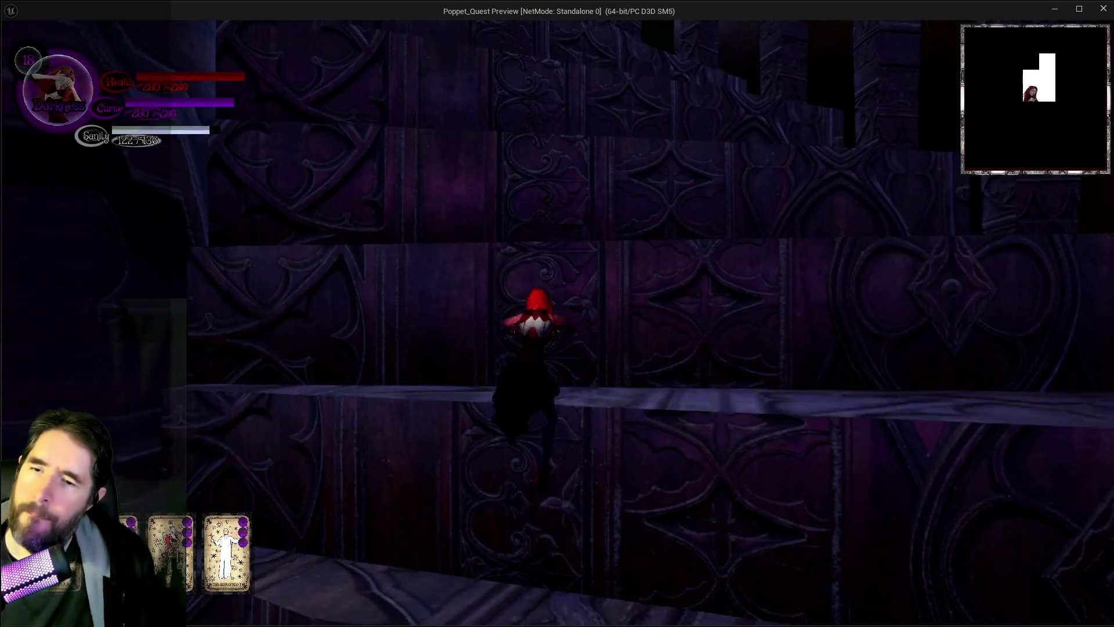
Step: Glide up to the upper ledge, head for the lit doorway, then return to the editor
key(space)
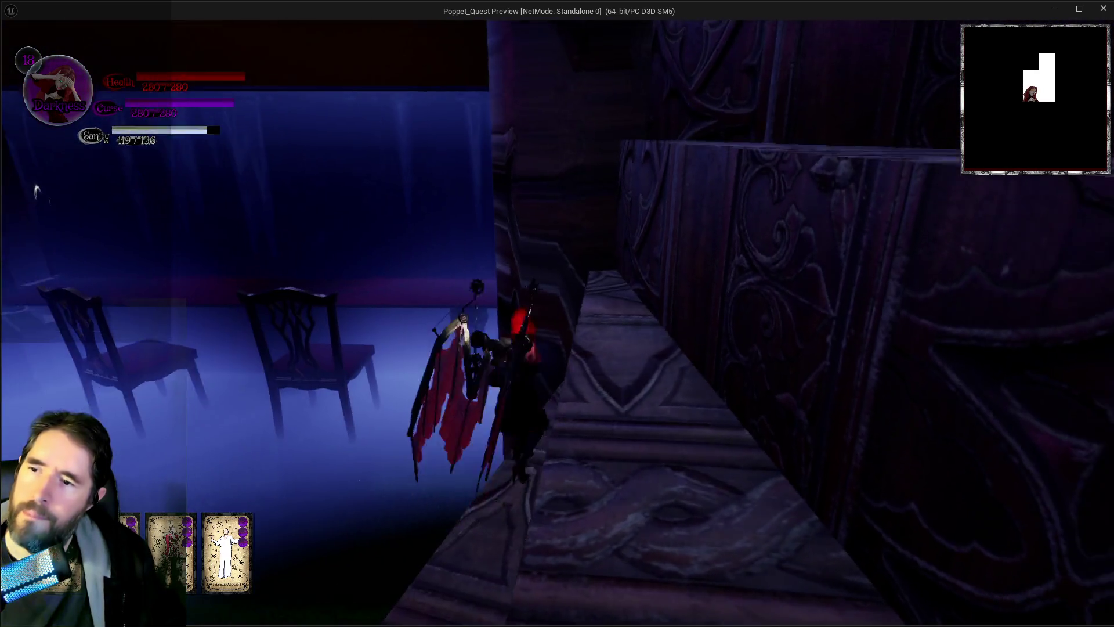
key(space)
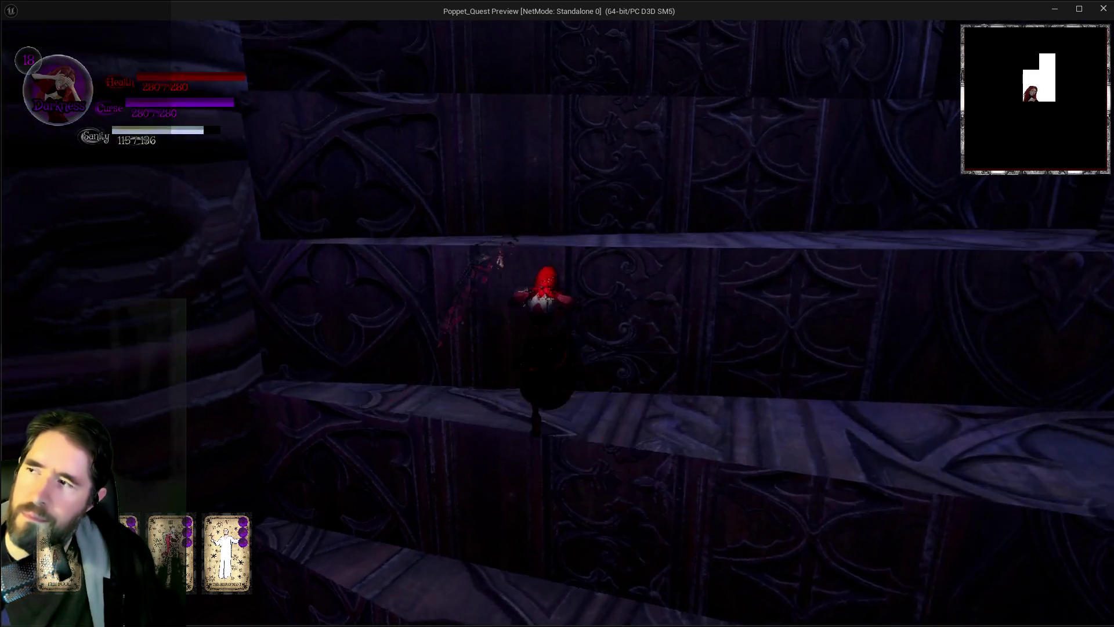
key(space)
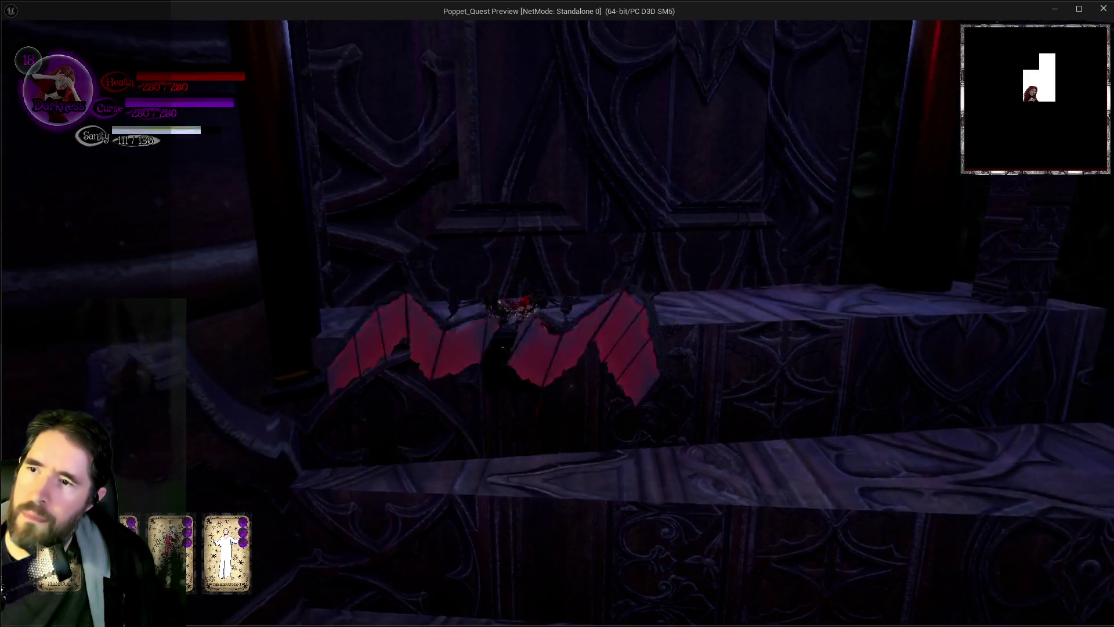
key(space)
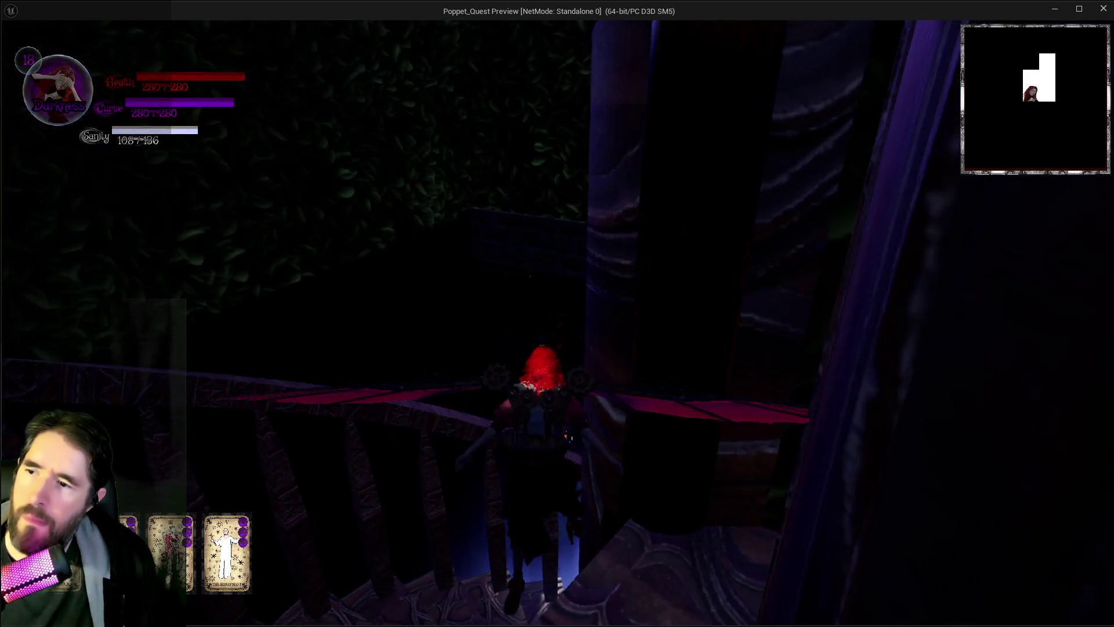
key(w)
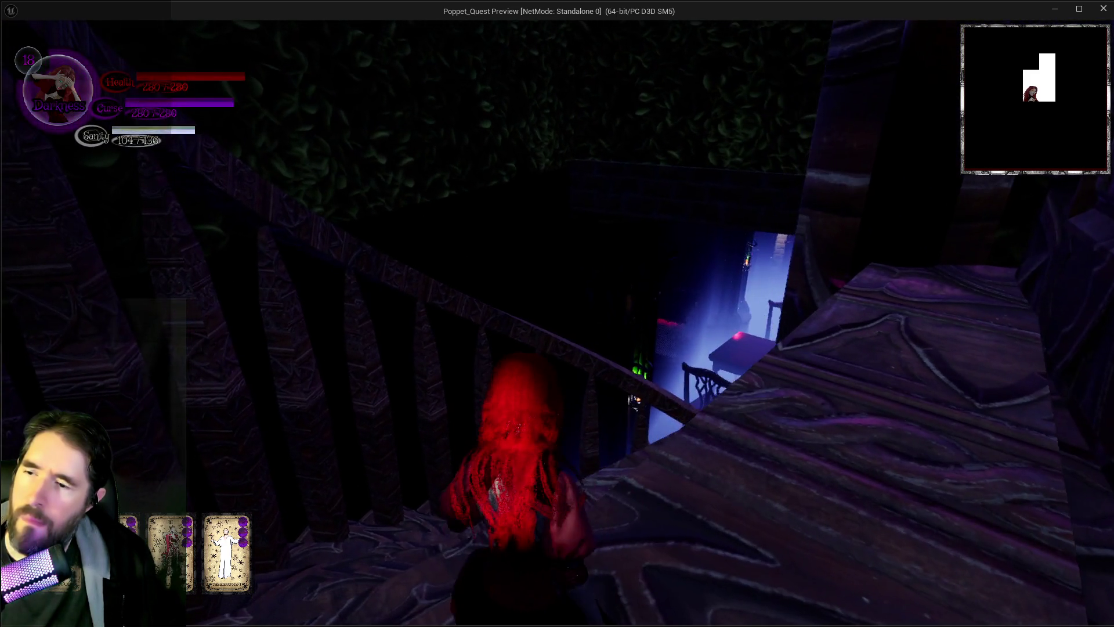
key(alt+Tab)
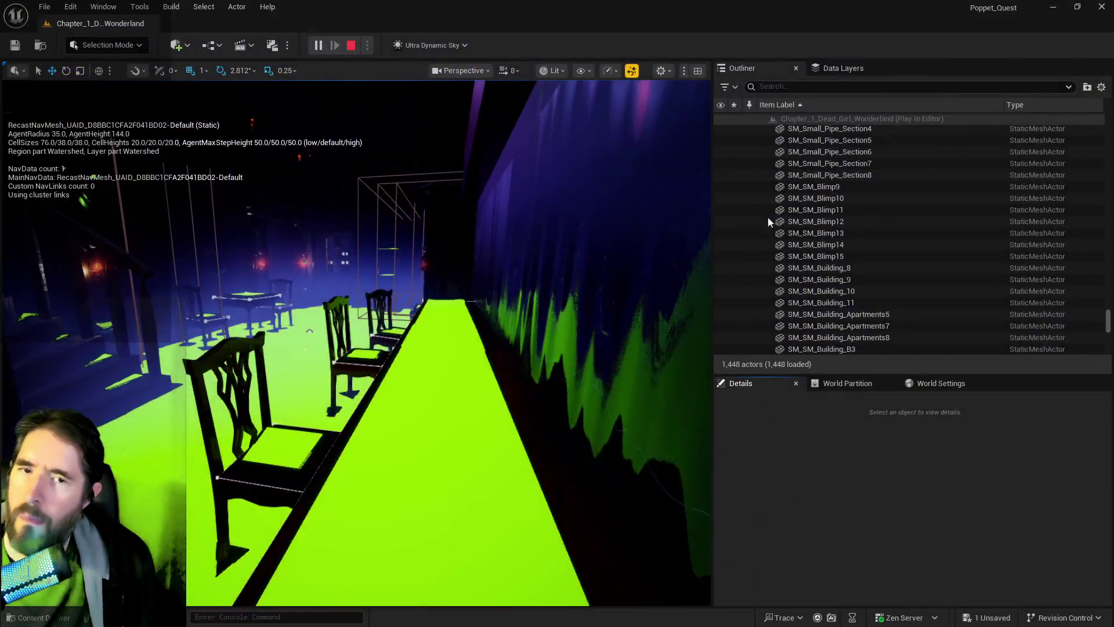
Step: Stop Play In Editor, dismiss the errors toast and bring the BP_Room_Info Blueprint window forward
key(Escape)
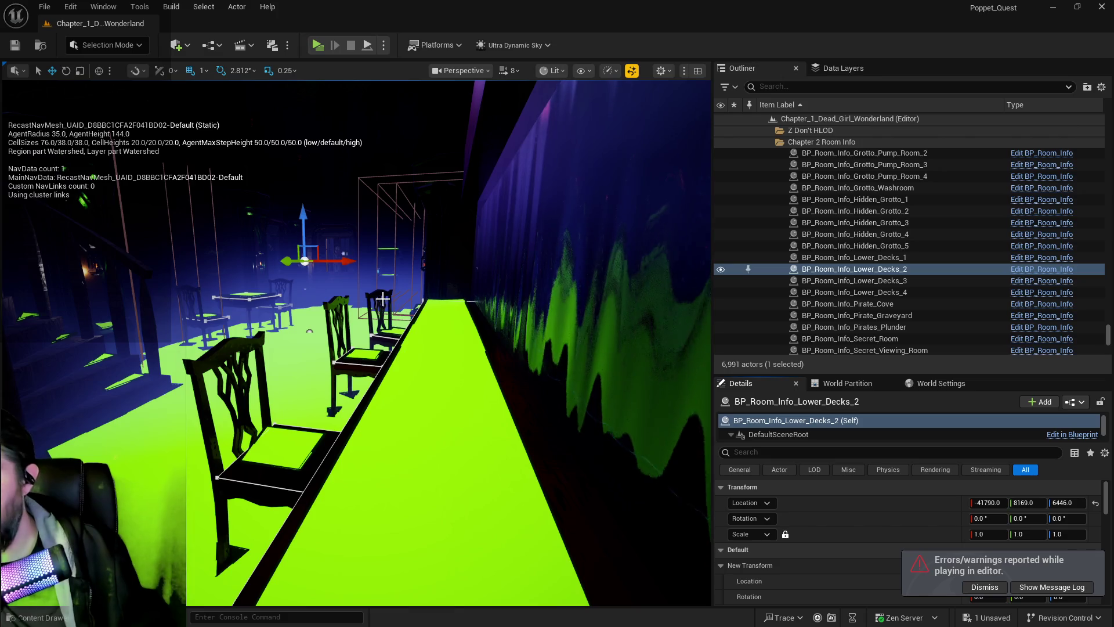
click(984, 587)
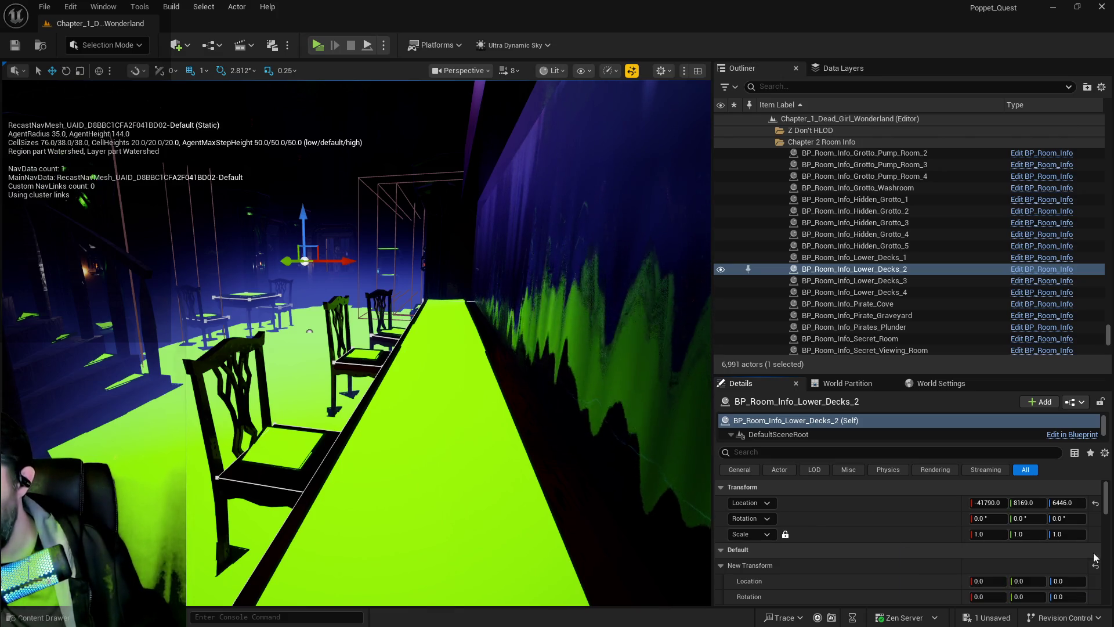
key(alt+Tab)
drag(511, 121, 343, 133)
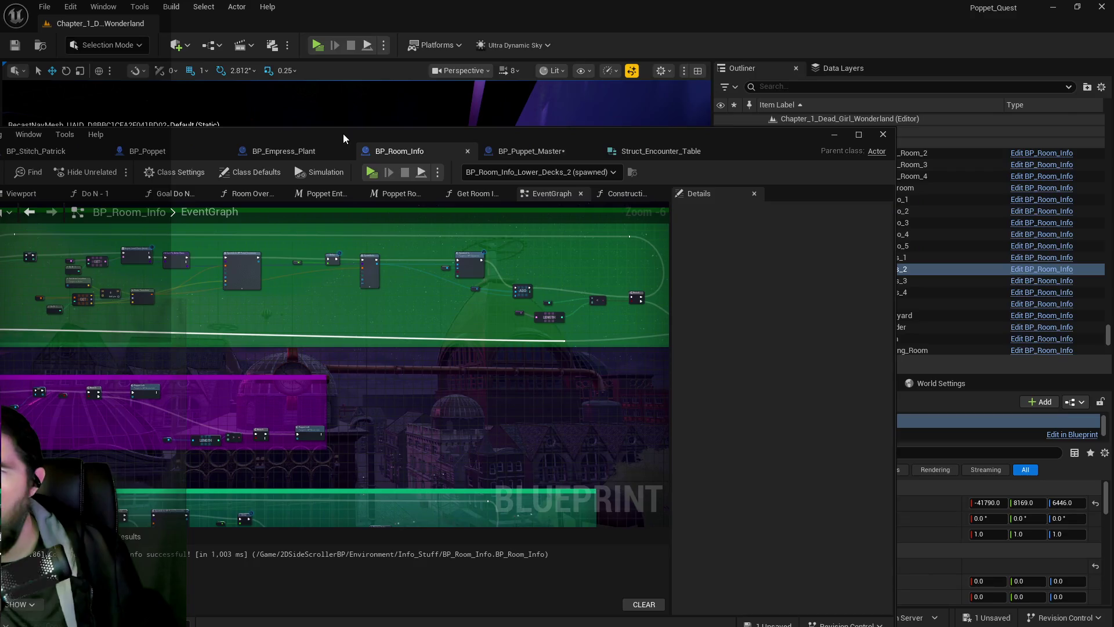
Step: Maximize the editor and drill from BP_Puppet_Master's EventGraph into Encounter System Graph, then Spawn NPC Graph
double_click(343, 133)
click(689, 25)
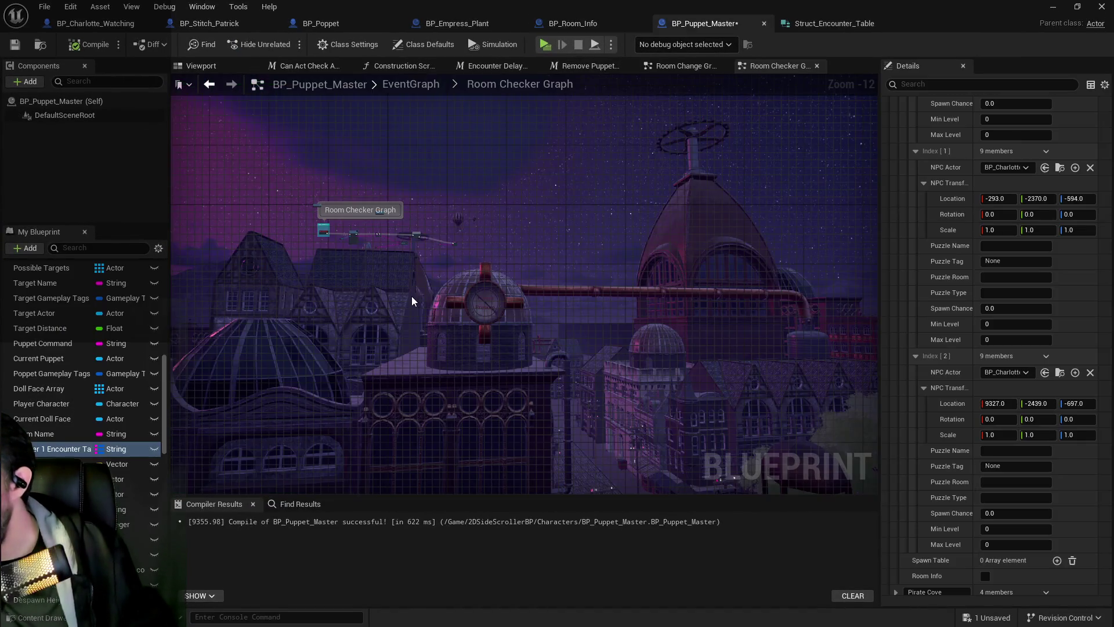
click(424, 92)
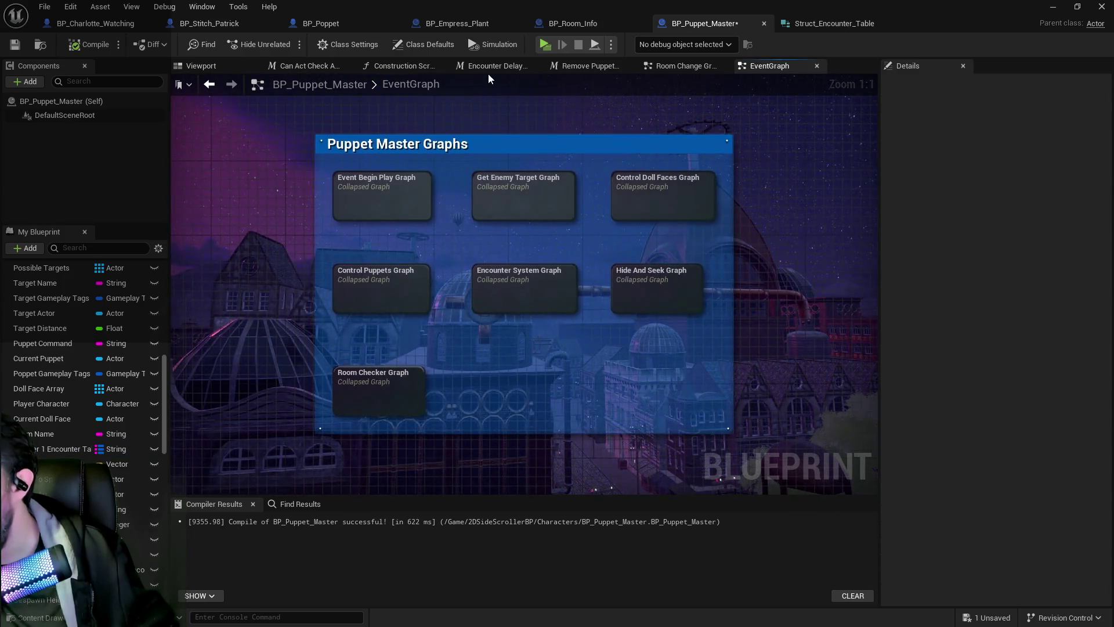
double_click(523, 296)
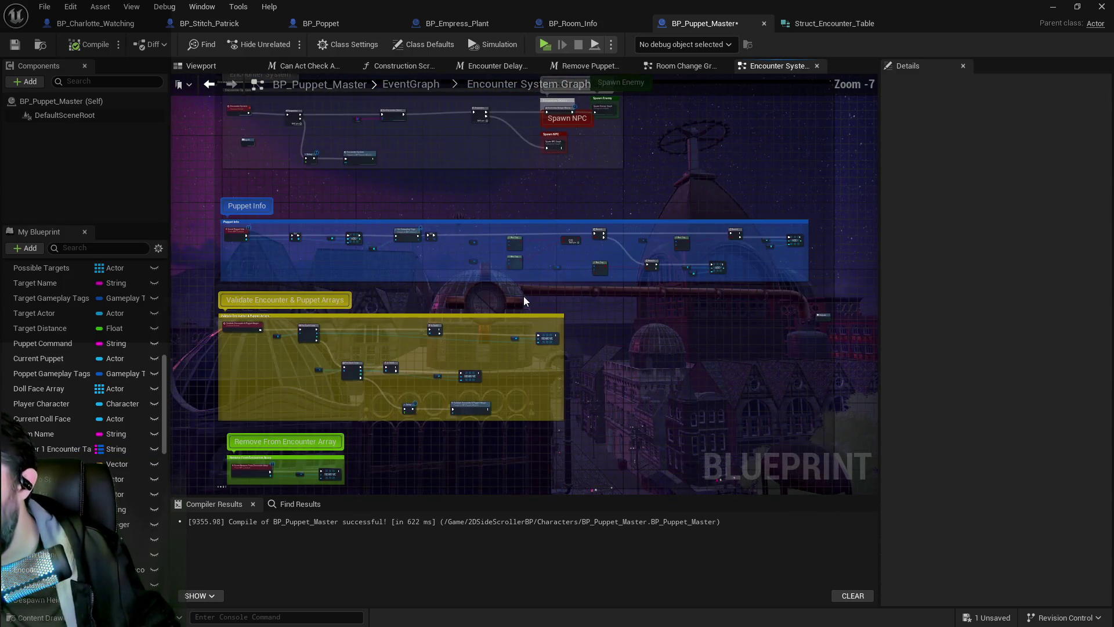
scroll(541, 136, up, 6)
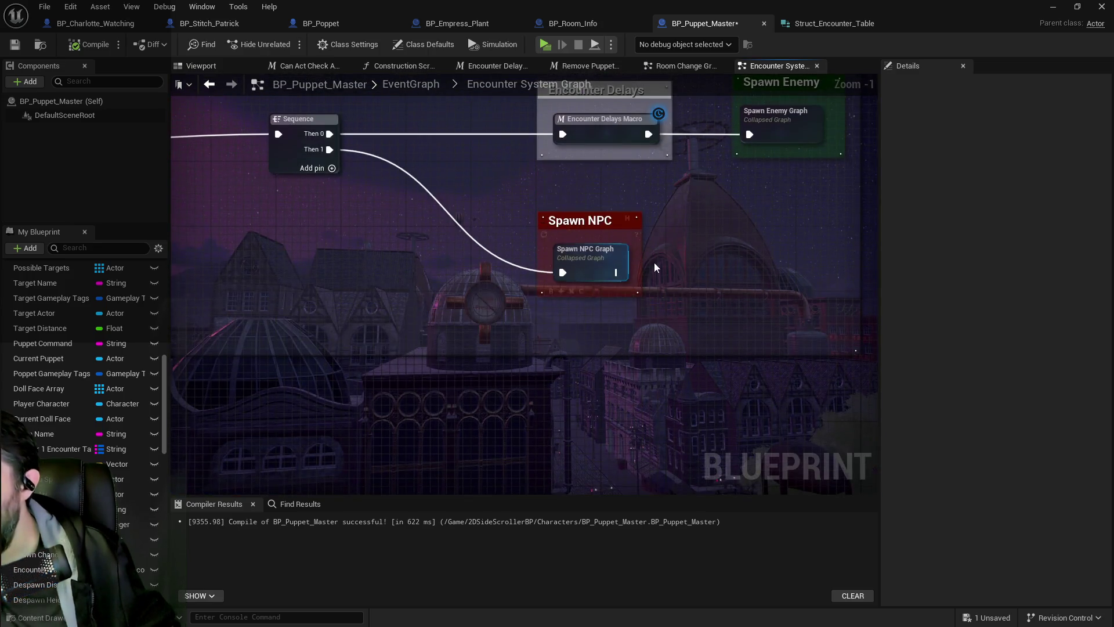
double_click(607, 271)
scroll(604, 267, down, 5)
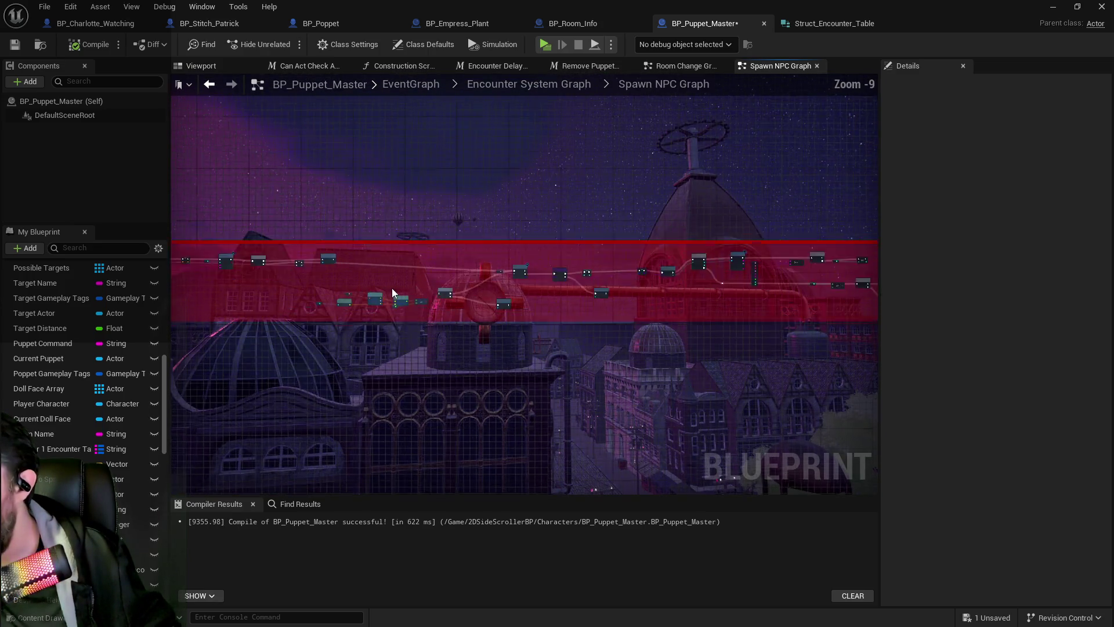
scroll(385, 278, up, 1)
drag(385, 277, 617, 246)
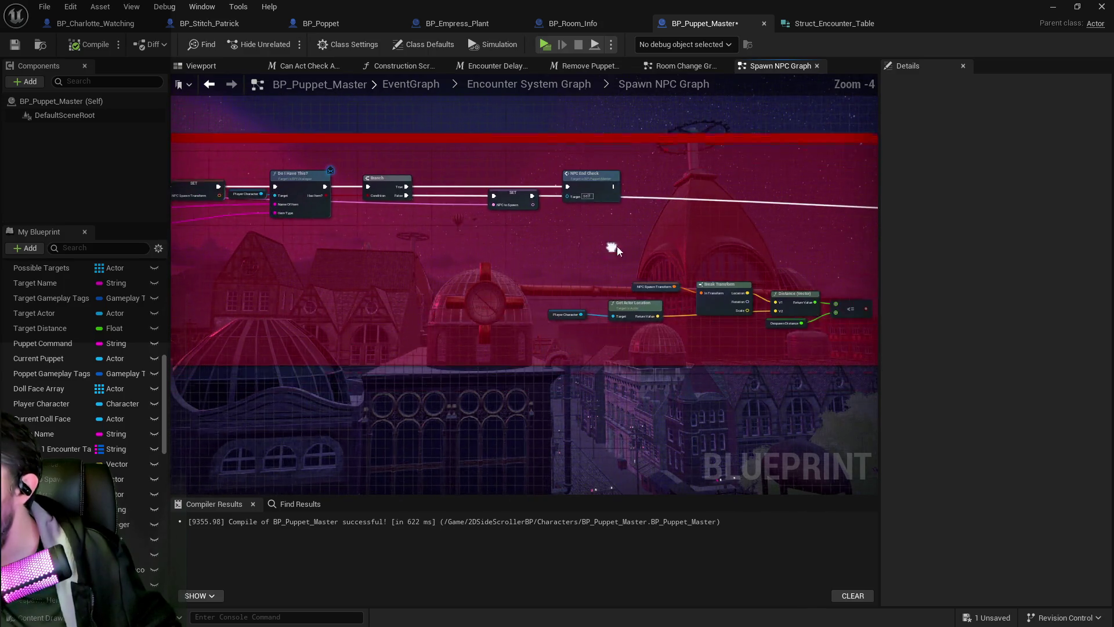
mouse_move(557, 264)
mouse_down()
mouse_move(534, 280)
mouse_move(352, 218)
mouse_move(292, 218)
mouse_move(613, 214)
mouse_move(795, 229)
mouse_up()
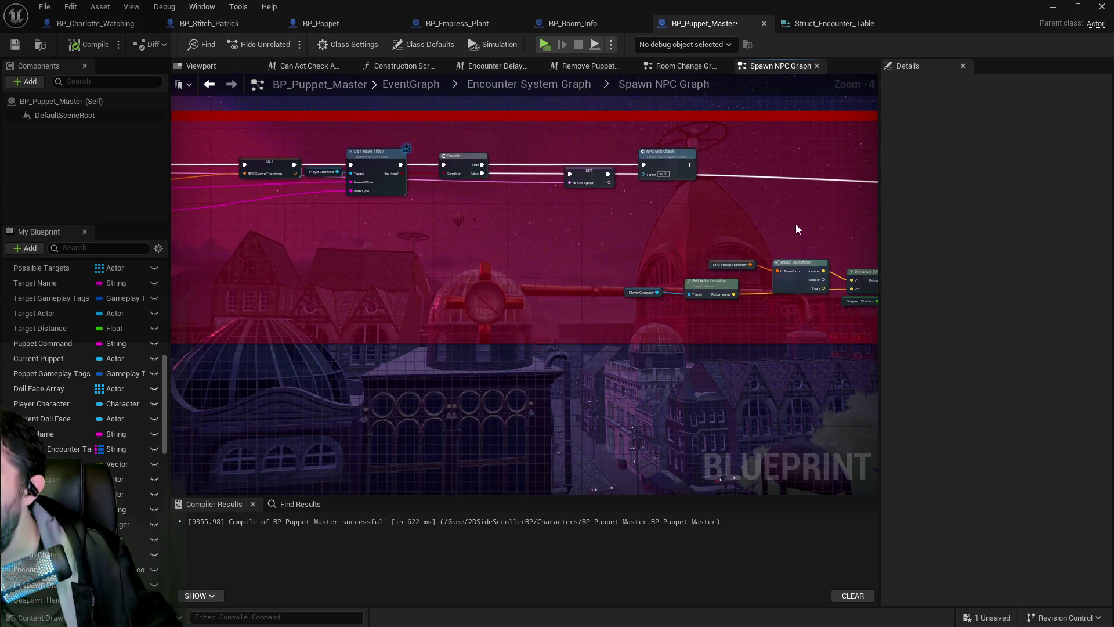
drag(520, 214, 708, 208)
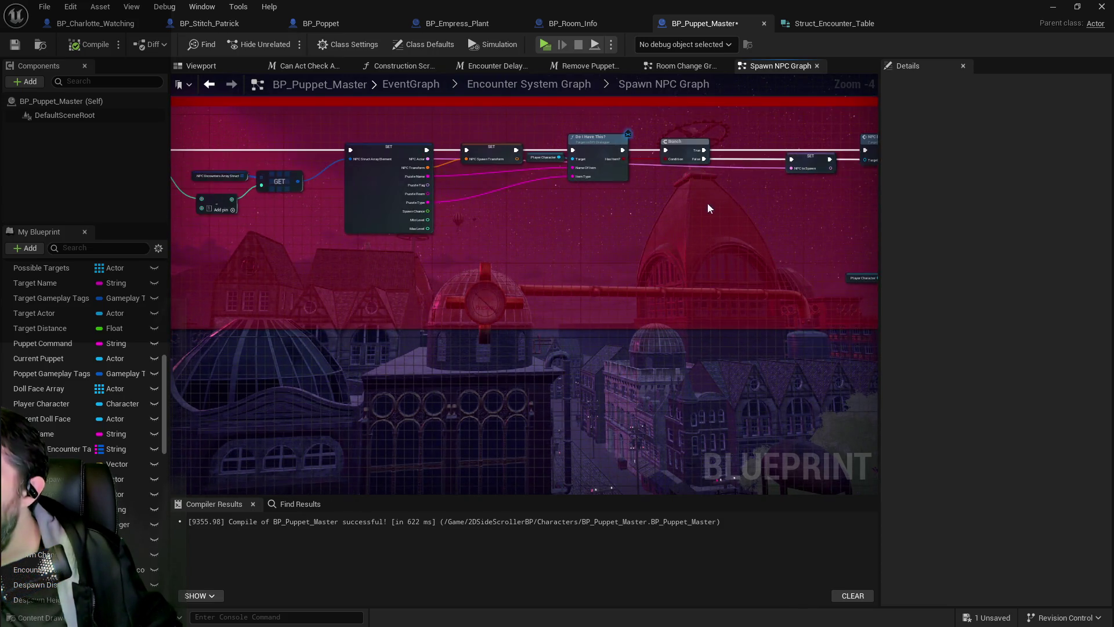
mouse_move(585, 206)
mouse_down()
mouse_move(454, 220)
mouse_move(694, 236)
mouse_up()
drag(577, 251, 639, 250)
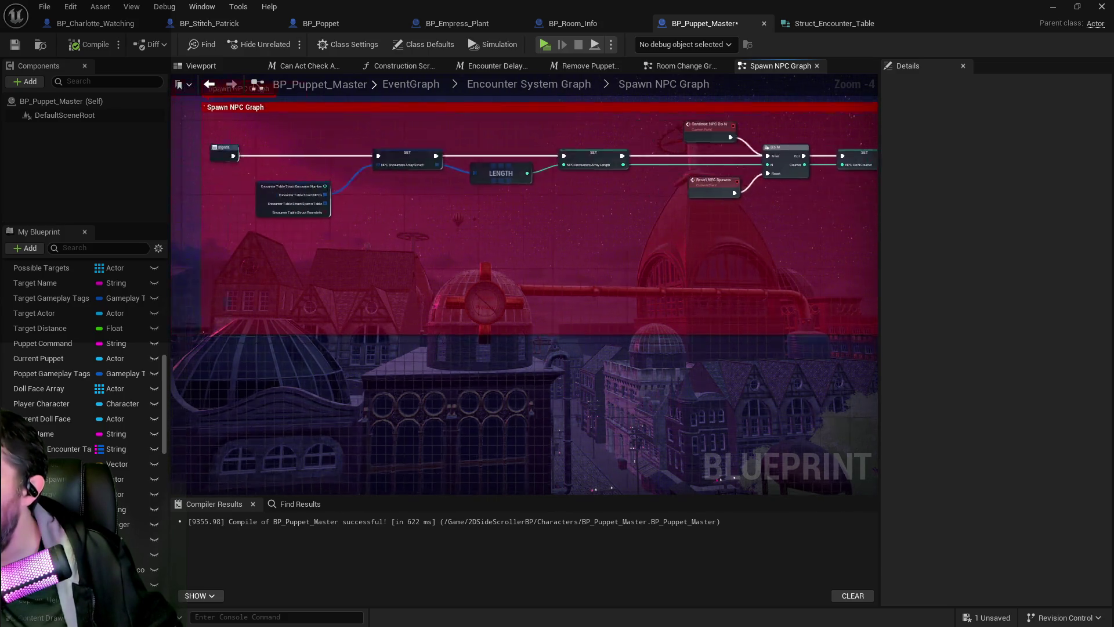
drag(813, 243, 209, 261)
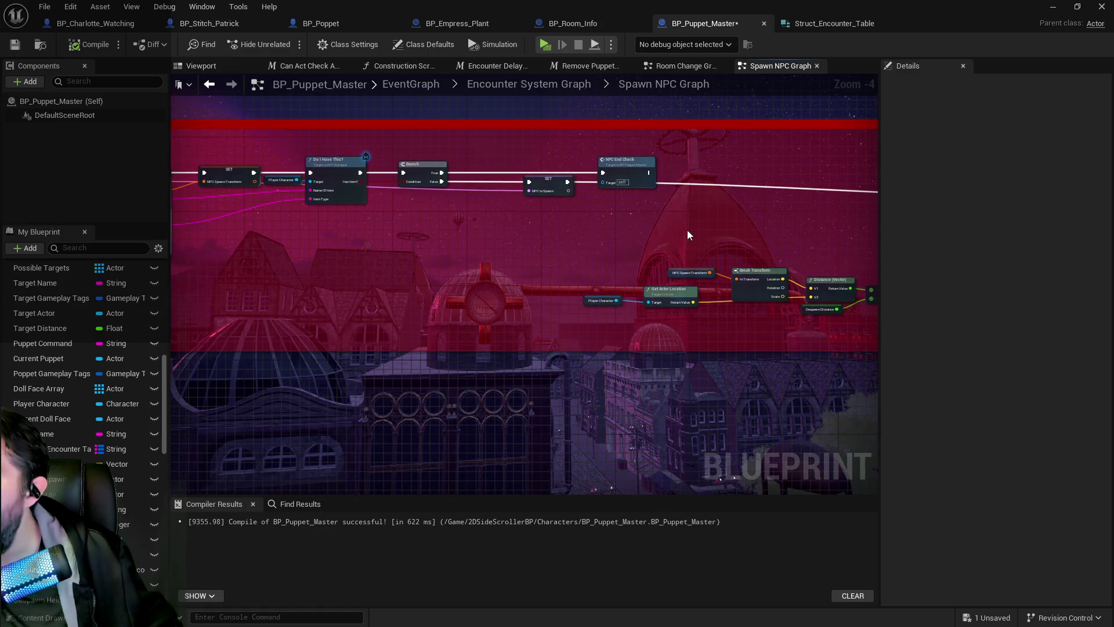
scroll(687, 230, up, 1)
drag(686, 230, 671, 306)
mouse_move(591, 218)
mouse_down()
mouse_move(596, 185)
mouse_move(286, 236)
mouse_move(398, 266)
mouse_move(453, 304)
mouse_move(652, 283)
mouse_move(544, 285)
mouse_move(788, 232)
mouse_up()
mouse_move(574, 290)
mouse_down()
mouse_move(699, 277)
mouse_move(718, 289)
mouse_move(657, 371)
mouse_move(591, 356)
mouse_move(698, 310)
mouse_up()
drag(498, 328, 620, 318)
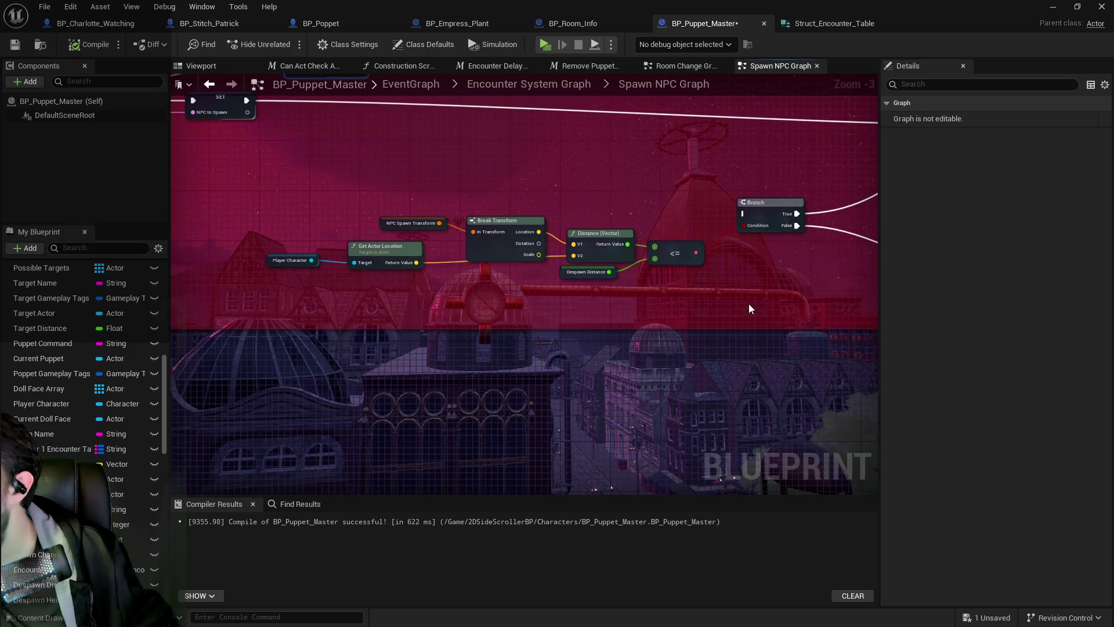
drag(749, 305, 320, 327)
drag(622, 272, 348, 284)
drag(523, 309, 396, 315)
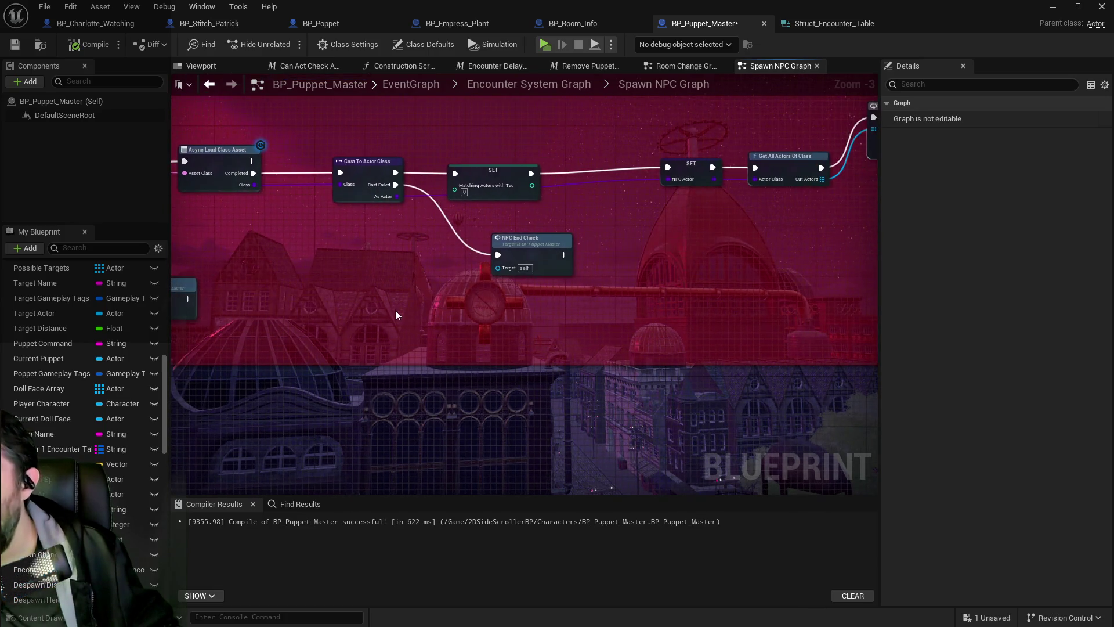
drag(644, 279, 377, 295)
drag(552, 285, 354, 290)
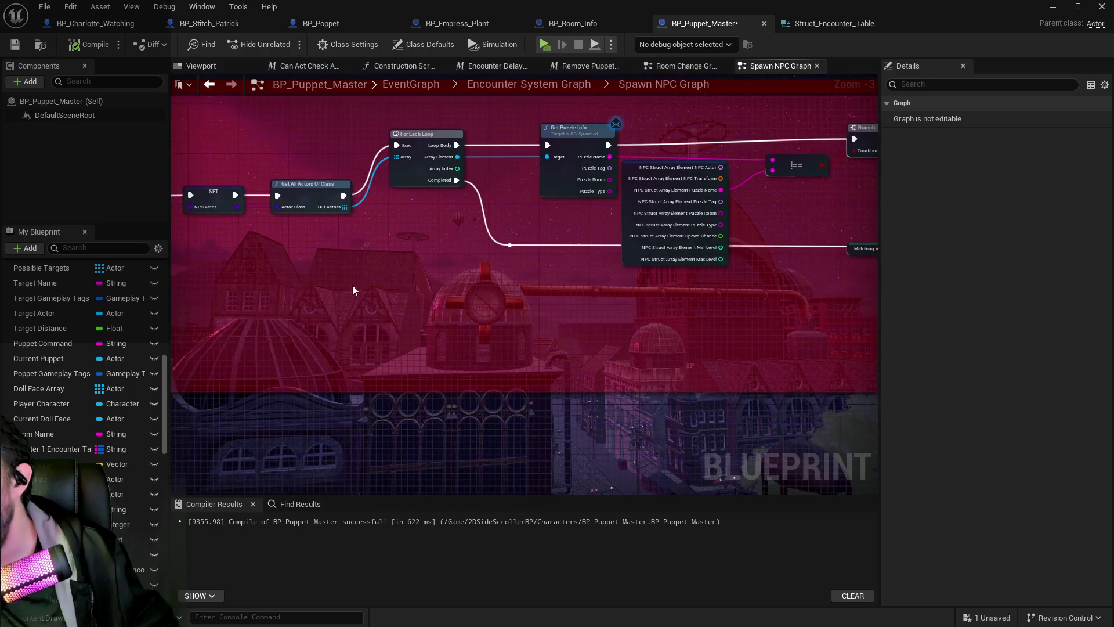
drag(523, 261, 424, 281)
mouse_move(696, 290)
mouse_down()
mouse_move(485, 307)
mouse_move(812, 308)
mouse_up()
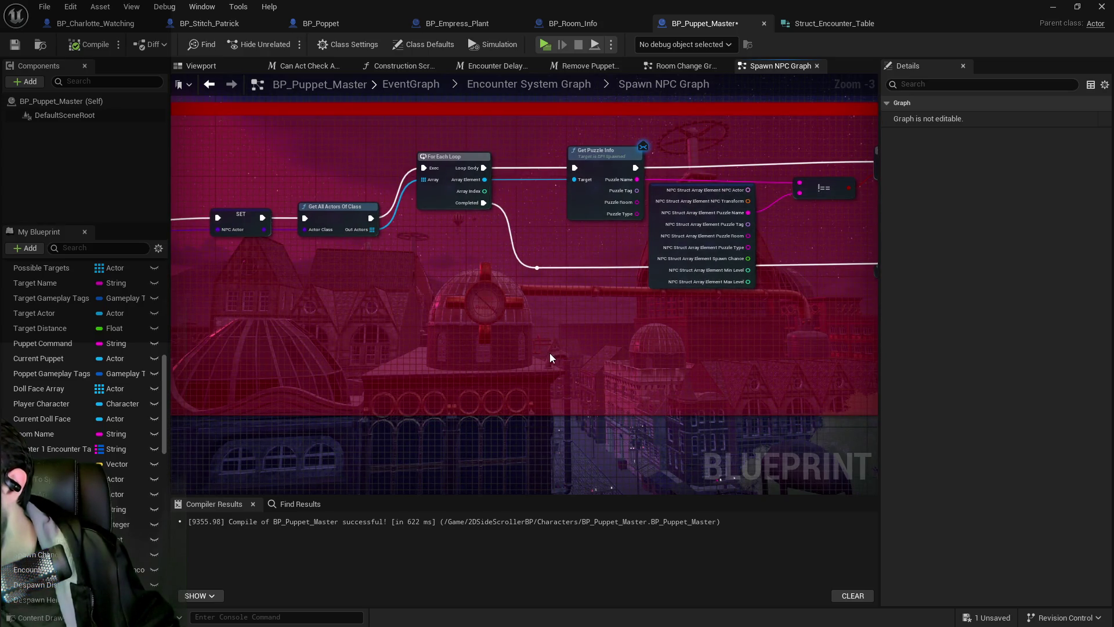
drag(656, 364, 430, 350)
drag(621, 350, 355, 358)
drag(593, 375, 427, 326)
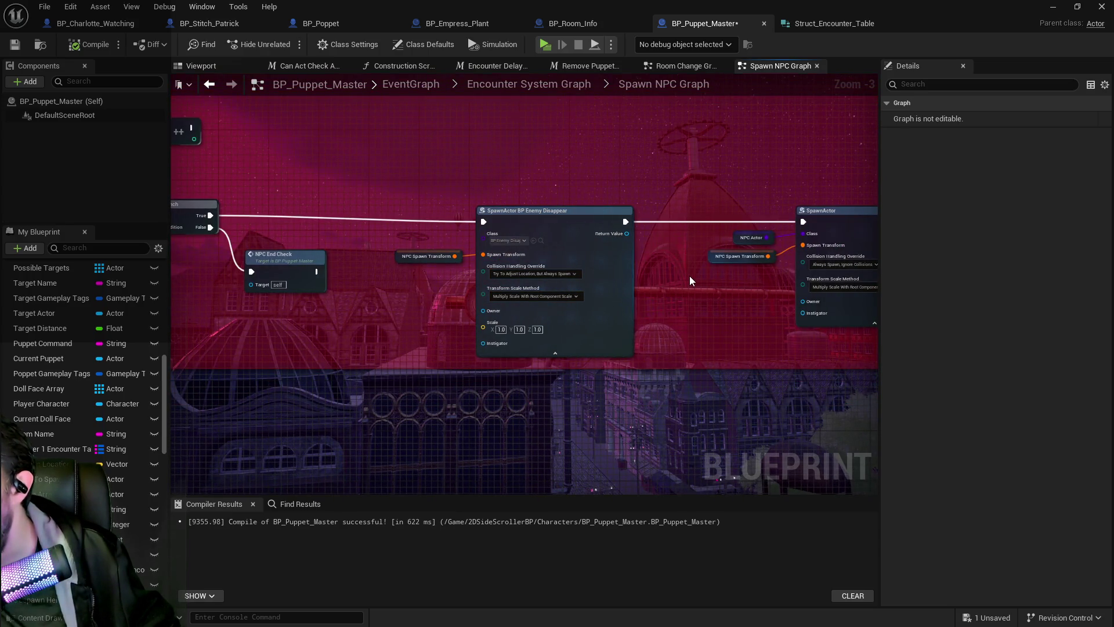
drag(690, 276, 350, 299)
drag(870, 299, 563, 302)
drag(694, 307, 545, 308)
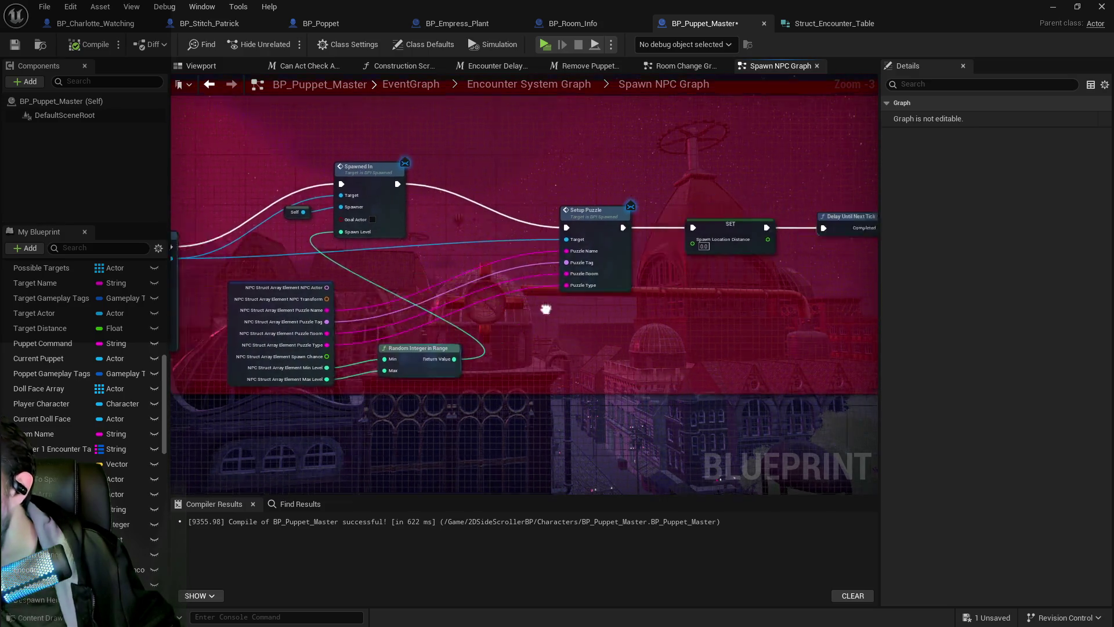
mouse_move(854, 305)
mouse_down()
mouse_move(423, 311)
mouse_move(256, 288)
mouse_up()
mouse_move(708, 293)
mouse_down()
mouse_move(579, 315)
mouse_move(378, 294)
mouse_move(878, 301)
mouse_move(840, 271)
mouse_up()
scroll(840, 272, down, 1)
drag(740, 273, 843, 293)
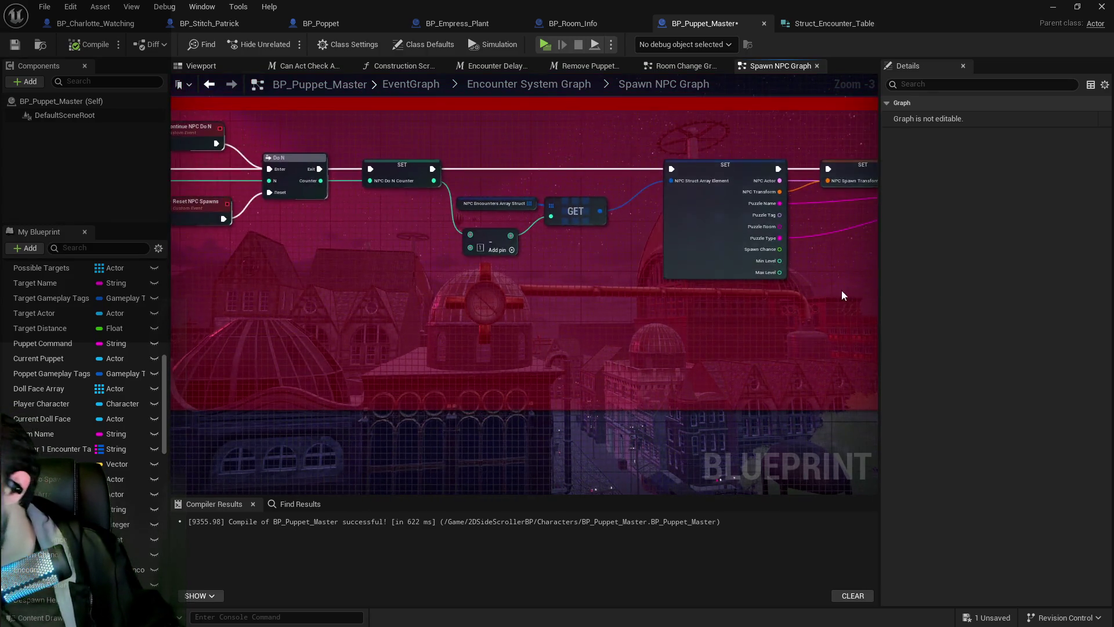
scroll(843, 293, down, 1)
scroll(547, 280, up, 2)
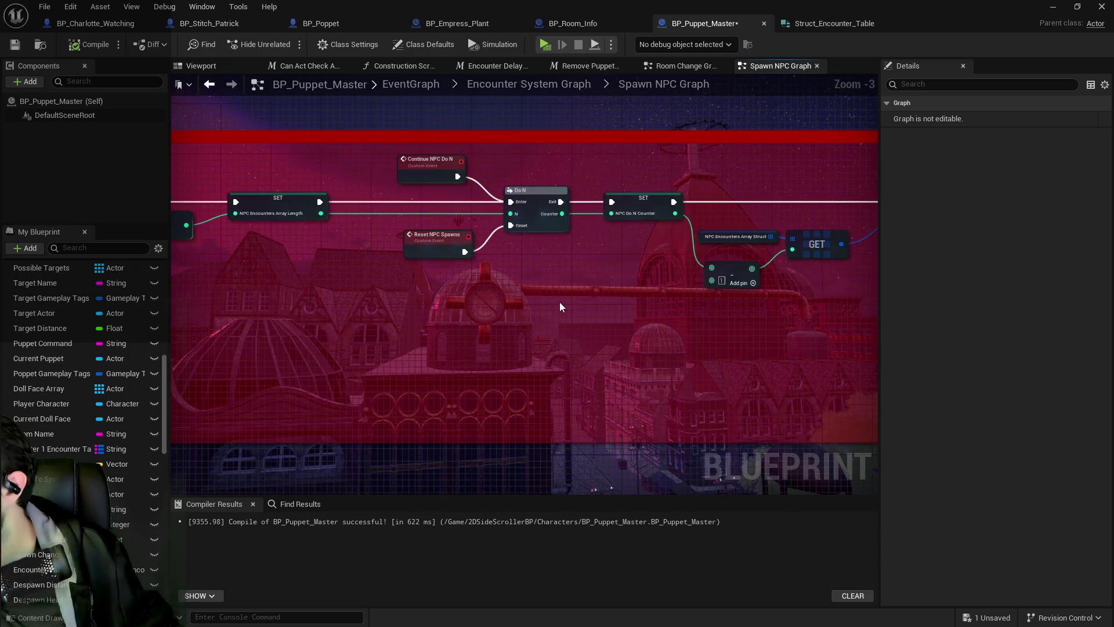
scroll(561, 307, down, 1)
mouse_move(561, 306)
mouse_down()
mouse_move(323, 288)
mouse_move(339, 316)
mouse_move(826, 306)
mouse_up()
mouse_move(489, 314)
mouse_down()
mouse_move(366, 219)
mouse_move(435, 318)
mouse_move(180, 286)
mouse_move(241, 305)
mouse_move(837, 339)
mouse_move(406, 327)
mouse_move(567, 349)
mouse_up()
scroll(418, 318, down, 1)
scroll(416, 318, up, 2)
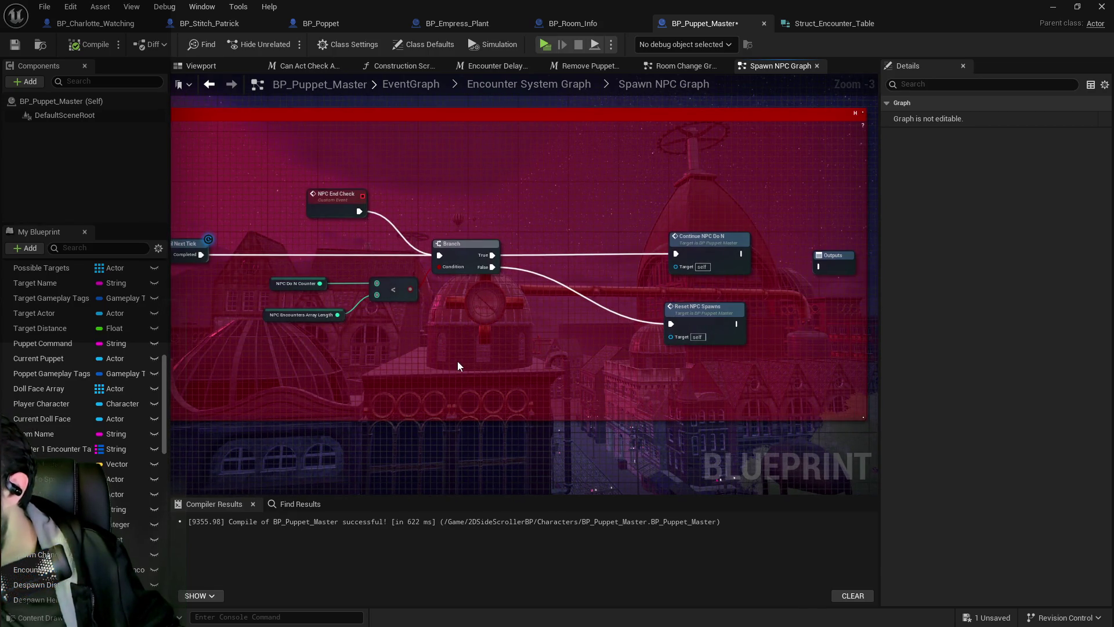
drag(449, 366, 614, 362)
scroll(567, 360, down, 2)
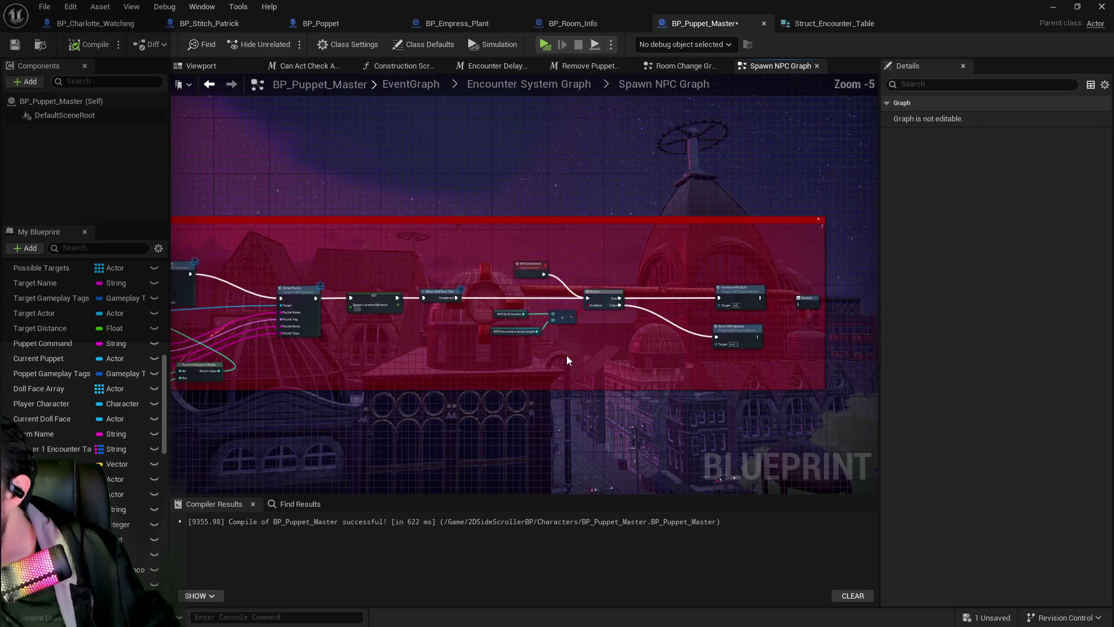
drag(583, 327, 671, 335)
mouse_move(453, 336)
mouse_down()
mouse_move(592, 316)
mouse_move(551, 337)
mouse_move(714, 321)
mouse_move(238, 333)
mouse_up()
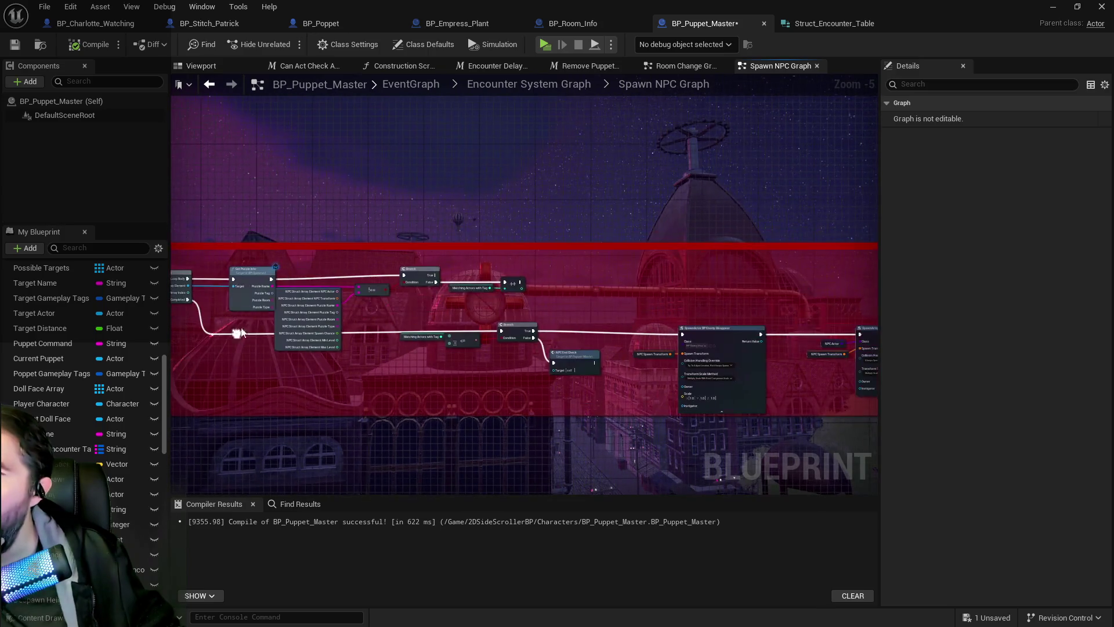
drag(321, 307, 481, 299)
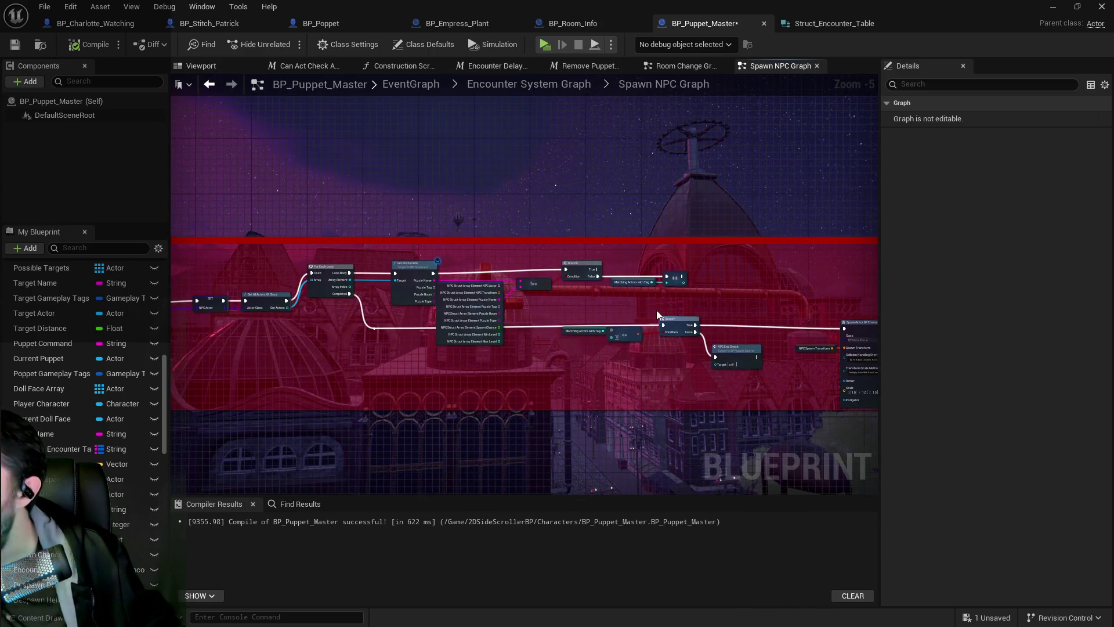
scroll(653, 311, up, 1)
scroll(577, 311, up, 1)
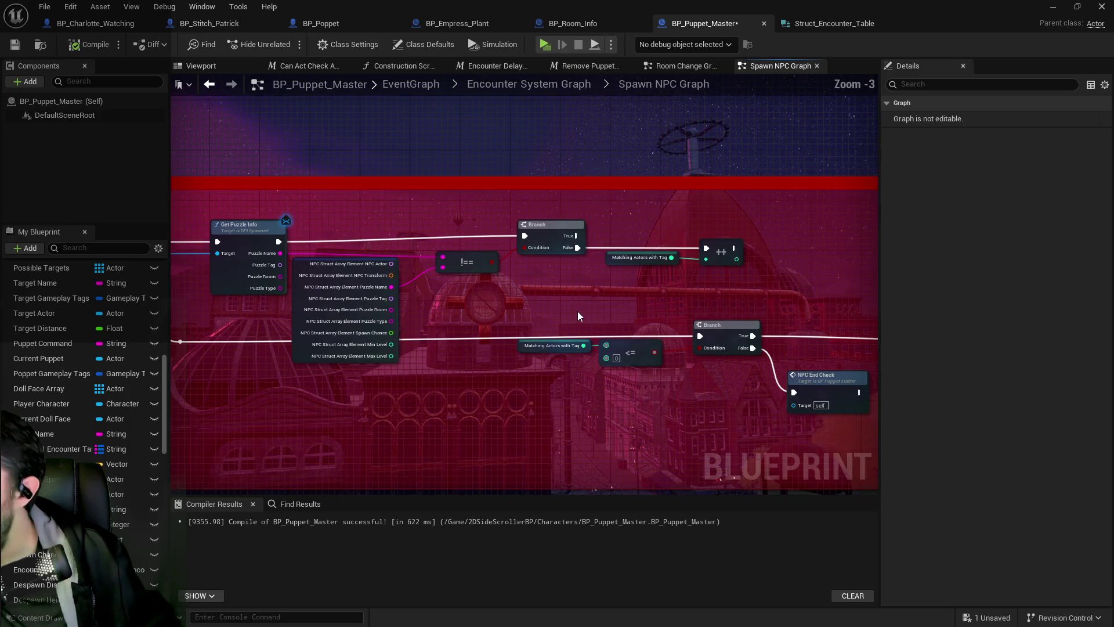
mouse_move(577, 311)
mouse_down()
mouse_move(839, 312)
mouse_move(638, 307)
mouse_move(666, 218)
mouse_up()
scroll(622, 283, down, 1)
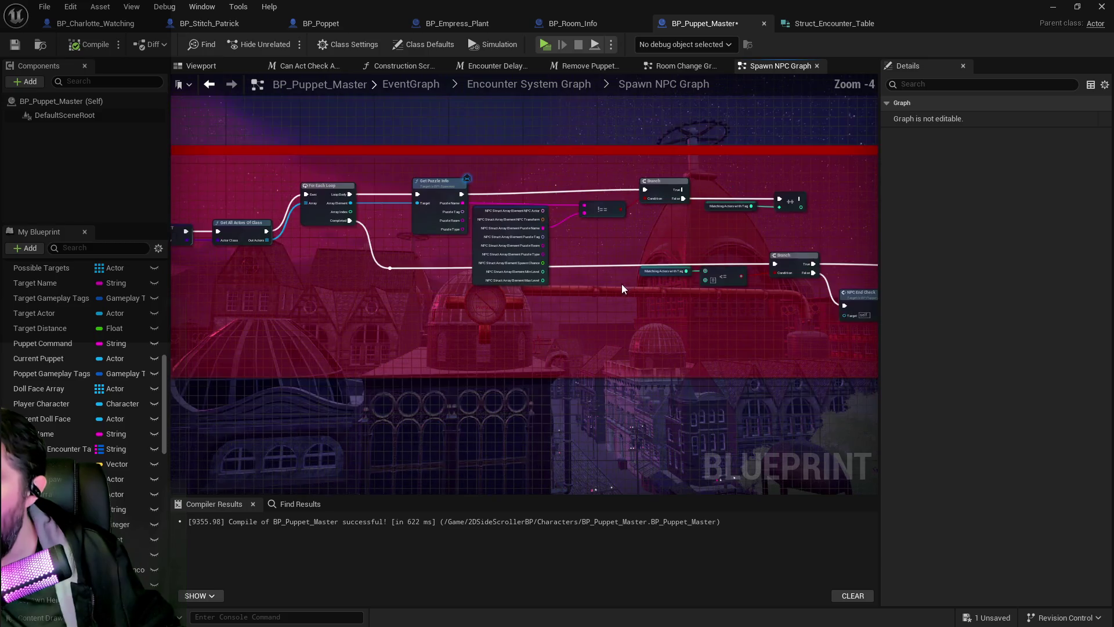
drag(621, 284, 301, 276)
mouse_move(465, 289)
mouse_down()
mouse_move(187, 273)
mouse_move(540, 273)
mouse_move(321, 283)
mouse_move(641, 253)
mouse_move(637, 279)
mouse_move(752, 304)
mouse_up()
drag(534, 308, 757, 319)
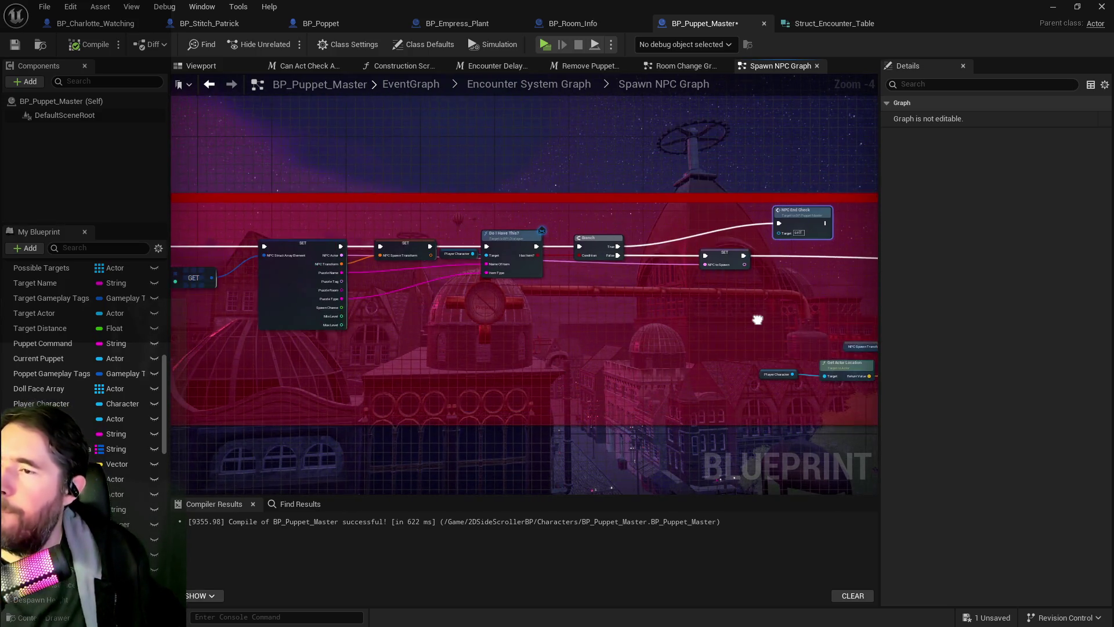
Step: Search 'print string', place a Print String node, and enter Encounter as its Name
right_click(656, 339)
text(print)
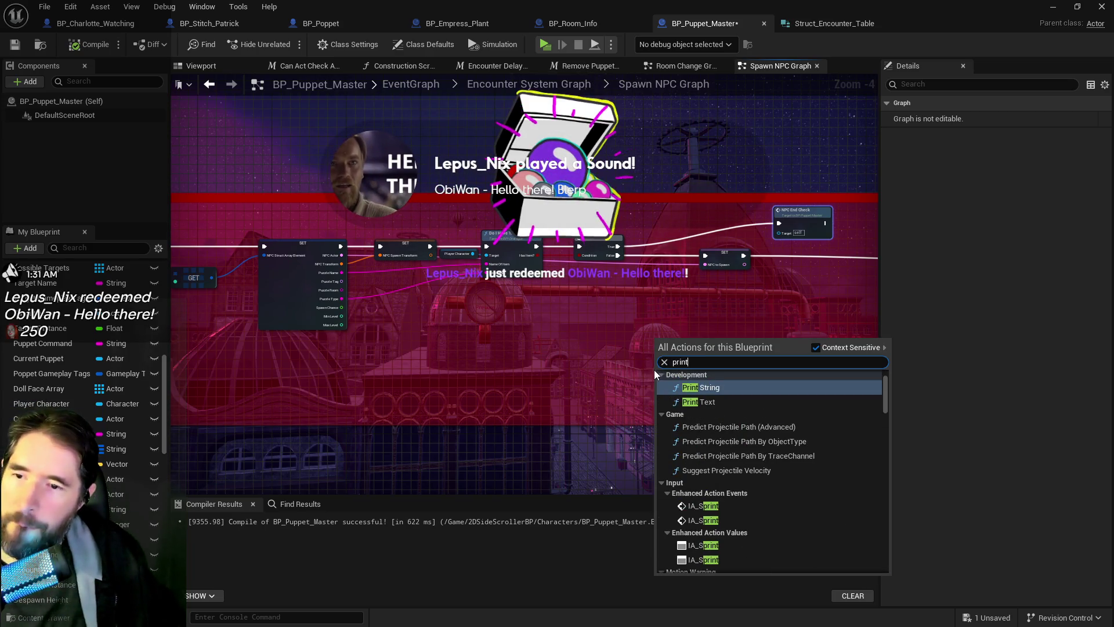
text( string)
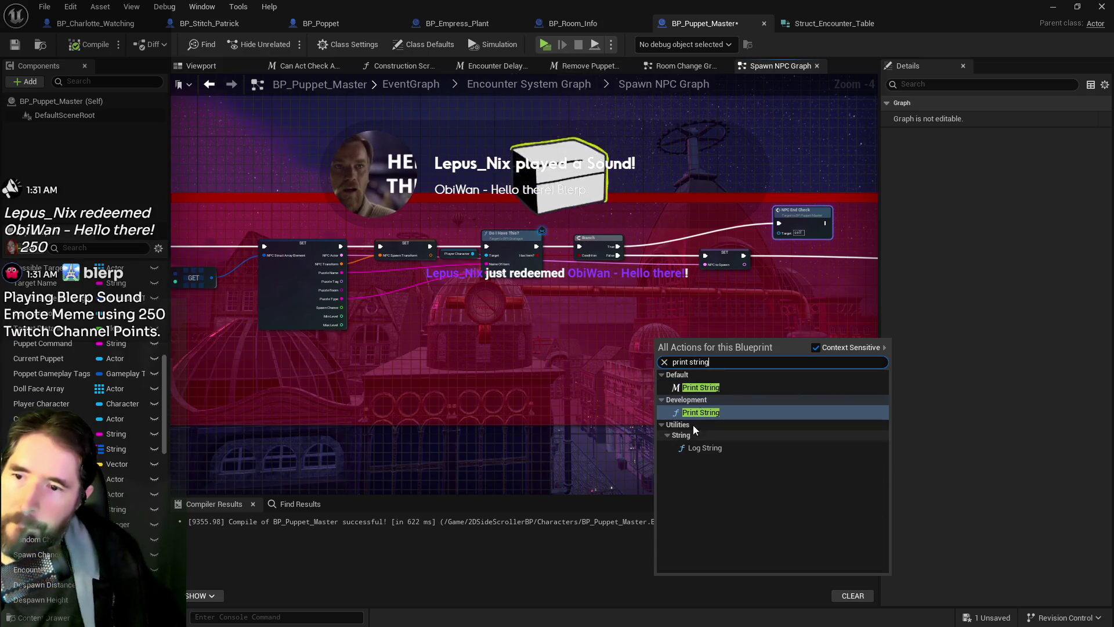
click(700, 387)
scroll(623, 342, up, 4)
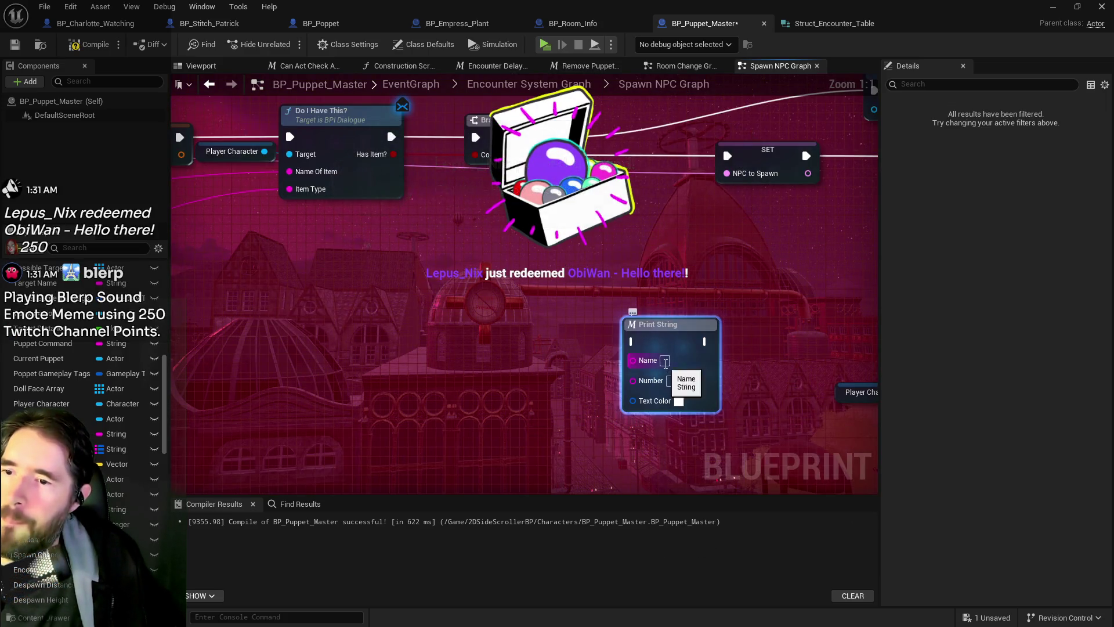
text(Encoun)
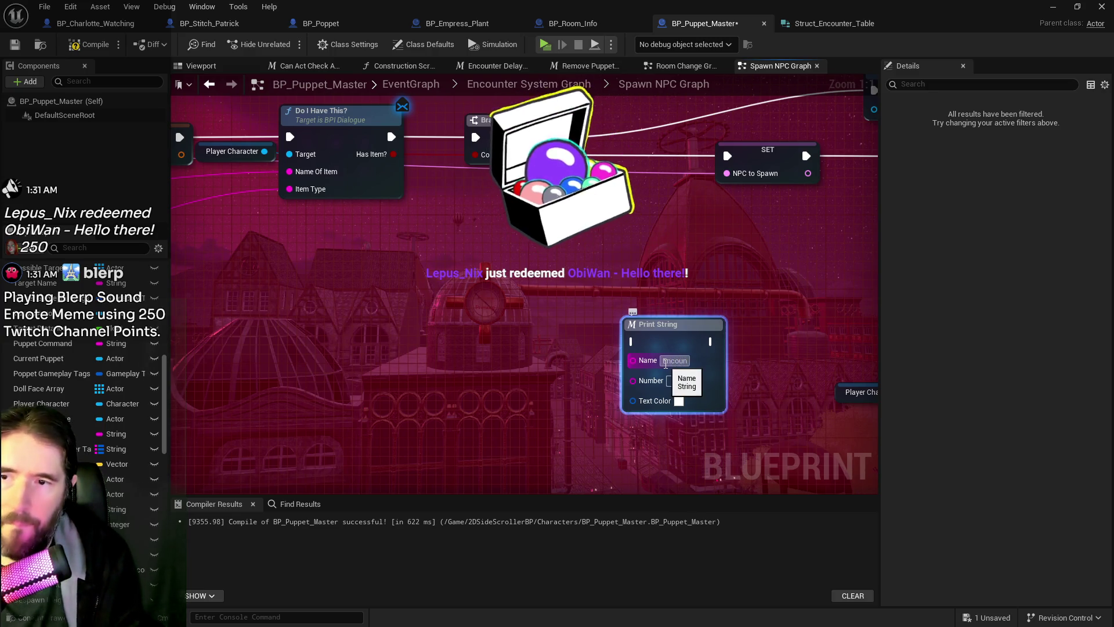
text(ter)
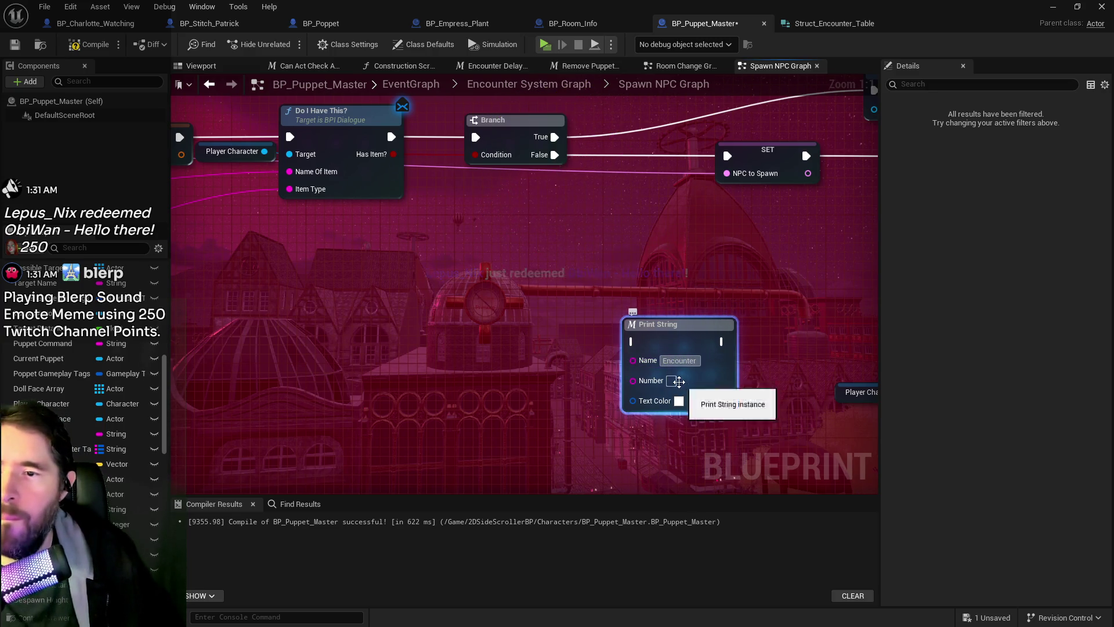
scroll(539, 403, down, 3)
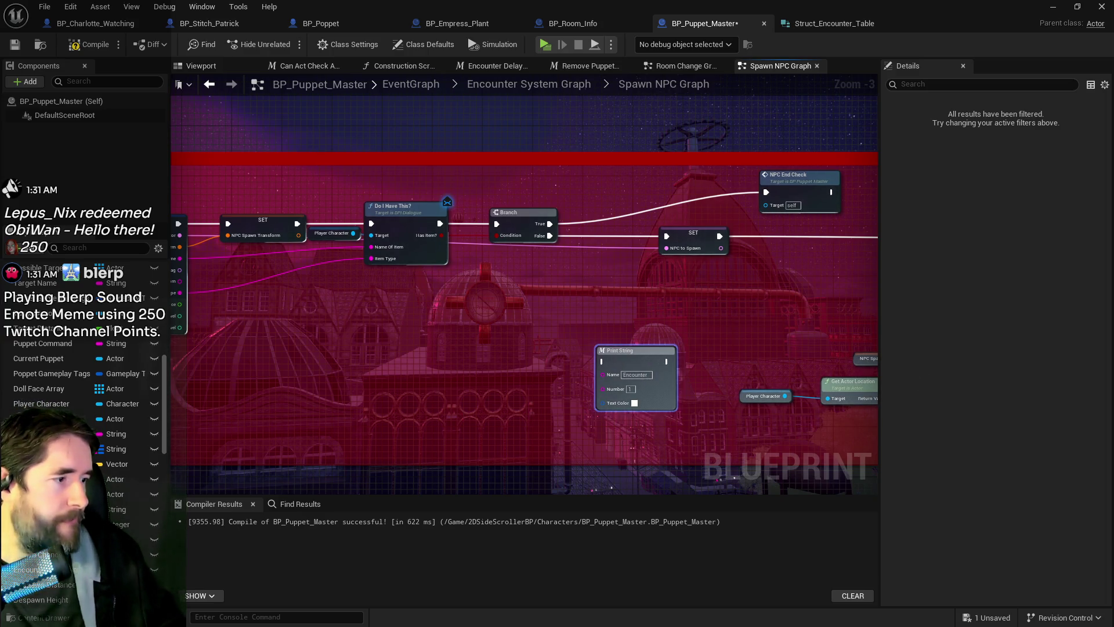
Step: Move the Encounter print under the SET nodes and wire it from NPC Spawn Transform SET into Do I Have This?
drag(625, 344, 517, 293)
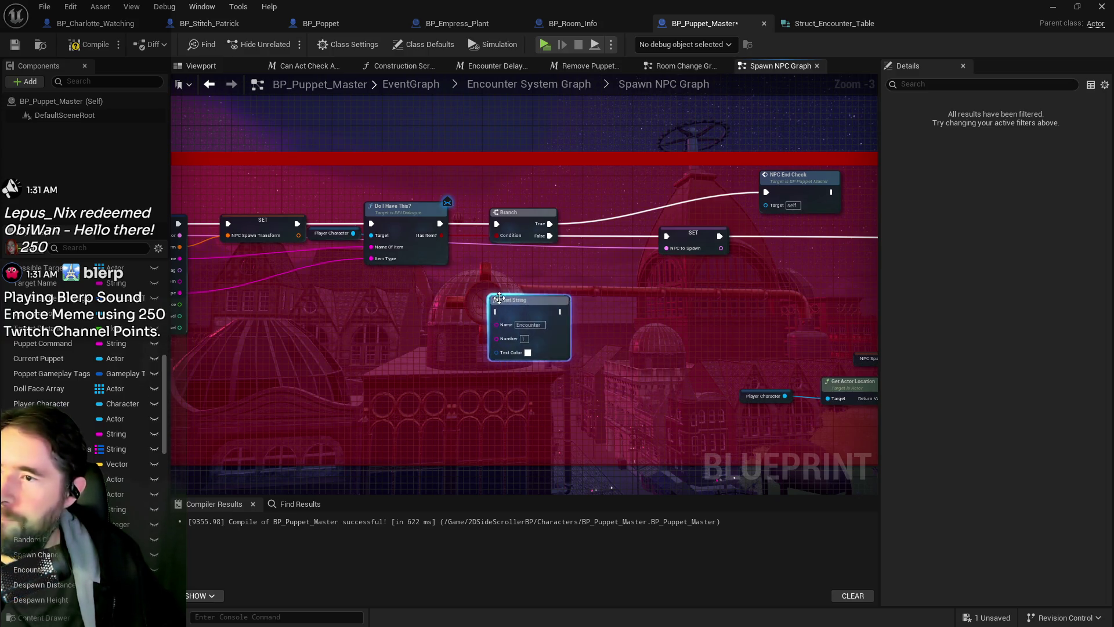
drag(630, 305, 548, 292)
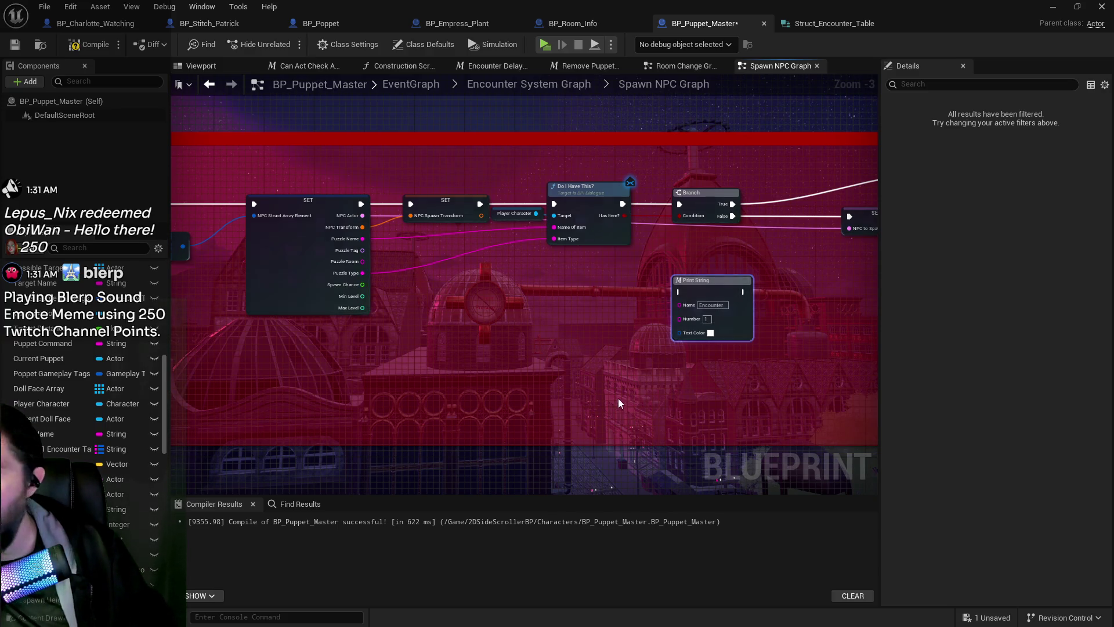
mouse_move(712, 290)
mouse_down()
mouse_move(377, 325)
mouse_move(616, 352)
mouse_move(324, 375)
mouse_move(470, 347)
mouse_move(496, 303)
mouse_up()
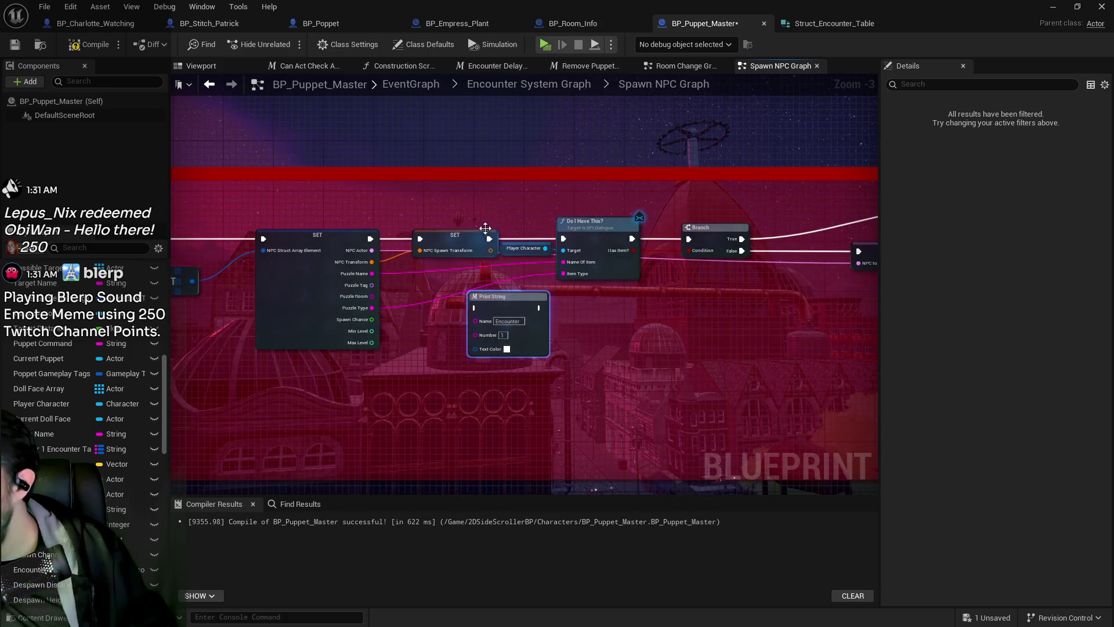
click(488, 245)
drag(489, 239, 475, 305)
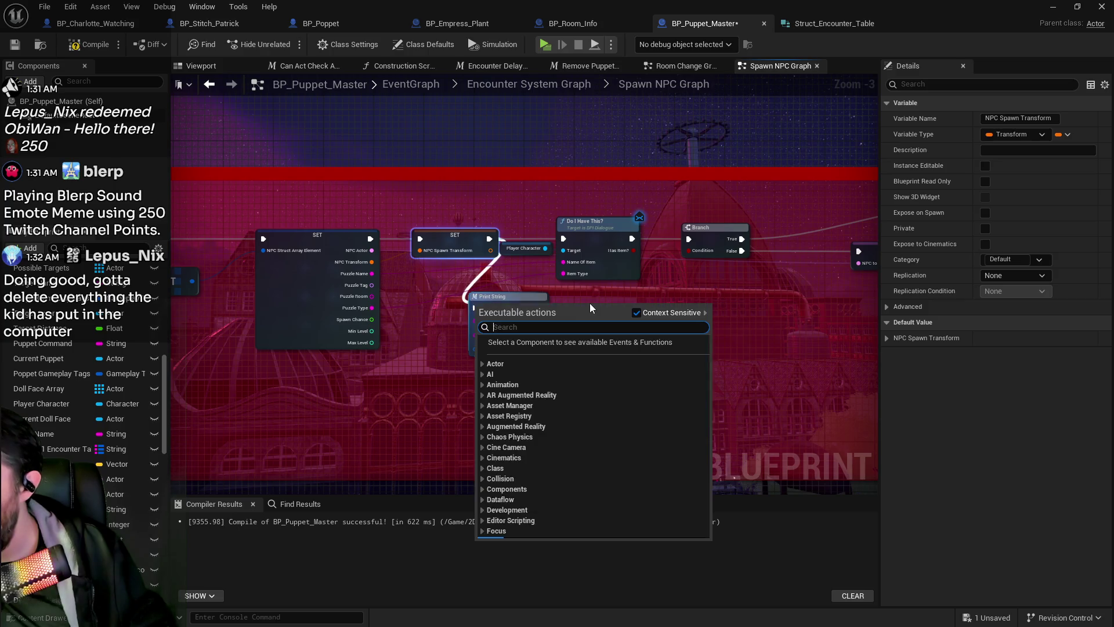
click(544, 299)
mouse_move(489, 238)
mouse_down()
mouse_move(475, 308)
mouse_move(563, 242)
mouse_up()
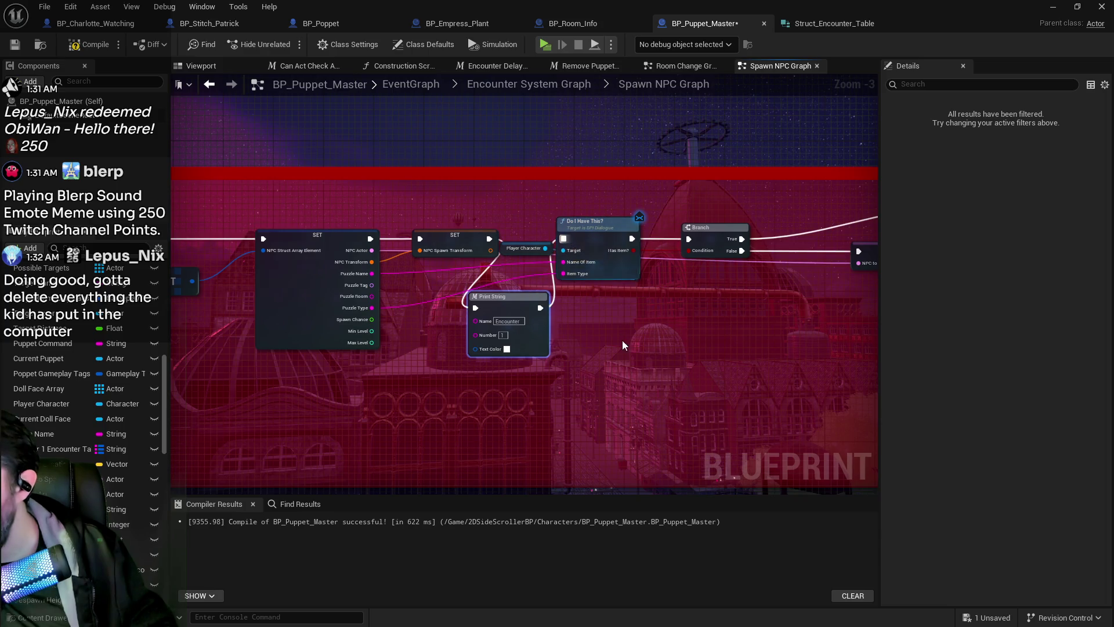
drag(622, 340, 419, 328)
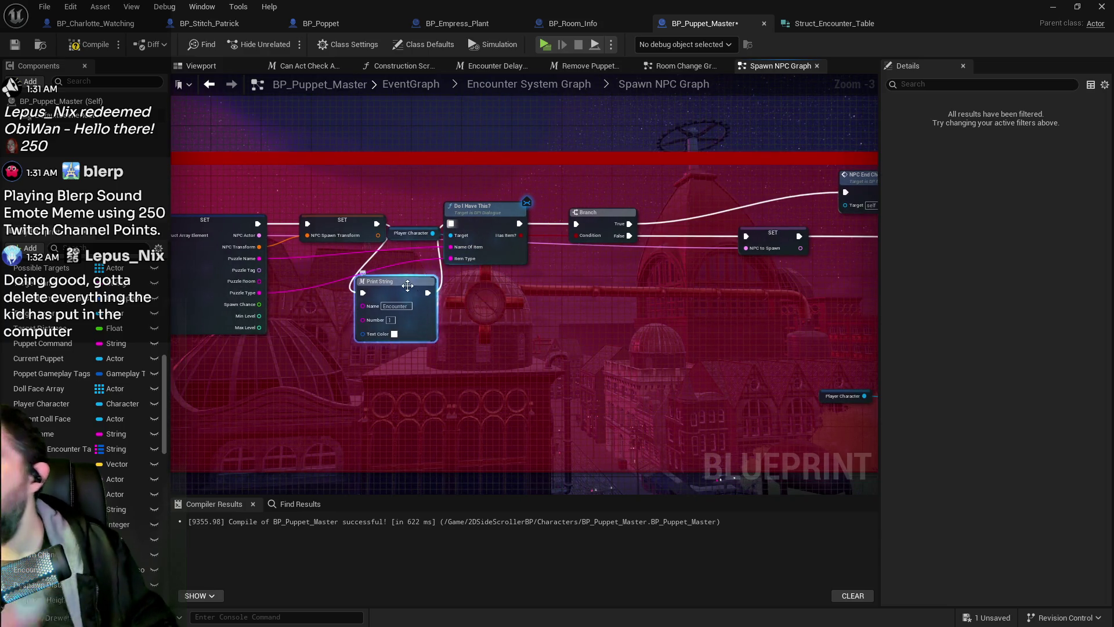
mouse_move(627, 317)
mouse_down()
mouse_move(198, 297)
mouse_move(472, 301)
mouse_move(813, 281)
mouse_move(252, 284)
mouse_up()
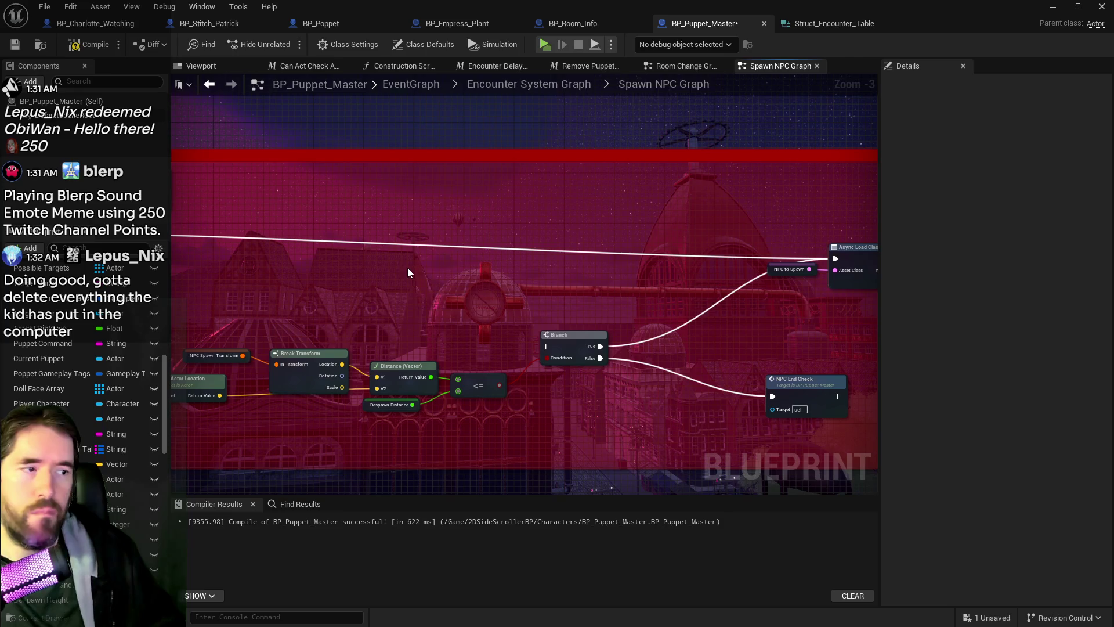
Step: Paste a print after SET NPC to Spawn and wire the second print toward Async Load Class Asset
key(ctrl+v)
mouse_move(427, 281)
mouse_down()
mouse_move(458, 259)
mouse_move(577, 241)
mouse_up()
drag(276, 253, 470, 248)
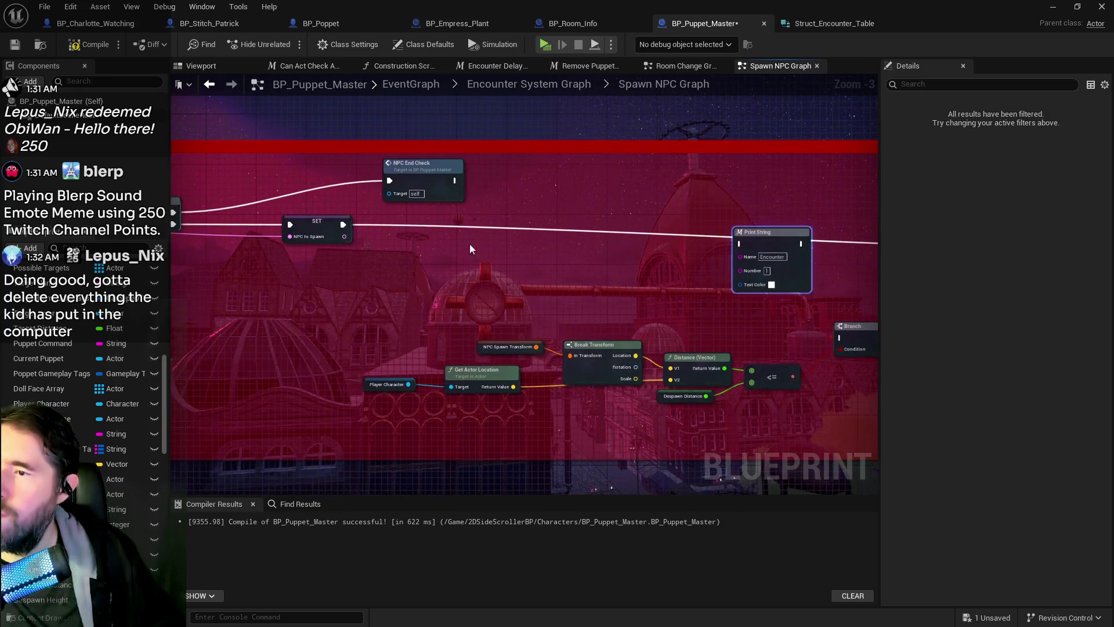
drag(345, 226, 870, 273)
drag(755, 261, 450, 268)
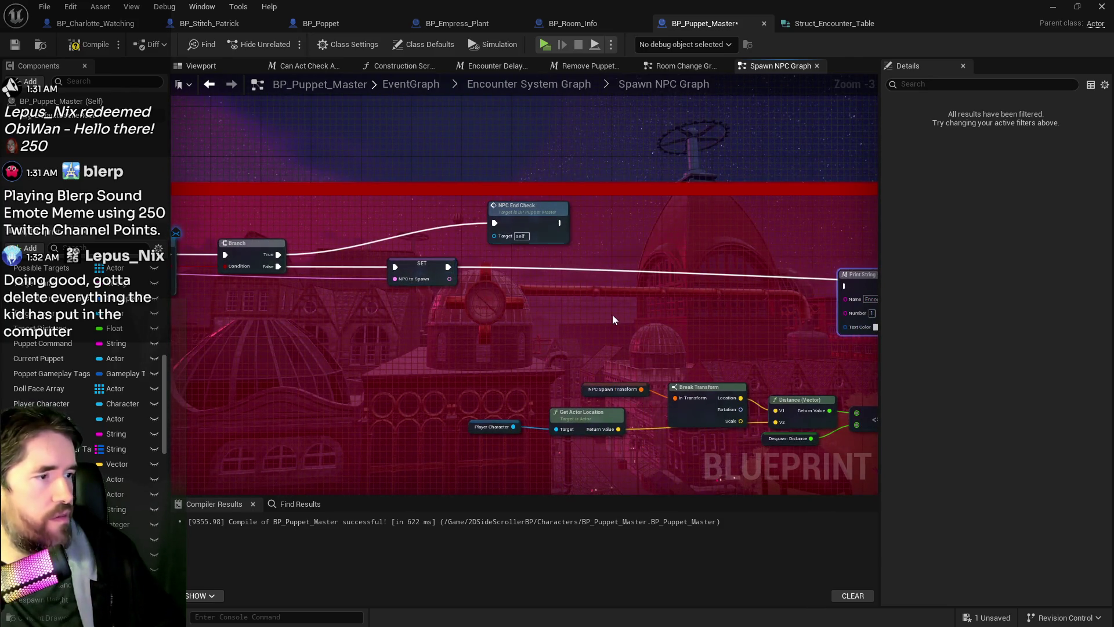
mouse_move(459, 277)
mouse_down()
mouse_move(295, 291)
mouse_move(696, 309)
mouse_up()
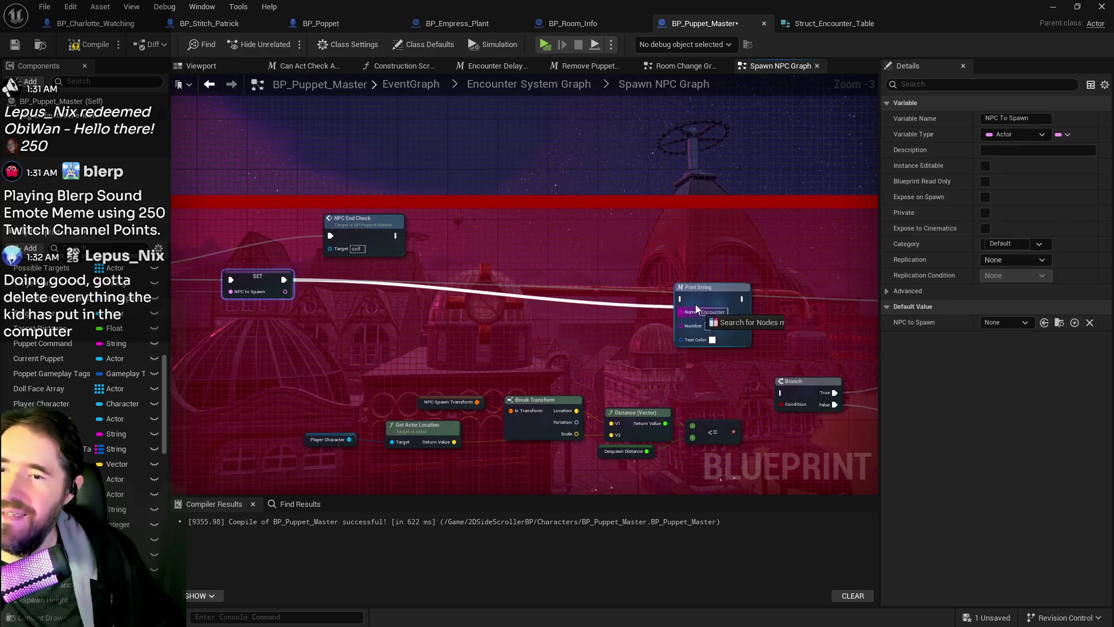
click(705, 325)
drag(761, 338, 491, 338)
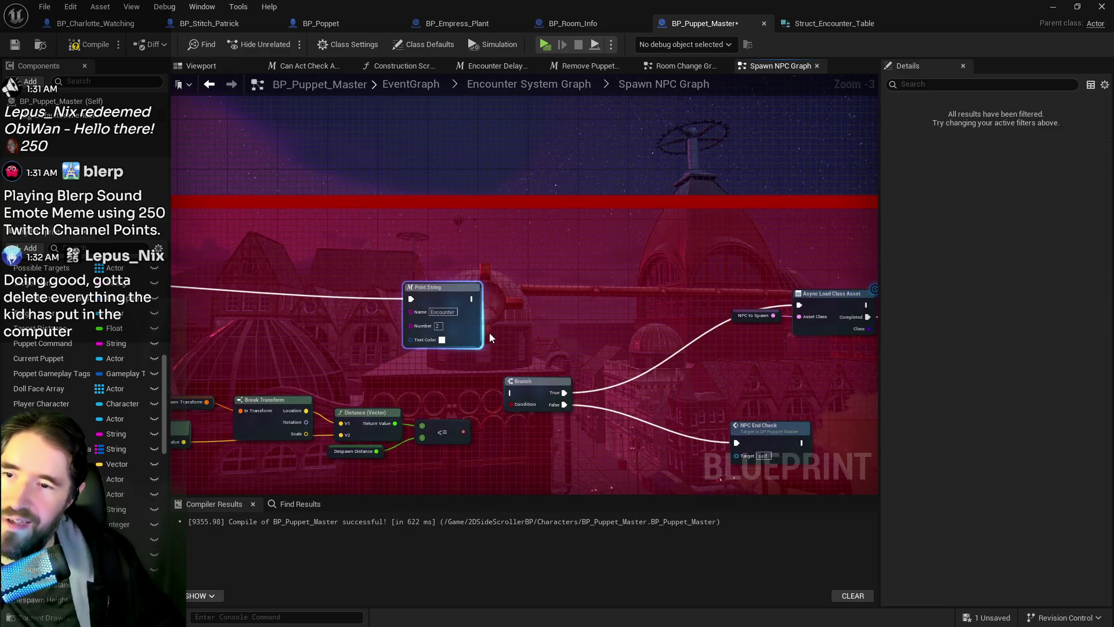
drag(471, 299, 771, 301)
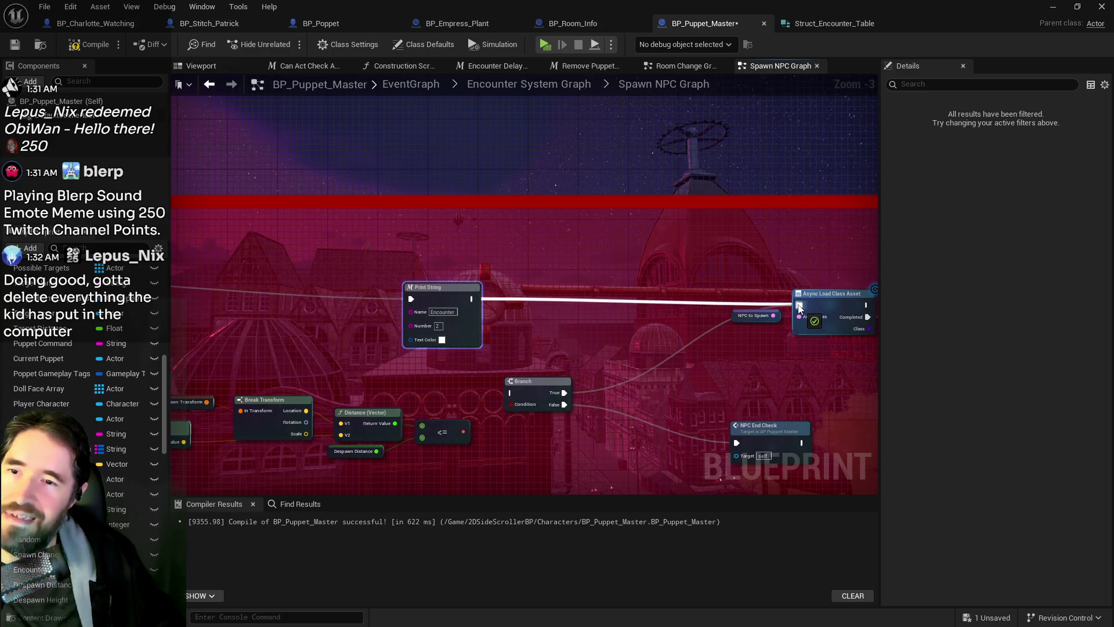
drag(729, 360, 494, 377)
mouse_move(384, 342)
mouse_down()
mouse_move(174, 343)
mouse_move(471, 348)
mouse_up()
Step: Insert a print numbered 3 between the two SET nodes
key(ctrl+v)
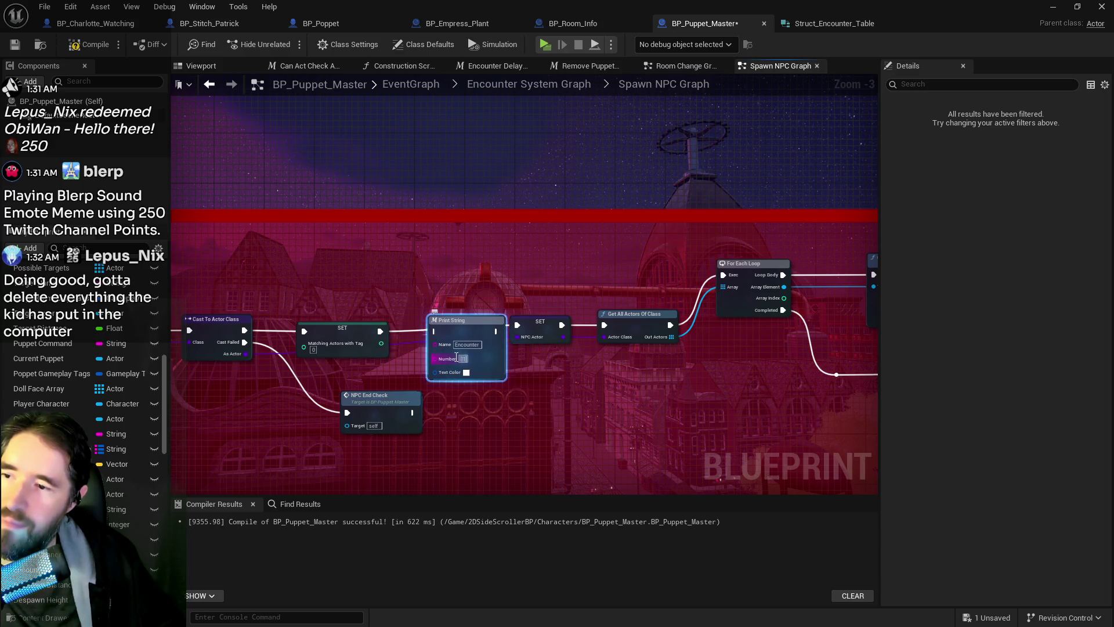
text(3)
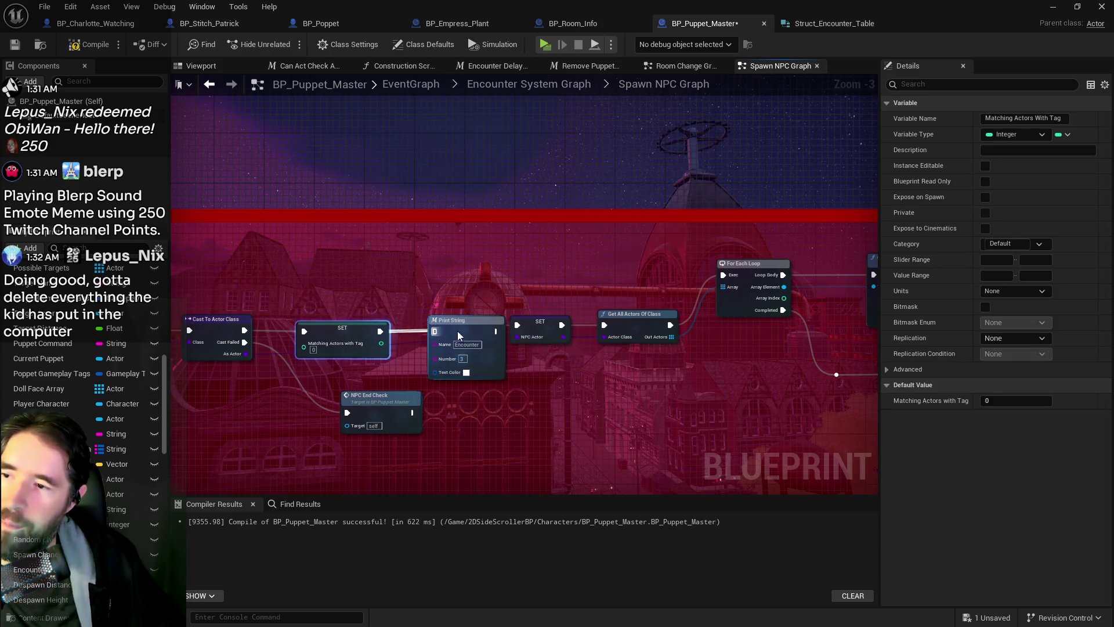
mouse_move(496, 332)
mouse_down()
mouse_move(516, 331)
mouse_move(459, 370)
mouse_move(361, 404)
mouse_up()
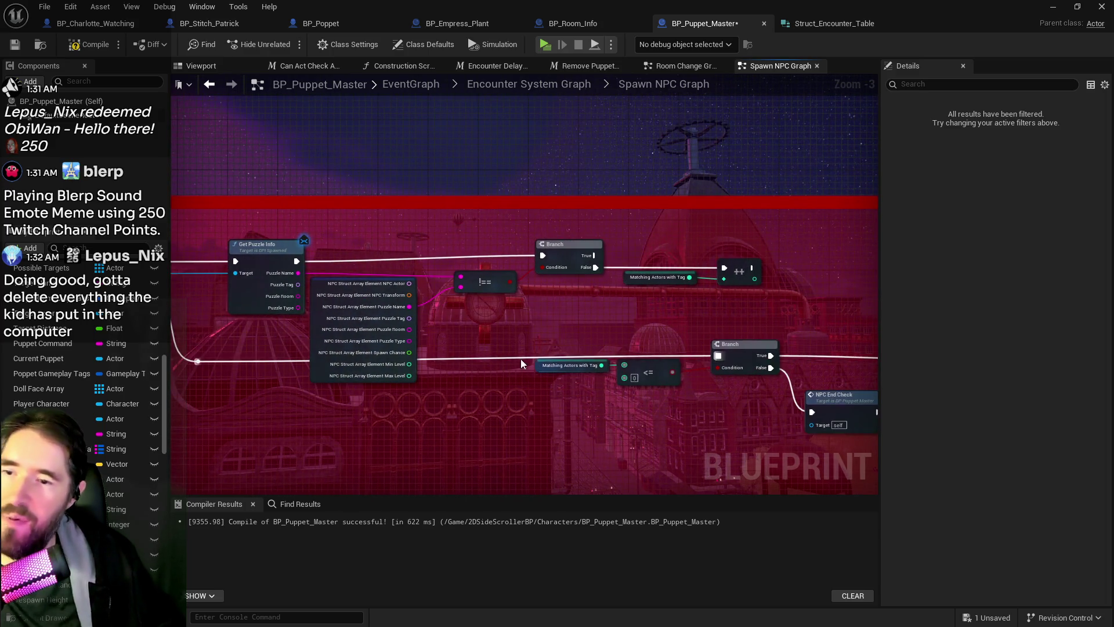
Step: Route execution through a print numbered 4 before the Matching Actors With Tag comparison
key(ctrl+v)
drag(476, 358, 478, 345)
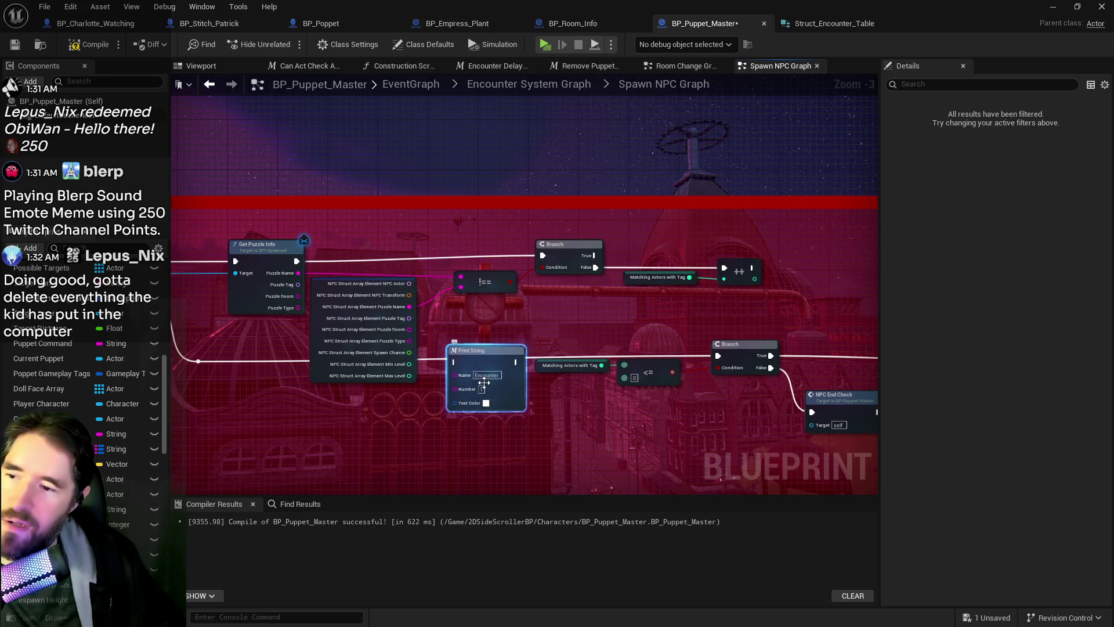
text(4)
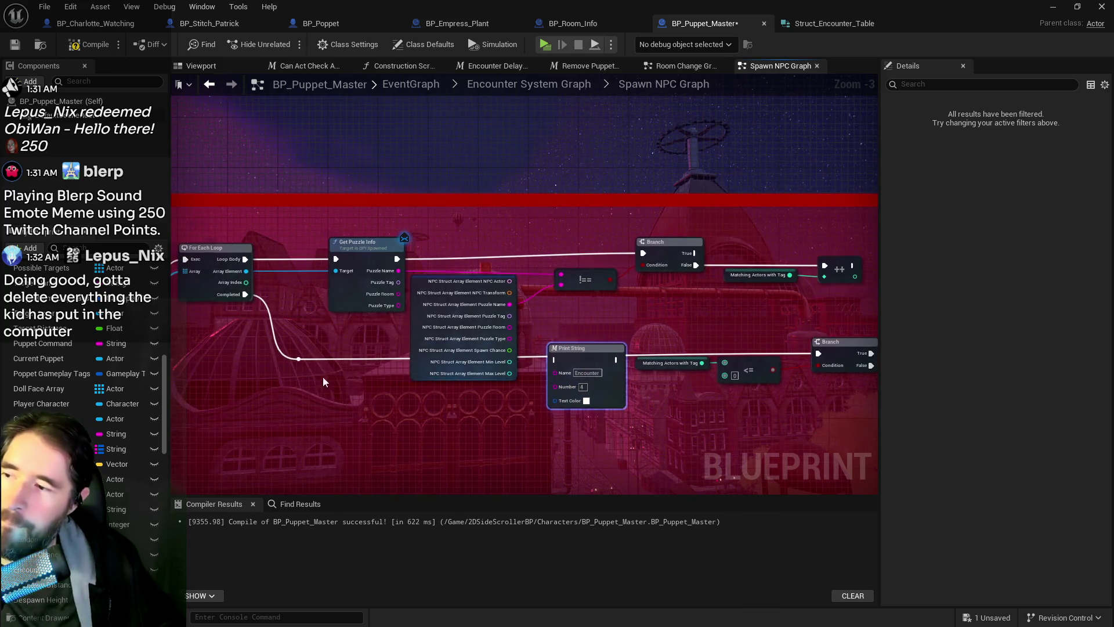
mouse_move(298, 358)
mouse_down()
mouse_move(819, 356)
mouse_move(610, 363)
mouse_move(493, 383)
mouse_move(409, 416)
mouse_move(523, 253)
mouse_move(445, 258)
mouse_up()
key(ctrl+v)
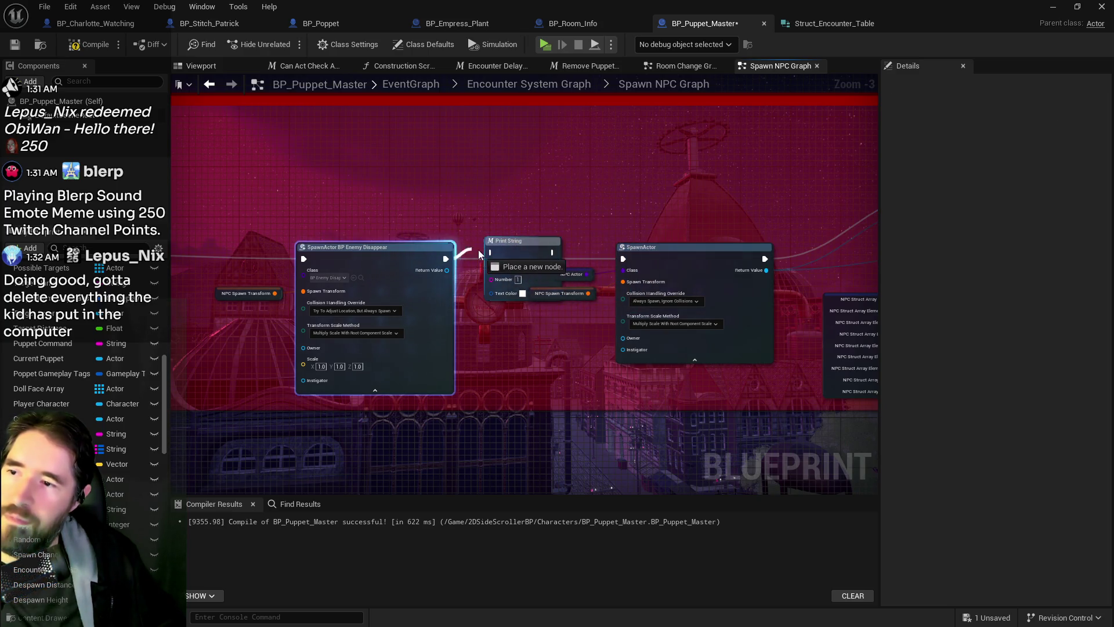
Step: Wire the pasted print inline before SpawnActor and set its Number to 5
drag(553, 253, 622, 259)
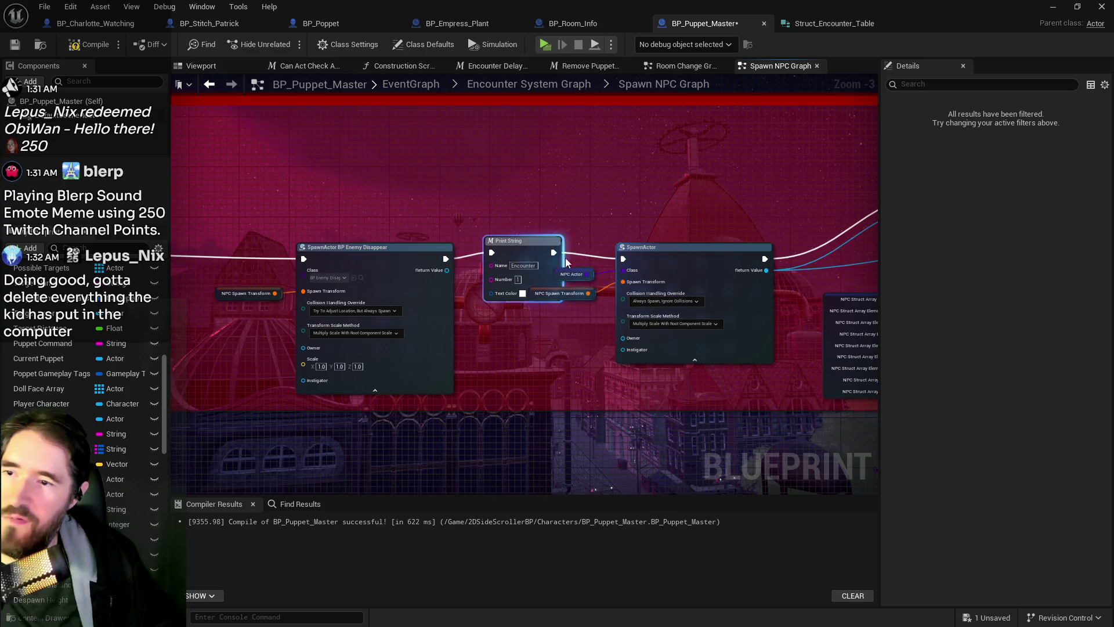
drag(502, 280, 488, 295)
scroll(488, 295, down, 2)
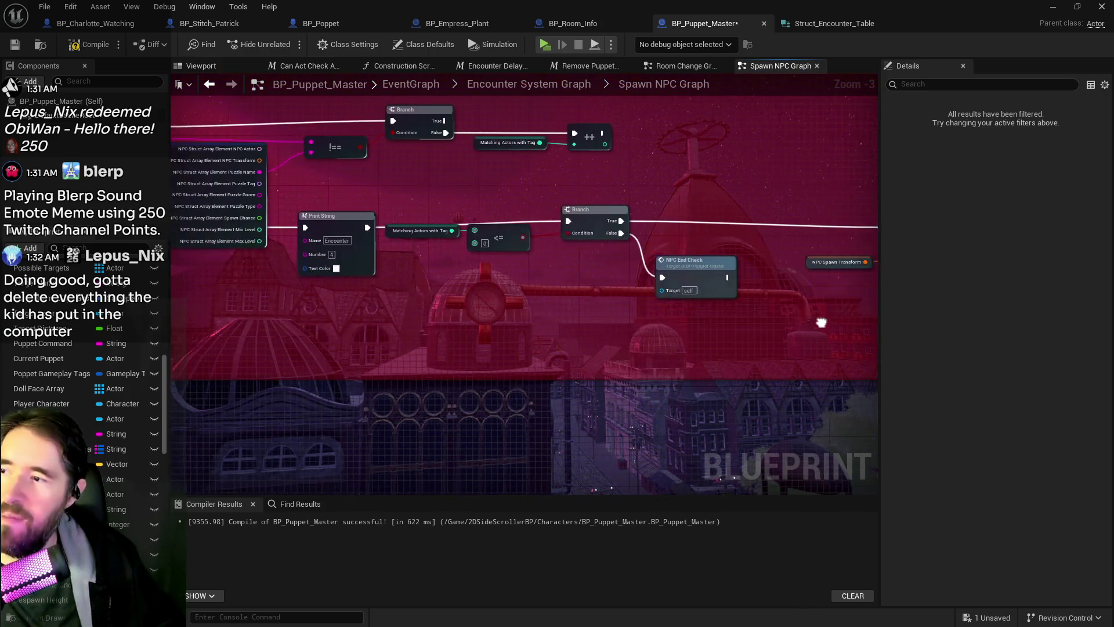
scroll(511, 307, up, 2)
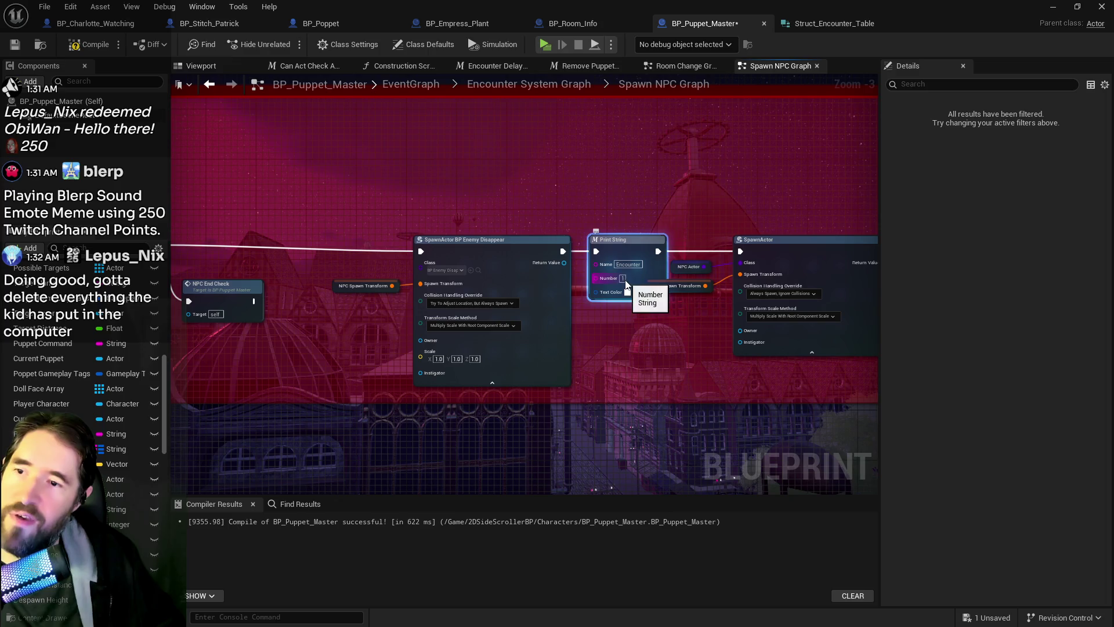
text(5)
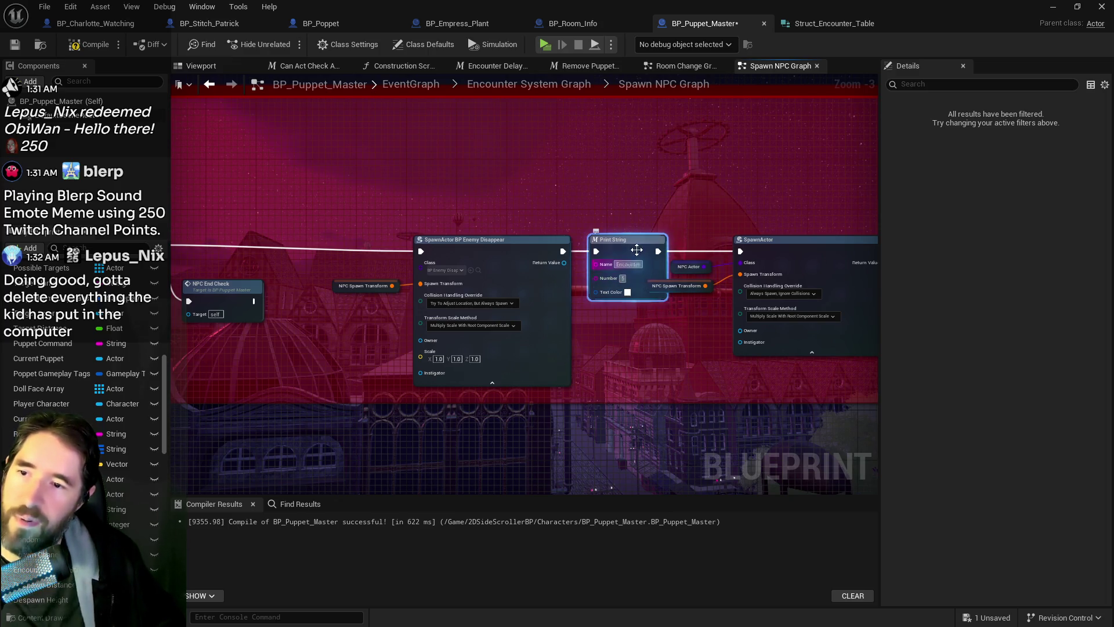
mouse_move(806, 270)
mouse_down()
mouse_move(450, 340)
mouse_move(602, 334)
mouse_move(557, 311)
mouse_move(584, 254)
mouse_up()
scroll(451, 339, up, 1)
Step: Add a print numbered 6 between Delay Until Next Tick and the Branch
key(ctrl+v)
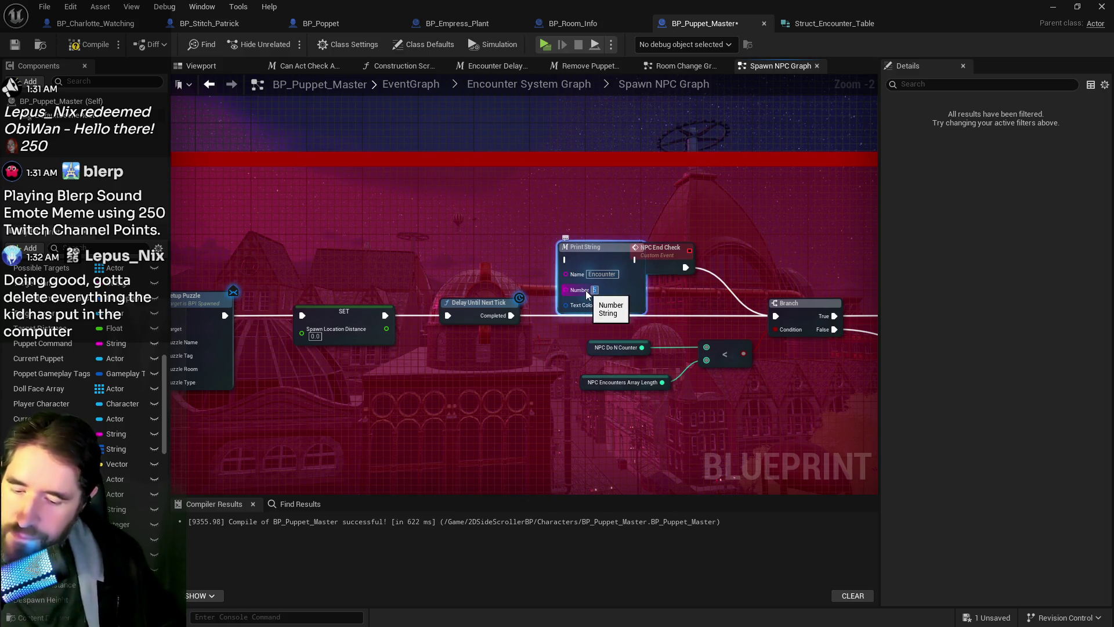
text(6)
mouse_move(574, 278)
mouse_down()
mouse_move(546, 306)
mouse_move(525, 306)
mouse_move(557, 298)
mouse_move(537, 287)
mouse_up()
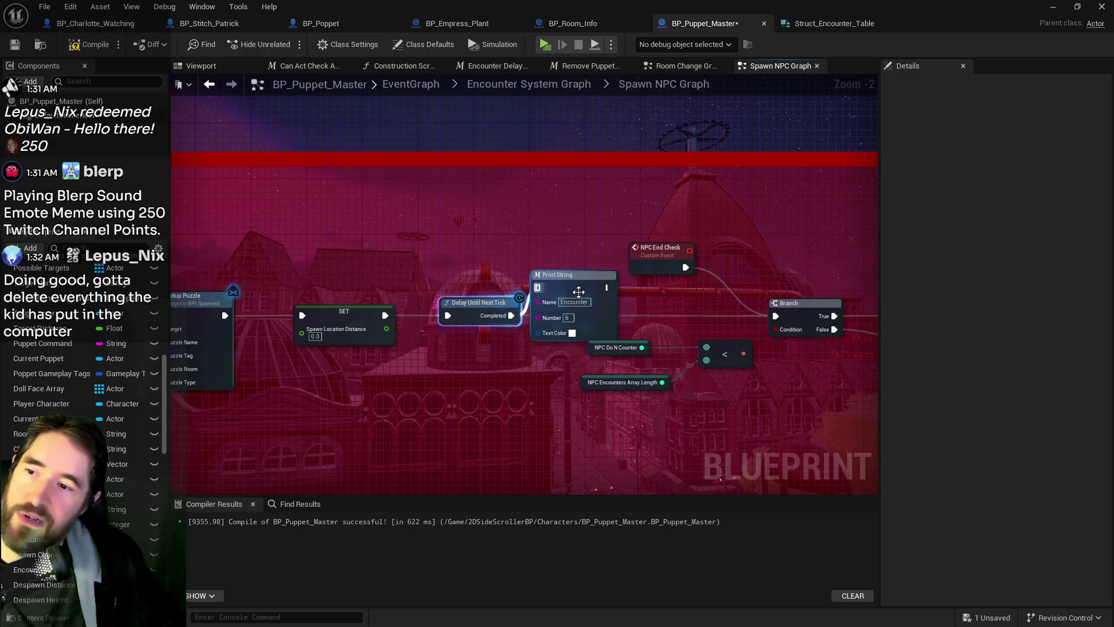
click(579, 291)
mouse_move(607, 287)
mouse_down()
mouse_move(783, 324)
mouse_move(689, 330)
mouse_move(602, 318)
mouse_up()
drag(170, 307, 471, 277)
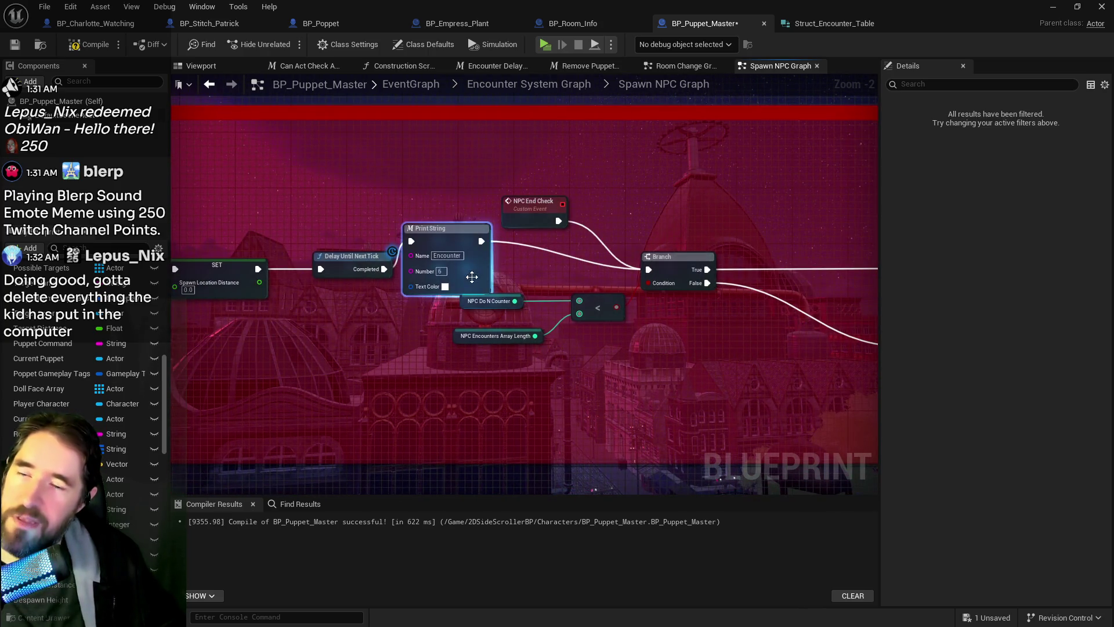
scroll(472, 277, down, 3)
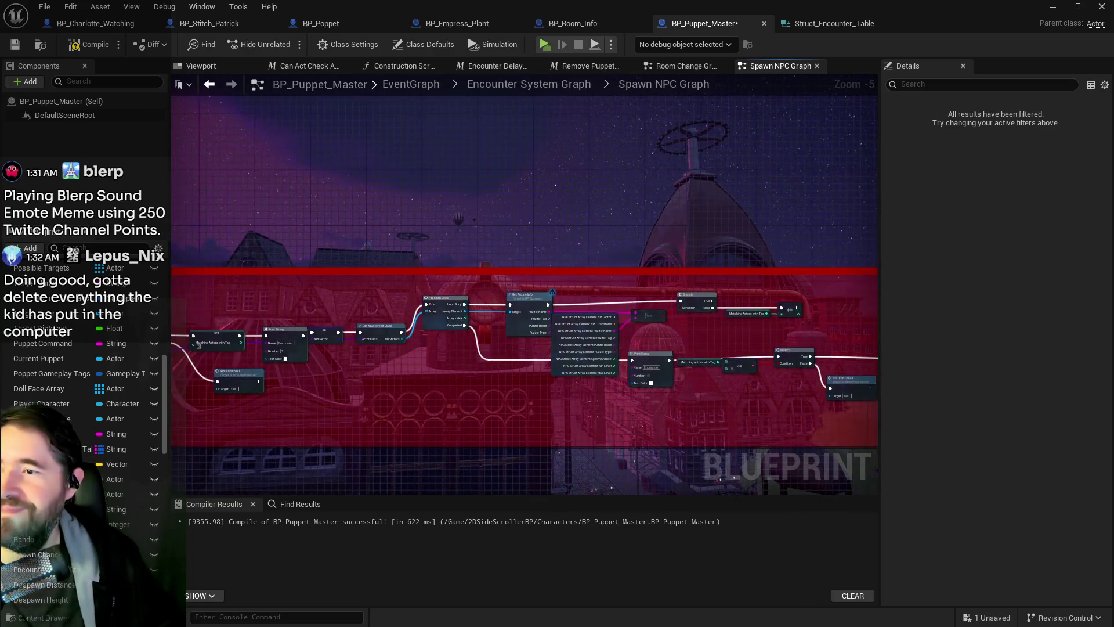
Step: Insert a print numbered 0 before the first SET, fed by the graph's input exec, then compile and save
drag(638, 340, 244, 336)
drag(696, 330, 325, 325)
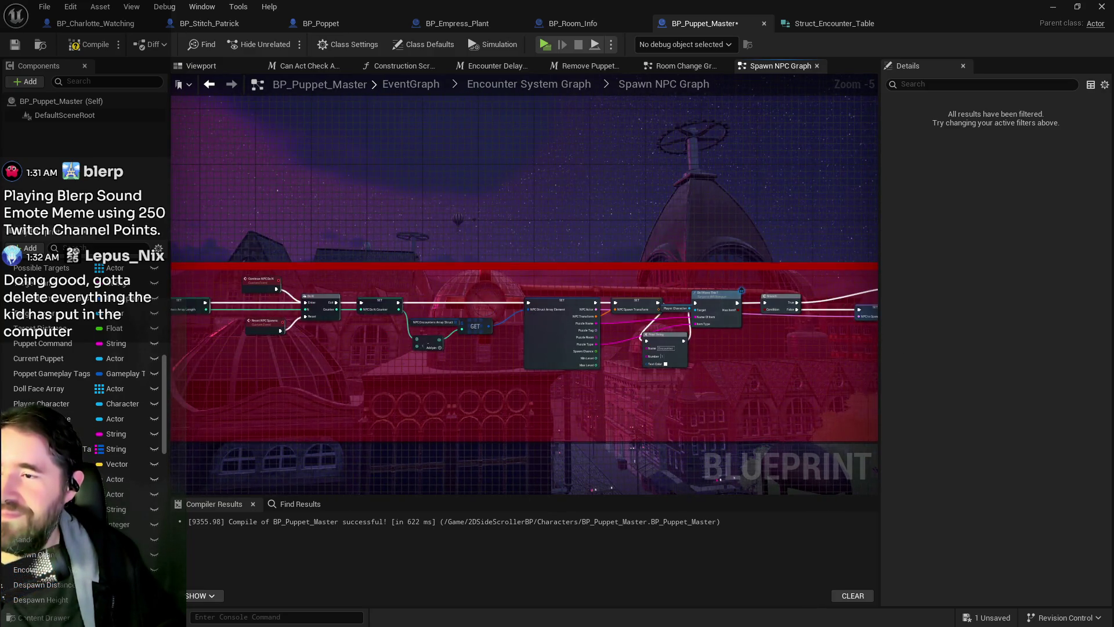
drag(226, 307, 528, 304)
scroll(240, 306, up, 2)
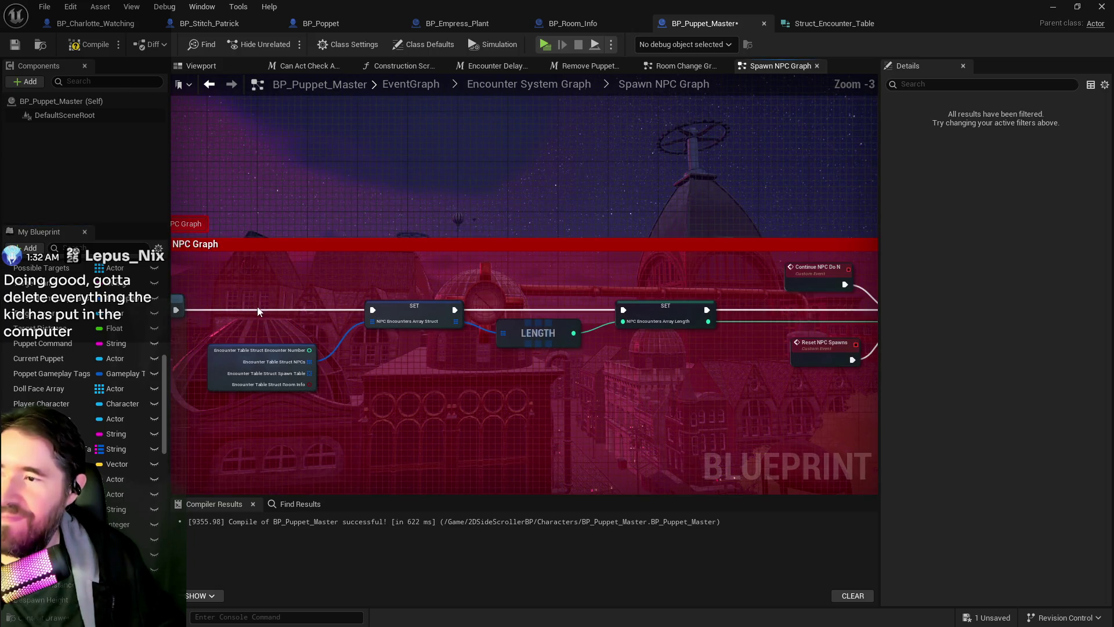
key(ctrl+v)
drag(284, 347, 297, 316)
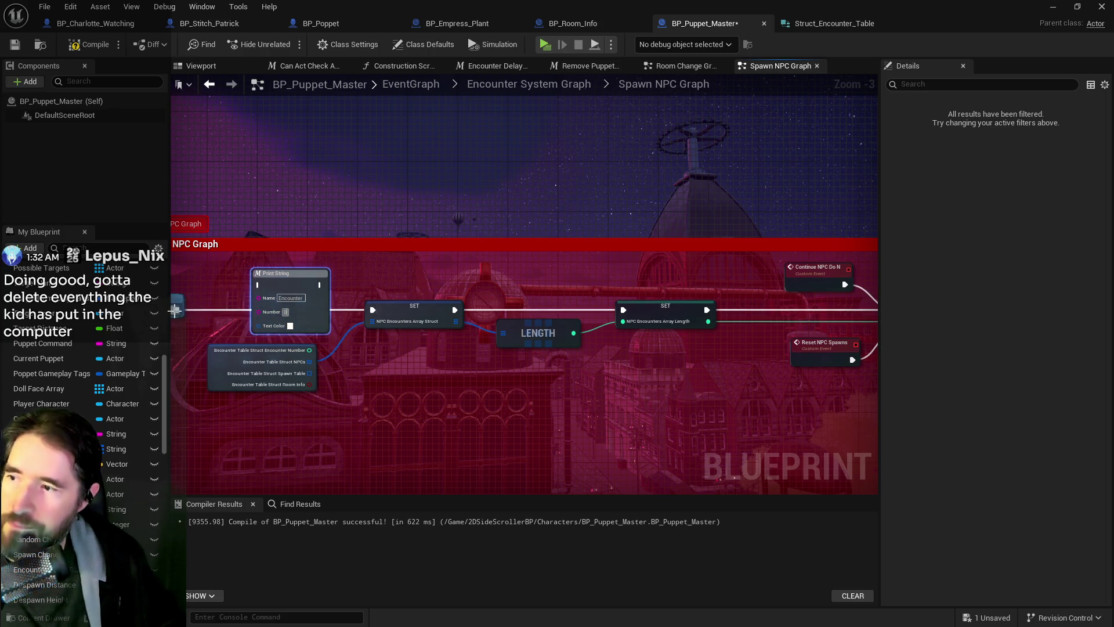
mouse_move(177, 310)
mouse_down()
mouse_move(273, 287)
mouse_move(387, 310)
mouse_up()
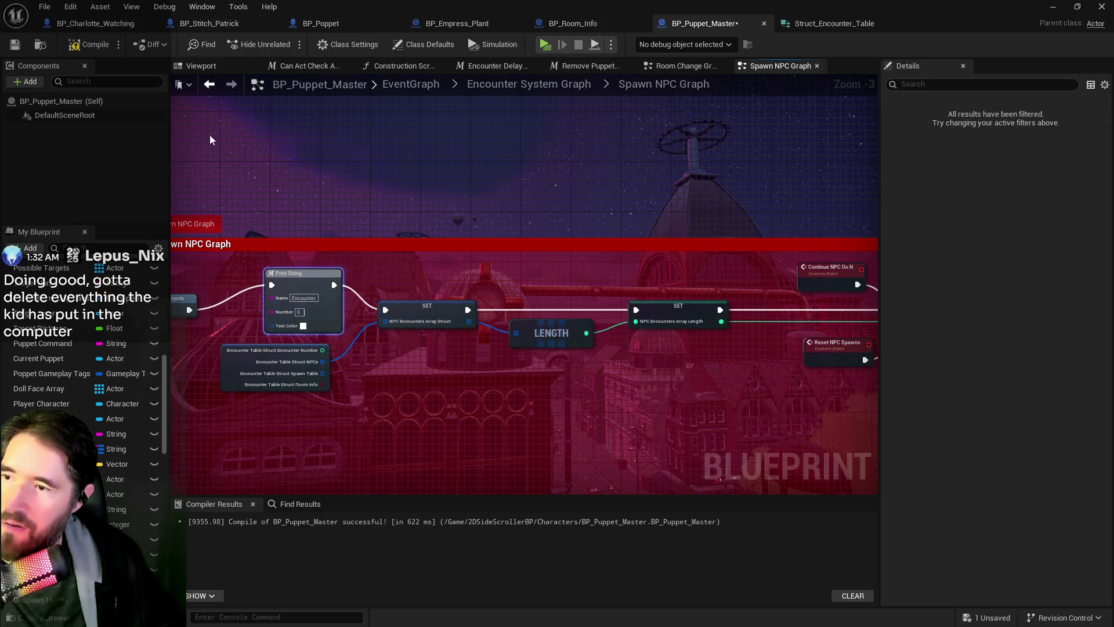
click(101, 47)
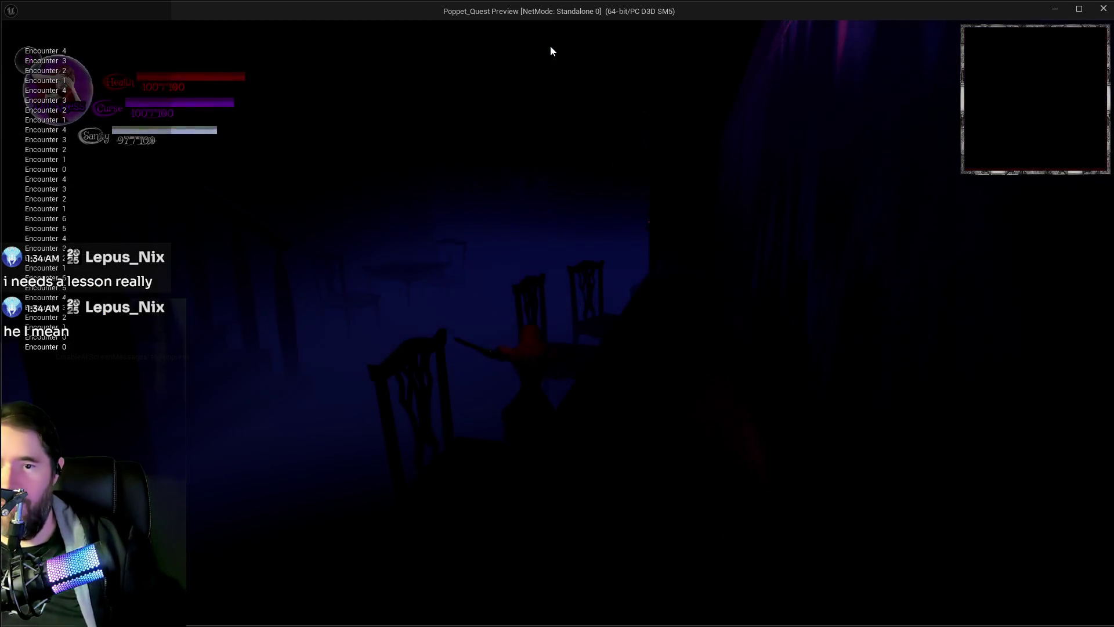
Step: Take control of the running preview, open its pause menu, and close the game window
click(546, 98)
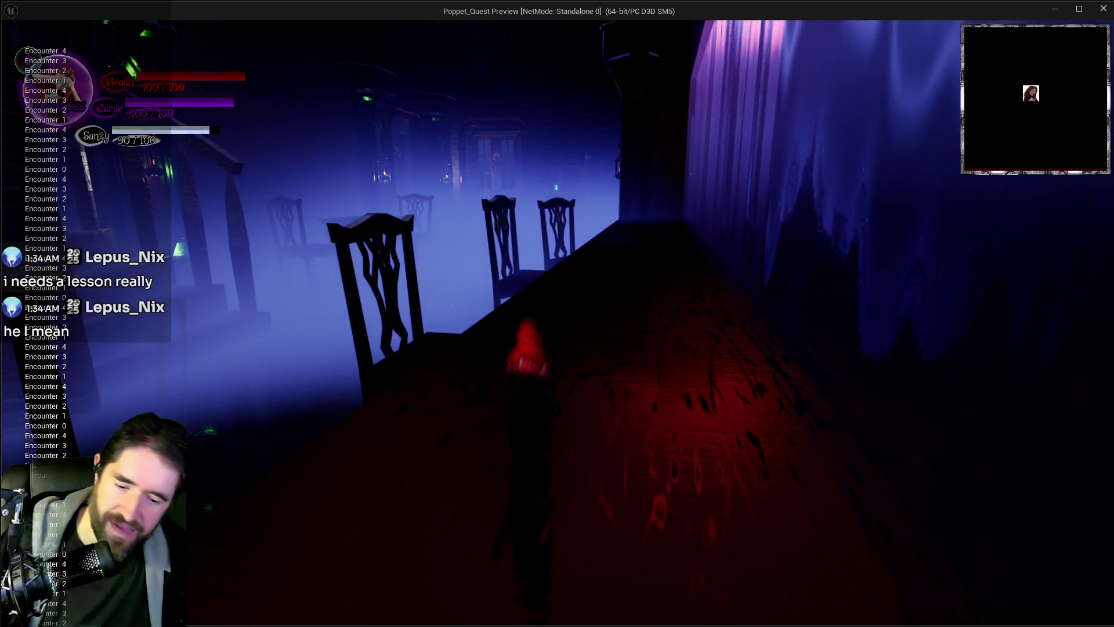
key(Escape)
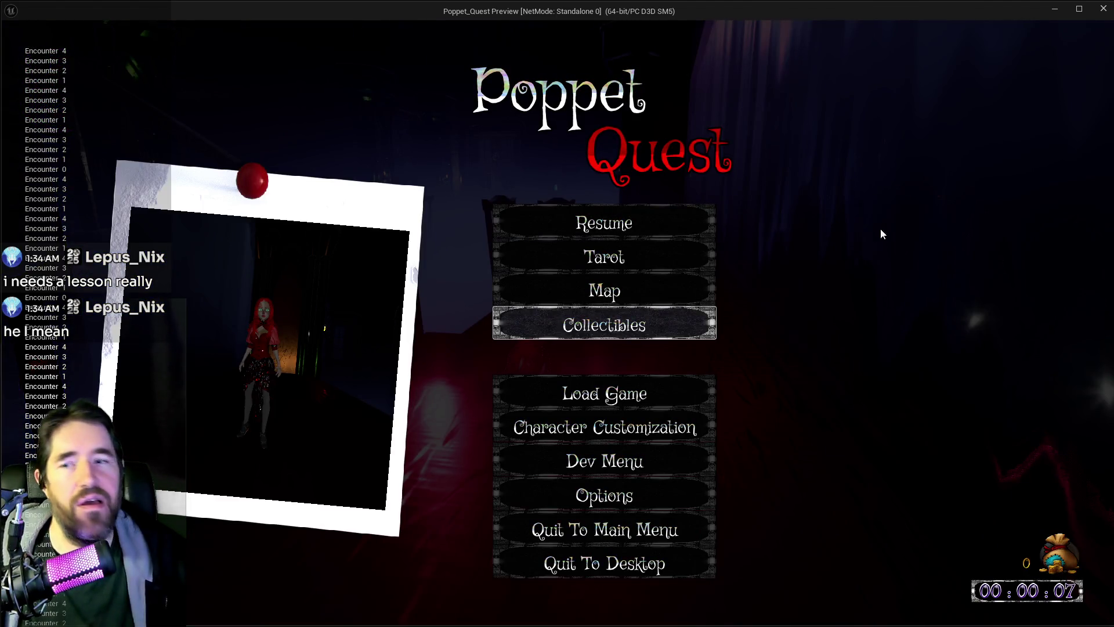
click(1102, 9)
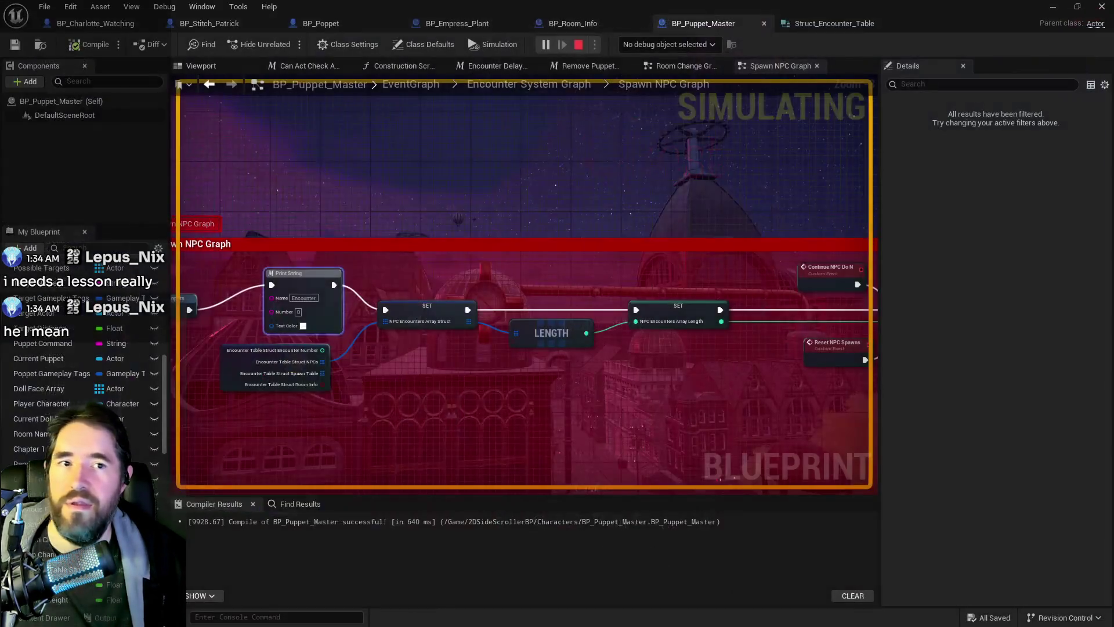
Step: Duplicate the print numbered 4 and place the copy below the lower Branch
drag(666, 381, 87, 377)
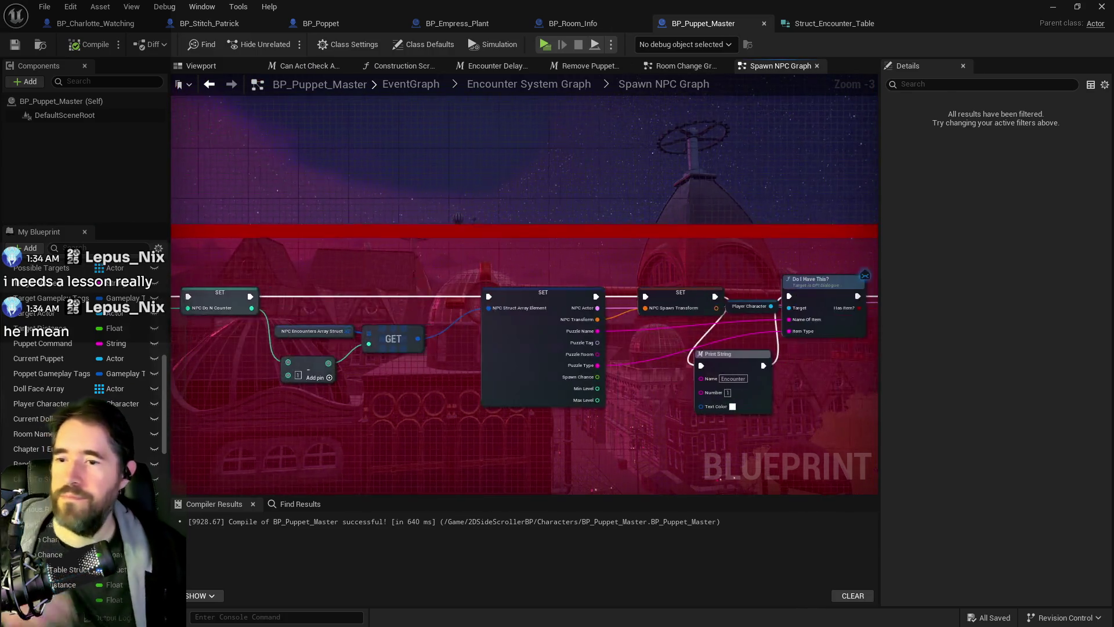
mouse_move(667, 381)
mouse_down()
mouse_move(335, 341)
mouse_move(537, 366)
mouse_move(440, 337)
mouse_move(278, 315)
mouse_move(586, 365)
mouse_move(560, 395)
mouse_move(333, 410)
mouse_move(609, 393)
mouse_move(647, 406)
mouse_up()
scroll(388, 329, down, 1)
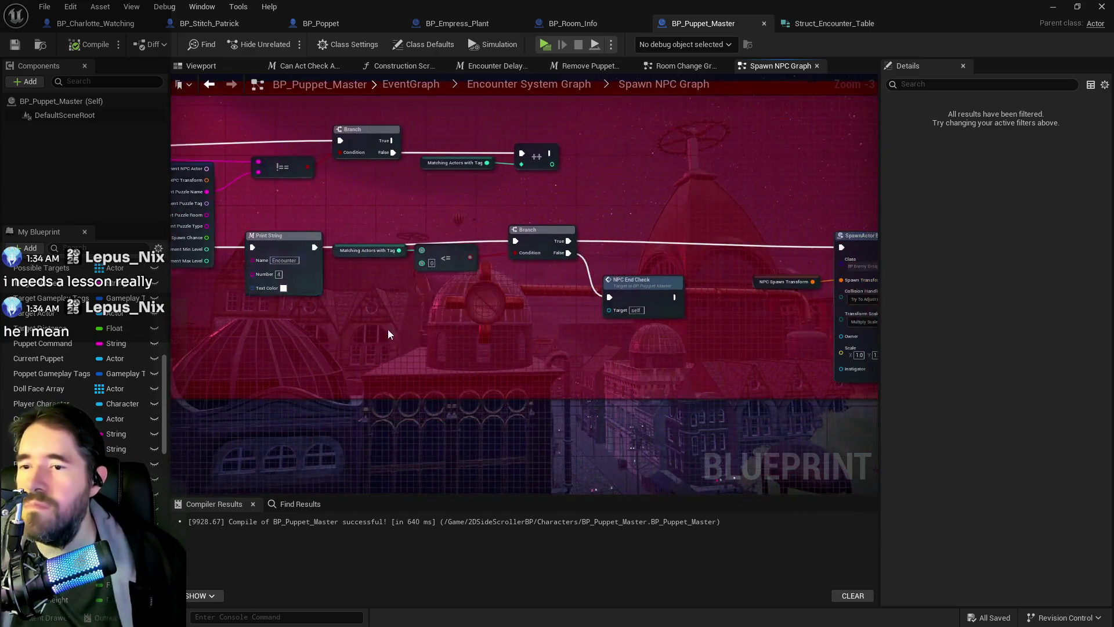
mouse_move(408, 348)
mouse_down()
mouse_move(537, 306)
mouse_move(771, 311)
mouse_move(551, 328)
mouse_move(614, 348)
mouse_move(451, 328)
mouse_move(767, 342)
mouse_up()
scroll(537, 306, up, 1)
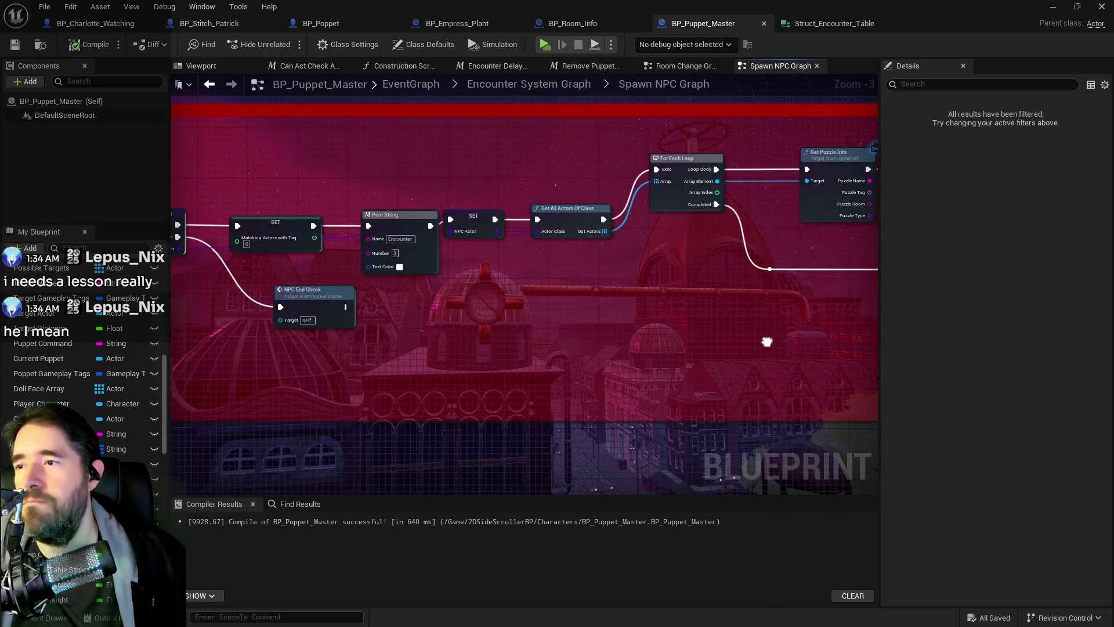
mouse_move(502, 357)
mouse_down()
mouse_move(659, 343)
mouse_move(517, 331)
mouse_up()
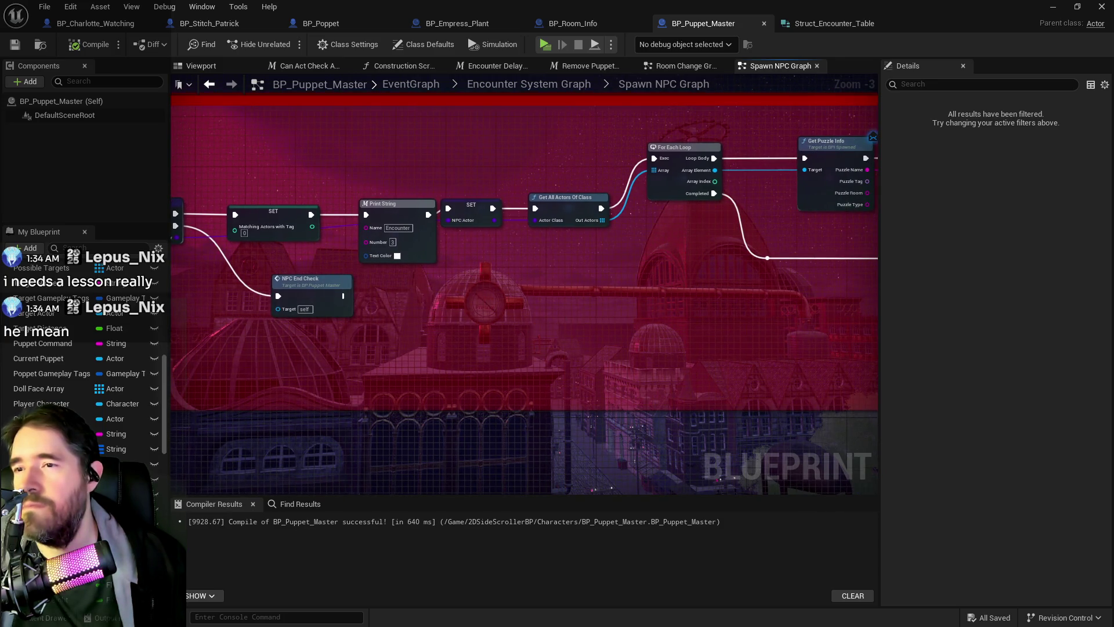
drag(782, 325, 315, 324)
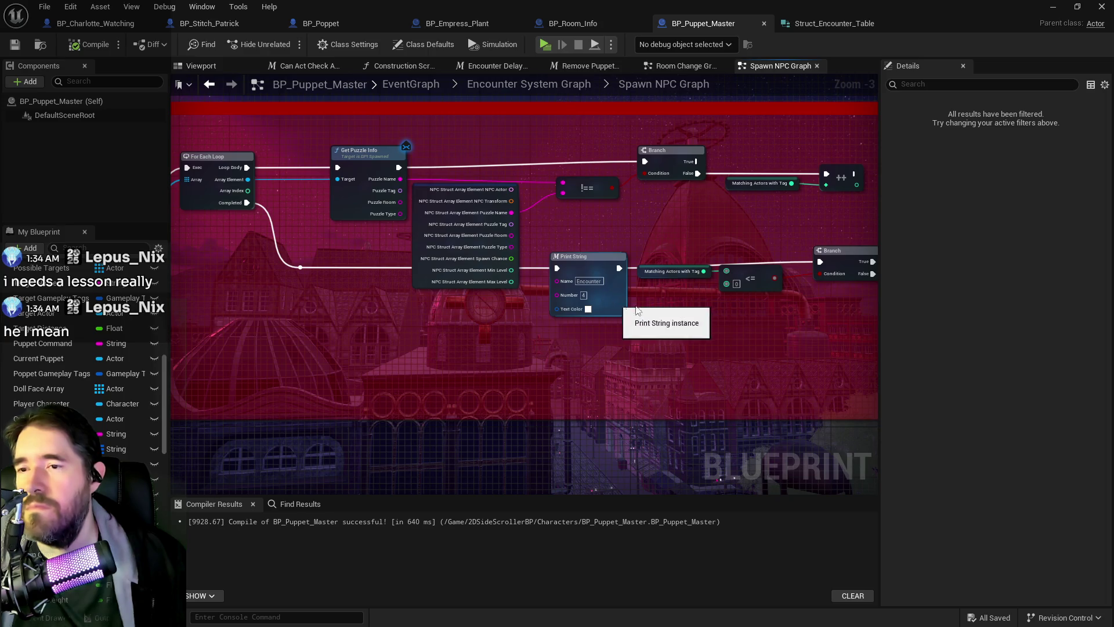
mouse_move(664, 335)
mouse_down()
mouse_move(561, 335)
mouse_move(842, 326)
mouse_up()
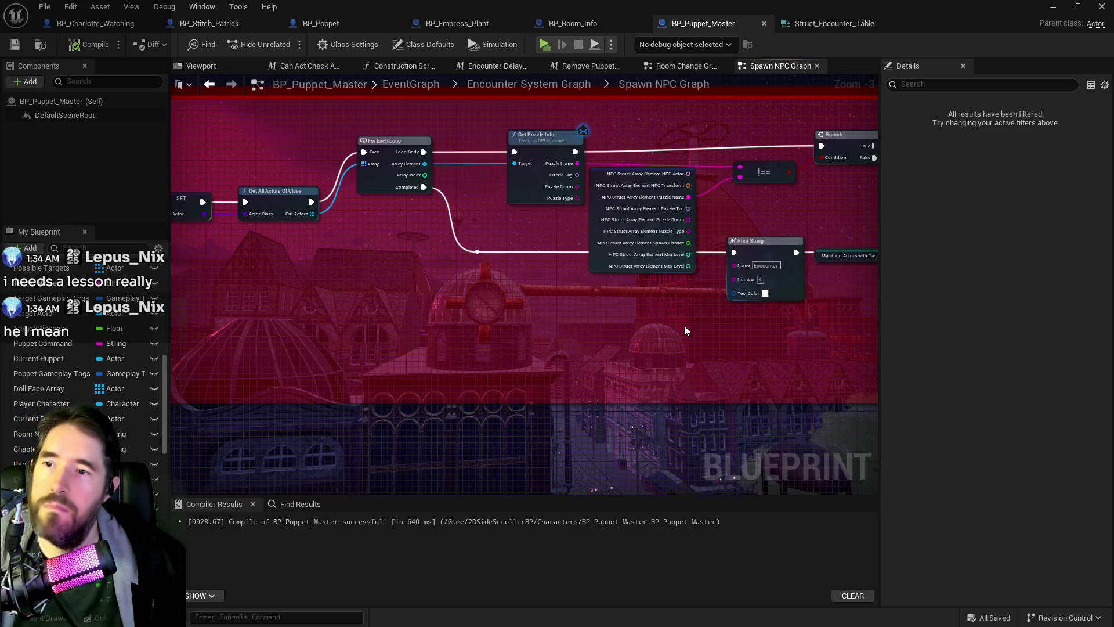
drag(684, 326, 325, 388)
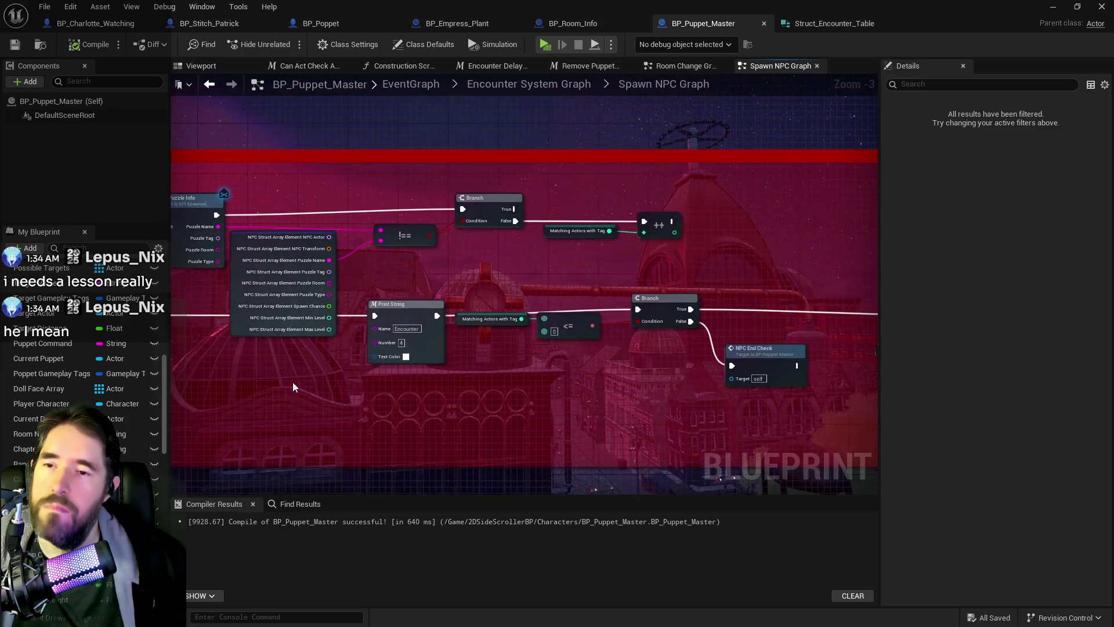
click(400, 305)
key(ctrl+c)
key(ctrl+v)
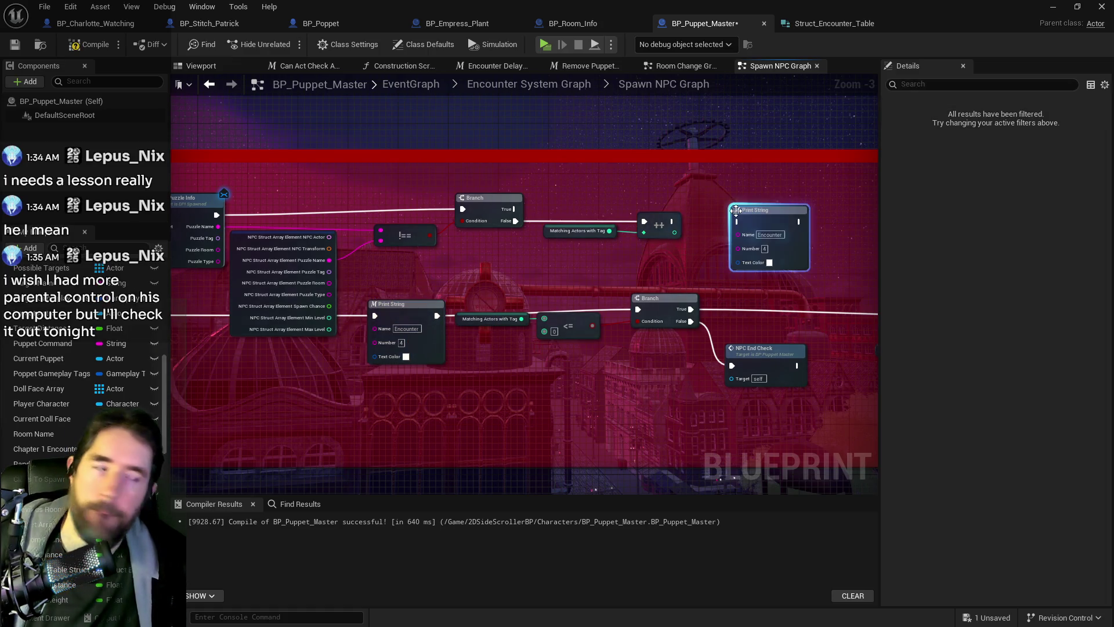
mouse_move(771, 216)
mouse_down()
mouse_move(643, 338)
mouse_move(645, 354)
mouse_up()
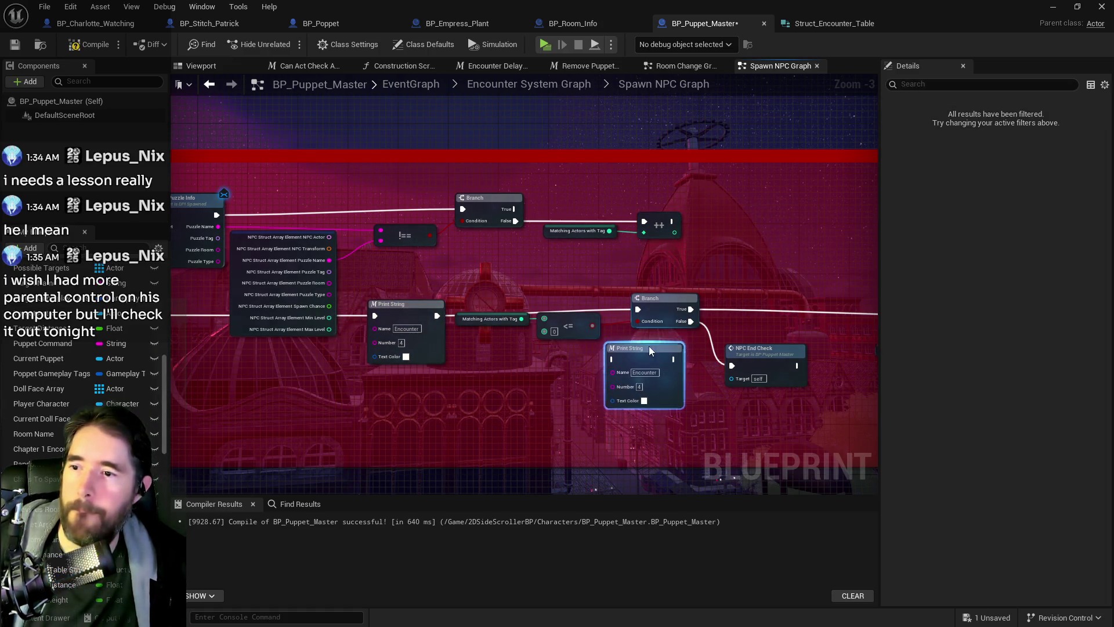
Step: Feed the <= result into the copy's Number with red text, wire it inline, then compile and save
drag(592, 326, 612, 386)
click(644, 362)
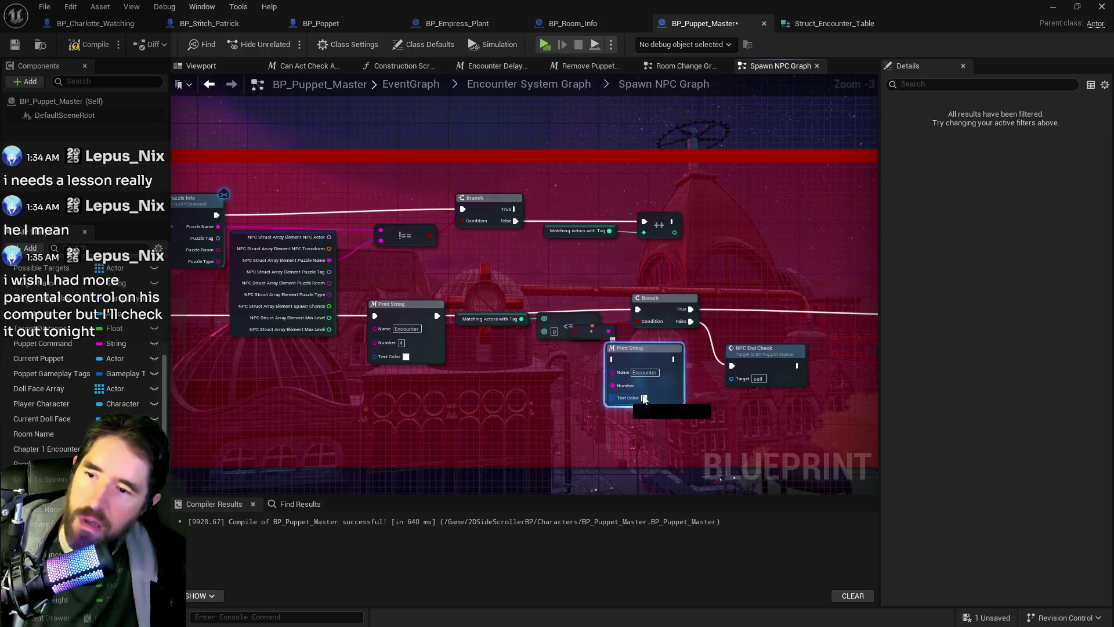
click(644, 398)
click(832, 544)
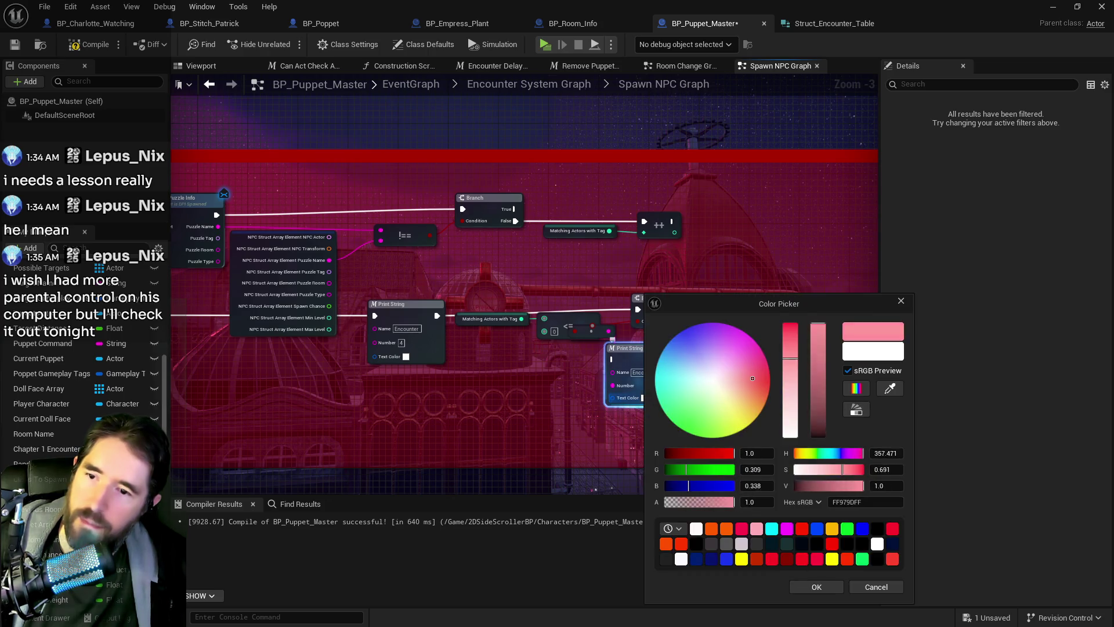
click(816, 588)
mouse_move(437, 316)
mouse_down()
mouse_move(558, 372)
mouse_move(611, 361)
mouse_move(596, 312)
mouse_move(637, 310)
mouse_up()
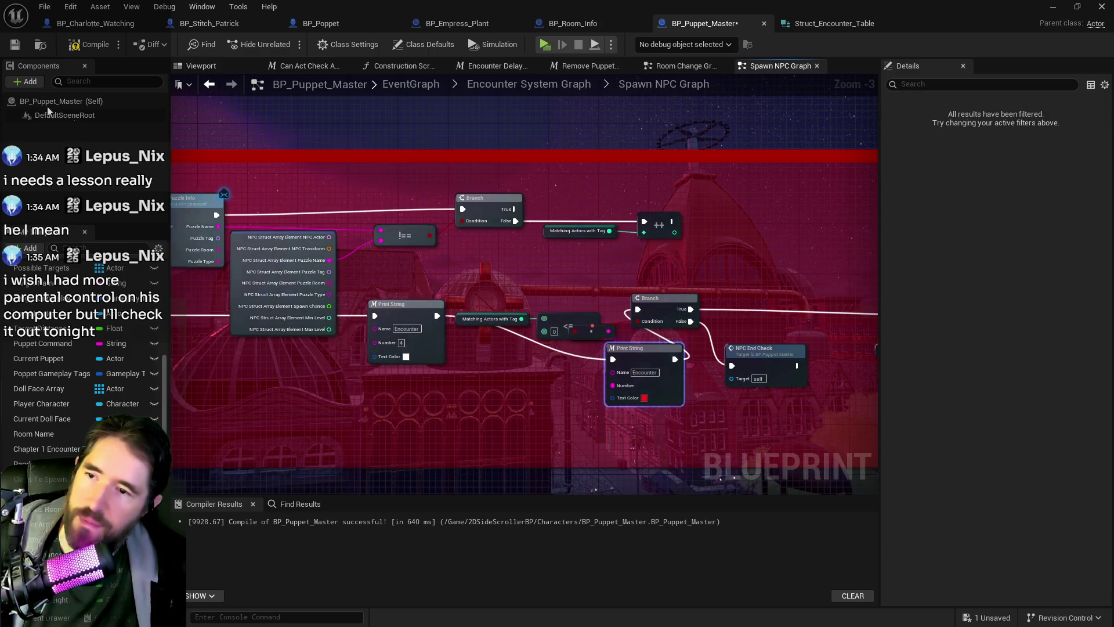
key(F7)
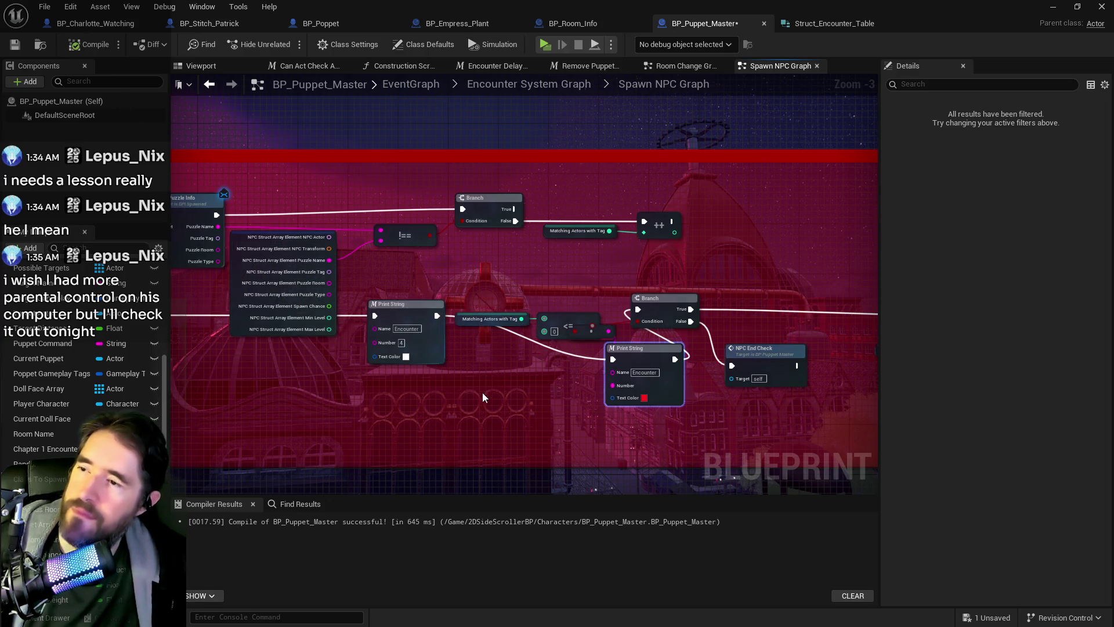
key(ctrl+s)
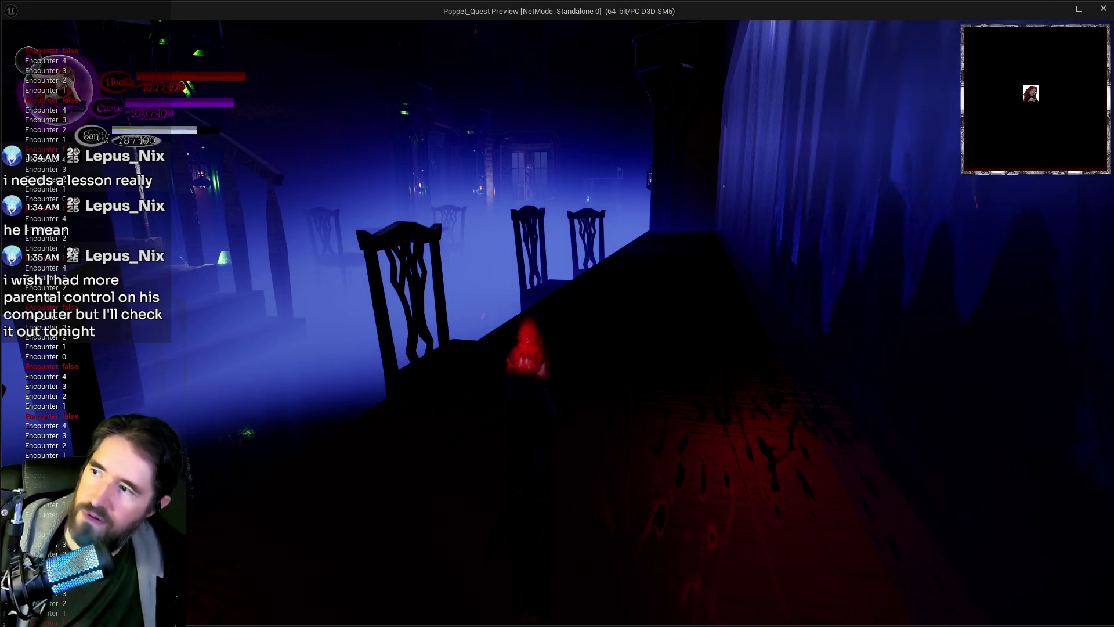
Step: Switch from the running game preview back to BP_Puppet_Master's simulating Spawn NPC Graph
key(alt+Tab)
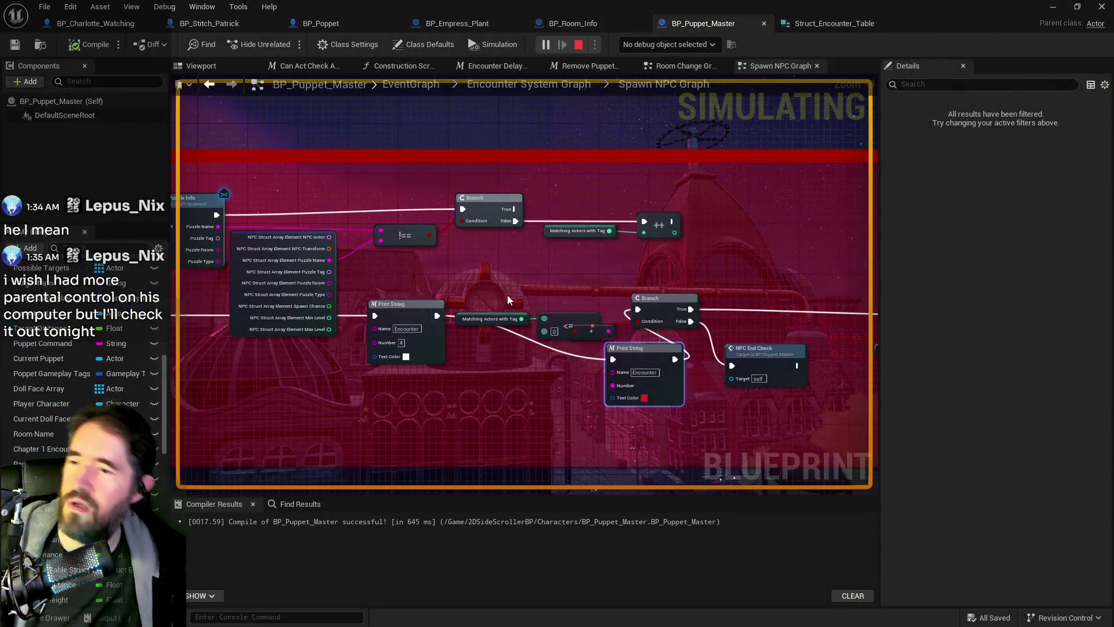
Step: Stop the session and realign the Branch, NPC End Check, Print String and Matching Actors nodes
key(Escape)
click(595, 273)
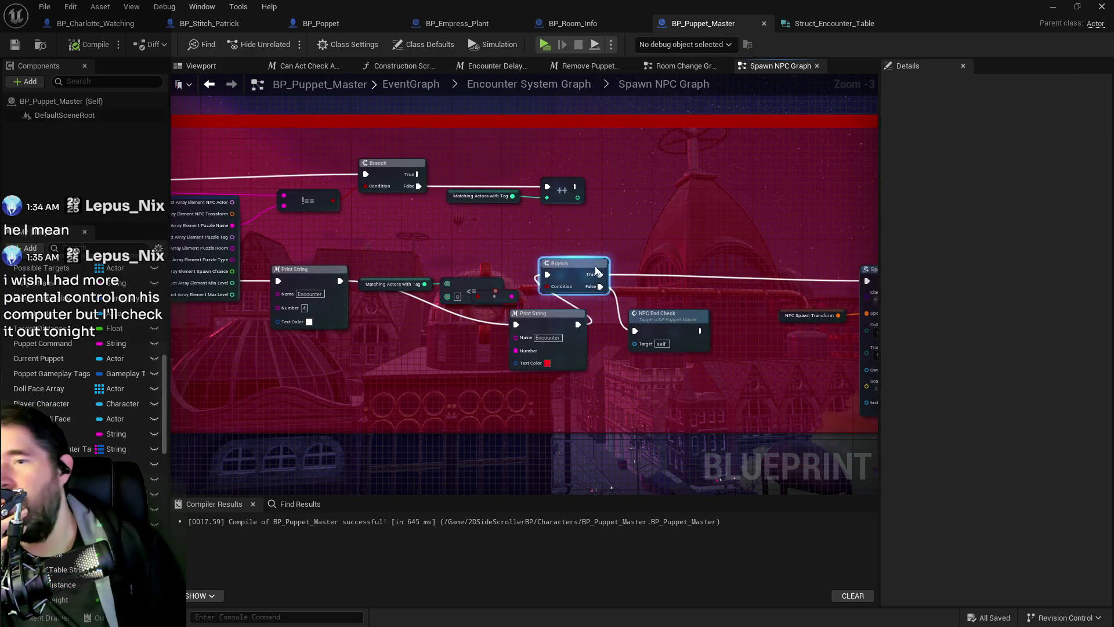
drag(596, 271, 648, 276)
drag(656, 316, 693, 316)
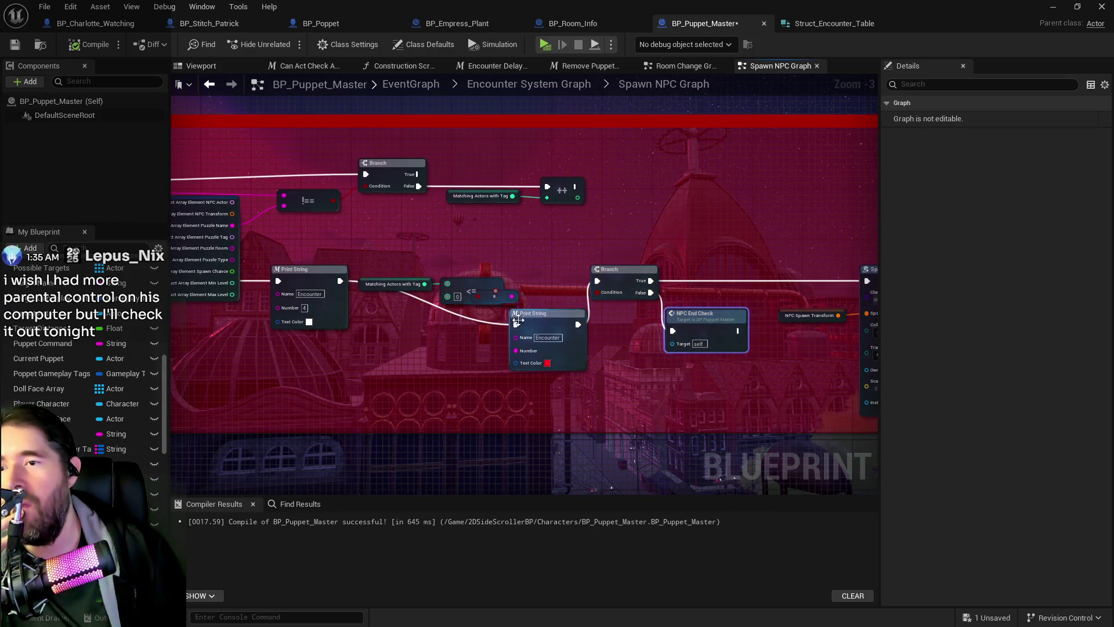
drag(533, 322, 520, 312)
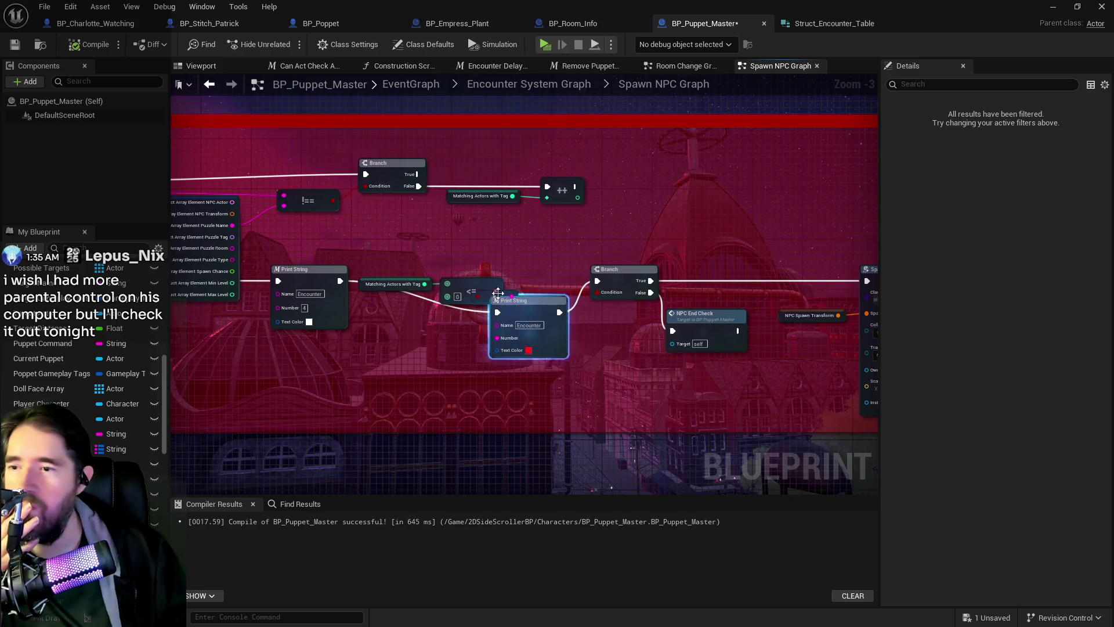
click(621, 260)
drag(664, 276, 642, 235)
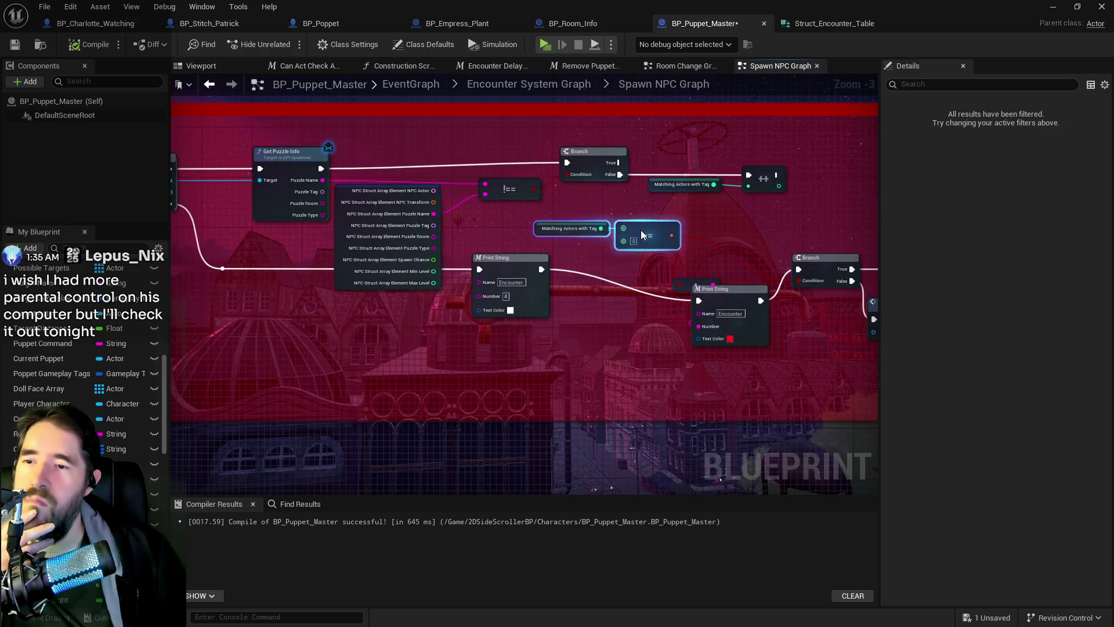
Step: Pan across the graph to review Get Puzzle Info, the For Each Loop and spawn logic
right_click(716, 286)
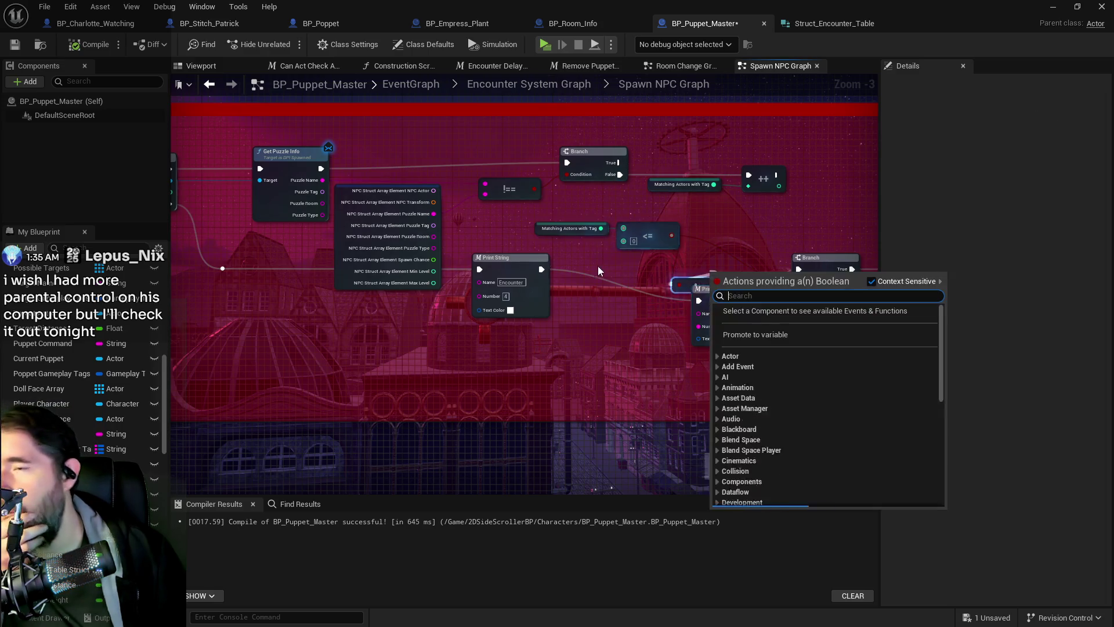
mouse_move(295, 268)
mouse_down()
mouse_move(591, 249)
mouse_move(449, 239)
mouse_up()
drag(366, 230, 357, 227)
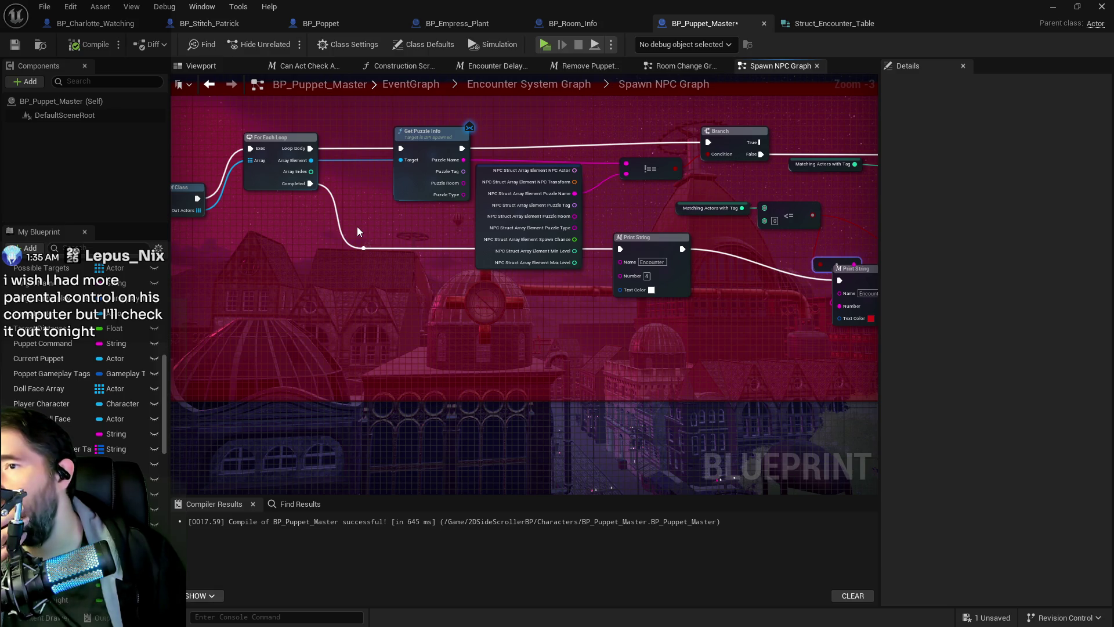
mouse_move(357, 227)
mouse_down()
mouse_move(564, 221)
mouse_move(314, 215)
mouse_up()
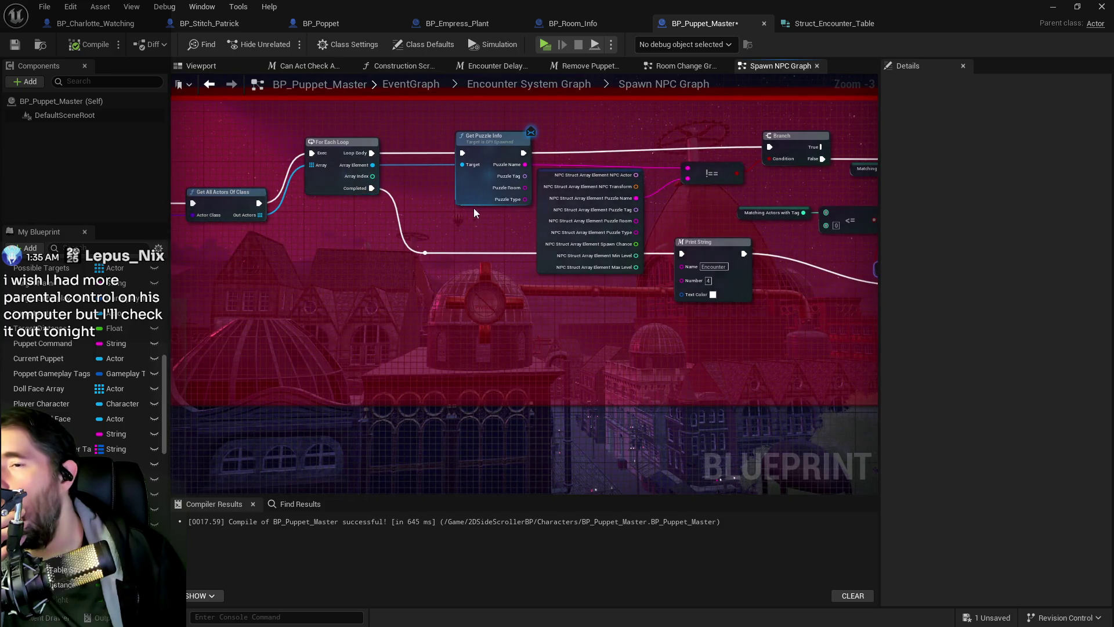
drag(474, 213, 422, 215)
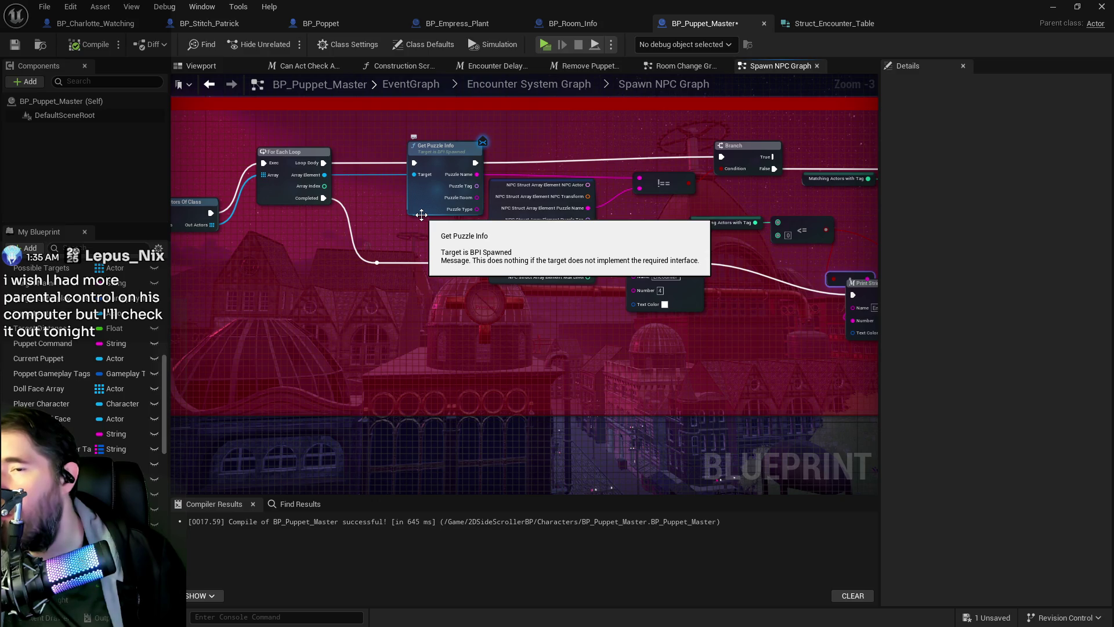
drag(426, 234, 389, 229)
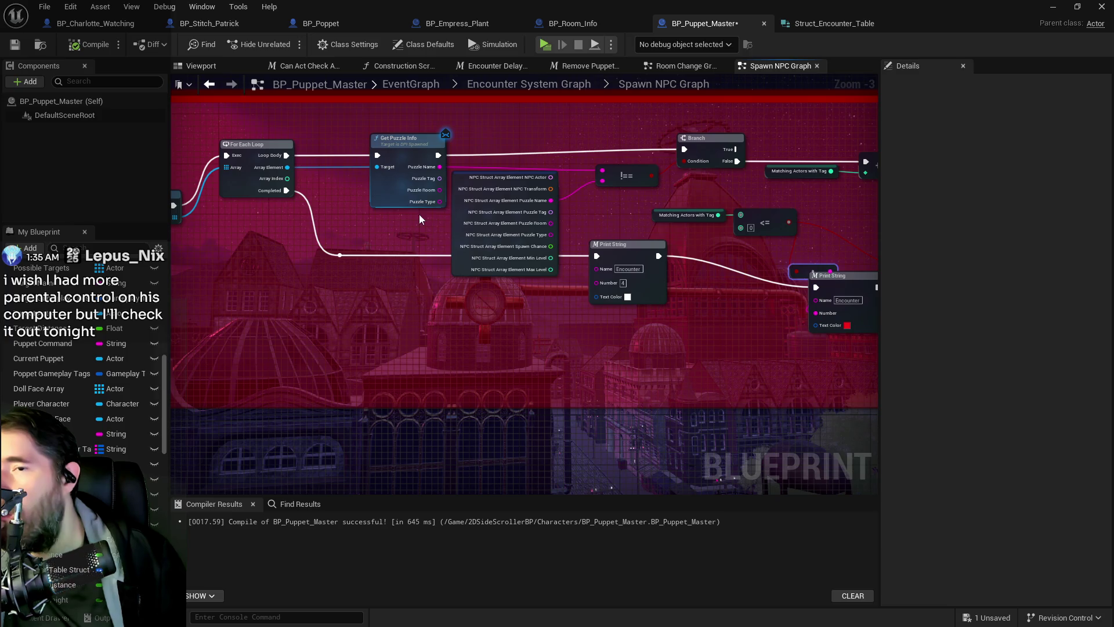
drag(419, 214, 360, 214)
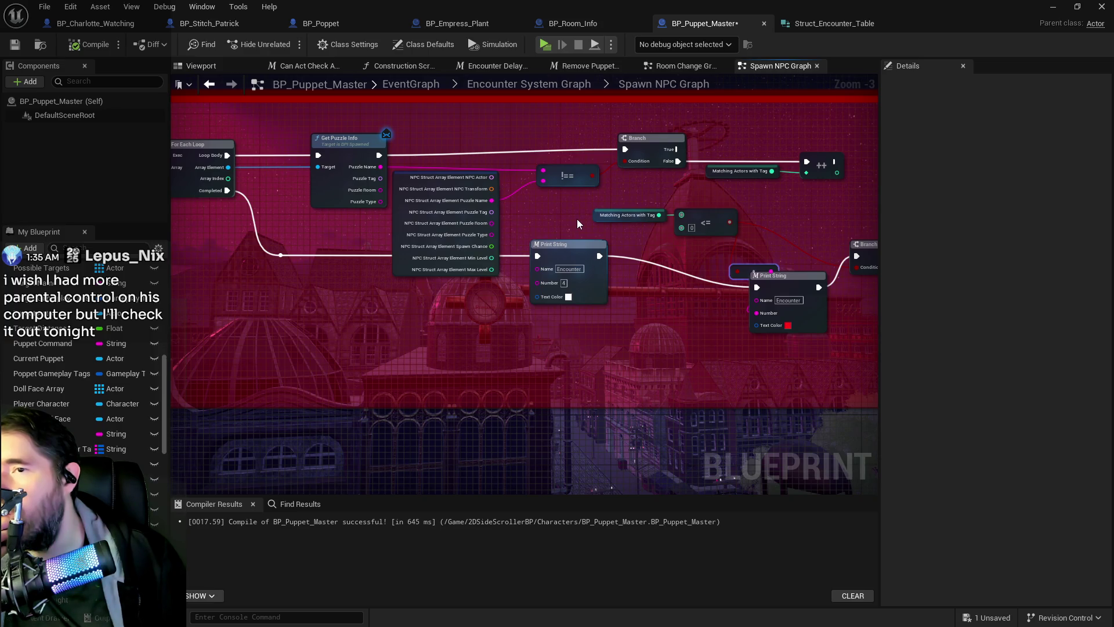
drag(576, 218, 663, 228)
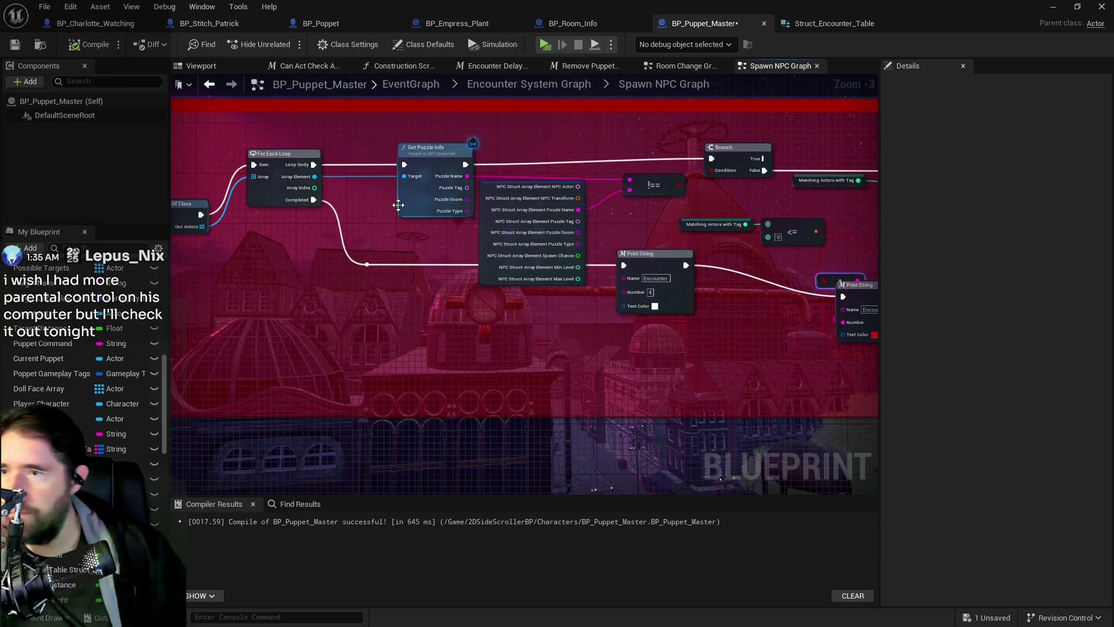
mouse_move(374, 227)
mouse_down()
mouse_move(773, 209)
mouse_move(765, 258)
mouse_move(423, 235)
mouse_up()
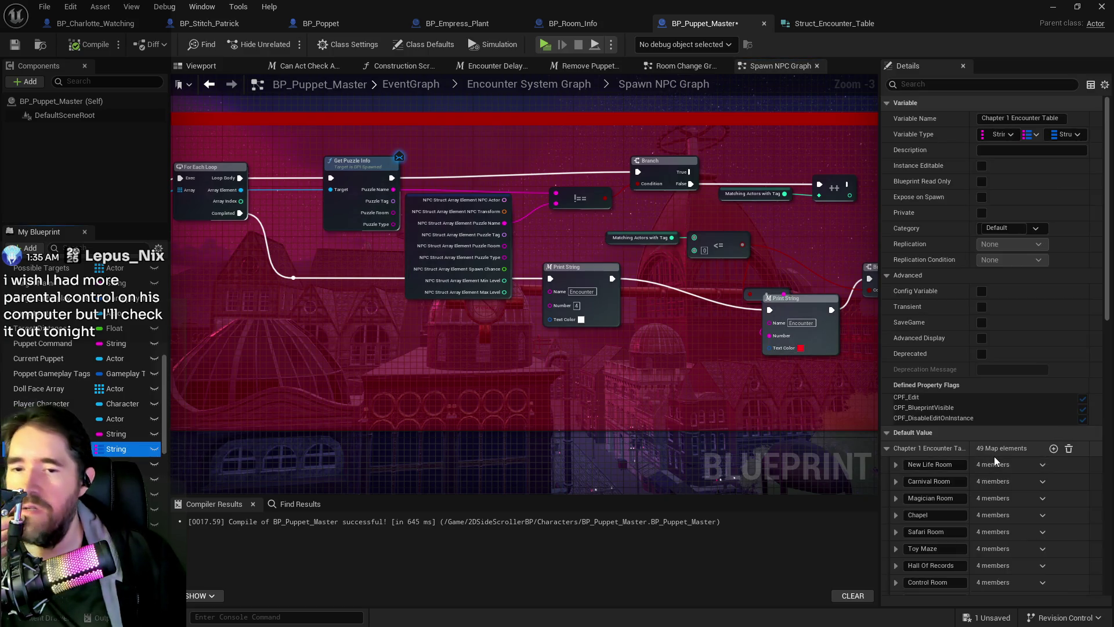
Step: Expand Lower Decks NPCs and set the first NPC's puzzle name to Charlotte Crawling
scroll(994, 471, down, 10)
scroll(993, 471, down, 4)
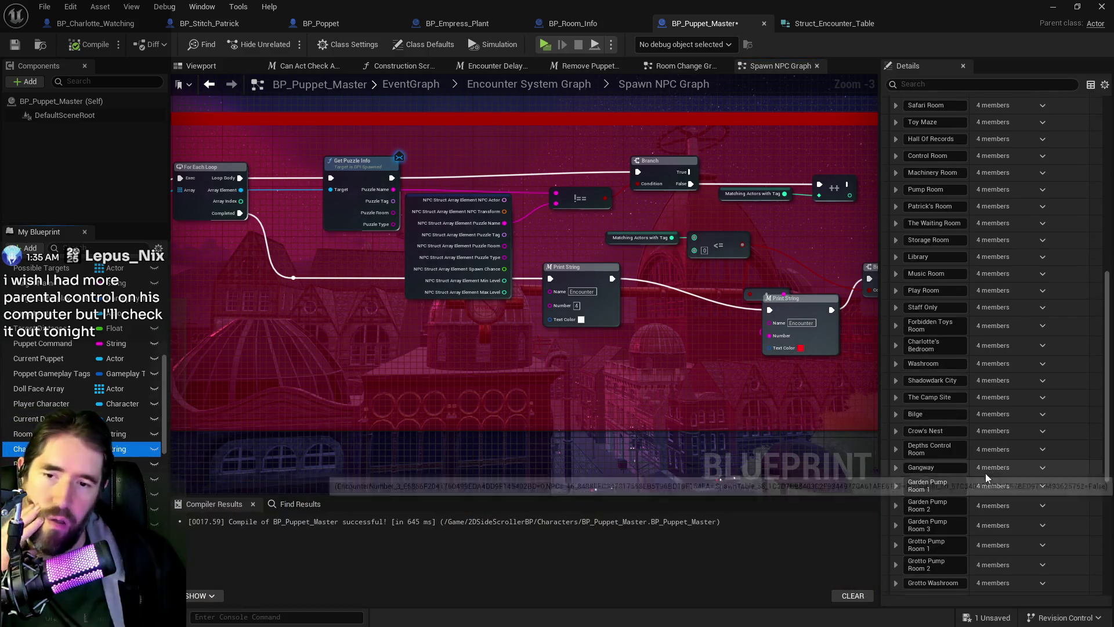
click(893, 542)
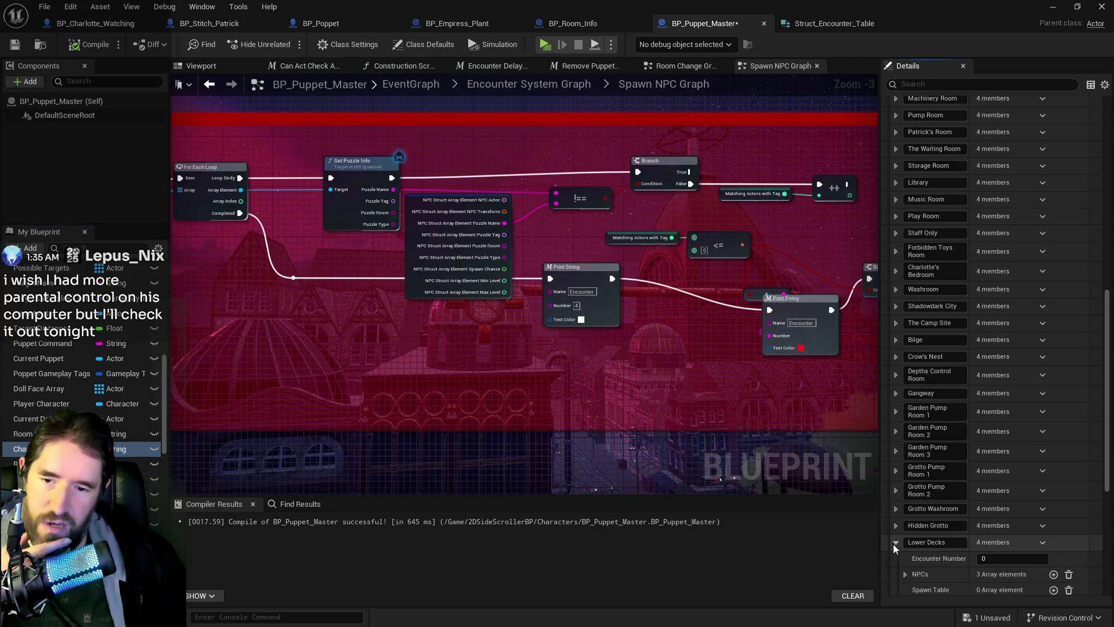
scroll(903, 539, down, 5)
click(905, 425)
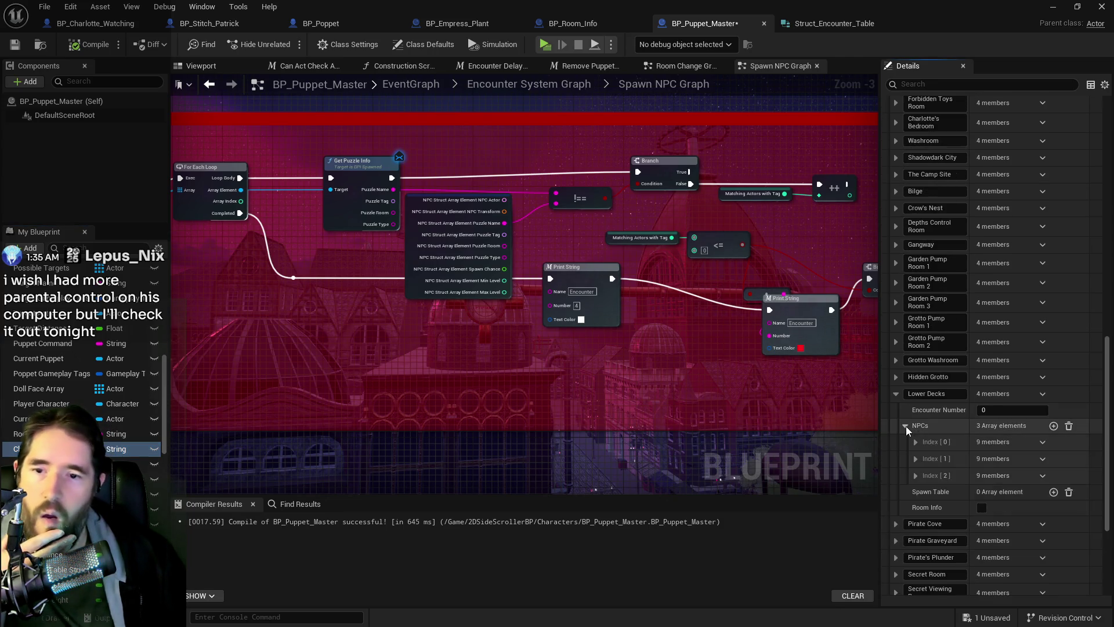
click(915, 442)
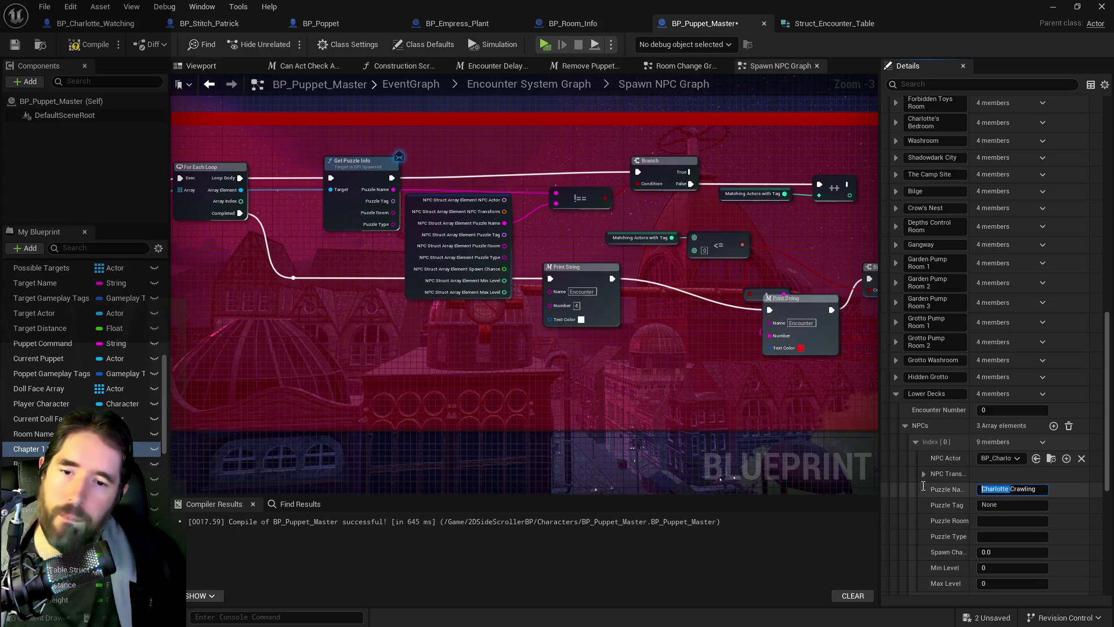
click(923, 485)
Step: Name the other two NPCs Charlotte Smoke 1 and Charlotte Smoke 2, then compile and save
scroll(923, 494, down, 3)
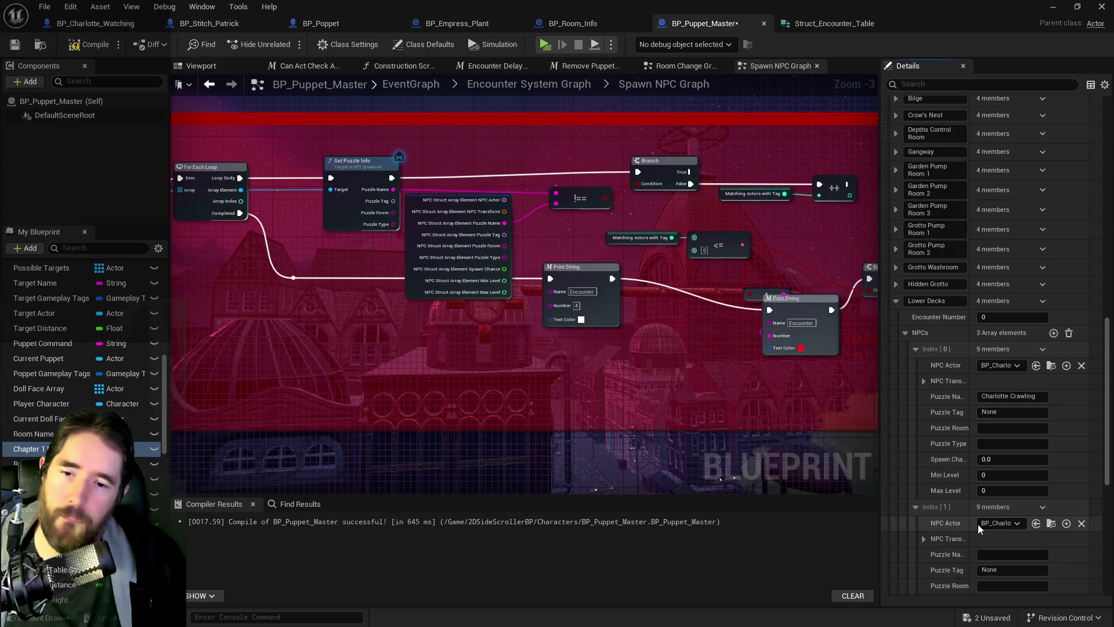
click(983, 554)
text(Charlotte Smoke 1)
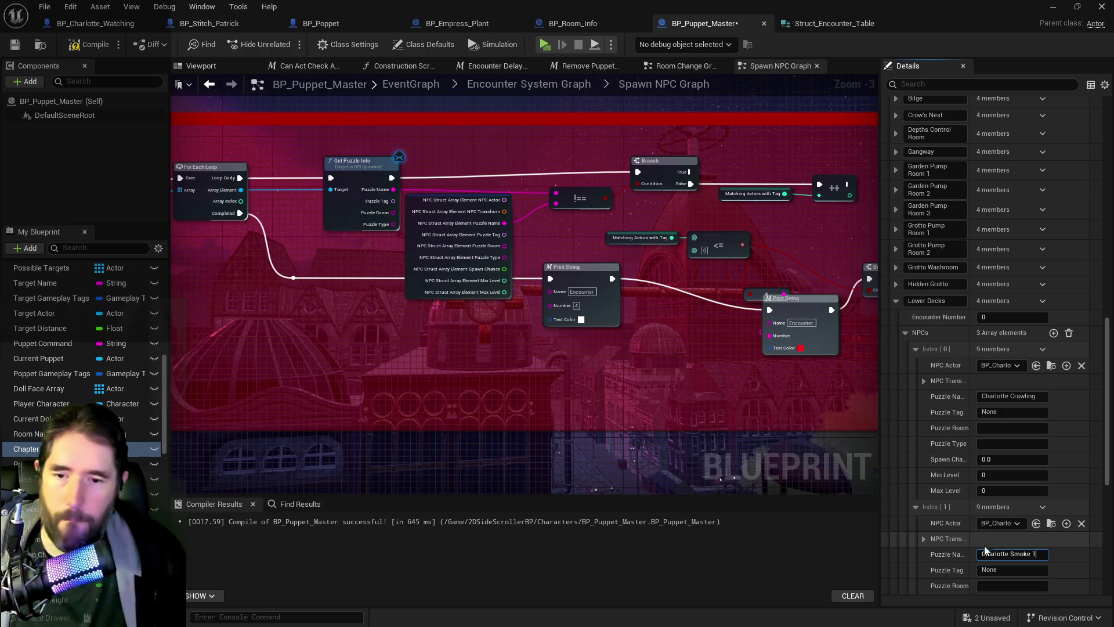
scroll(1024, 534, down, 1)
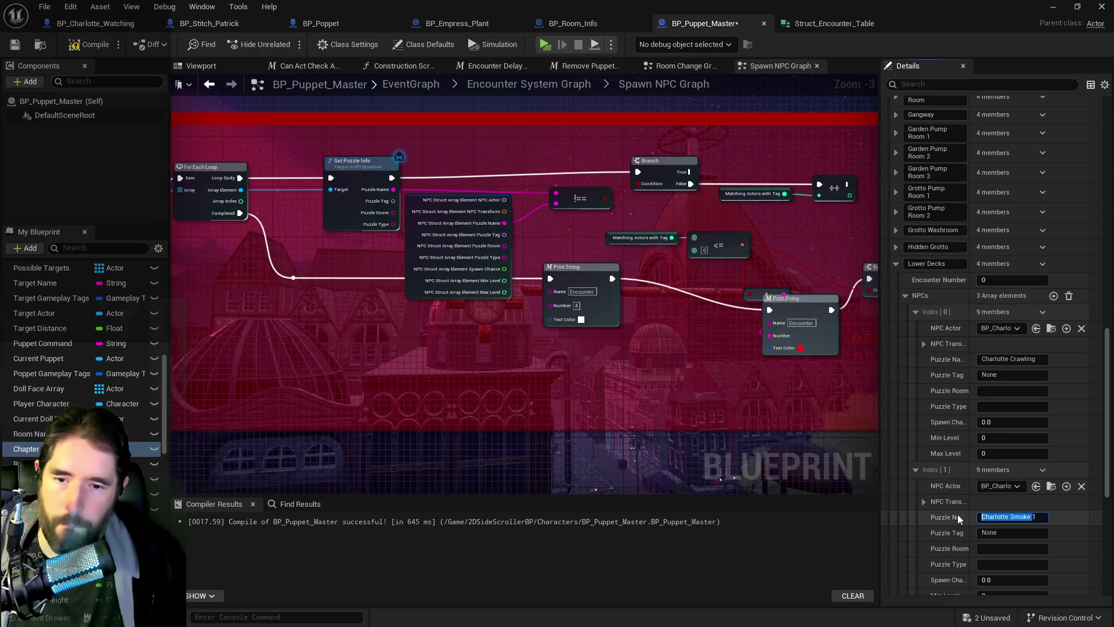
click(932, 516)
scroll(928, 519, down, 3)
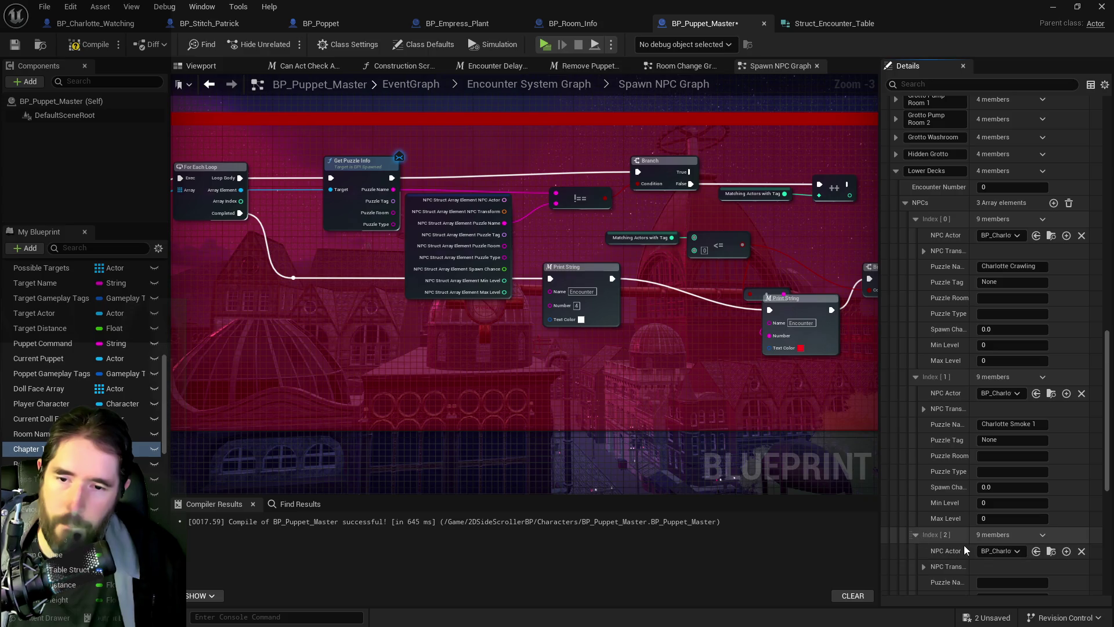
click(990, 582)
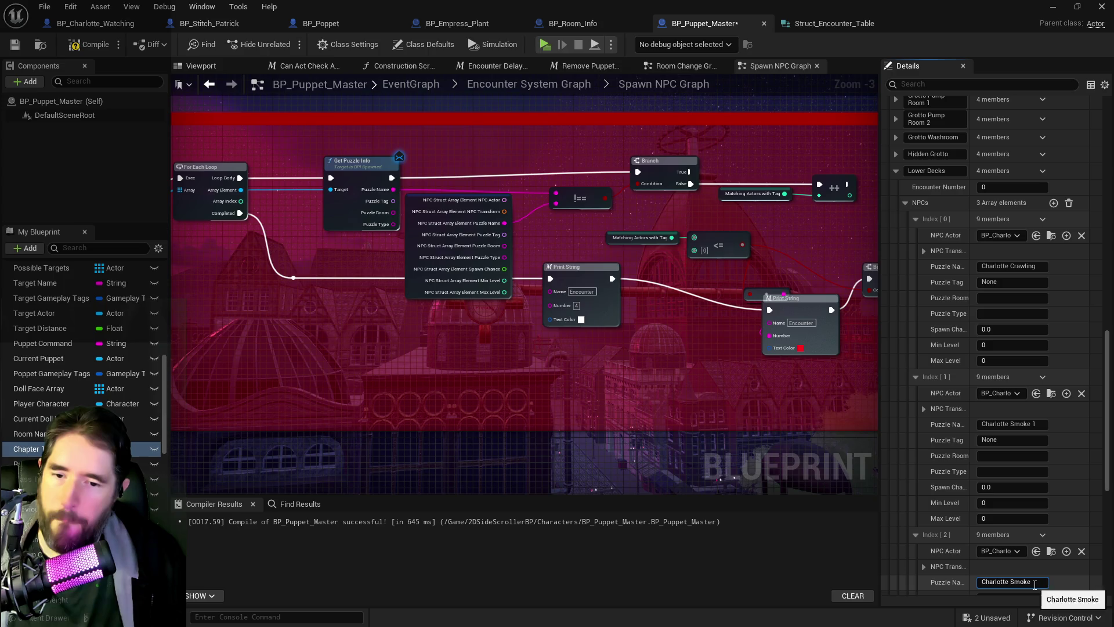
text(2)
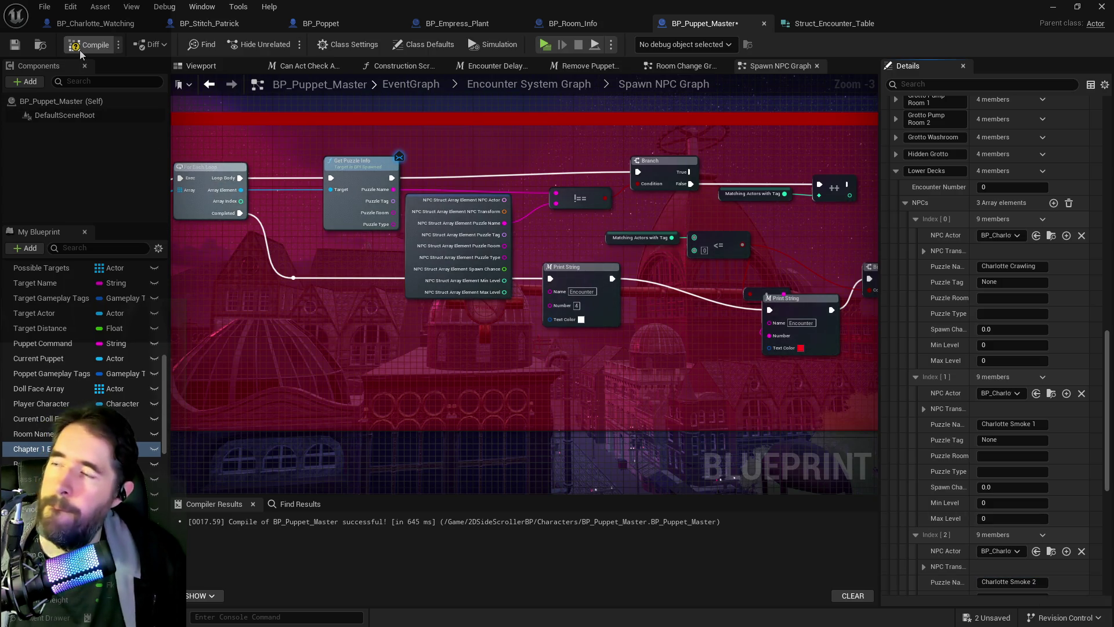
click(79, 50)
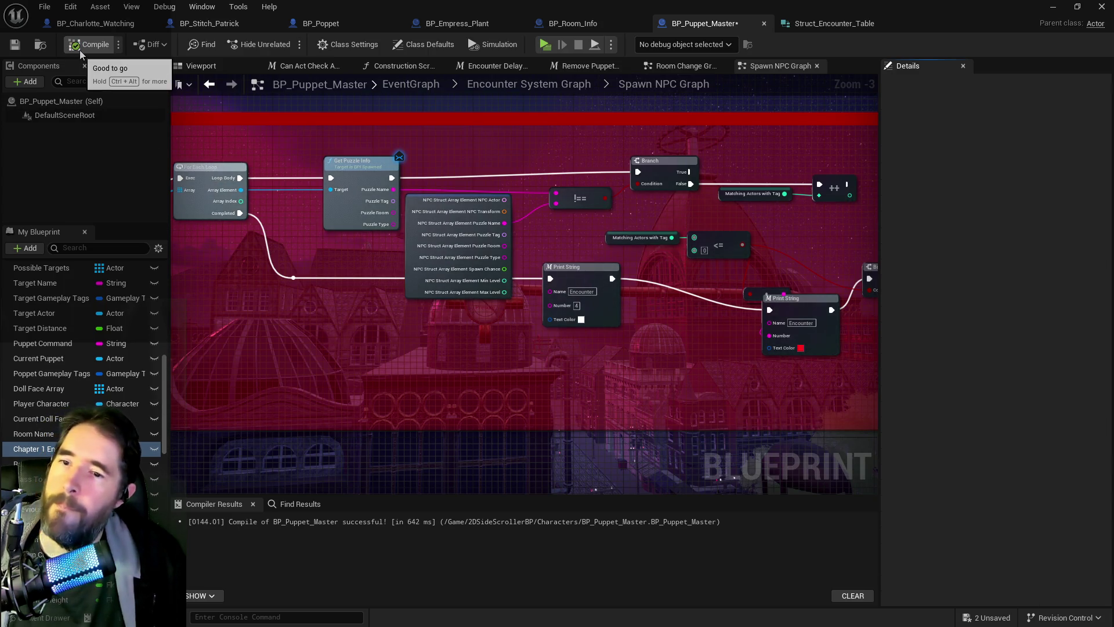
Step: Launch a standalone play test, pick the Chariot tarot card, and run onto the stone path
click(543, 47)
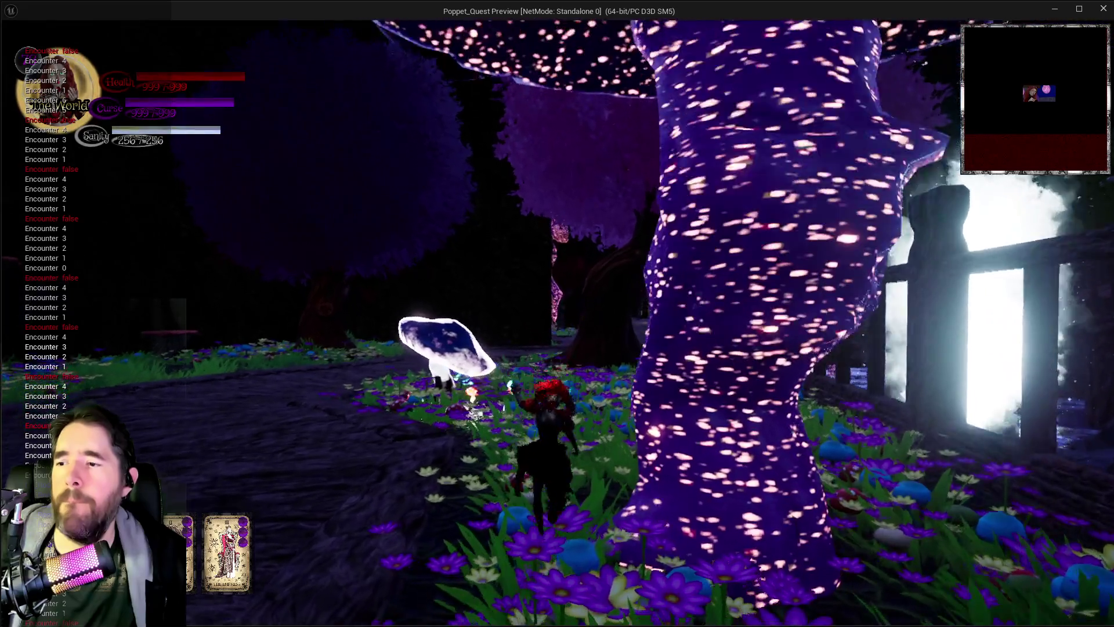
key(w)
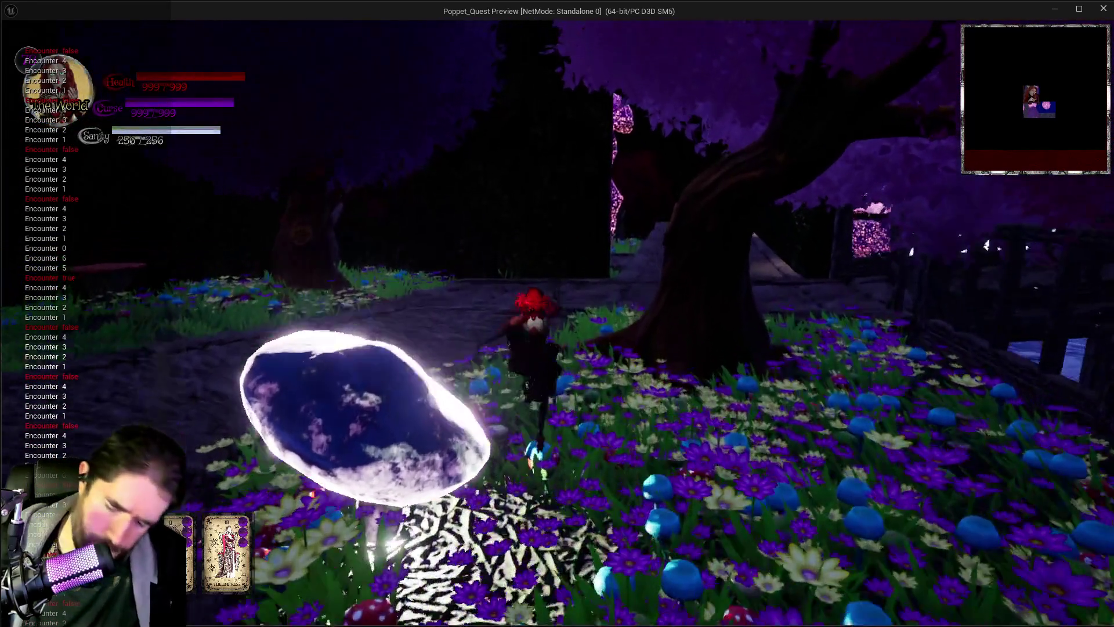
key(Tab)
click(654, 174)
key(Tab)
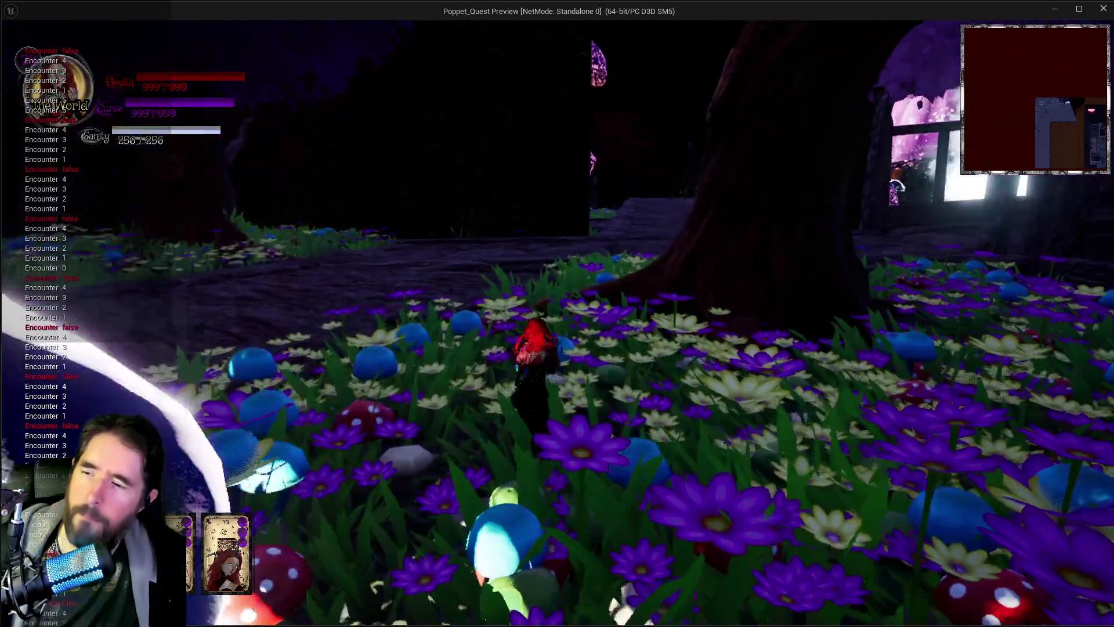
key(w)
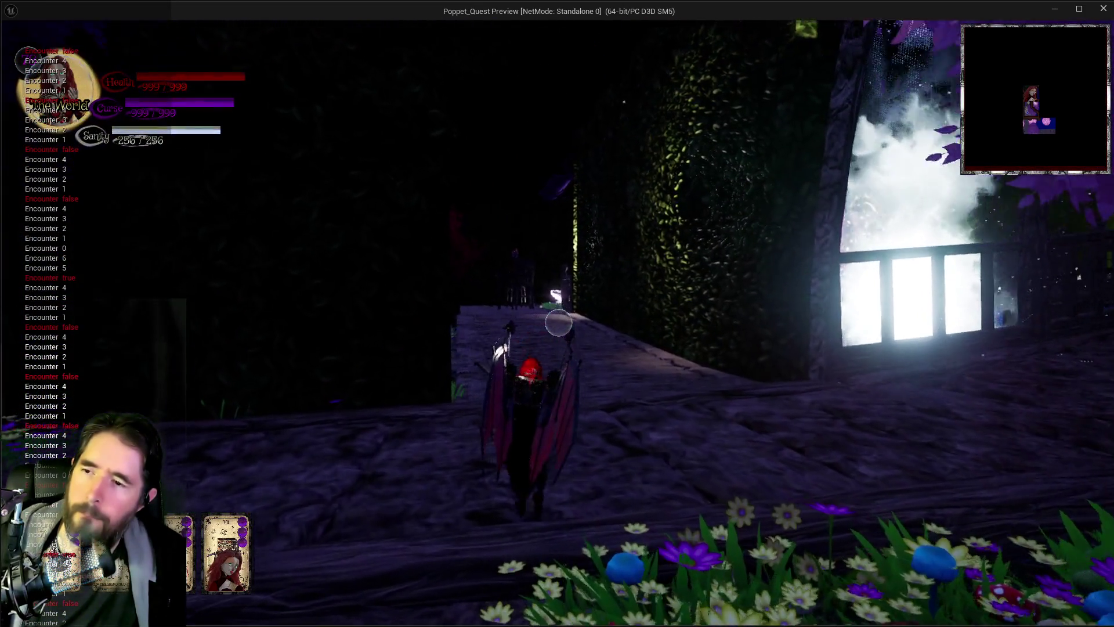
key(w)
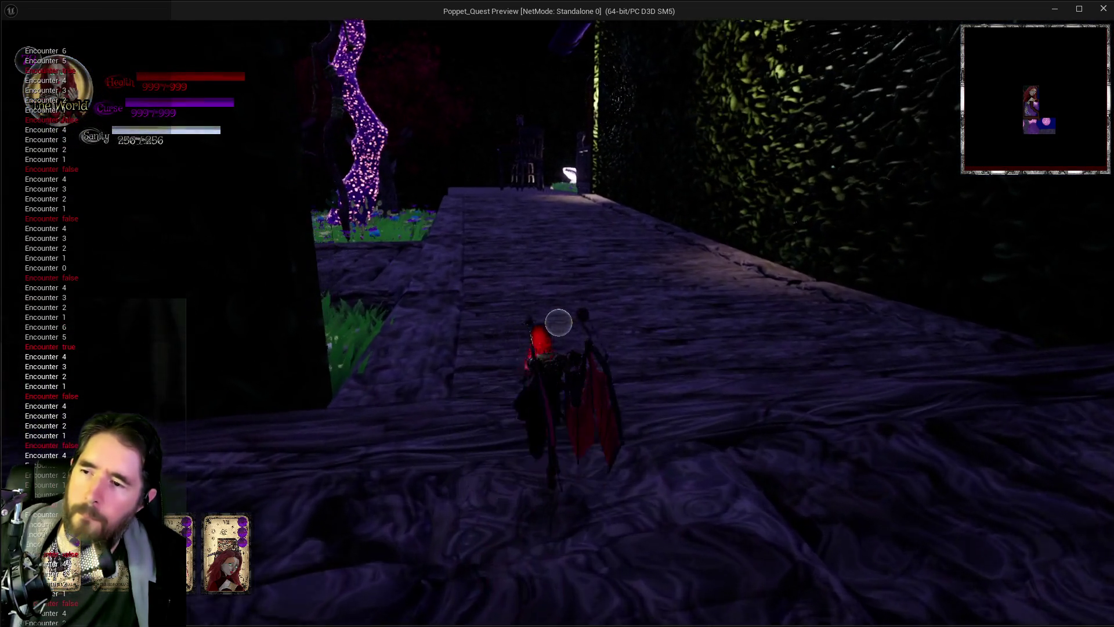
Step: Travel through the flower field past the skull creatures, over the log, to the purple tree
key(w)
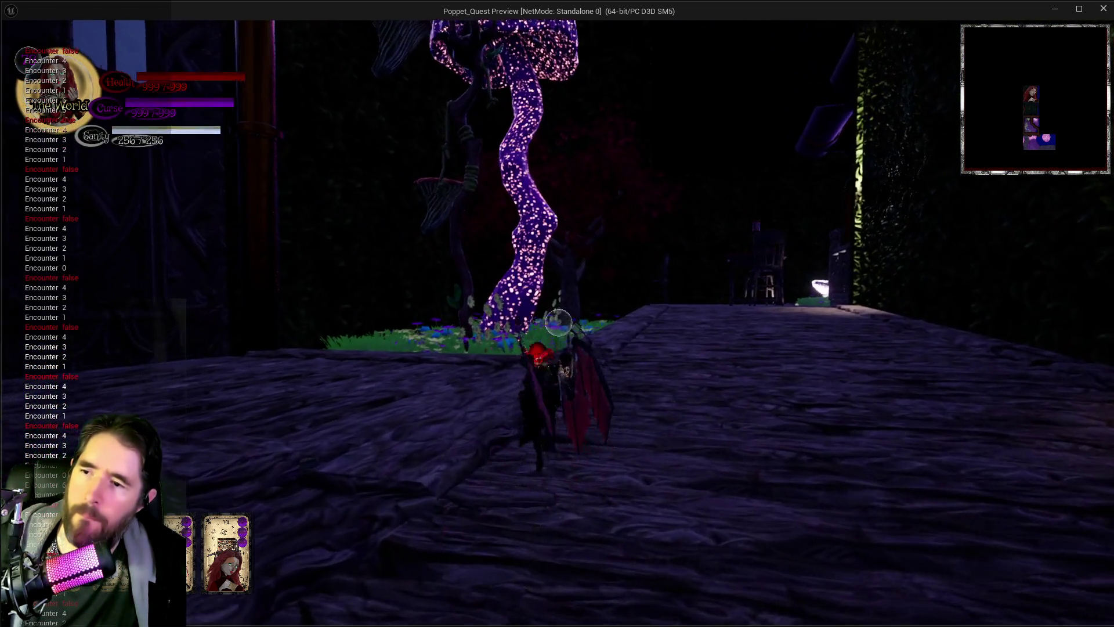
key(w)
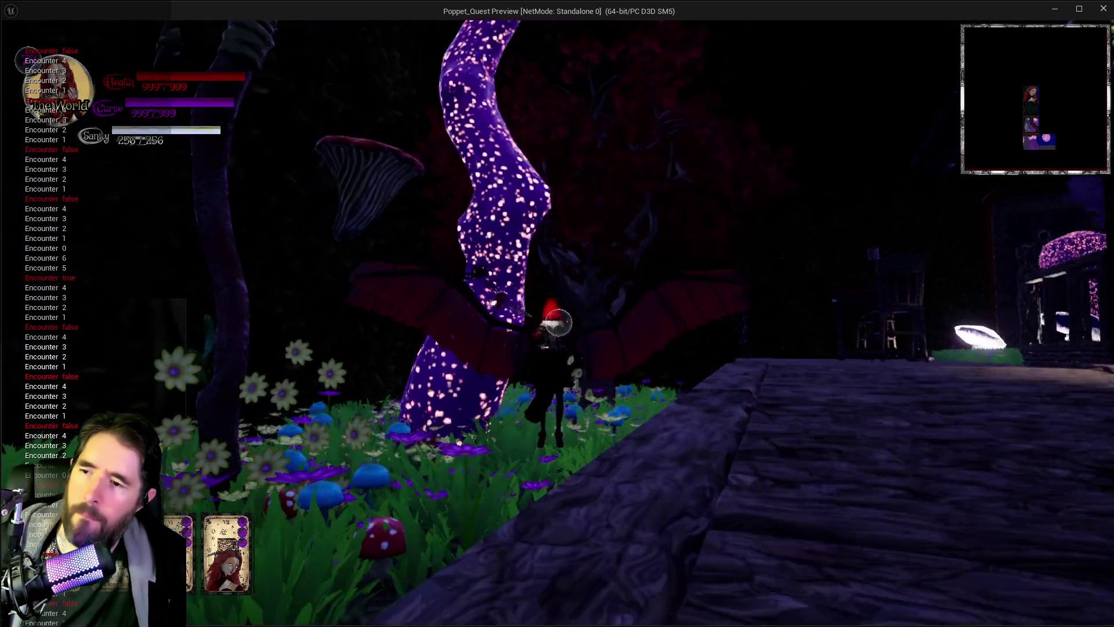
key(w)
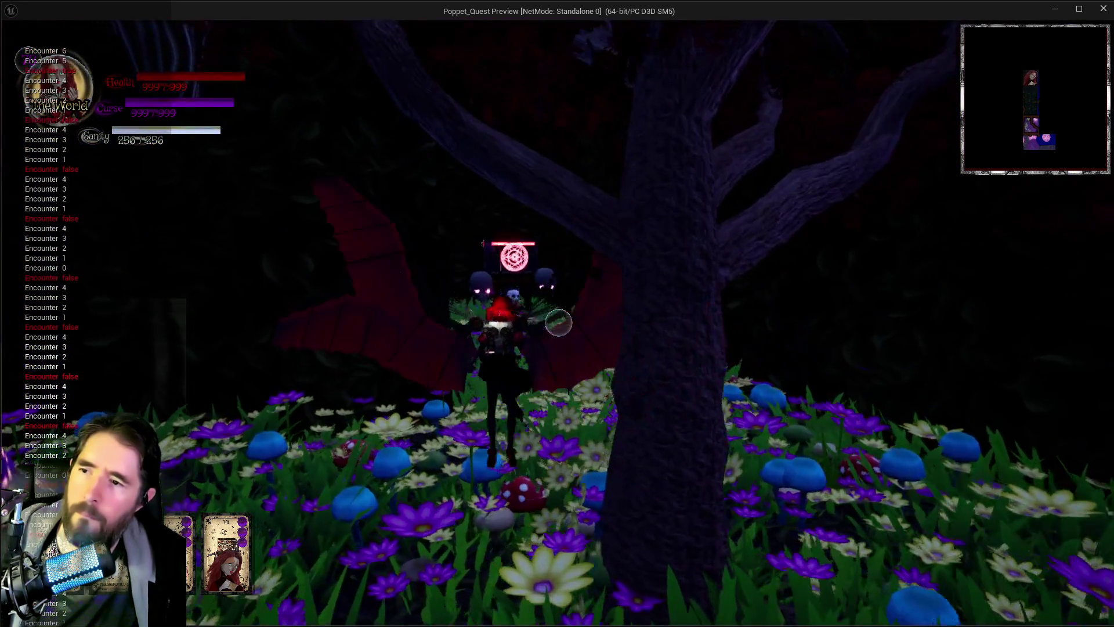
key(w)
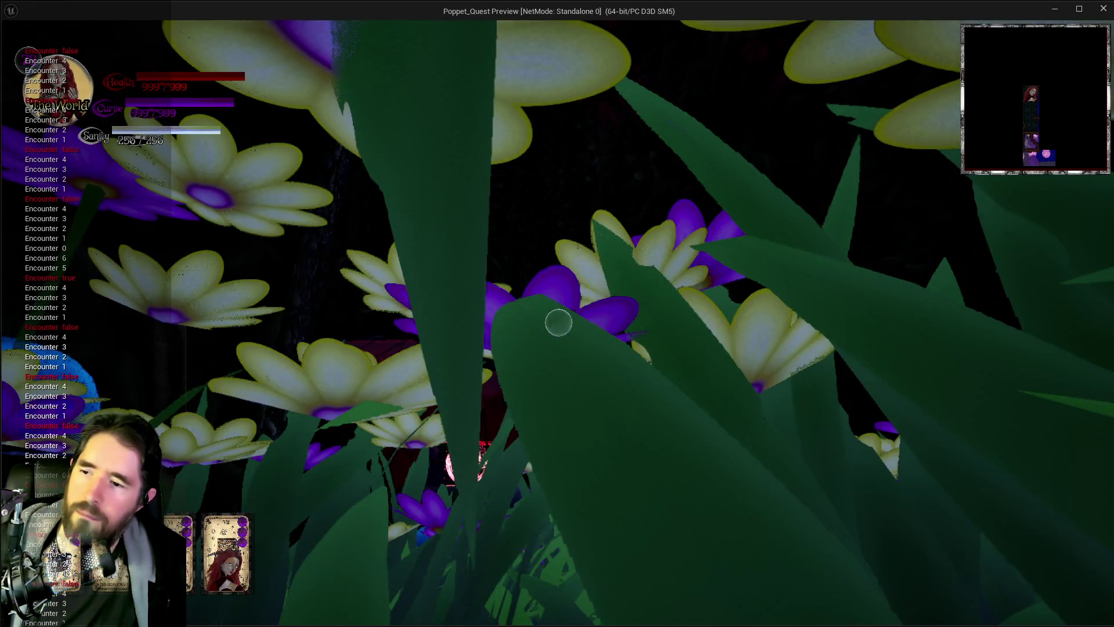
key(w)
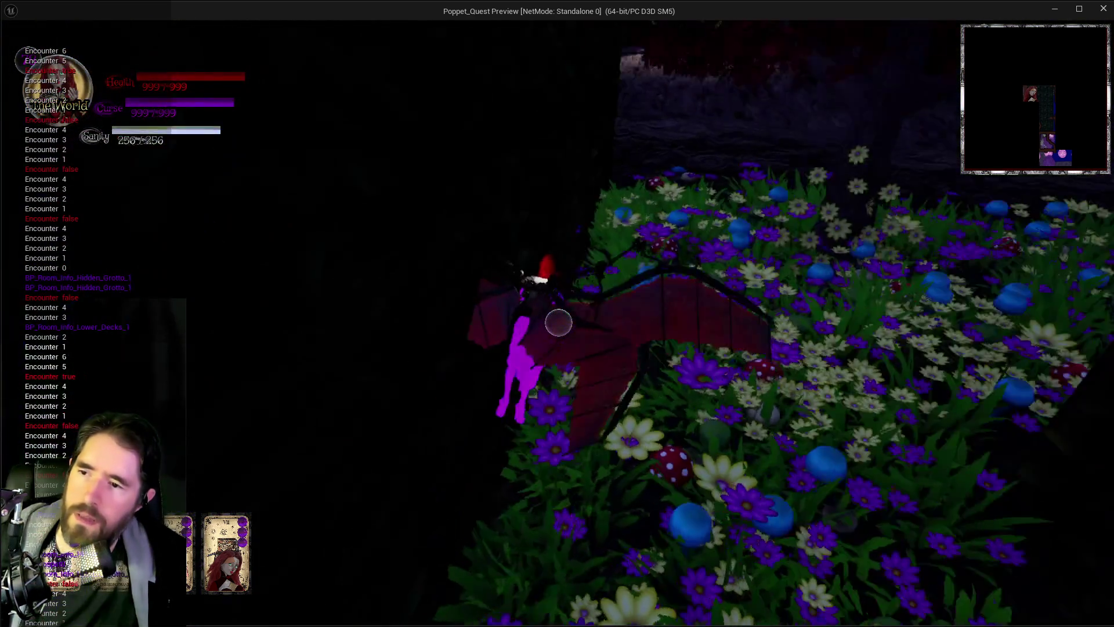
key(w)
key(w)
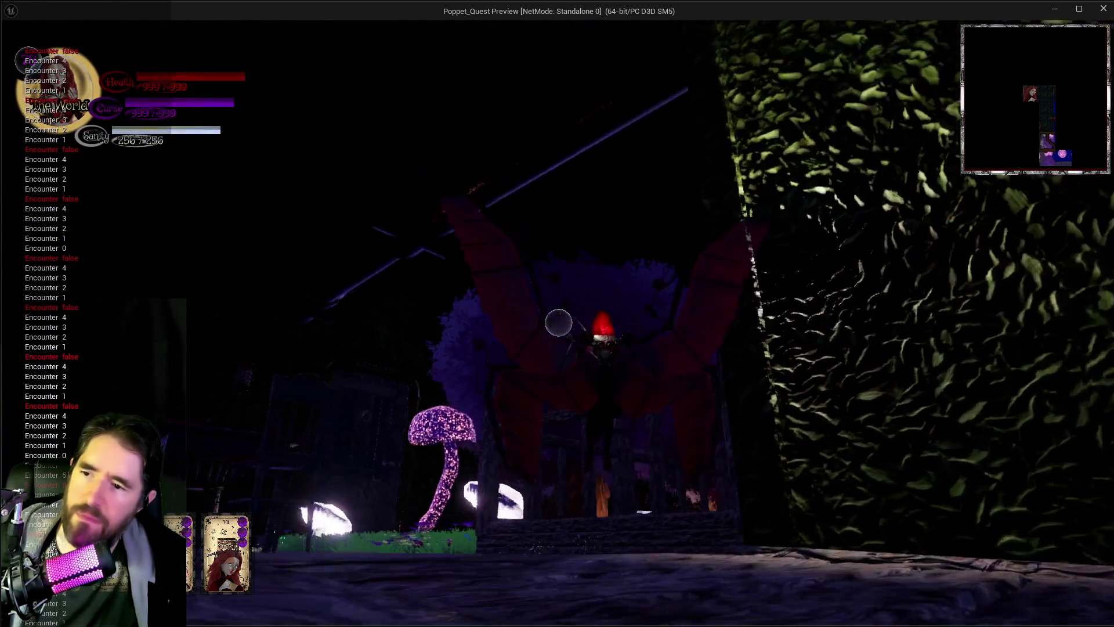
key(w)
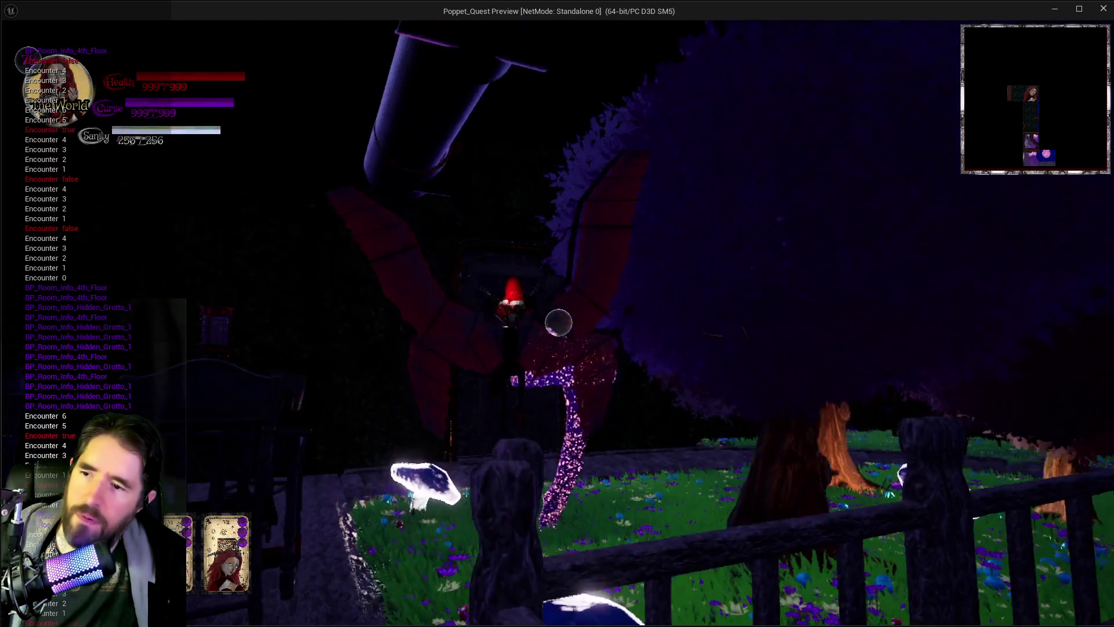
key(w)
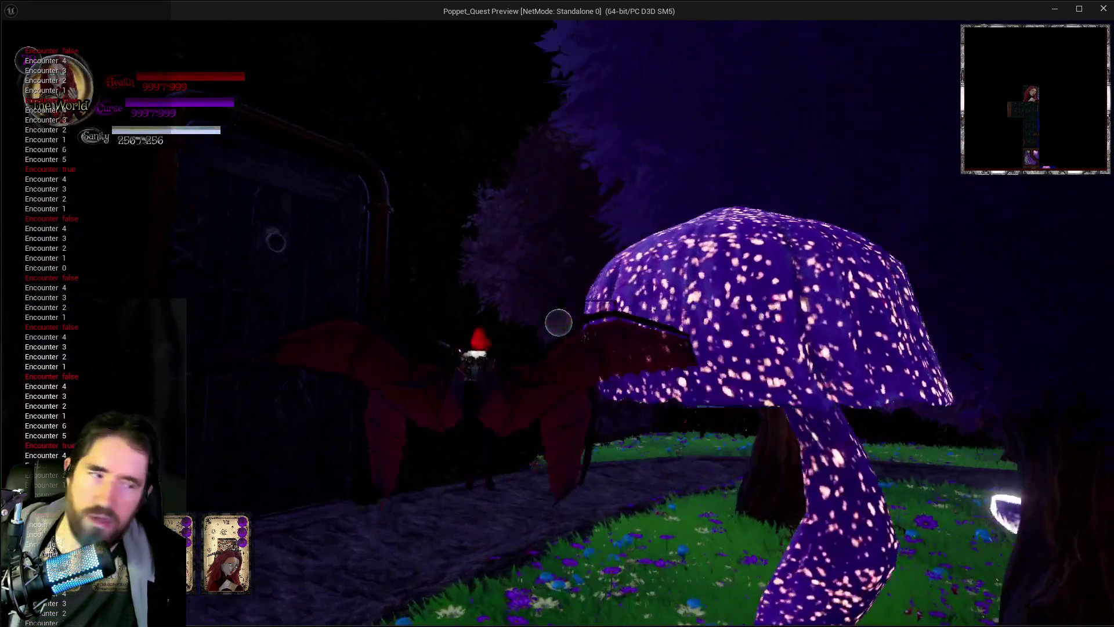
key(w)
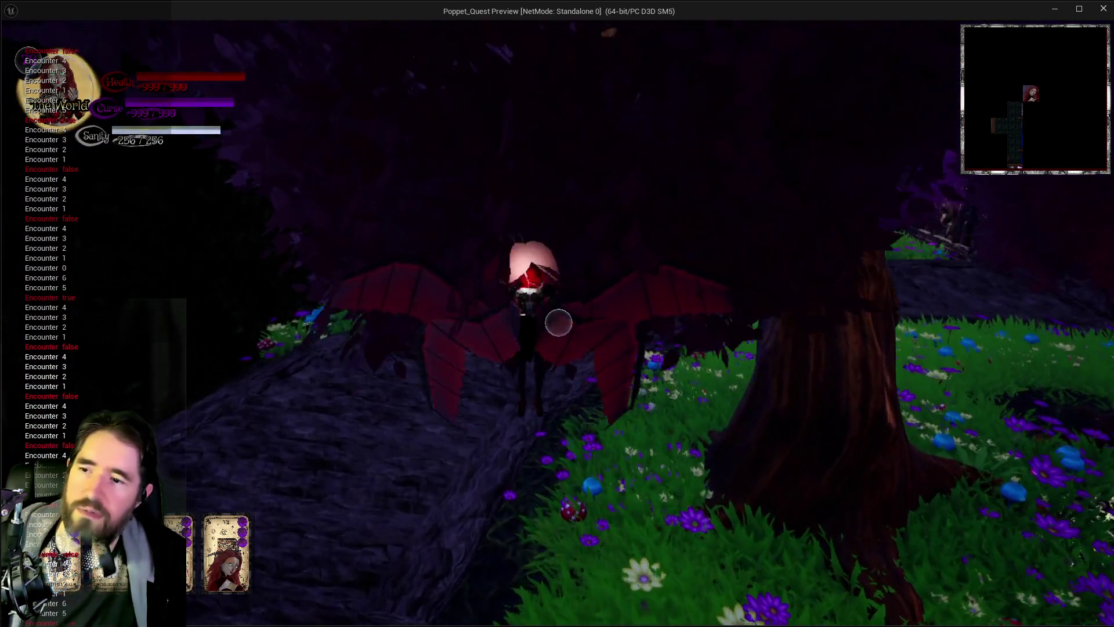
key(w)
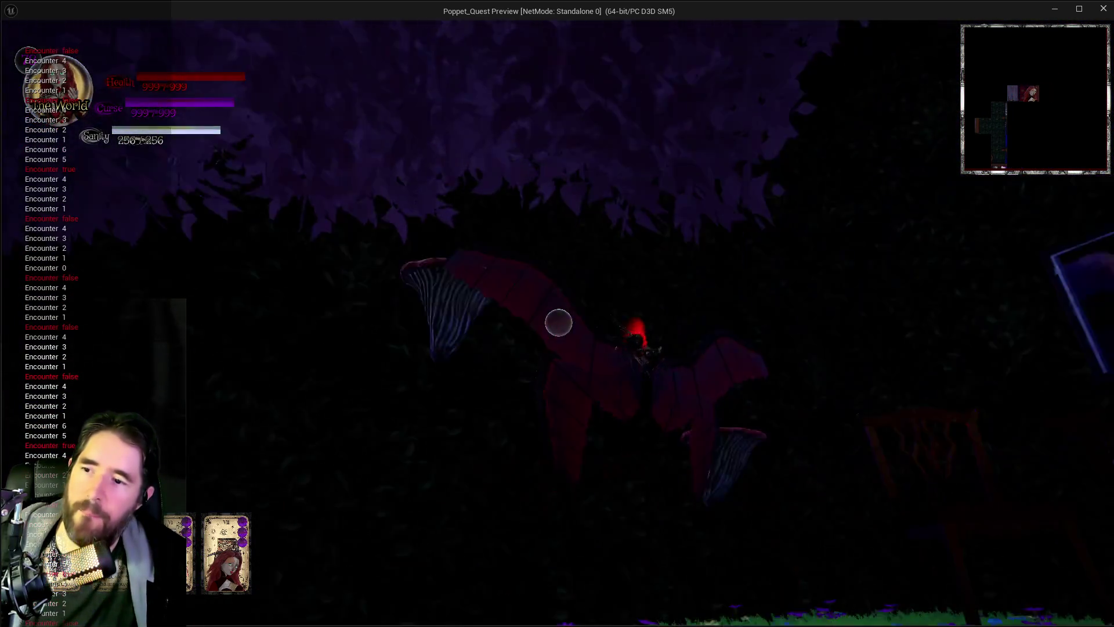
key(w)
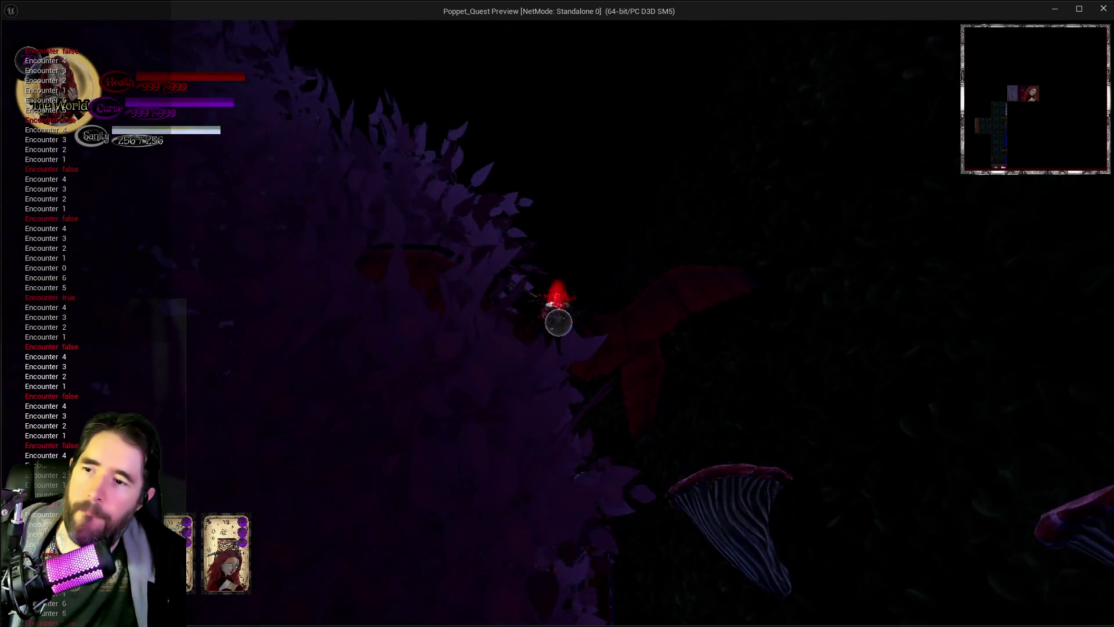
key(w)
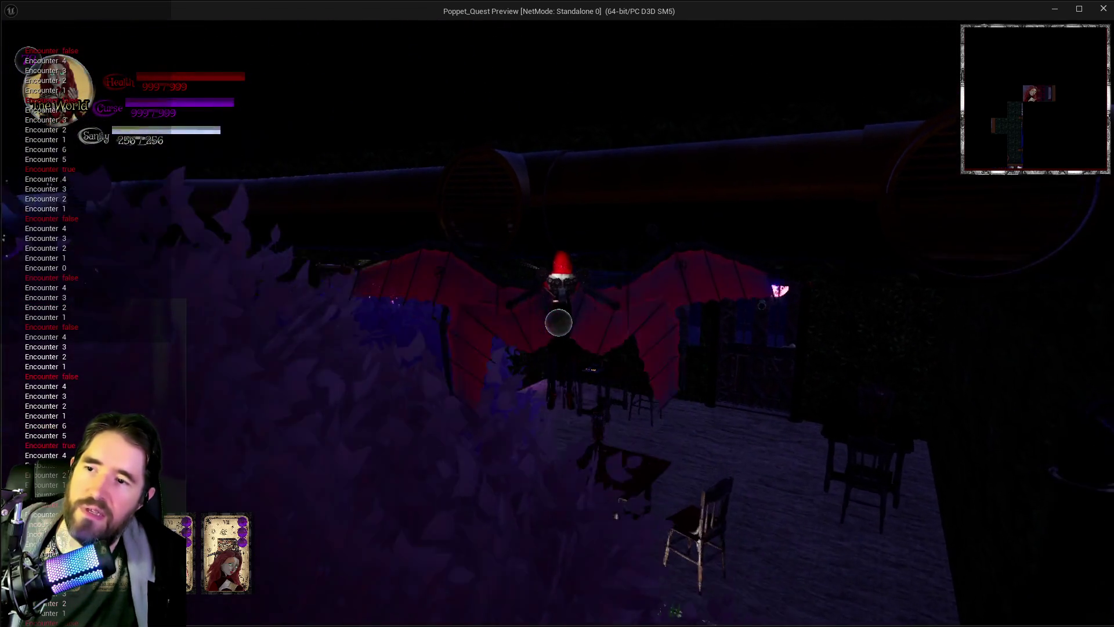
Step: Fly along the large pipe, cast spells by its grate, then end the play test
key(w)
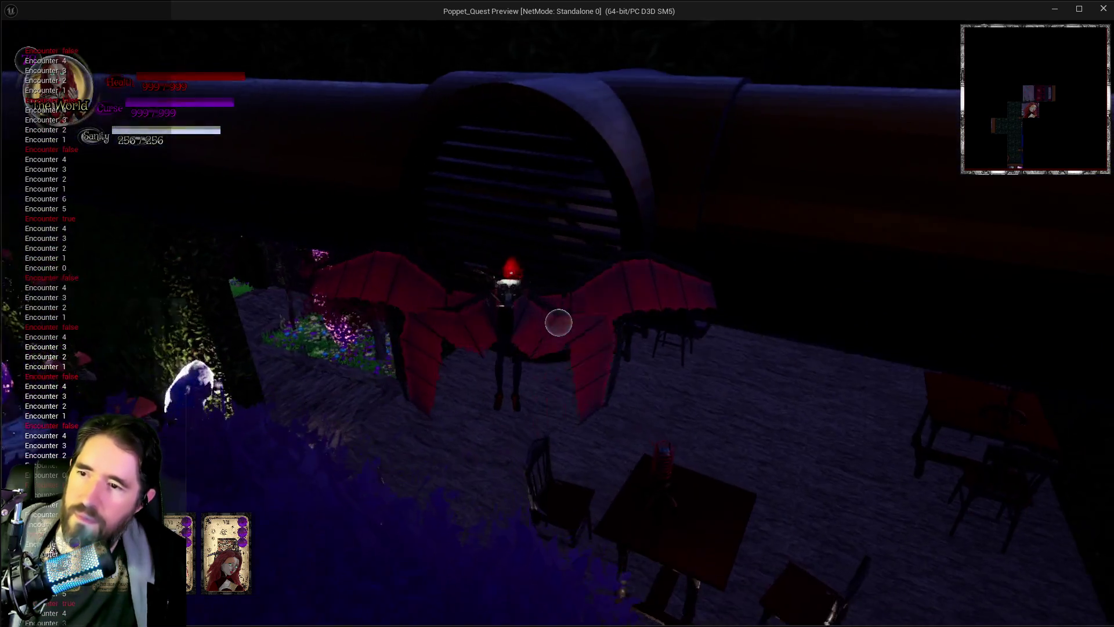
key(w)
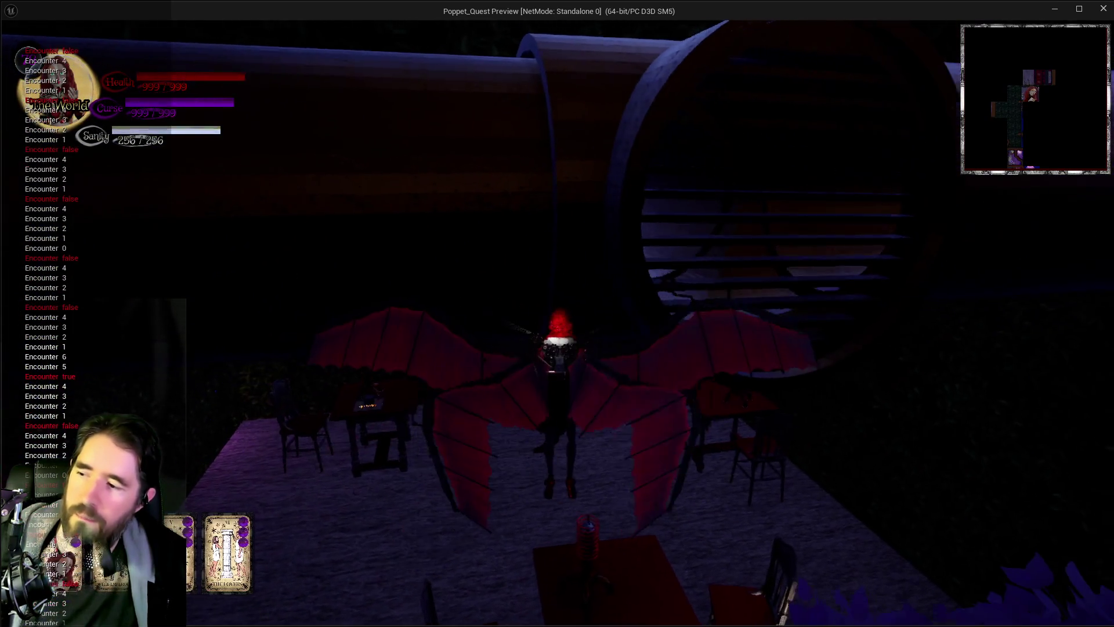
key(w)
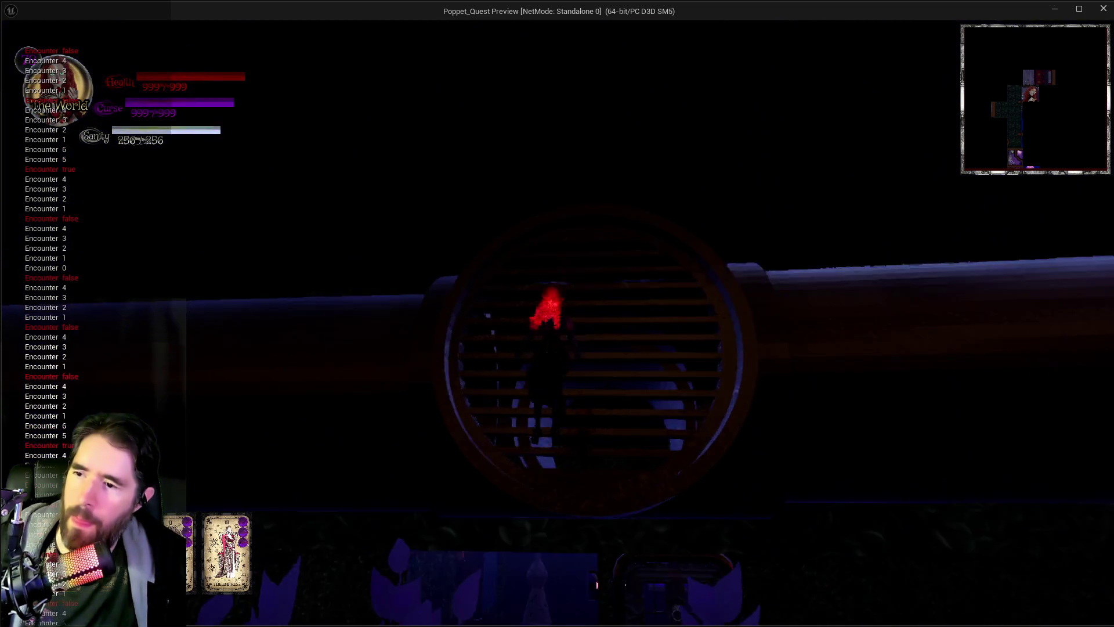
key(w)
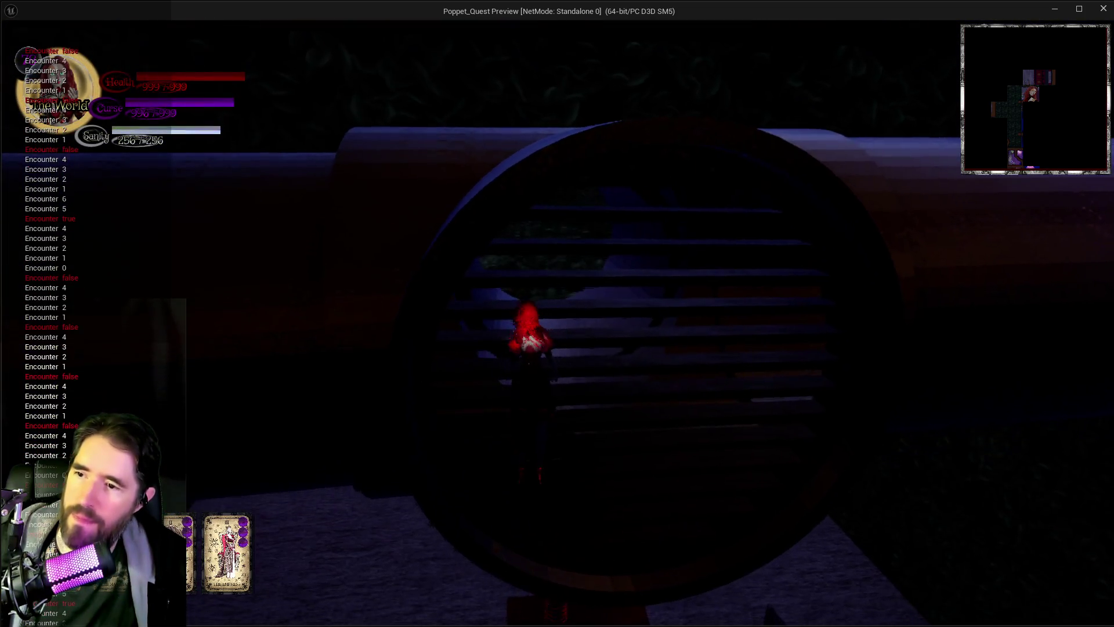
key(e)
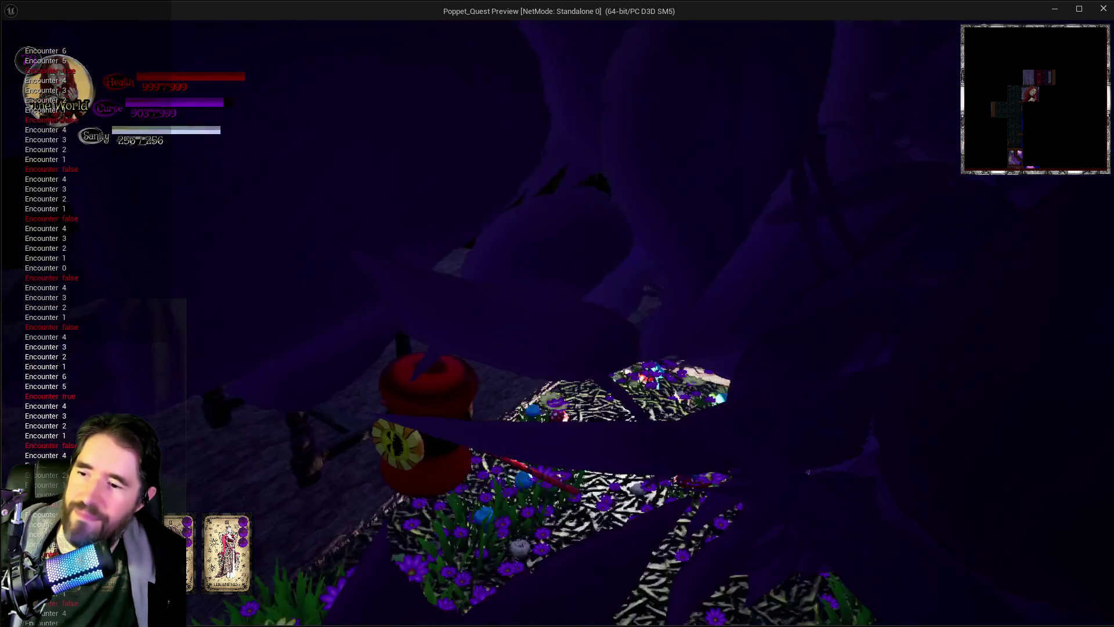
key(e)
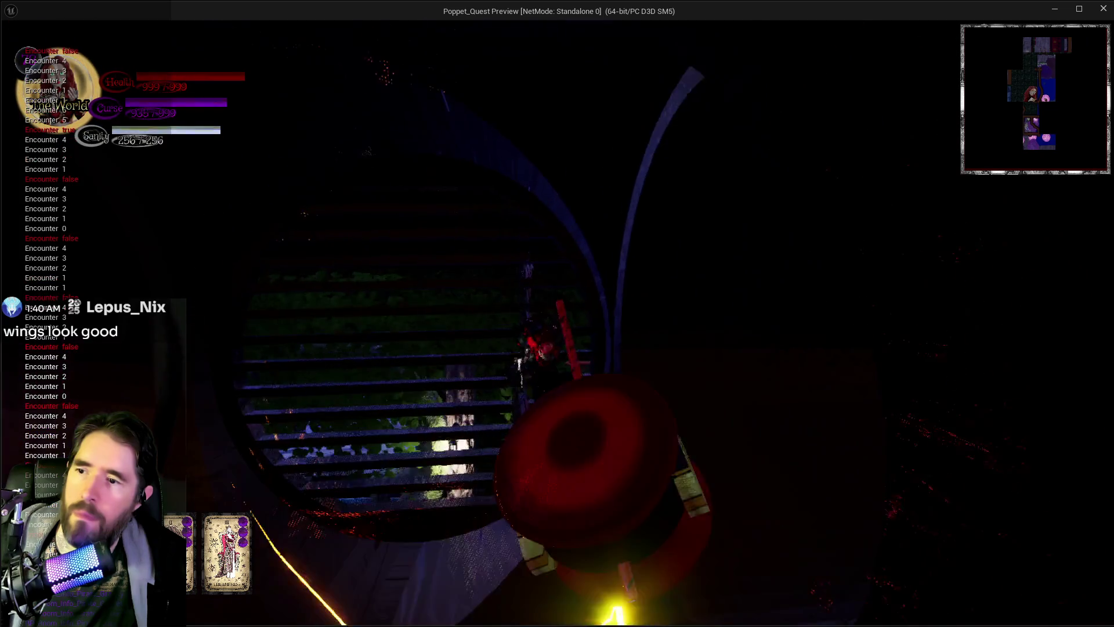
key(Escape)
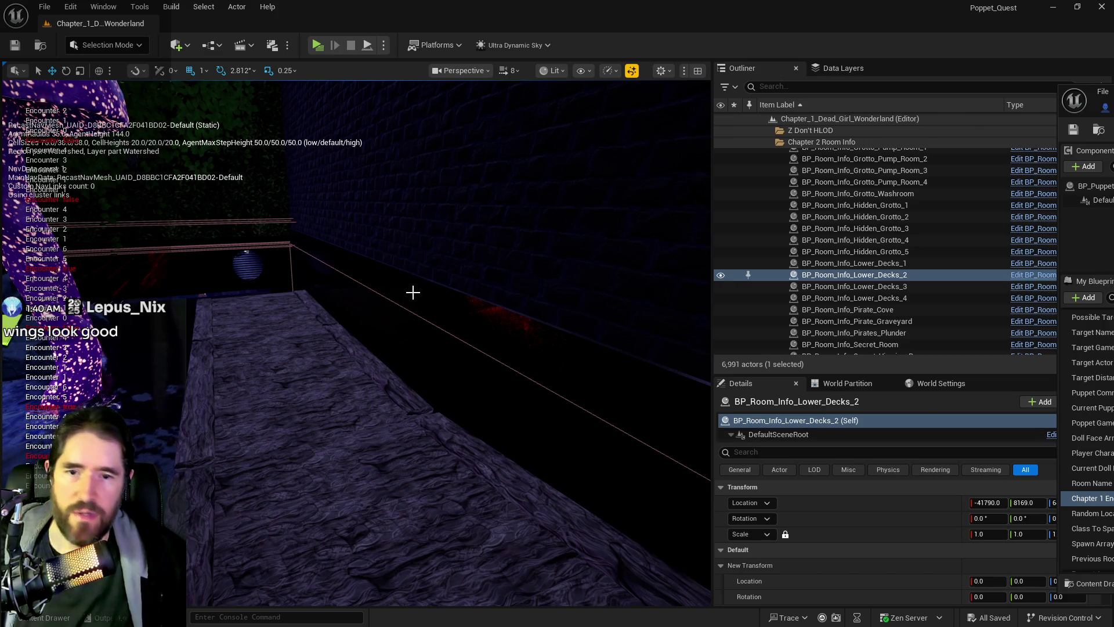
Step: Clear the viewport debug text and launch a new Standalone Game preview
click(319, 47)
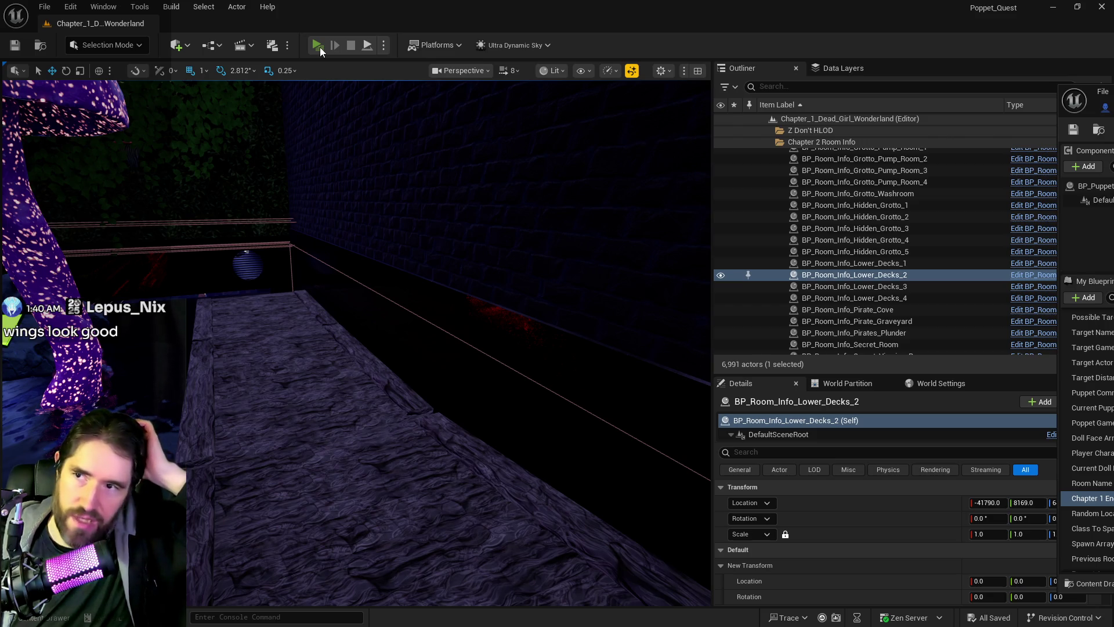
click(319, 46)
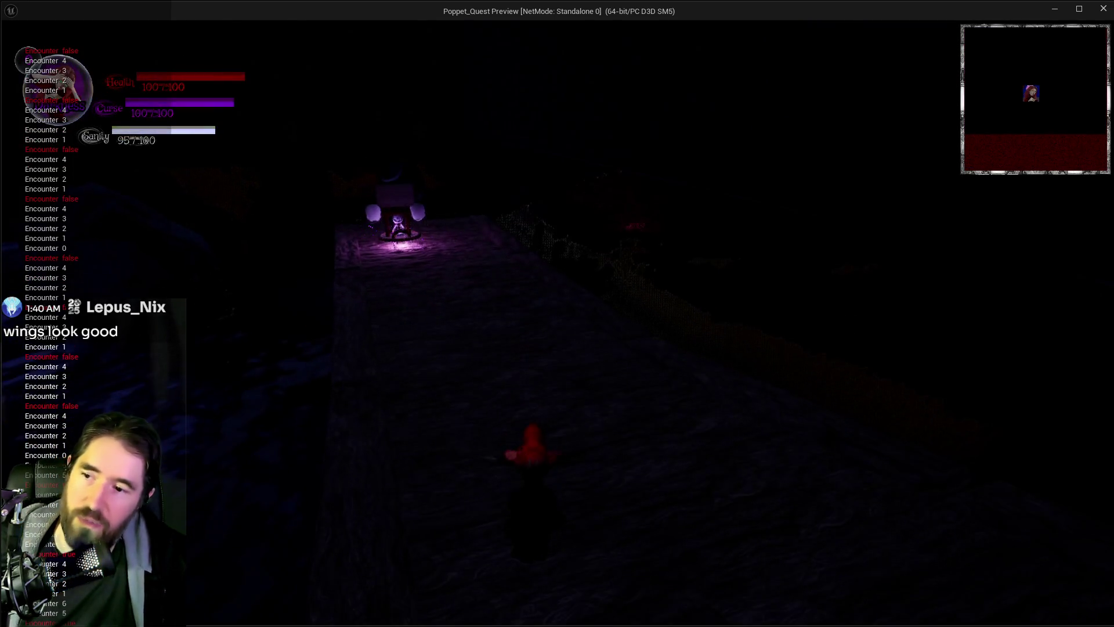
Step: Dismiss the pause menu, run along the wooden path, and glide down onto it
key(Escape)
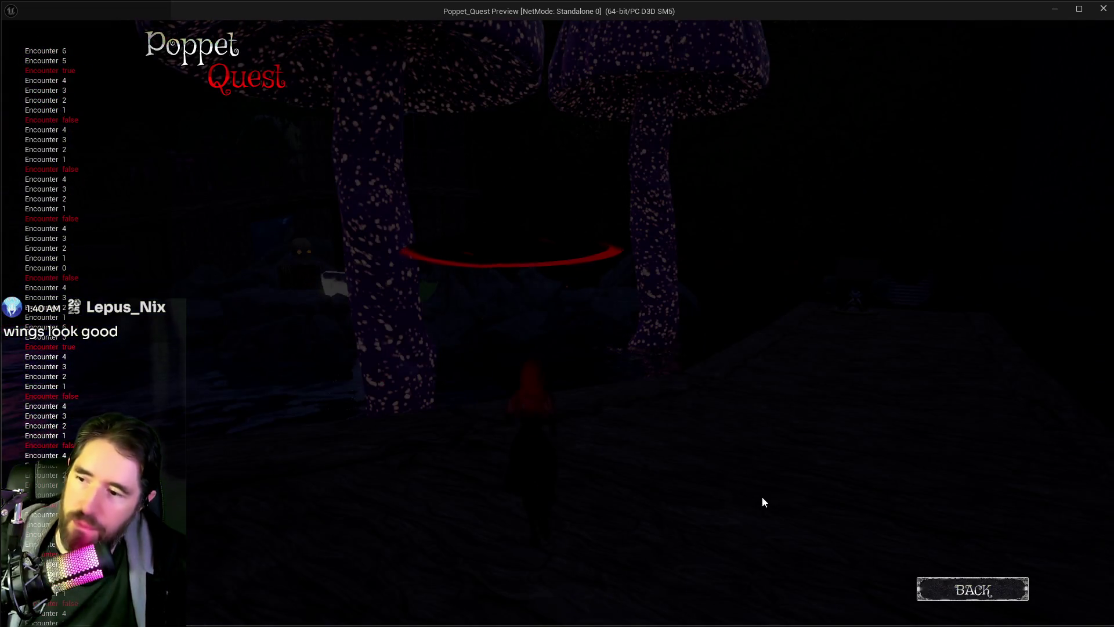
click(958, 589)
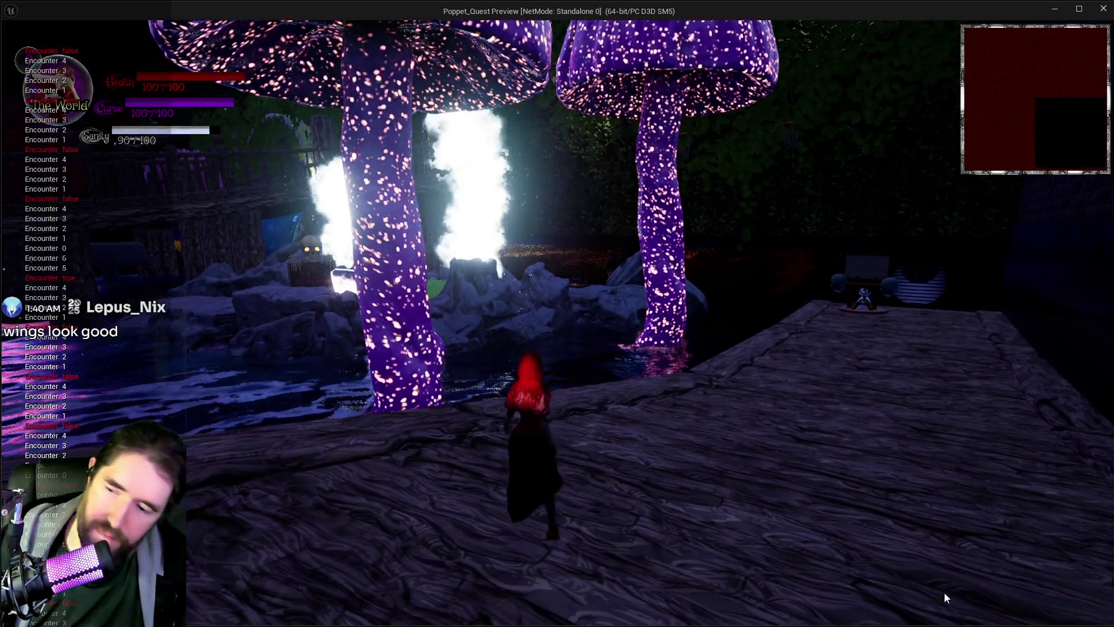
key(Escape)
key(Escape)
key(w)
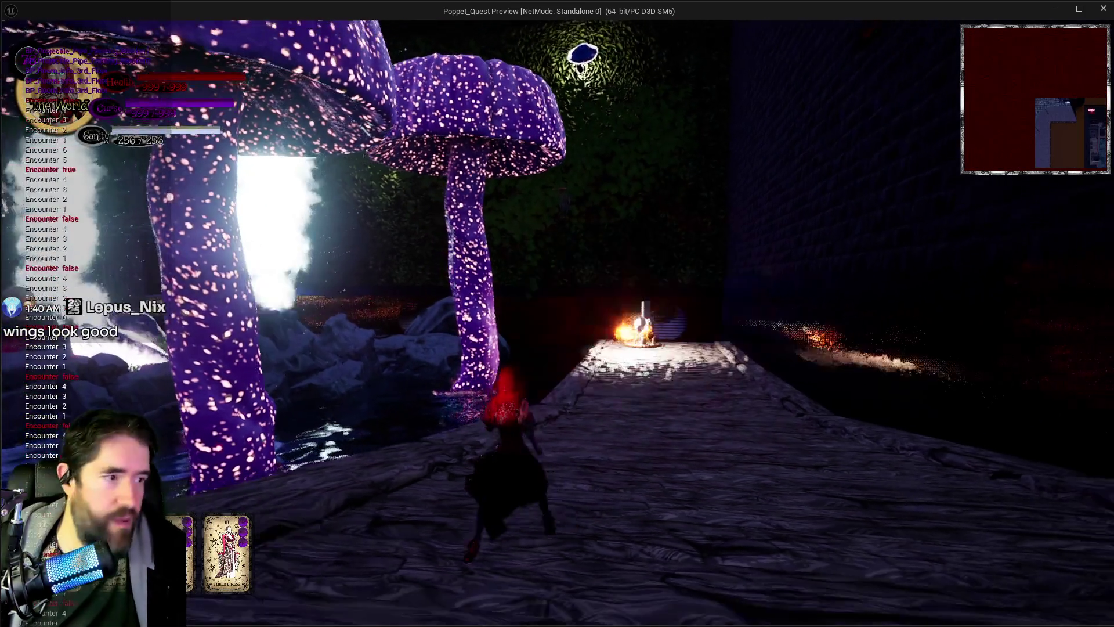
key(w)
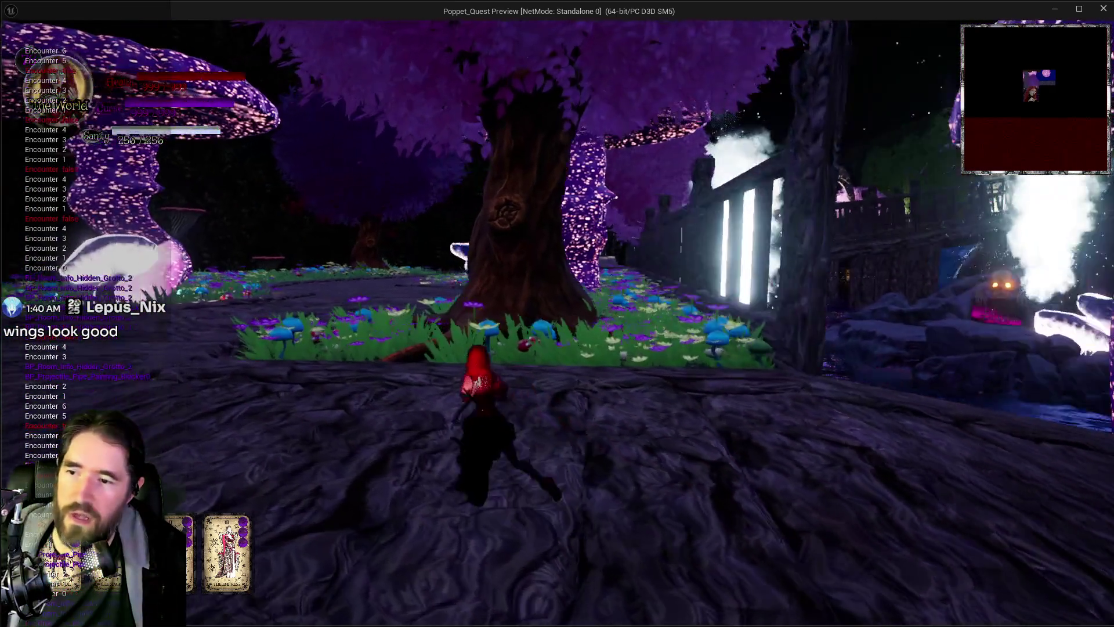
key(space)
key(w)
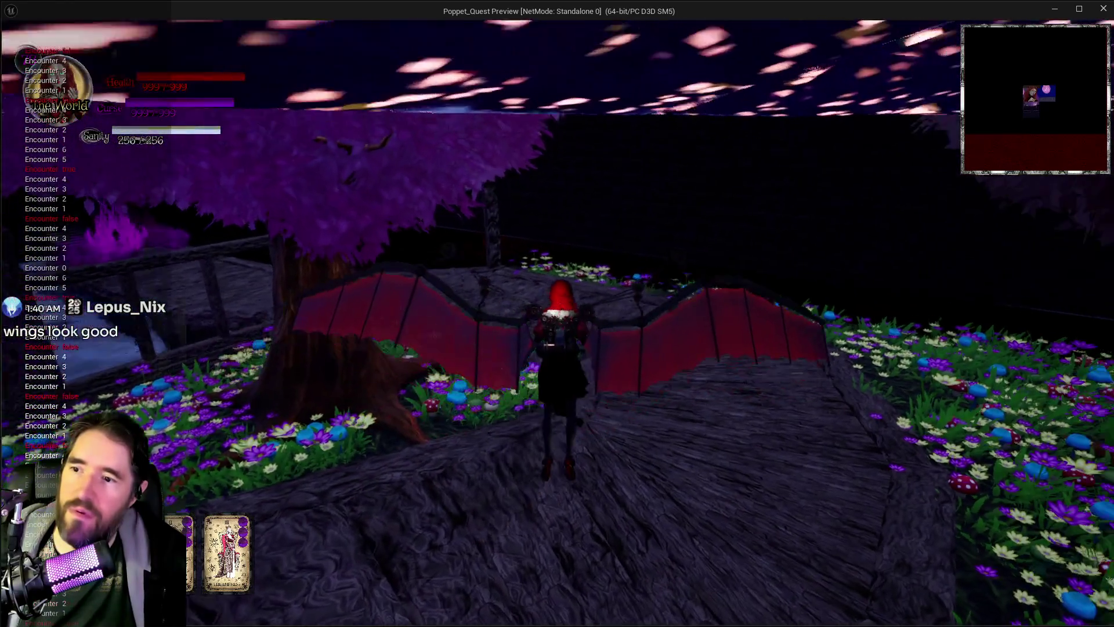
Step: Fly past the mushroom trees into the garden and show the Tarot 11: Justice card details
key(space)
key(w)
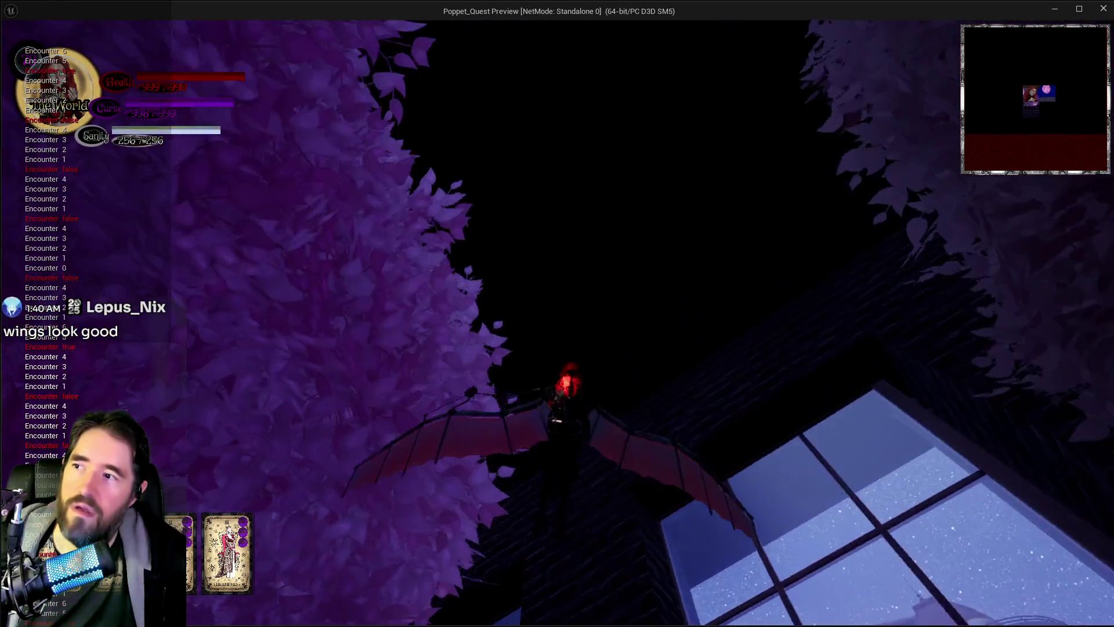
key(space)
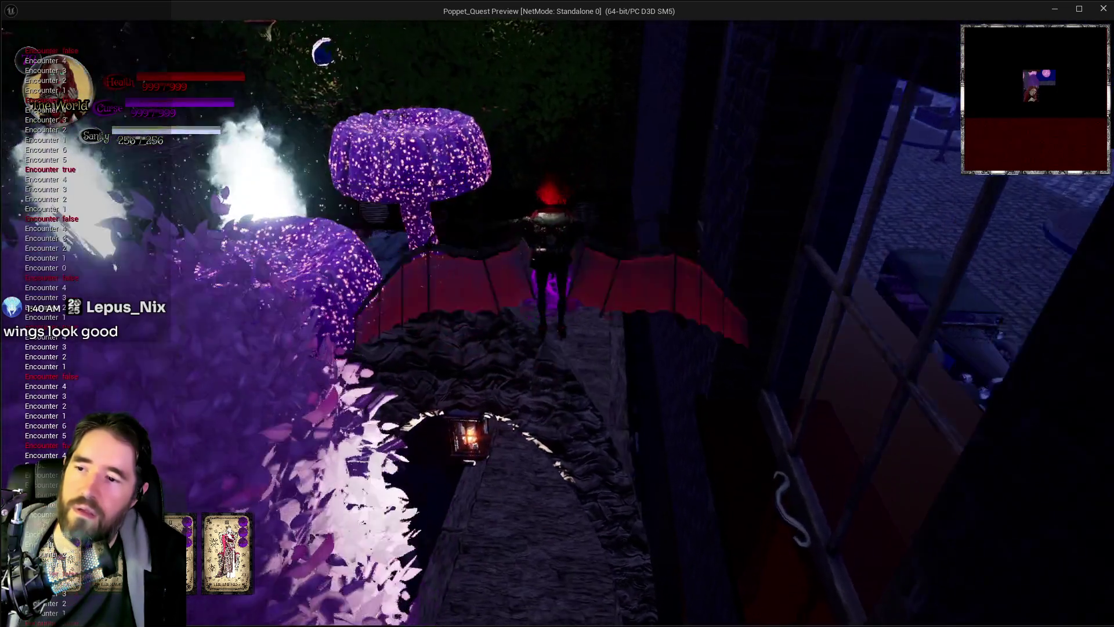
key(w)
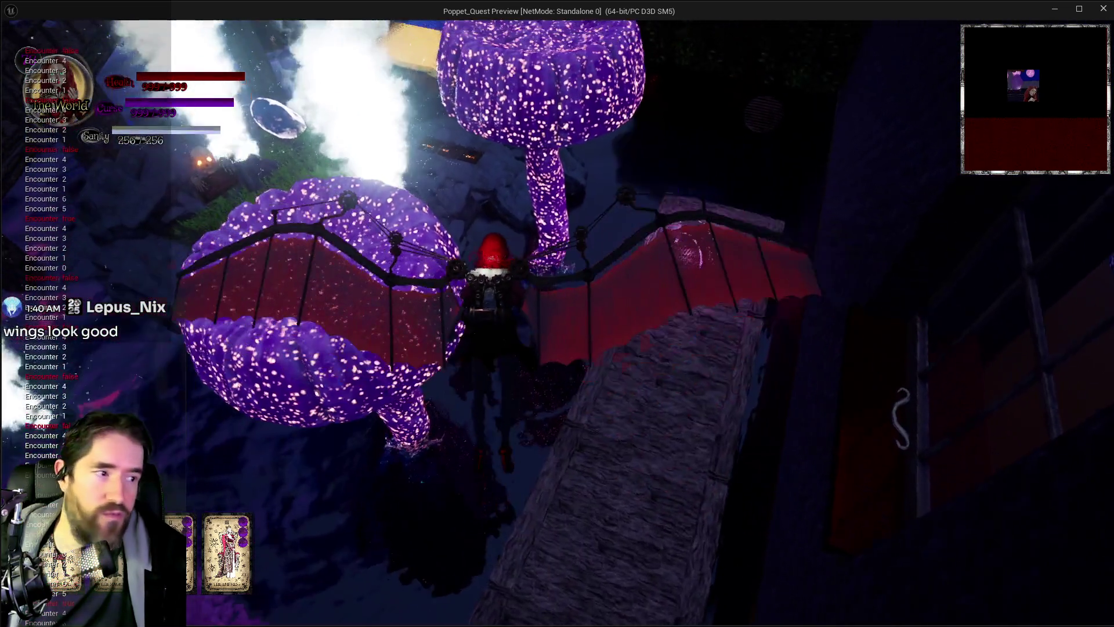
key(w)
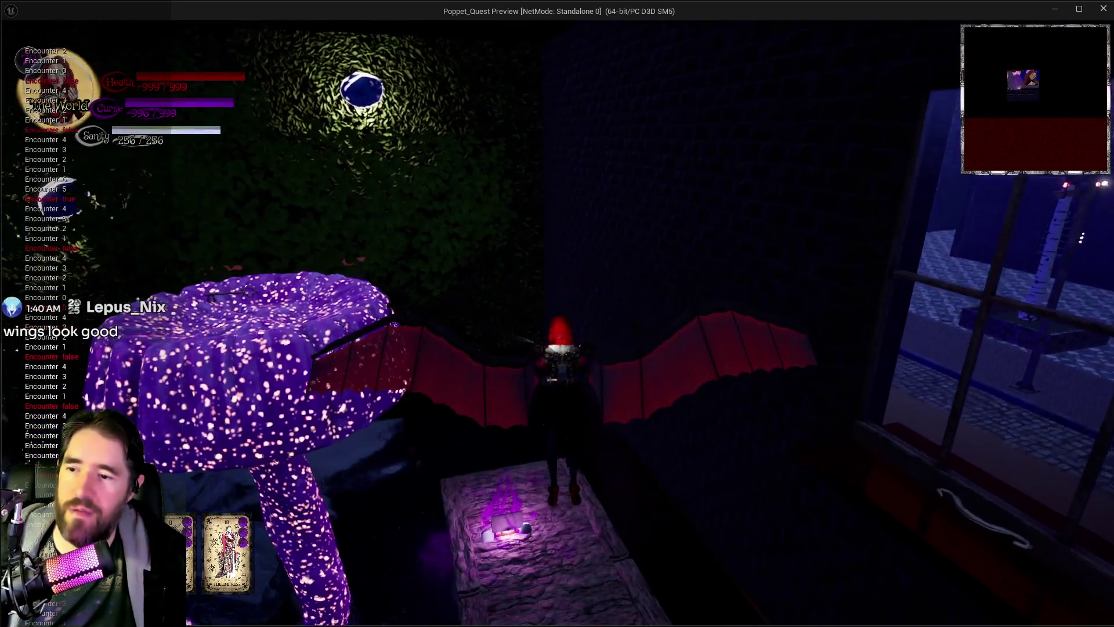
key(w)
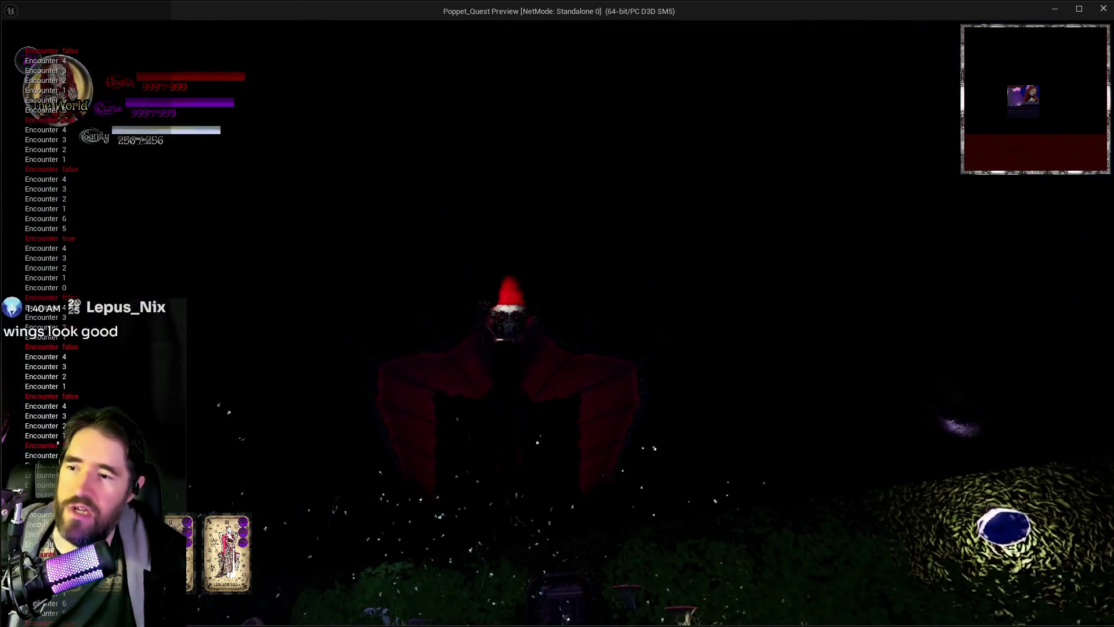
key(w)
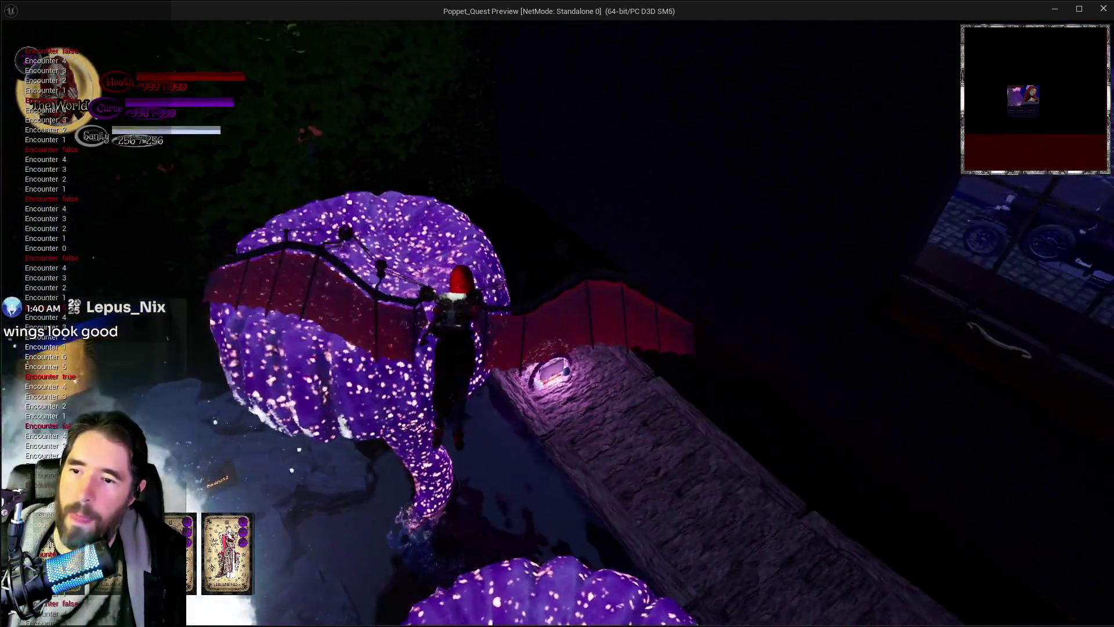
key(w)
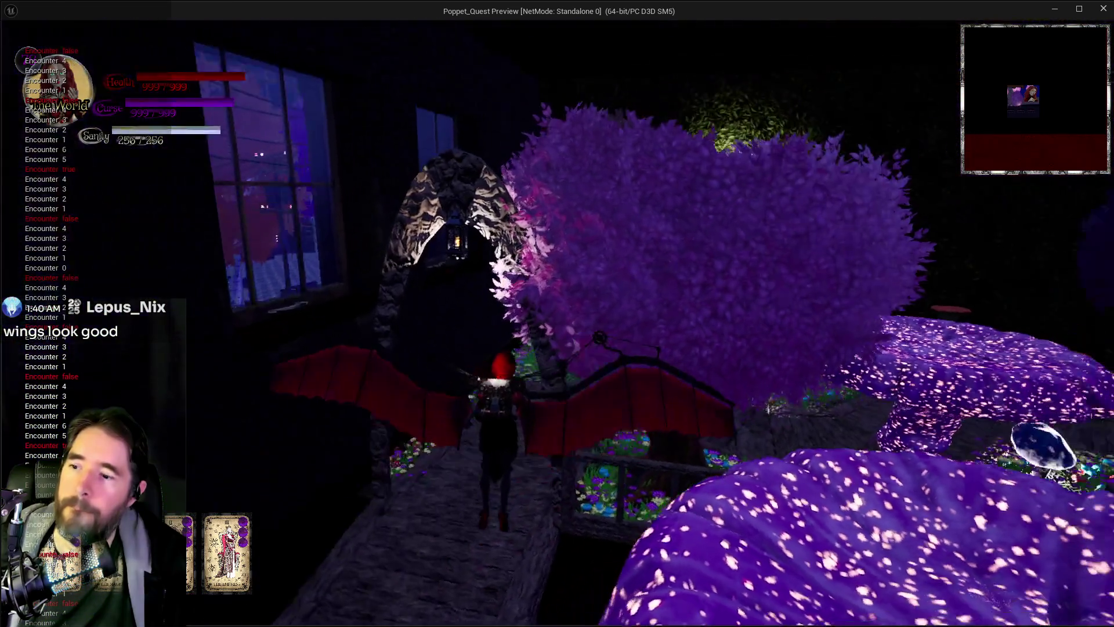
key(Tab)
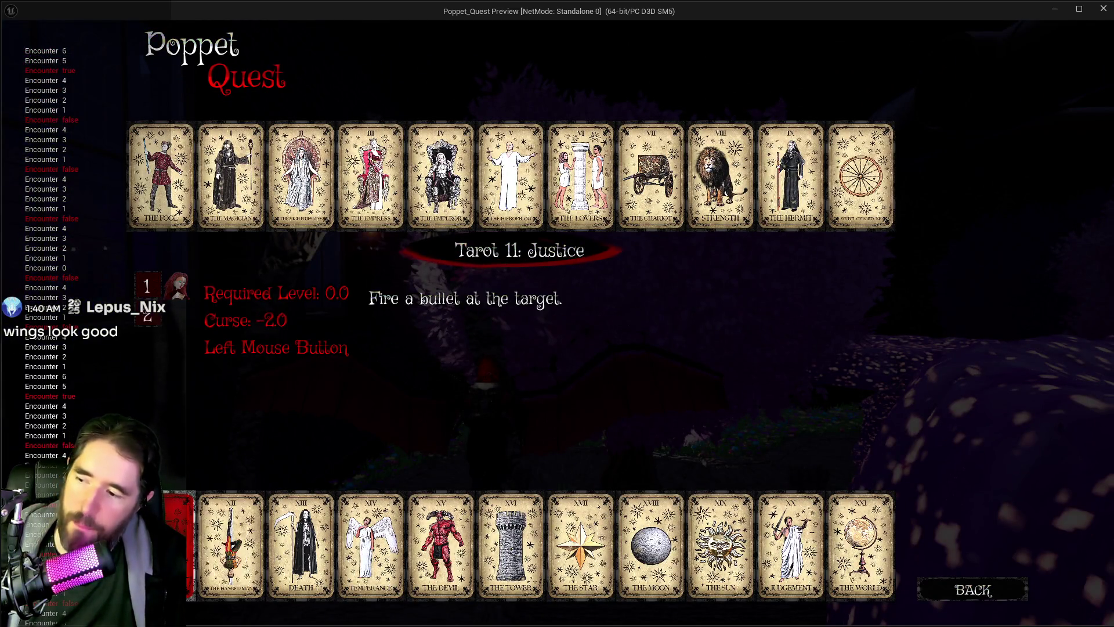
Step: Resume play and move across the stone bridge through the purple flame
key(Tab)
key(w)
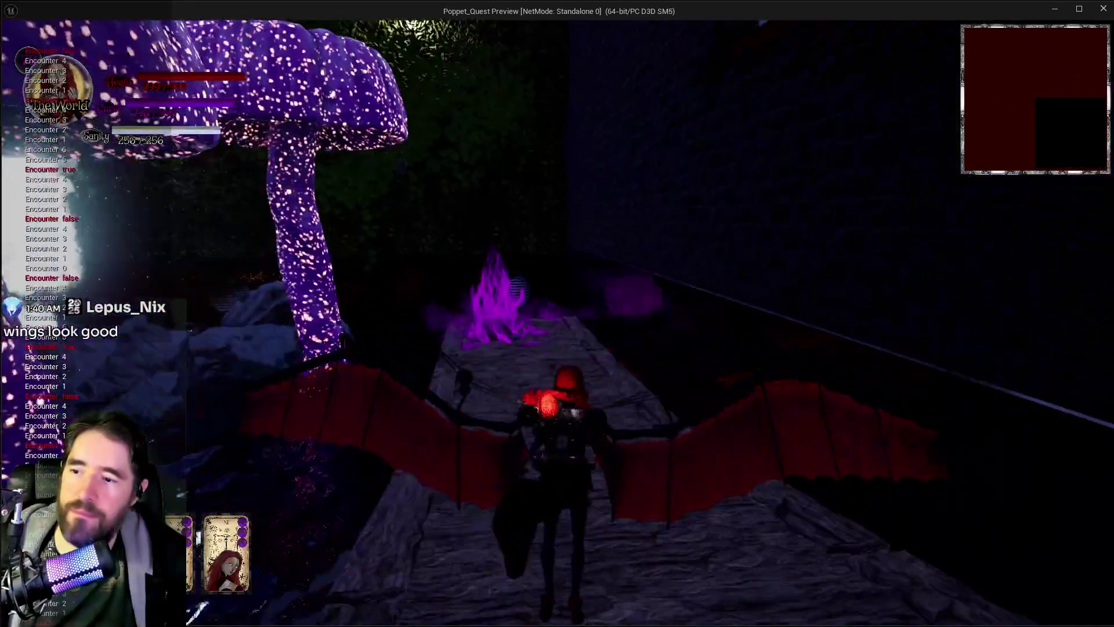
key(w)
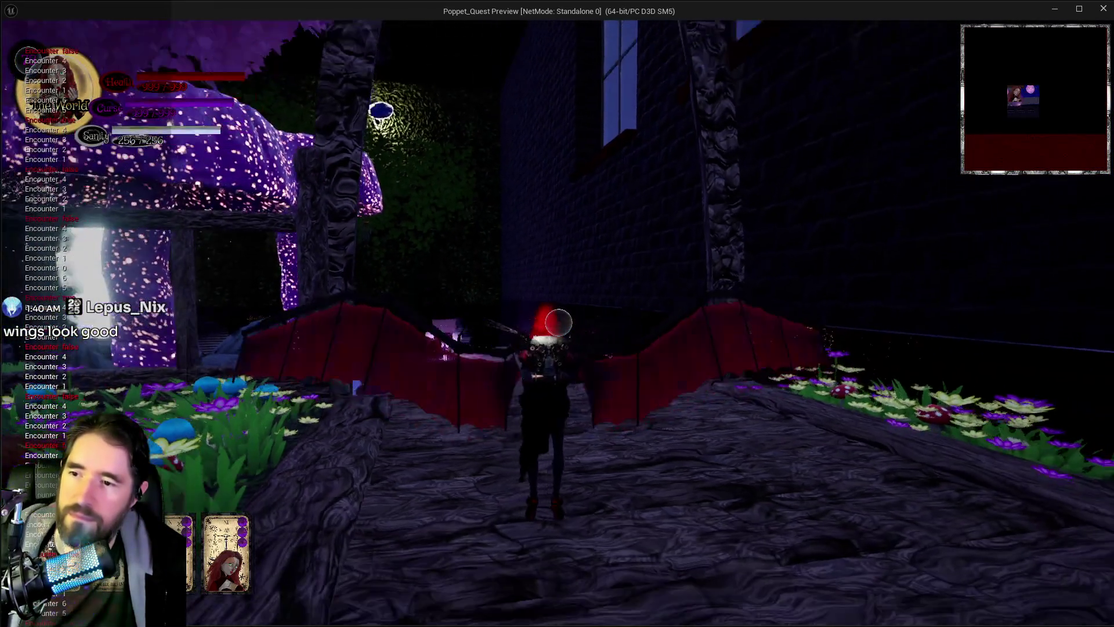
key(w)
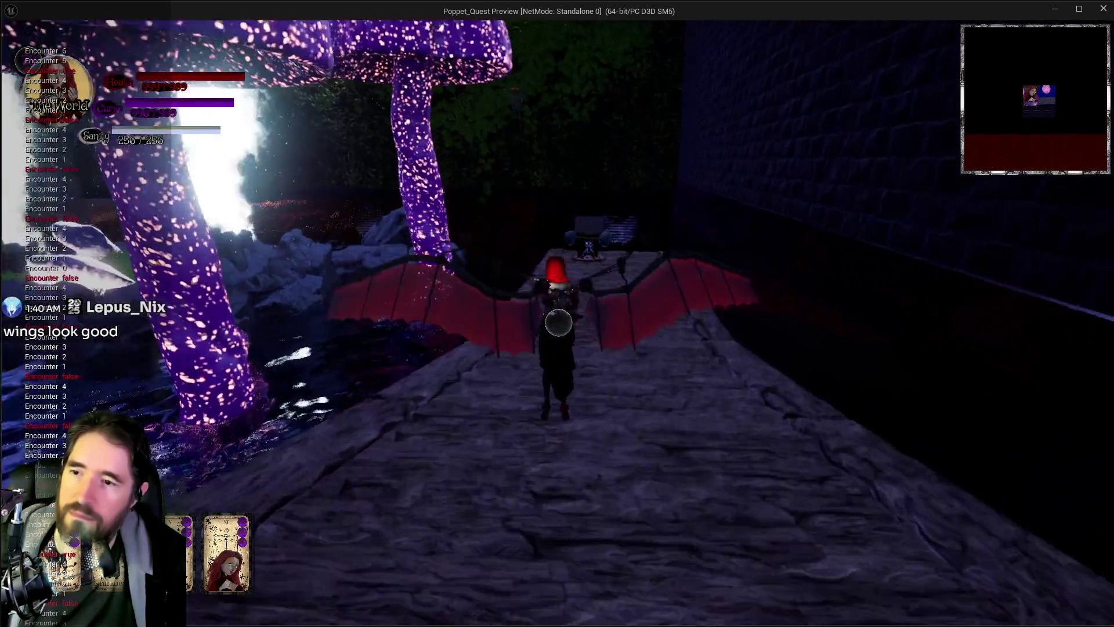
key(w)
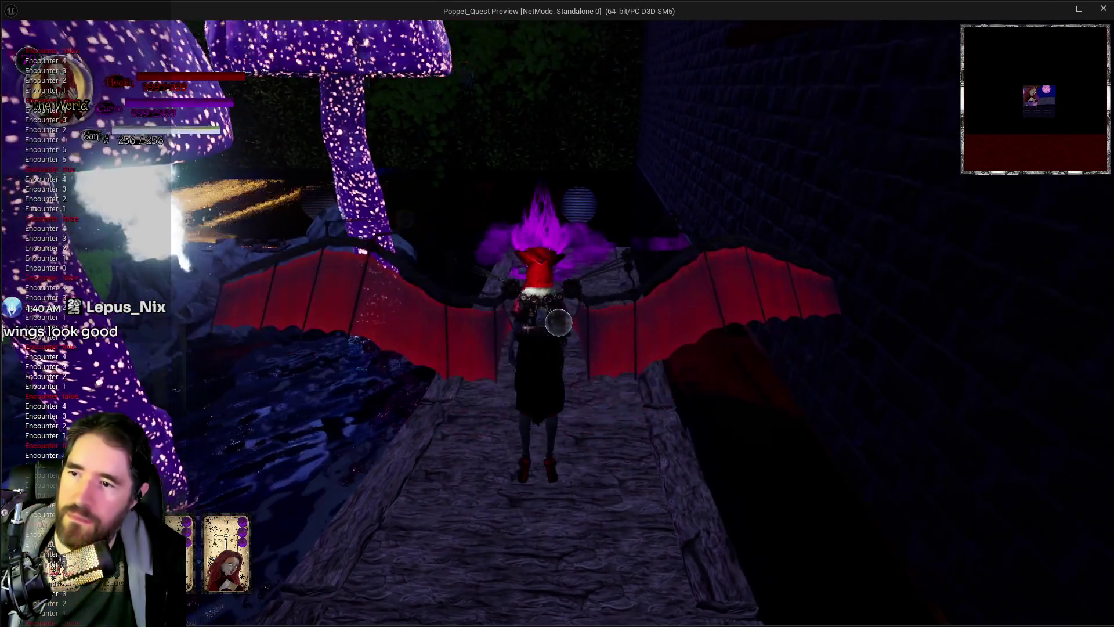
key(w)
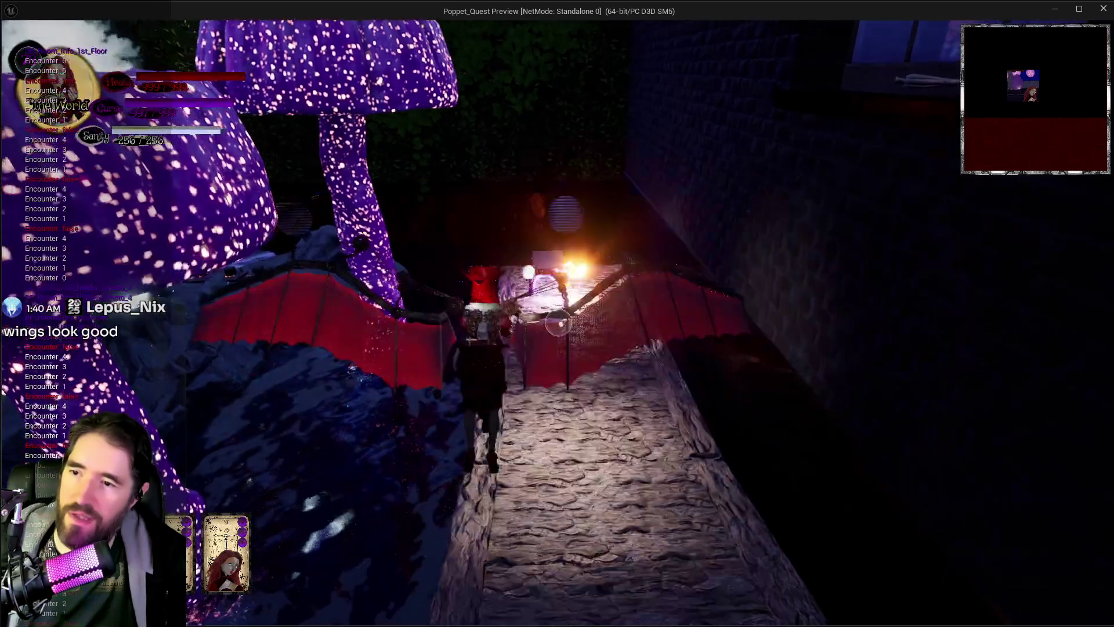
key(w)
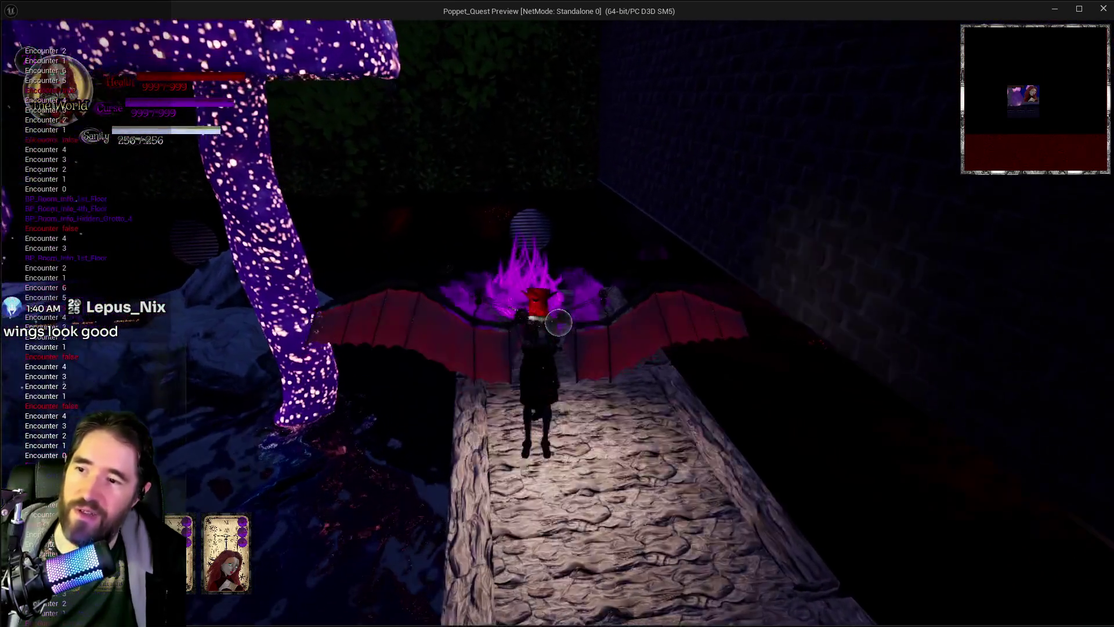
key(w)
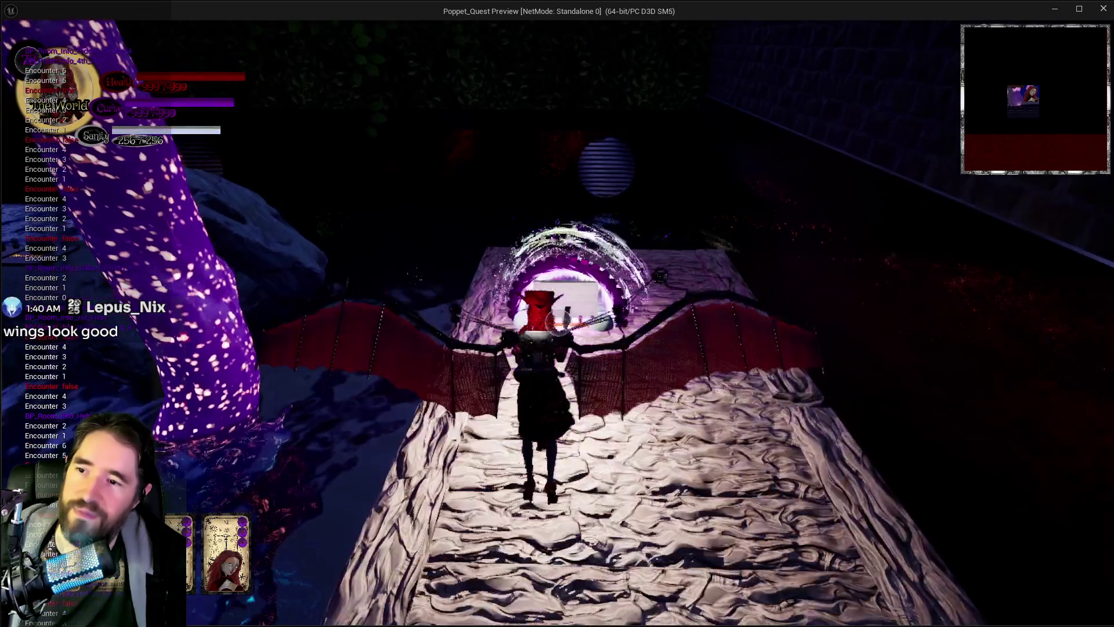
key(w)
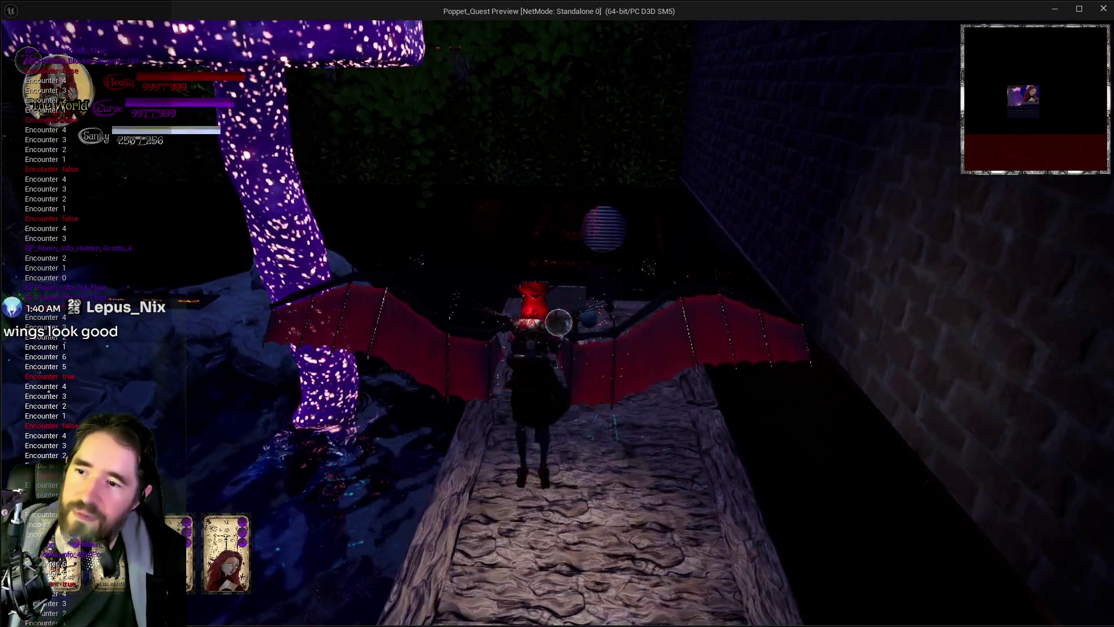
key(w)
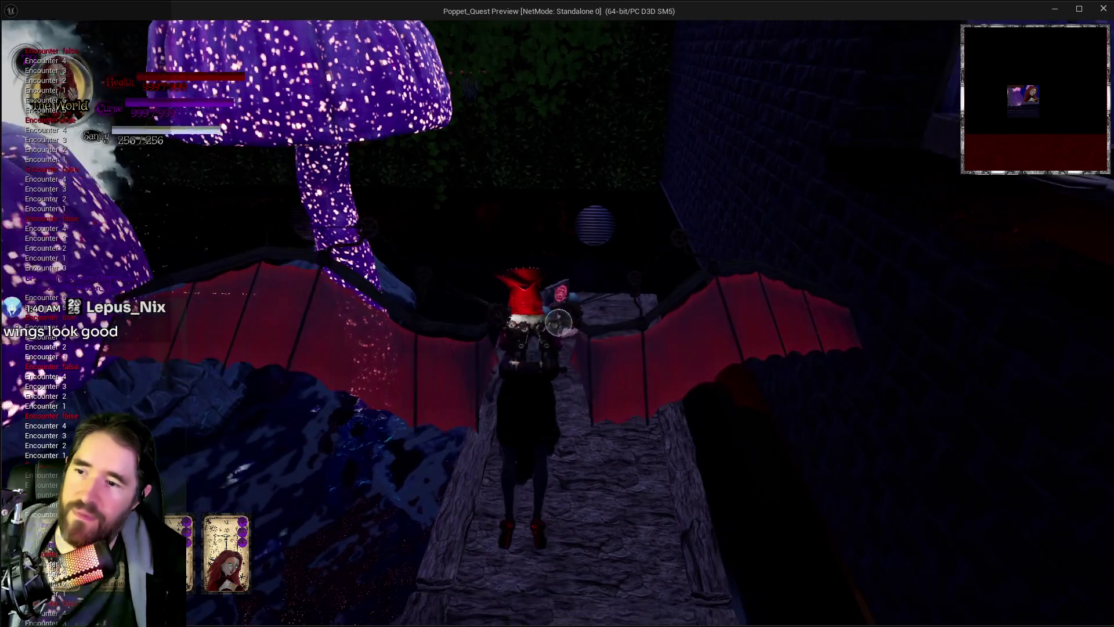
key(w)
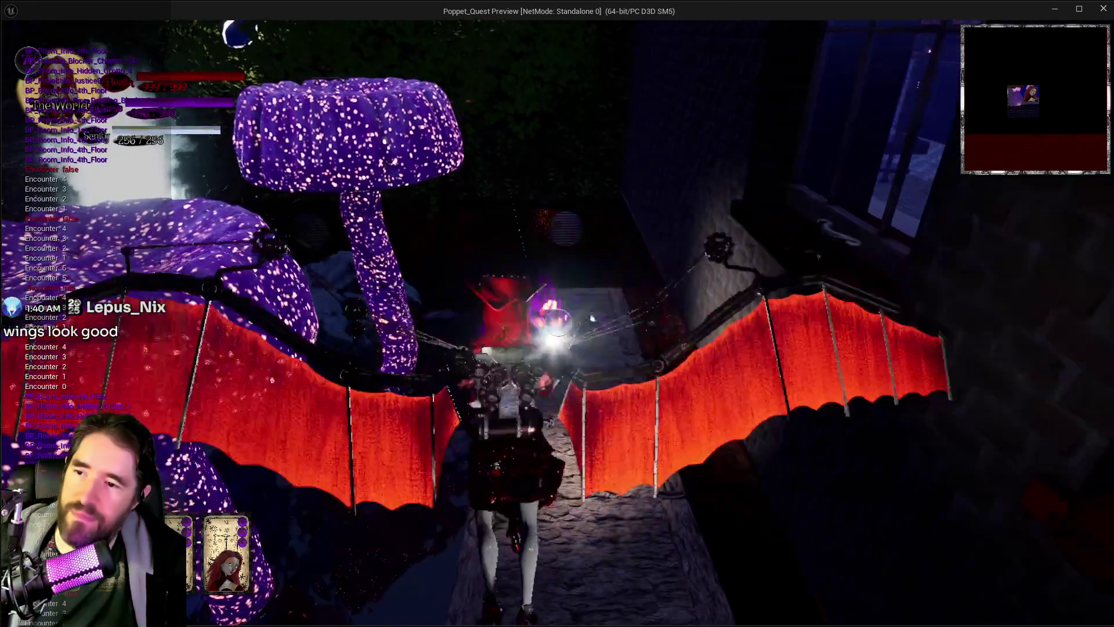
Step: Fly over the purple mushroom, return to the bridge, and trigger the rune-sign encounter
key(w)
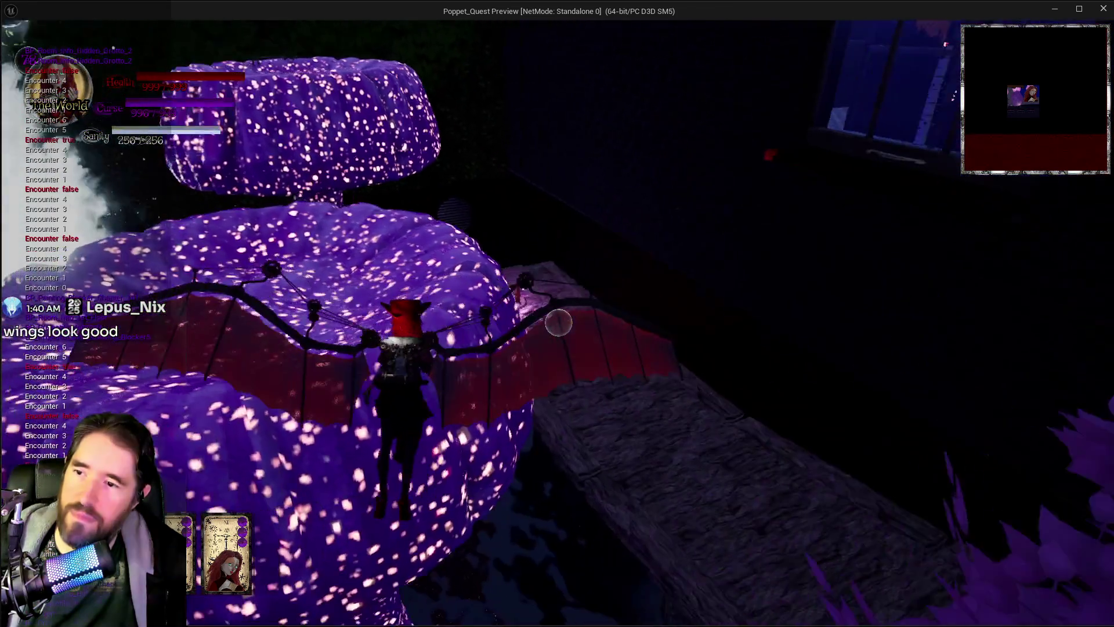
key(w)
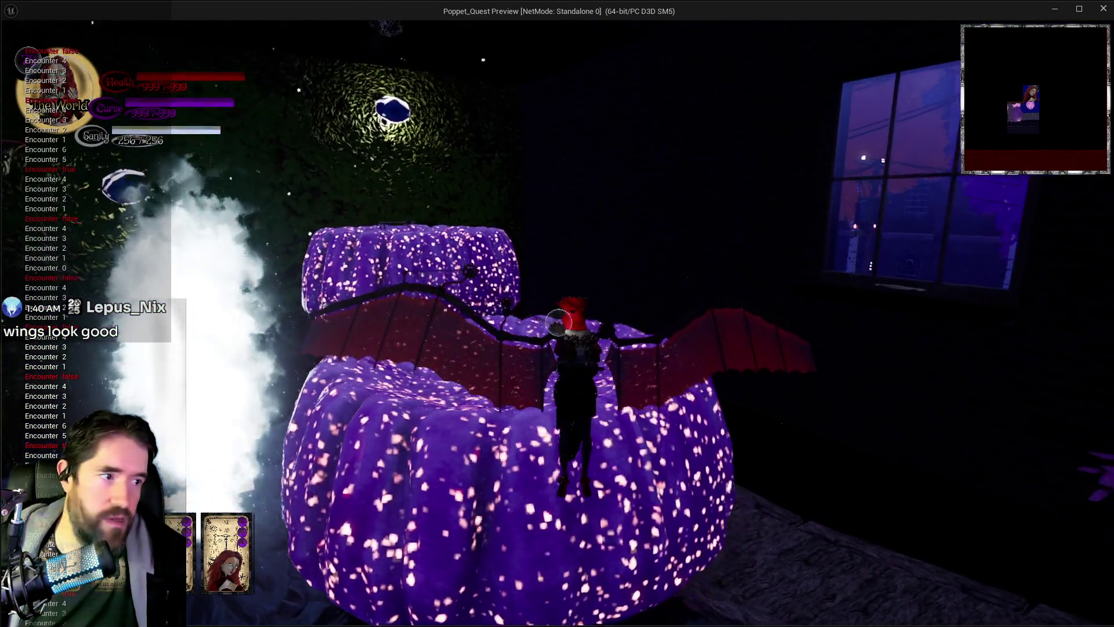
key(w)
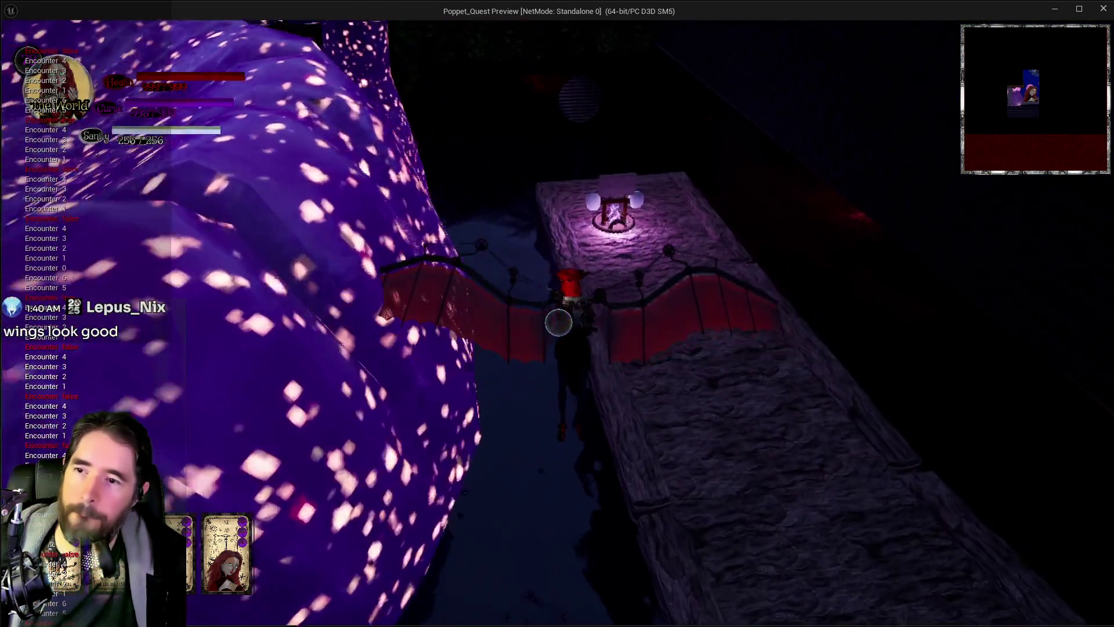
key(w)
key(w)
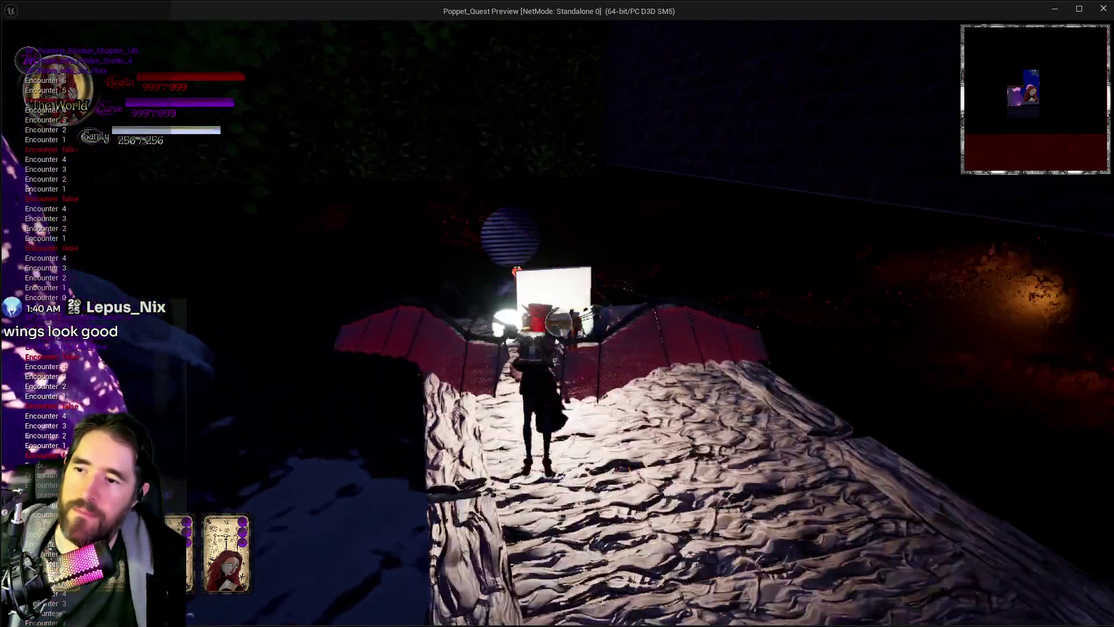
key(w)
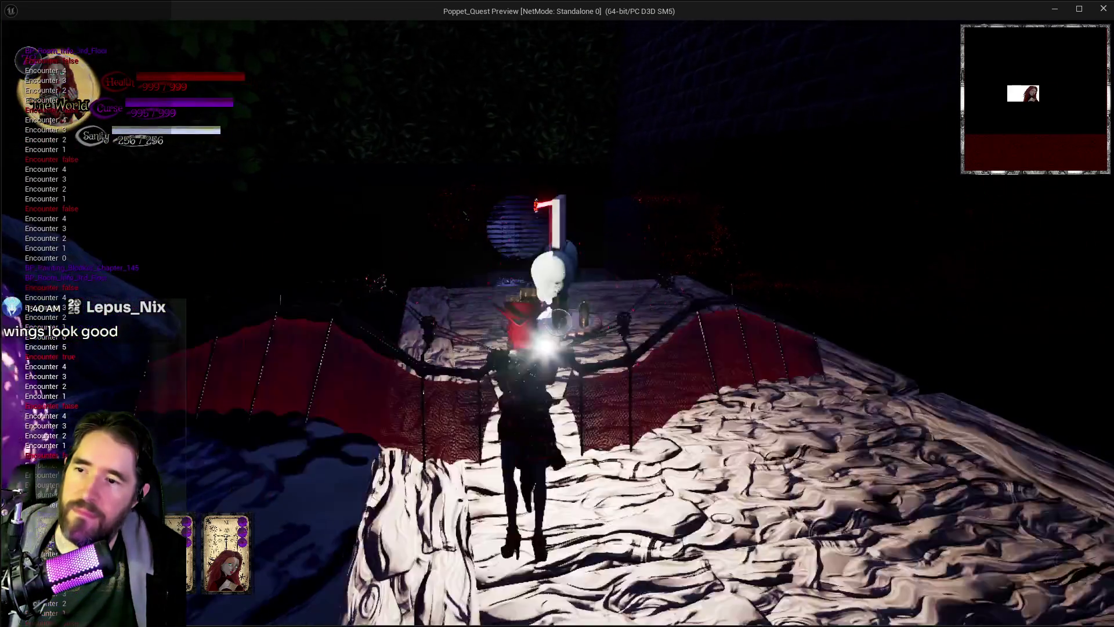
key(w)
key(w)
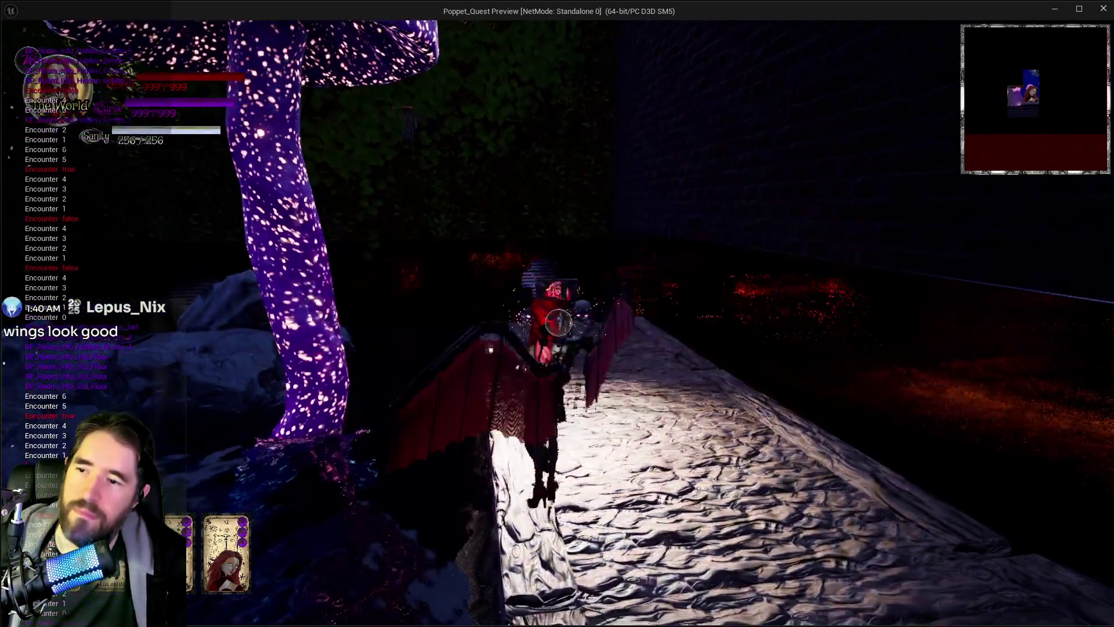
key(w)
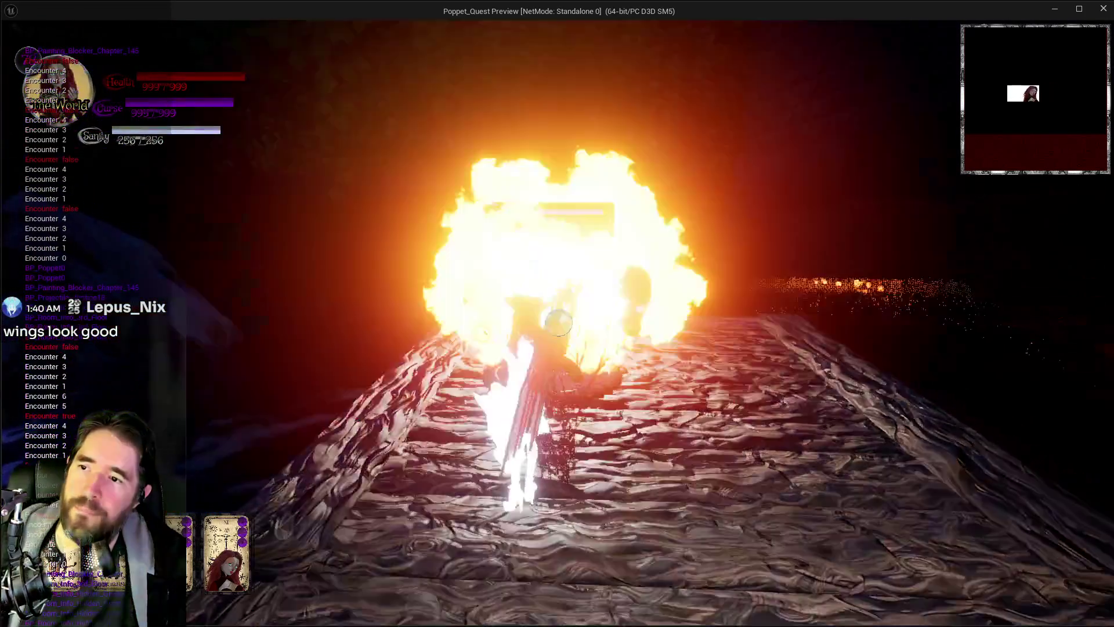
key(a)
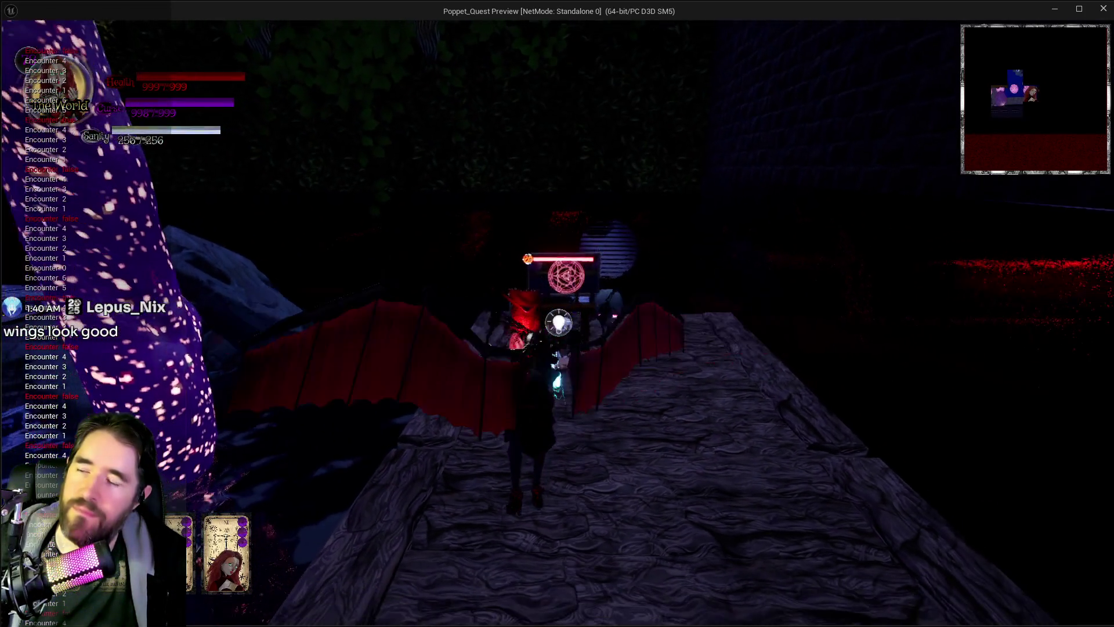
key(w)
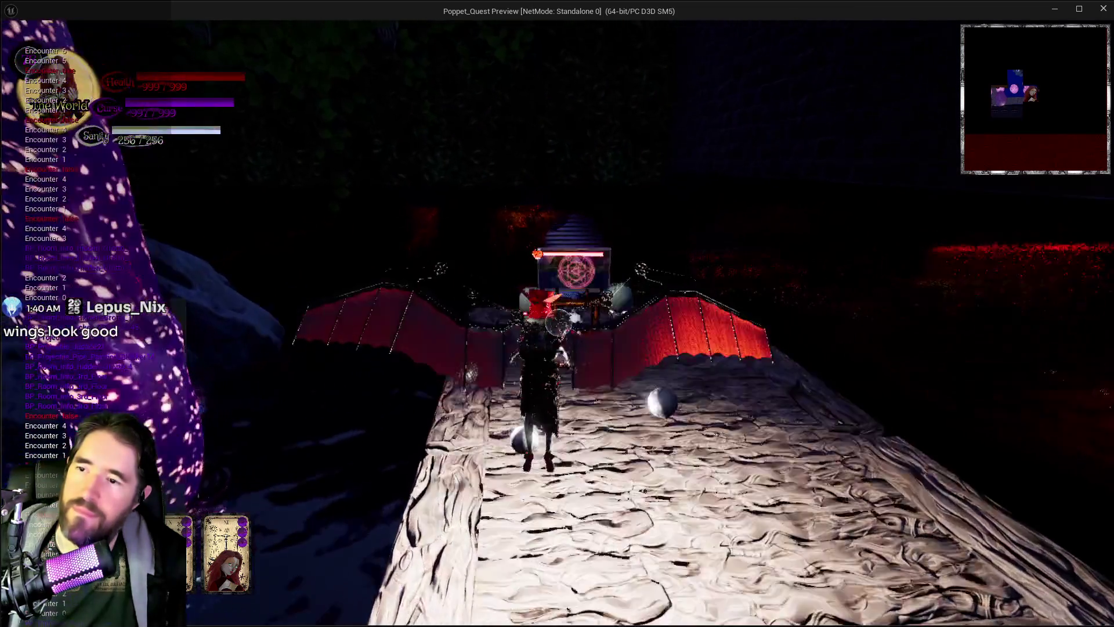
key(space)
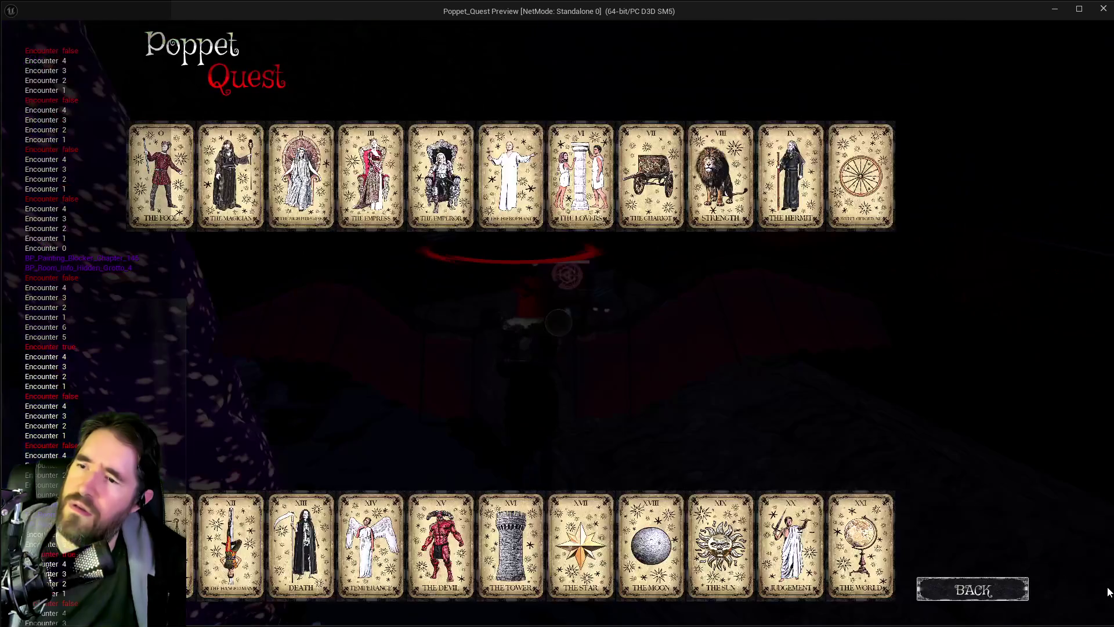
click(533, 562)
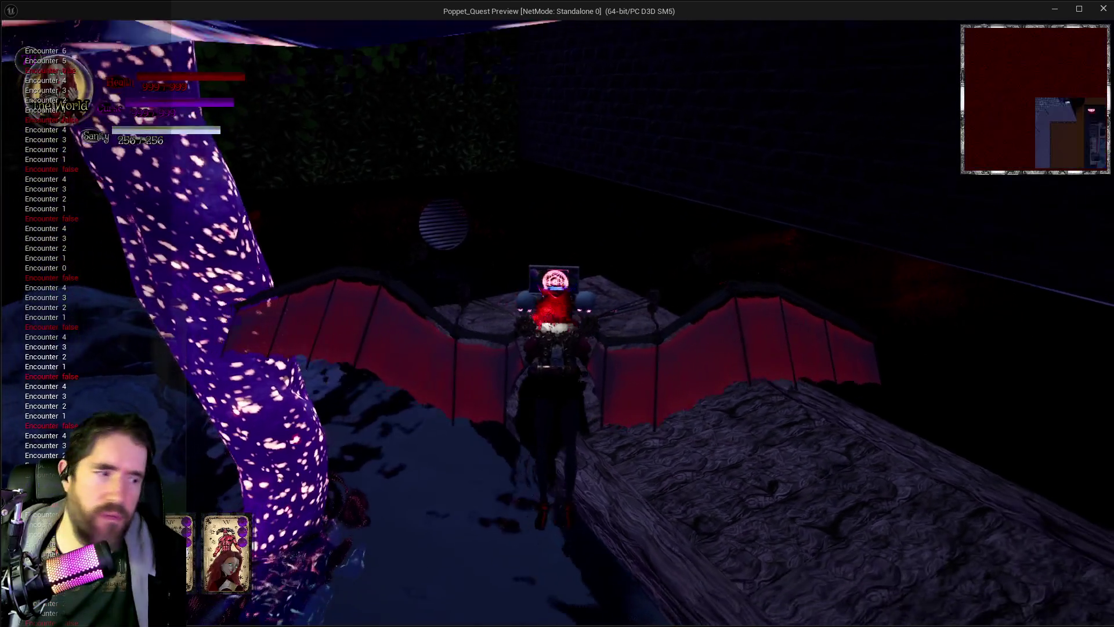
Step: Continue past the shrine and purple trees along the walkway, then return to the editor
key(w)
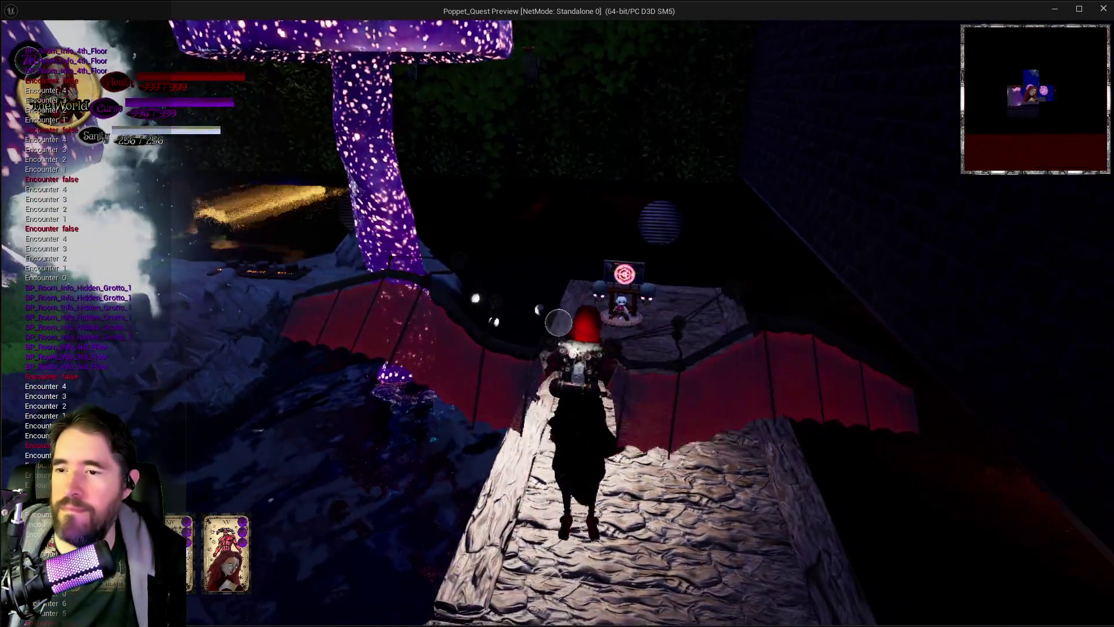
key(w)
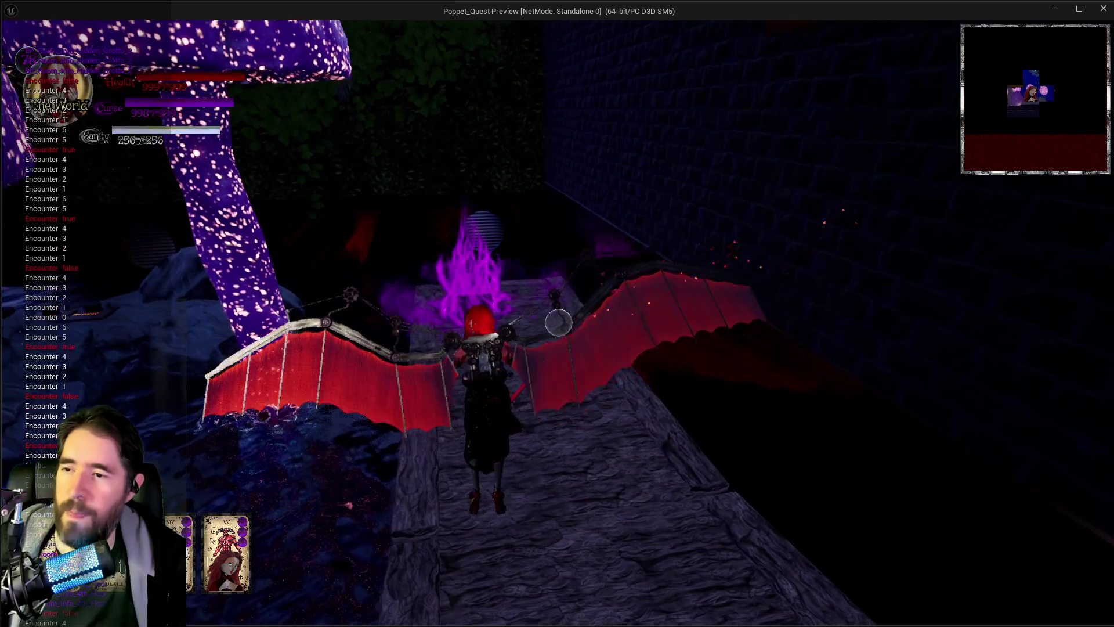
key(w)
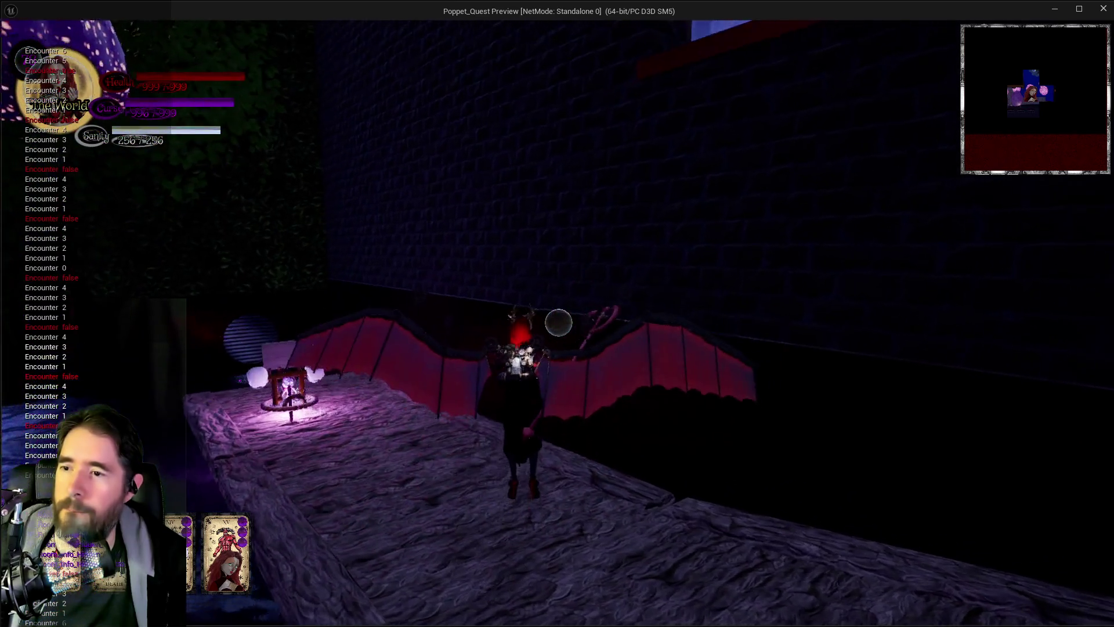
key(w)
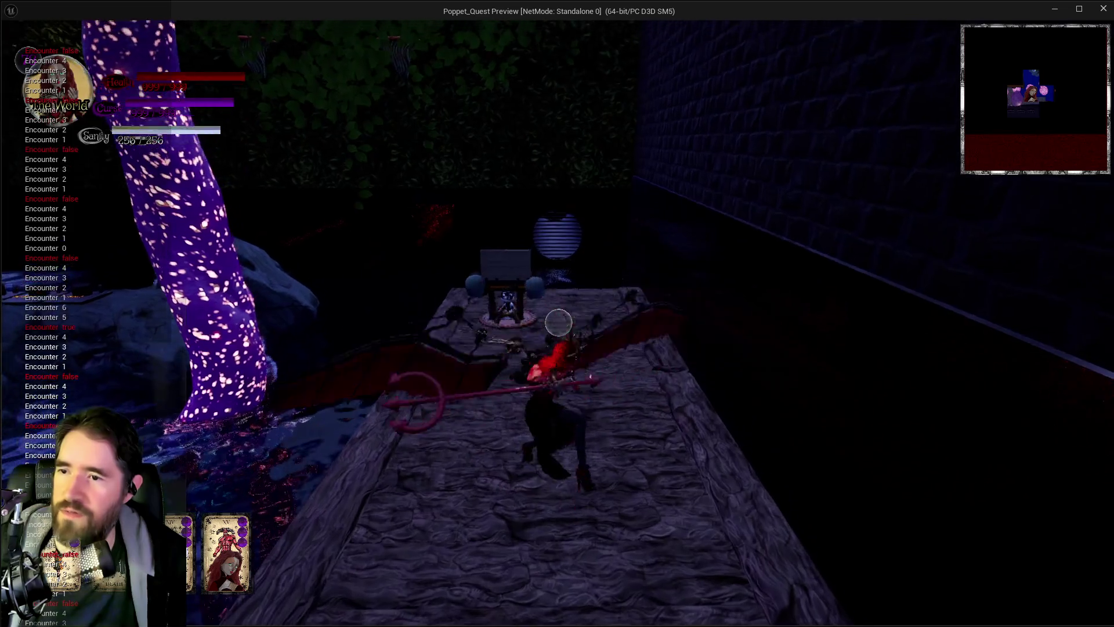
key(w)
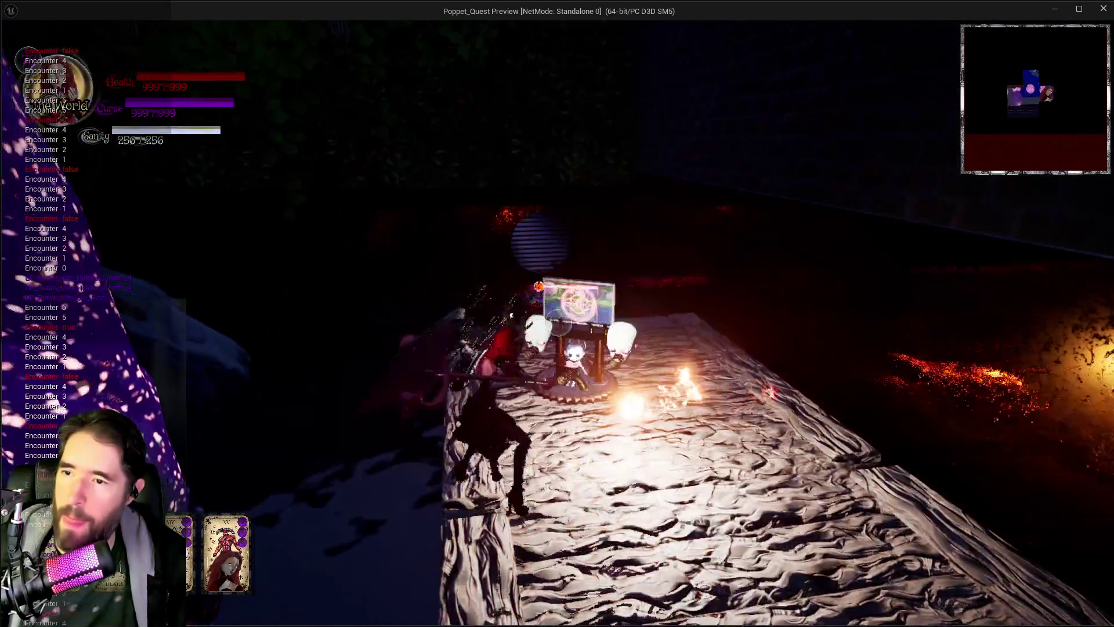
key(w)
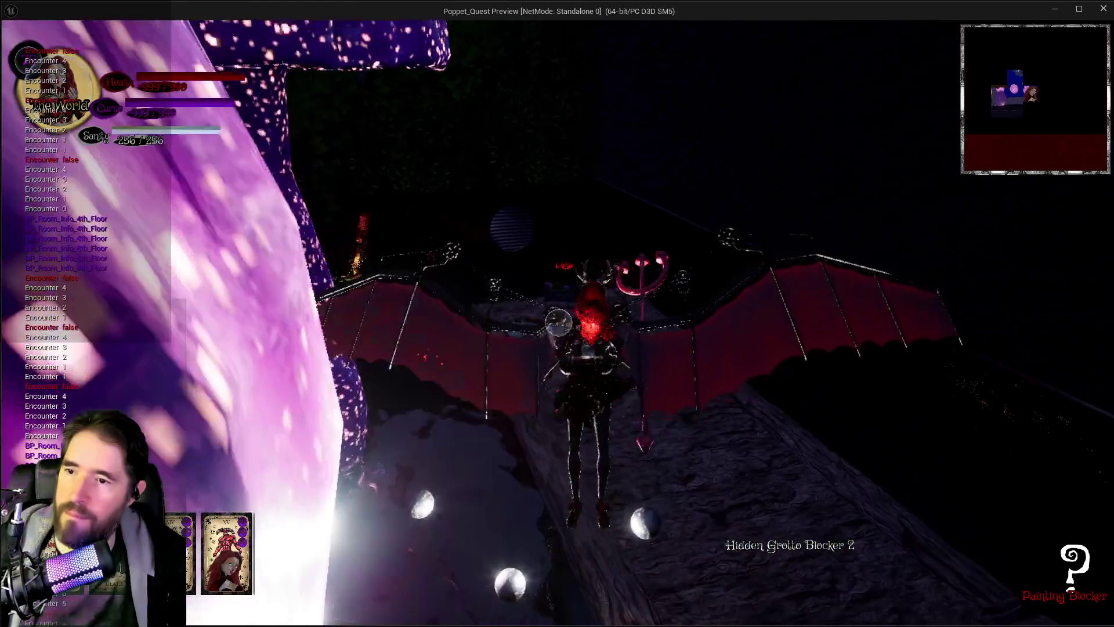
key(w)
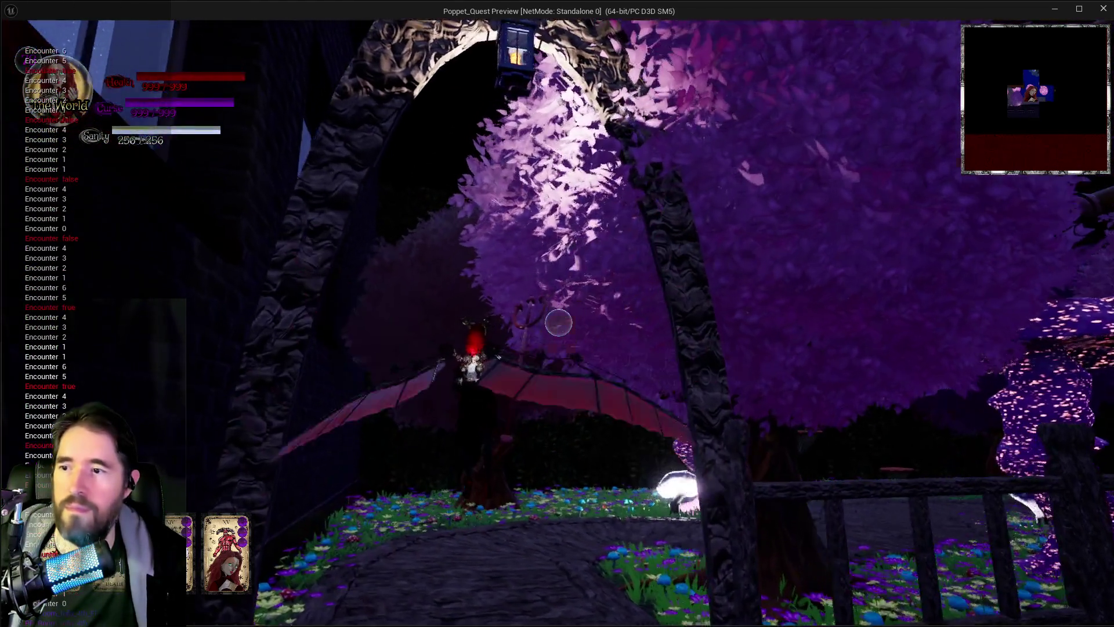
key(w)
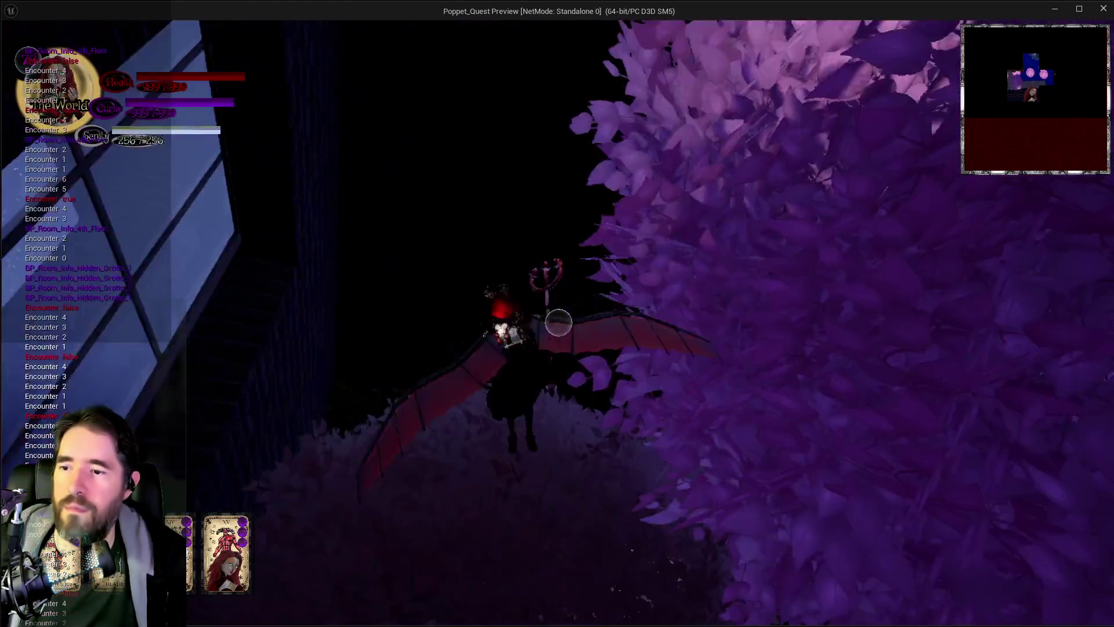
key(w)
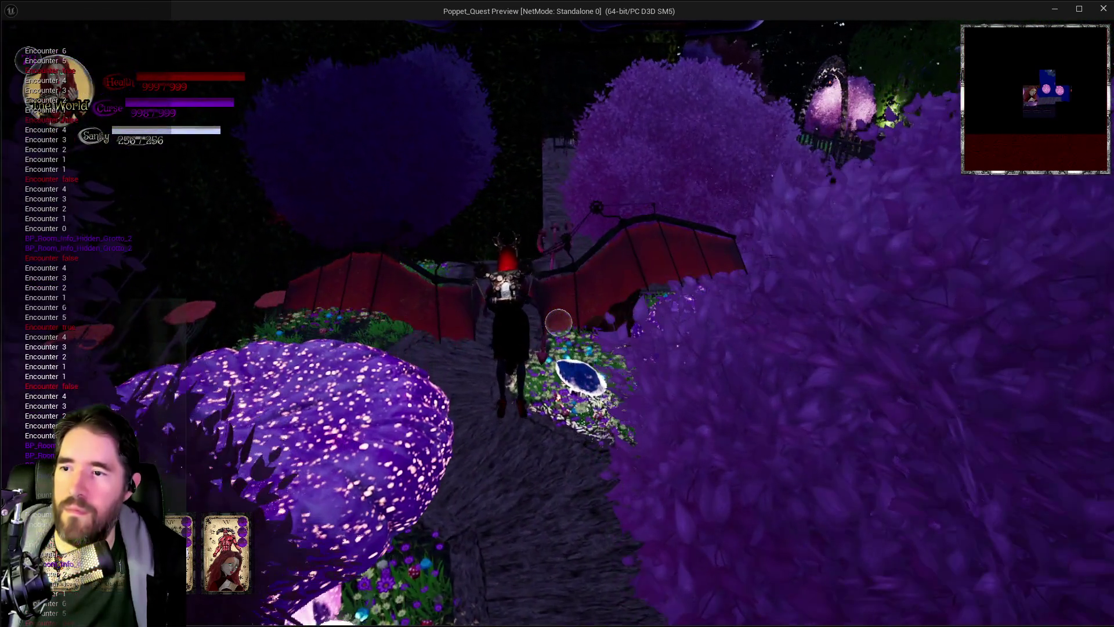
key(w)
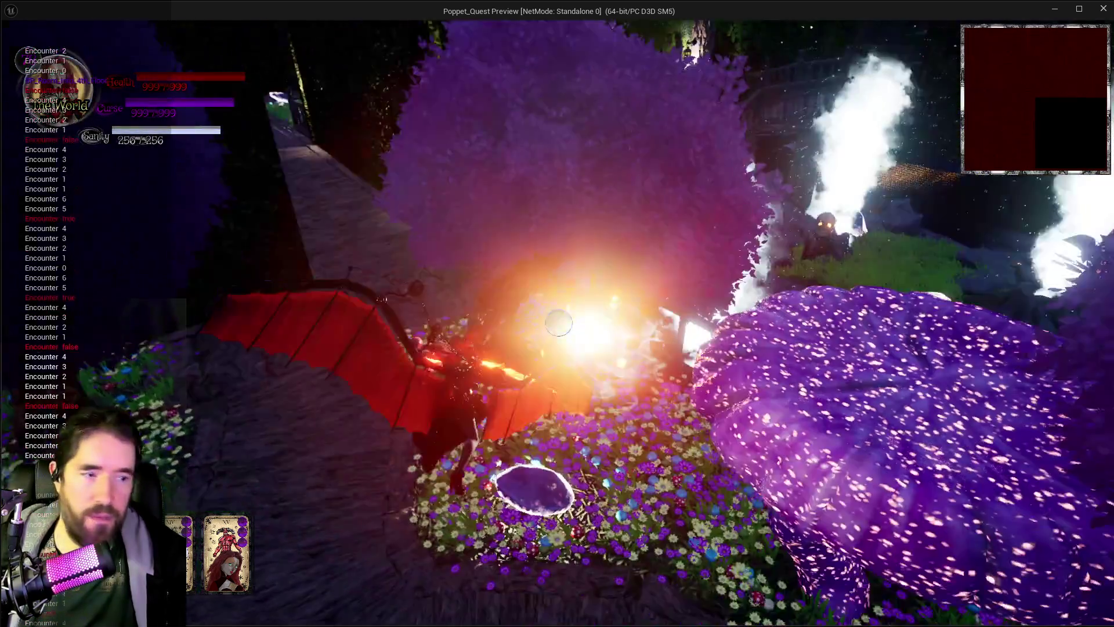
key(w)
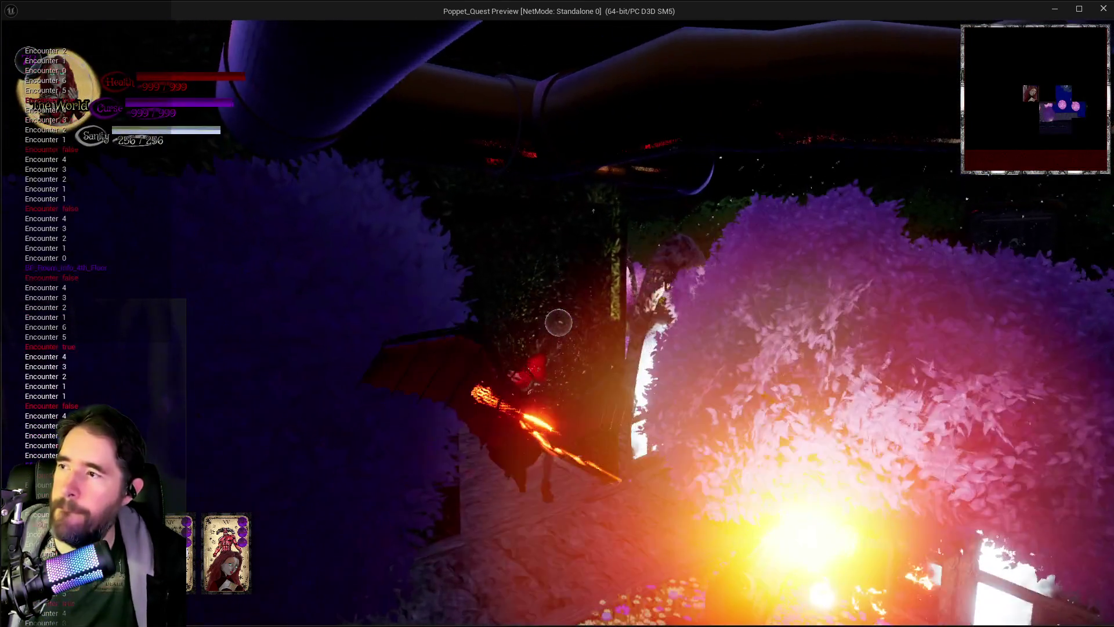
key(w)
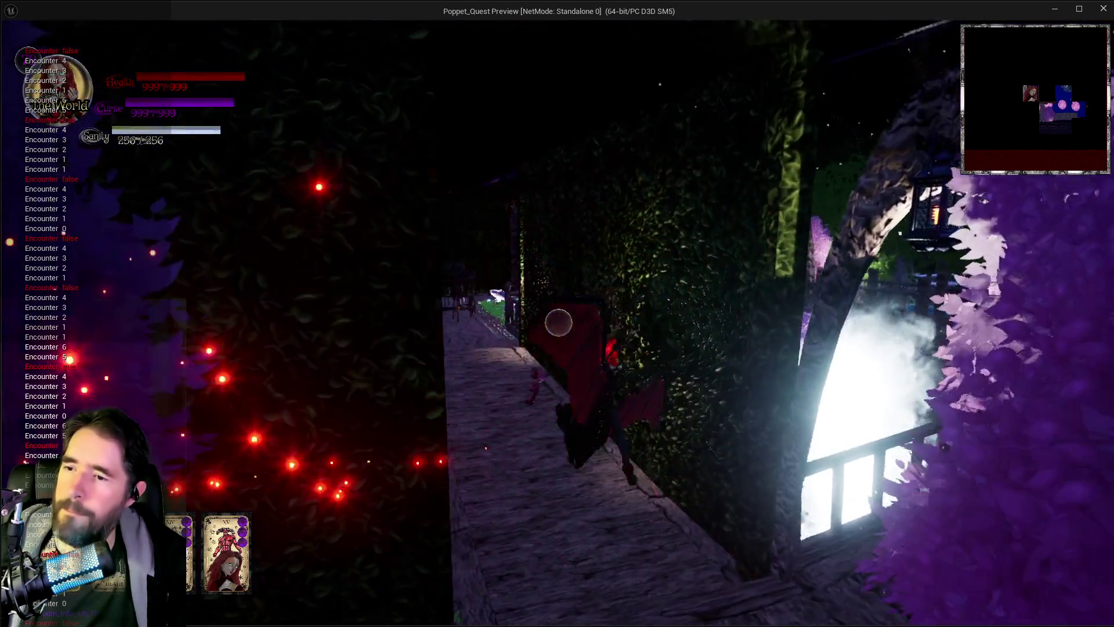
key(alt+Tab)
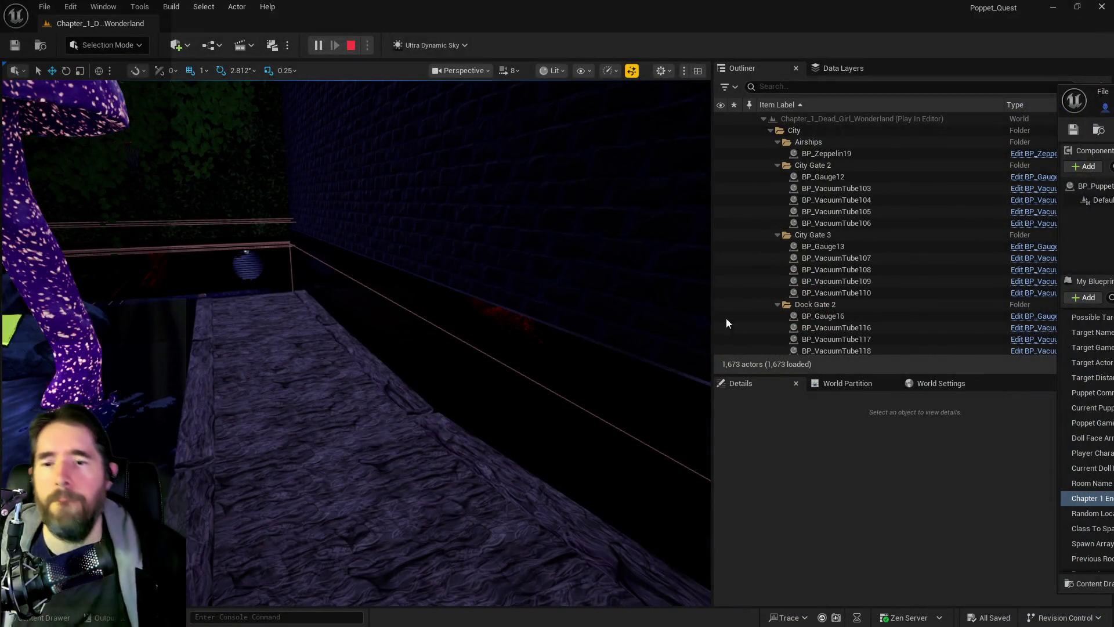
Step: Stop the play session and open BP_Puppet_Master's Control Puppets Graph
key(Escape)
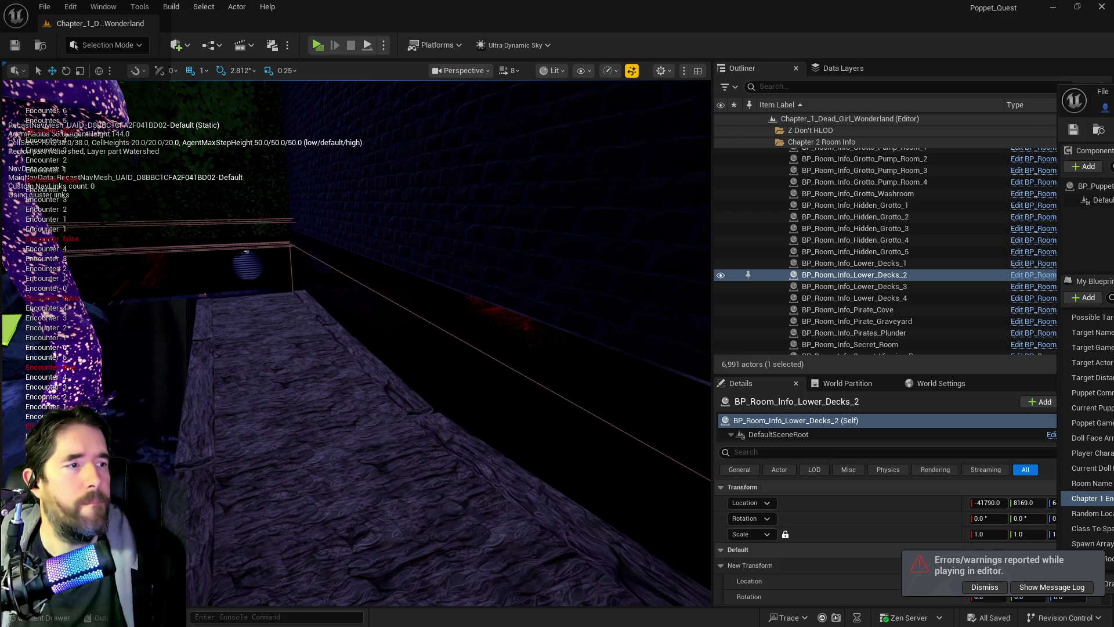
key(alt+Tab)
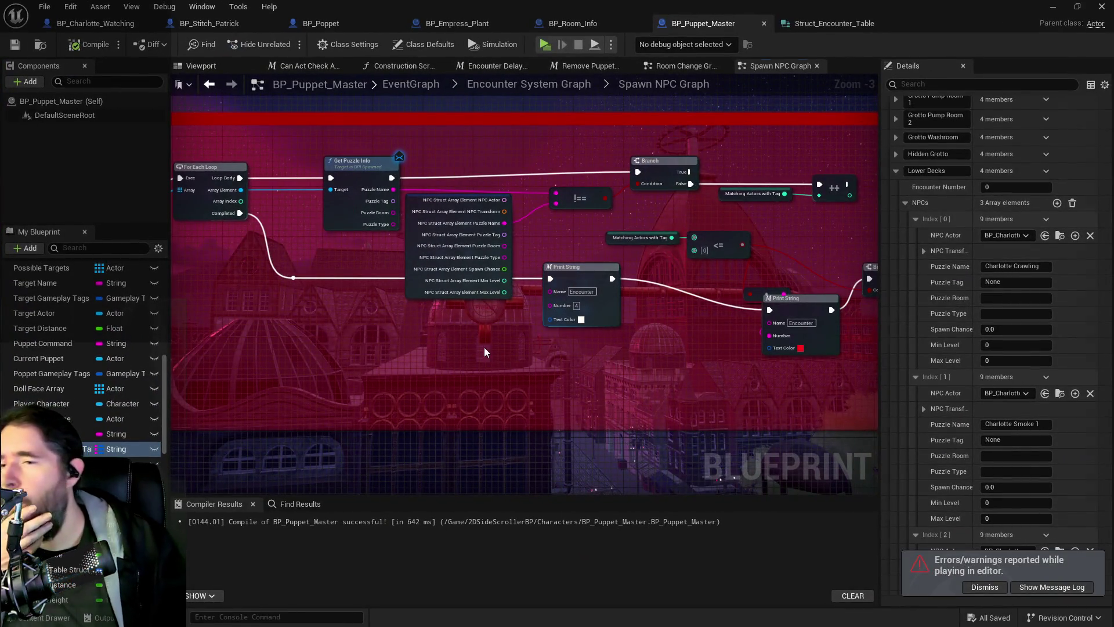
key(alt+Left)
key(alt+Left)
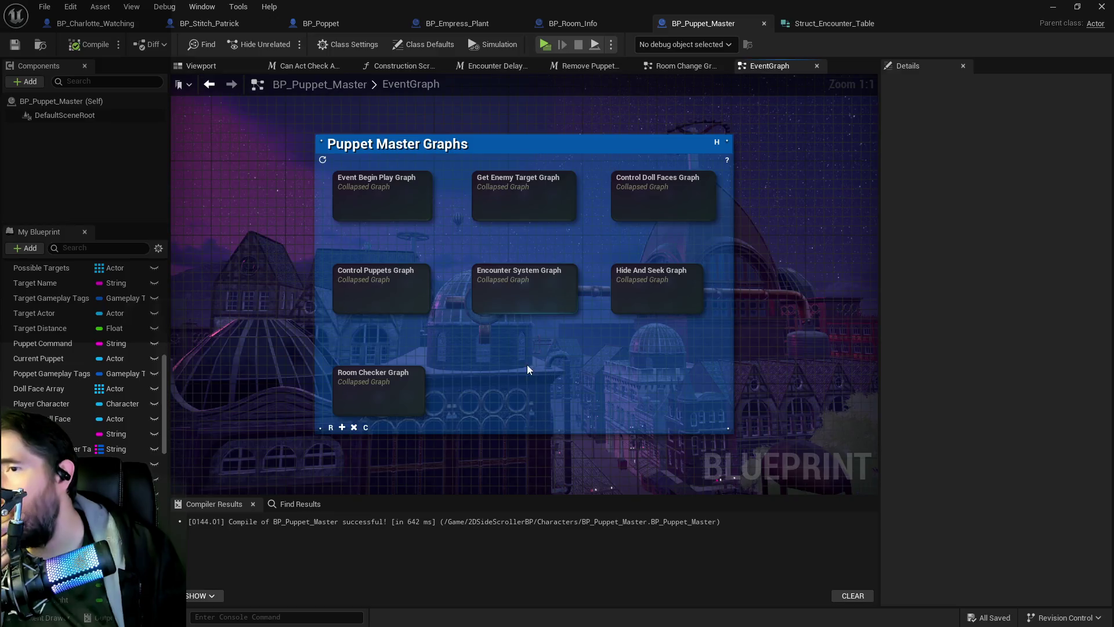
double_click(412, 294)
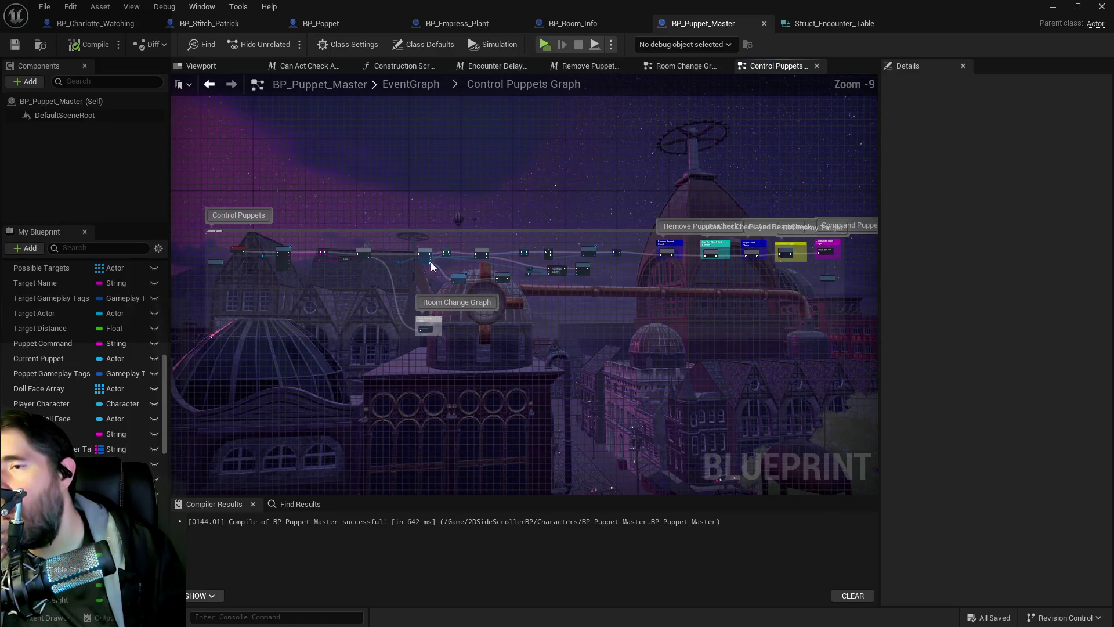
Step: Locate the Remove Puppet Check collapsed node along the puppet control chain and open it
scroll(429, 305, up, 8)
mouse_move(522, 349)
mouse_down()
mouse_move(295, 314)
mouse_move(460, 281)
mouse_move(391, 403)
mouse_move(325, 383)
mouse_up()
scroll(295, 314, down, 2)
drag(500, 360, 348, 348)
drag(617, 329, 471, 329)
drag(339, 344, 668, 336)
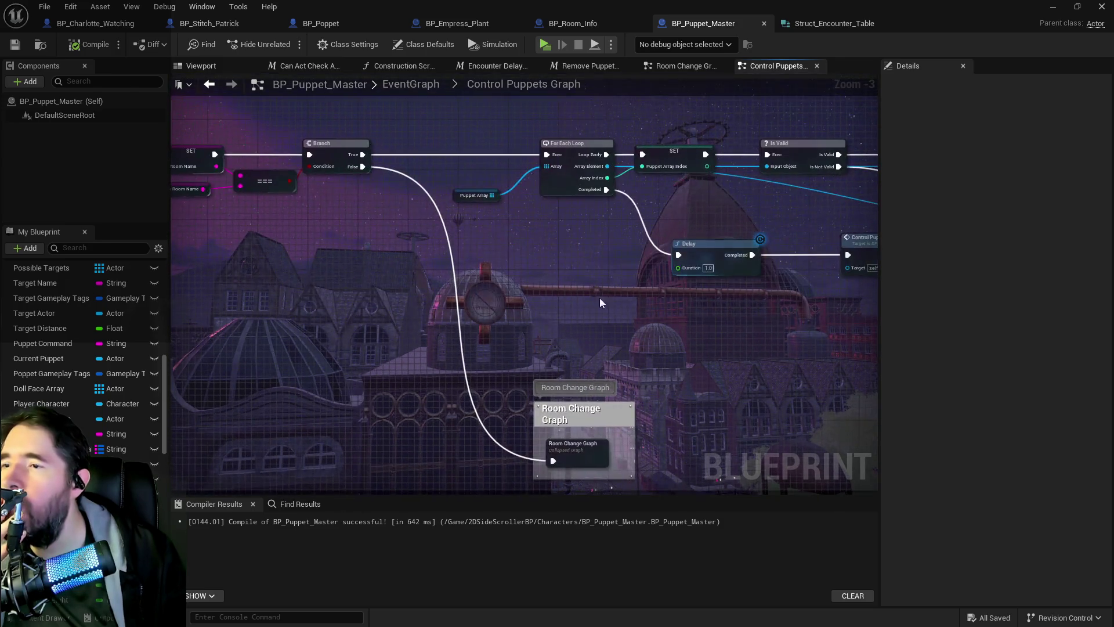
drag(508, 330, 310, 323)
drag(444, 325, 310, 325)
drag(821, 313, 473, 311)
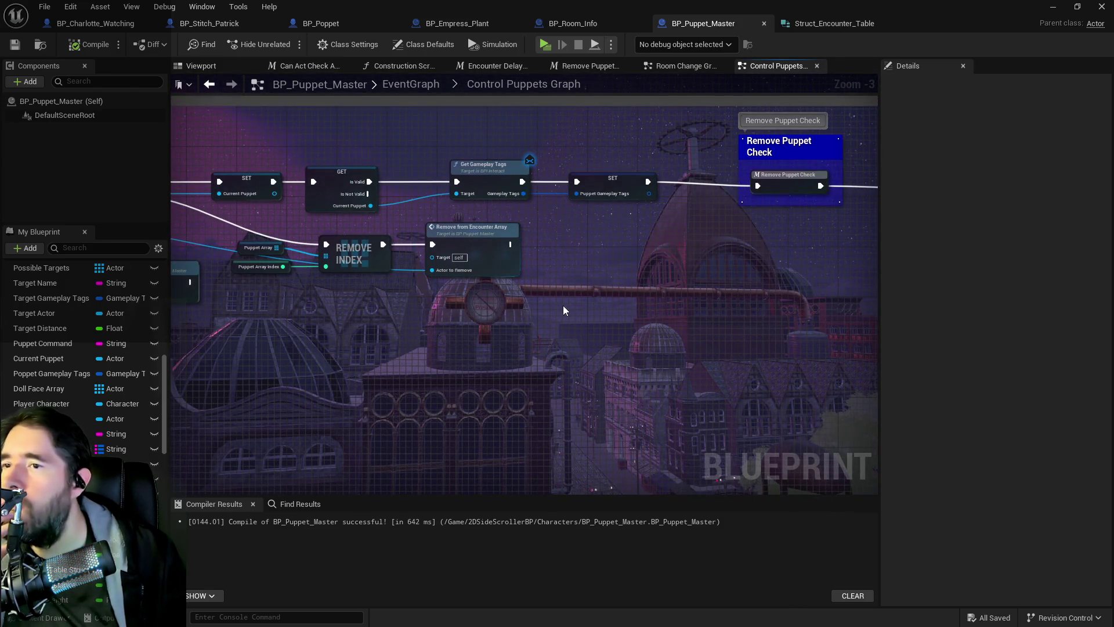
drag(563, 311, 537, 306)
drag(728, 304, 531, 303)
drag(600, 289, 325, 303)
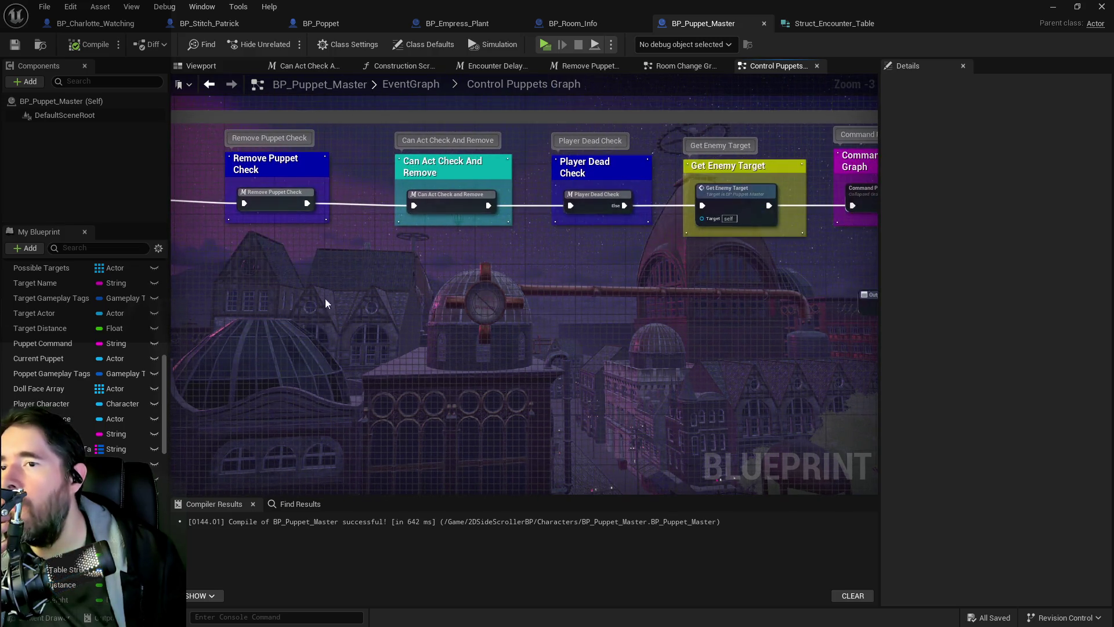
double_click(277, 195)
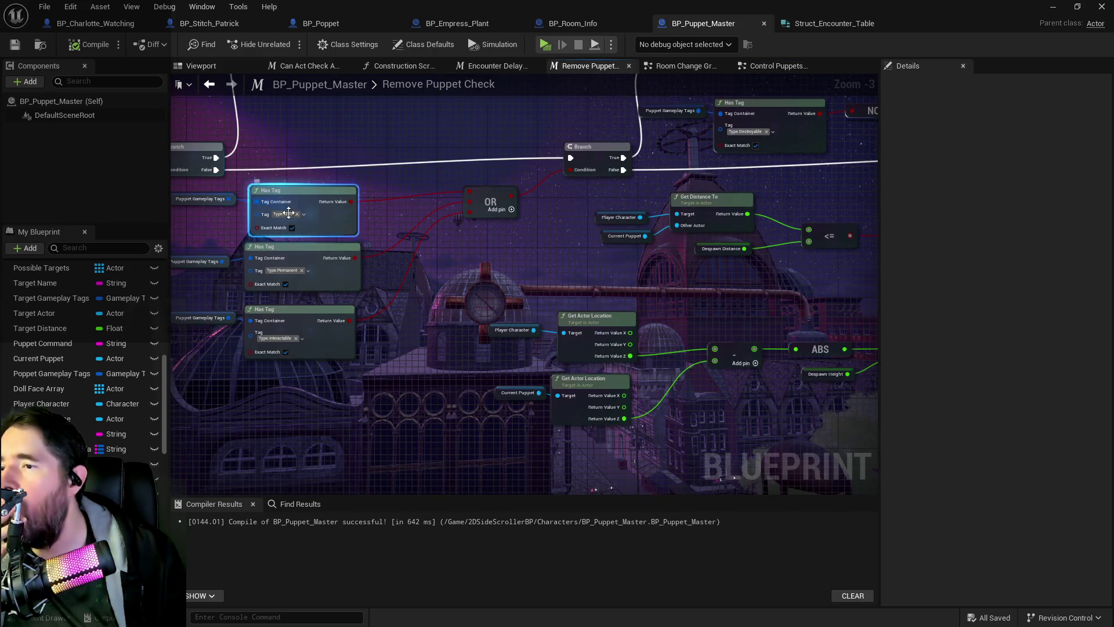
Step: Pan around Remove Puppet Check to review the NOT, distance, Branch, OR and three Has Tag checks
mouse_move(424, 282)
mouse_down()
mouse_move(537, 315)
mouse_move(621, 365)
mouse_up()
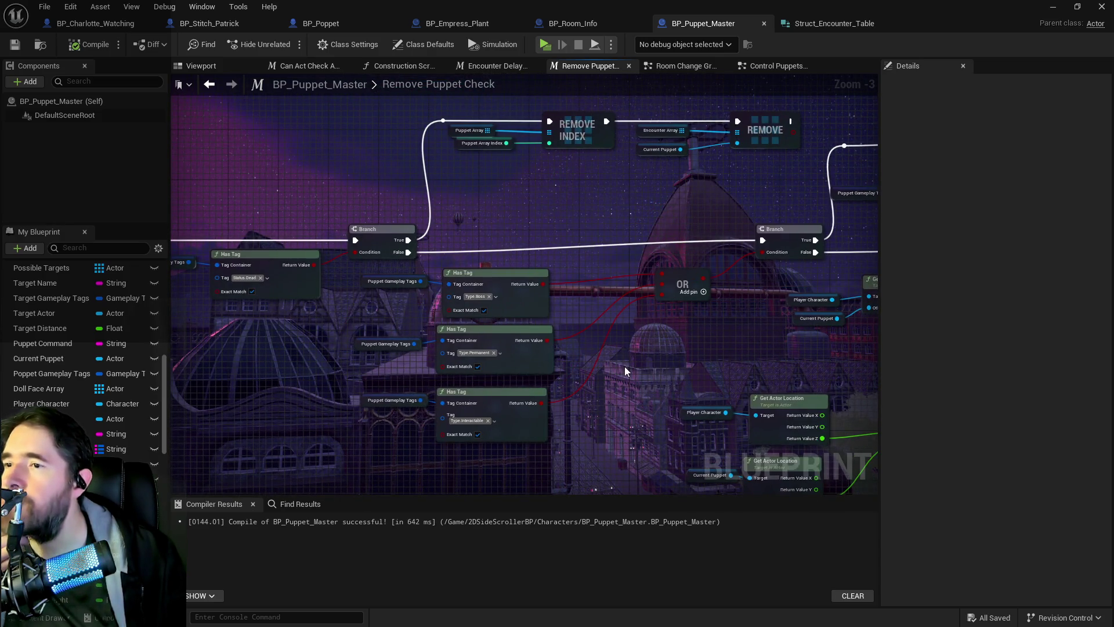
mouse_move(752, 350)
mouse_down()
mouse_move(483, 322)
mouse_move(460, 340)
mouse_move(684, 402)
mouse_up()
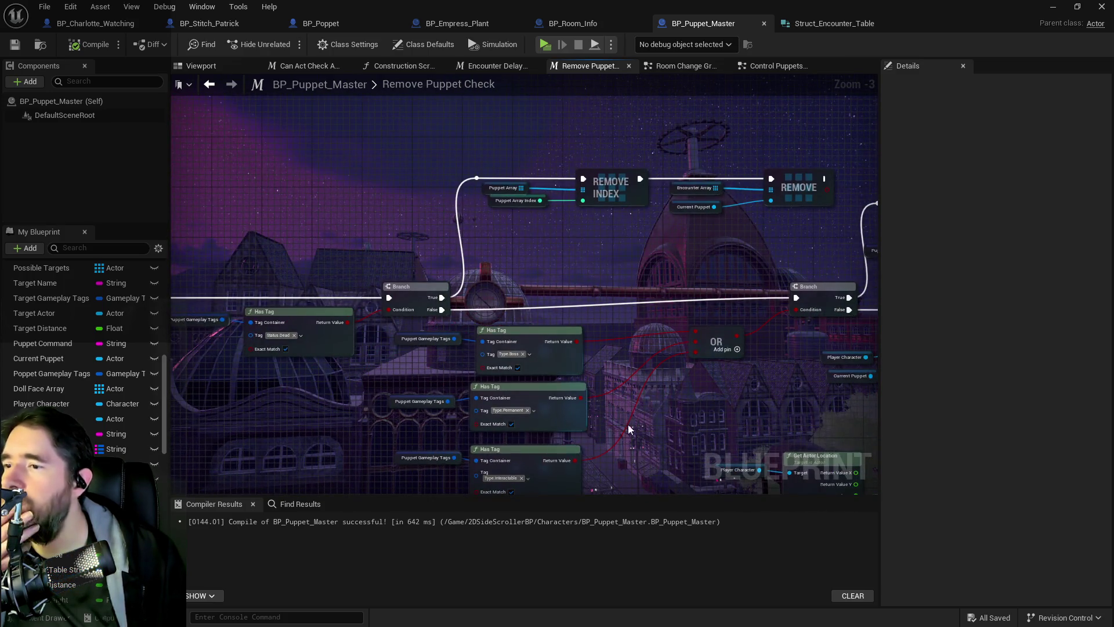
mouse_move(629, 428)
mouse_down()
mouse_move(451, 290)
mouse_move(585, 353)
mouse_move(636, 348)
mouse_move(385, 377)
mouse_move(634, 380)
mouse_move(728, 398)
mouse_move(537, 362)
mouse_up()
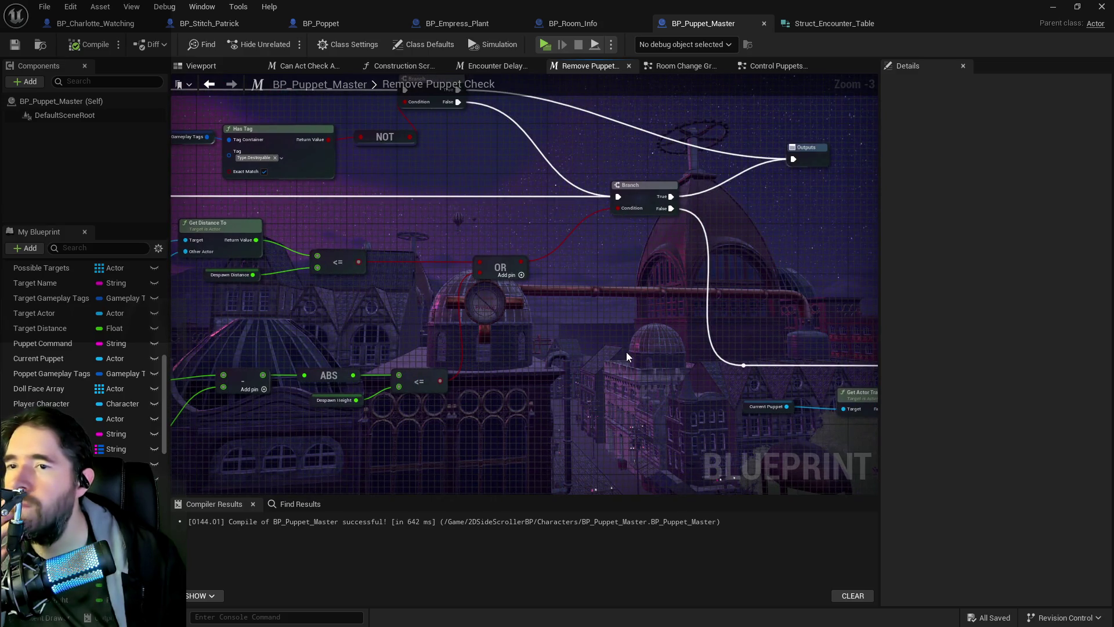
drag(626, 355, 717, 347)
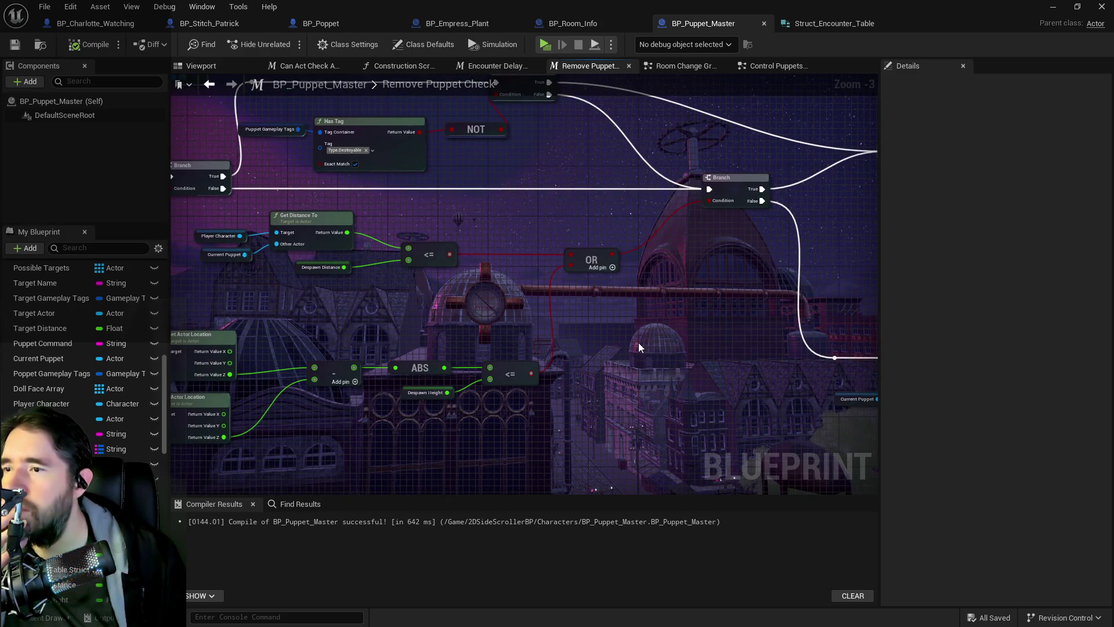
drag(607, 346, 719, 334)
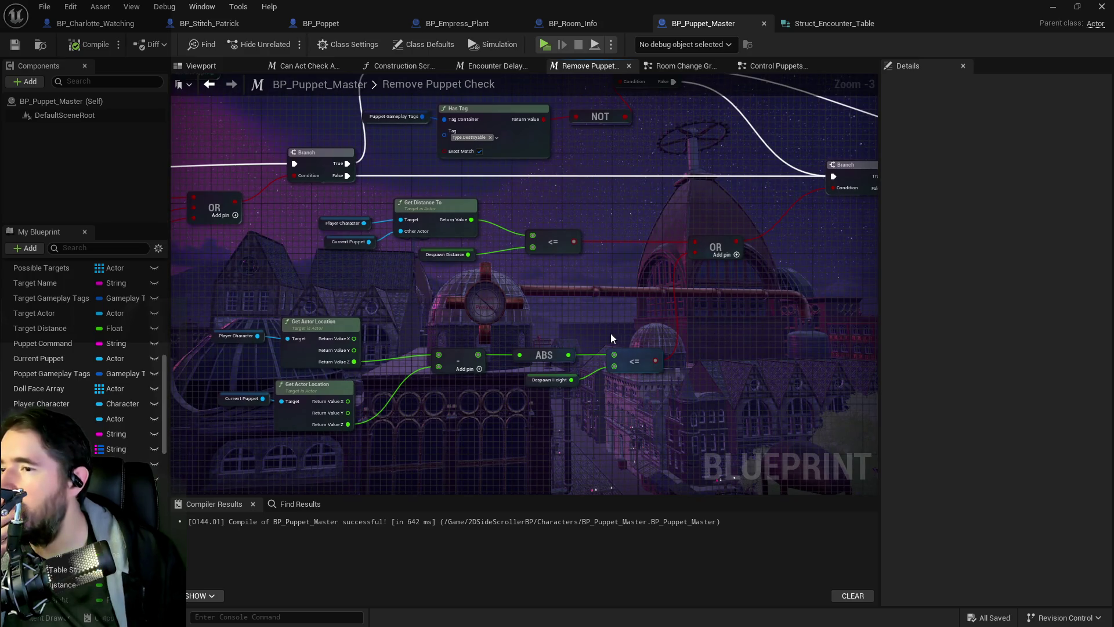
mouse_move(530, 319)
mouse_down()
mouse_move(747, 326)
mouse_move(586, 390)
mouse_move(659, 369)
mouse_up()
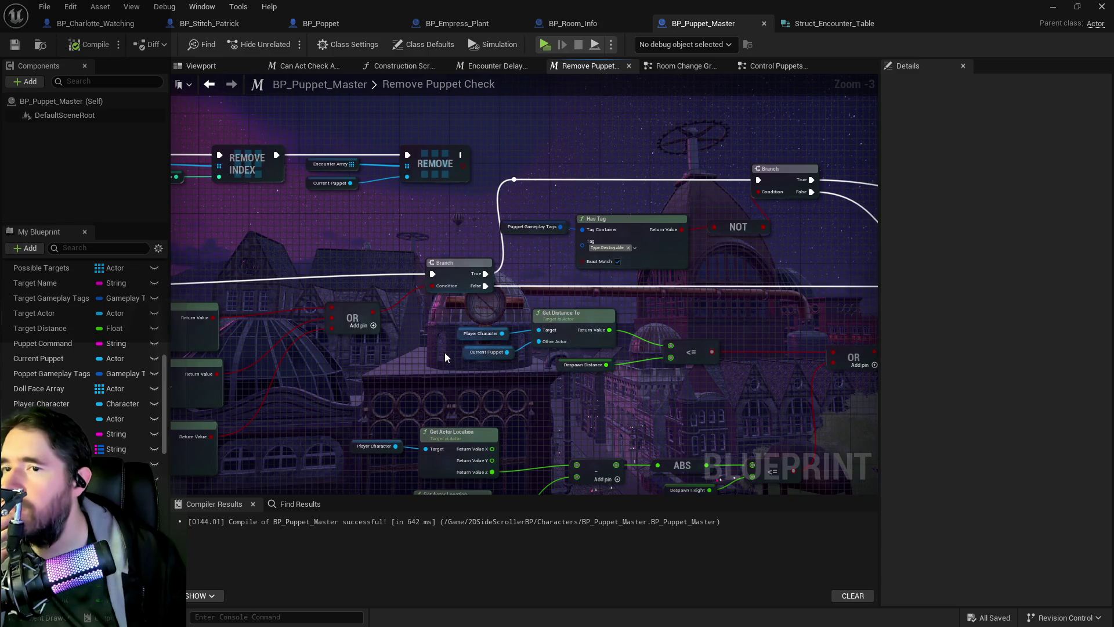
drag(446, 356, 166, 339)
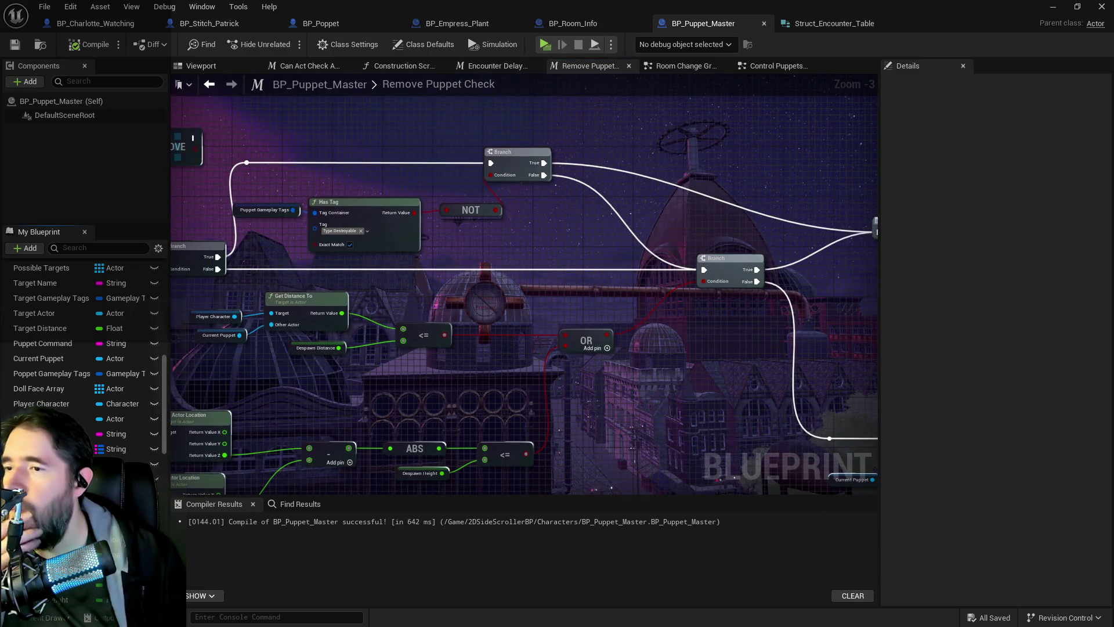
mouse_move(590, 307)
mouse_down()
mouse_move(522, 273)
mouse_move(390, 359)
mouse_up()
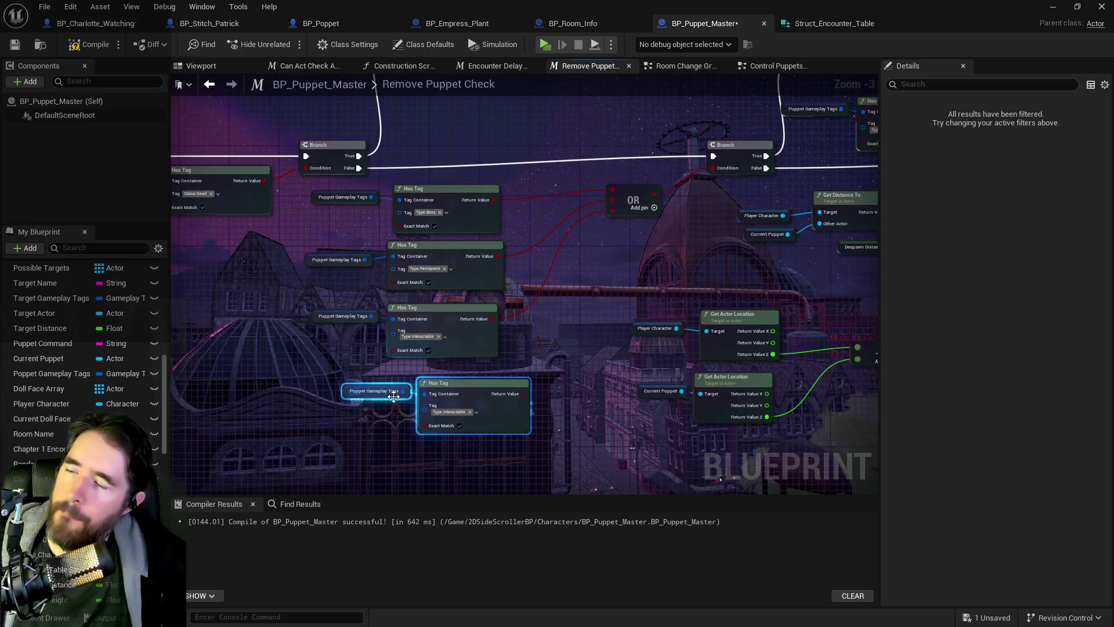
Step: Change the fourth Has Tag check's tag from Type.Interactable to Type.NPC
click(444, 412)
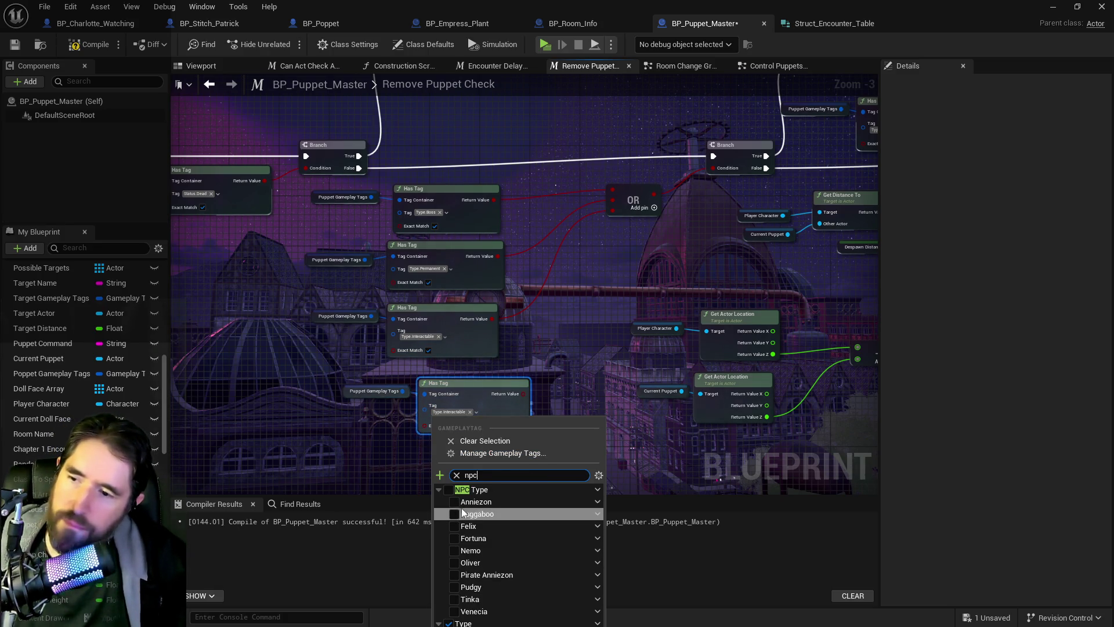
click(651, 415)
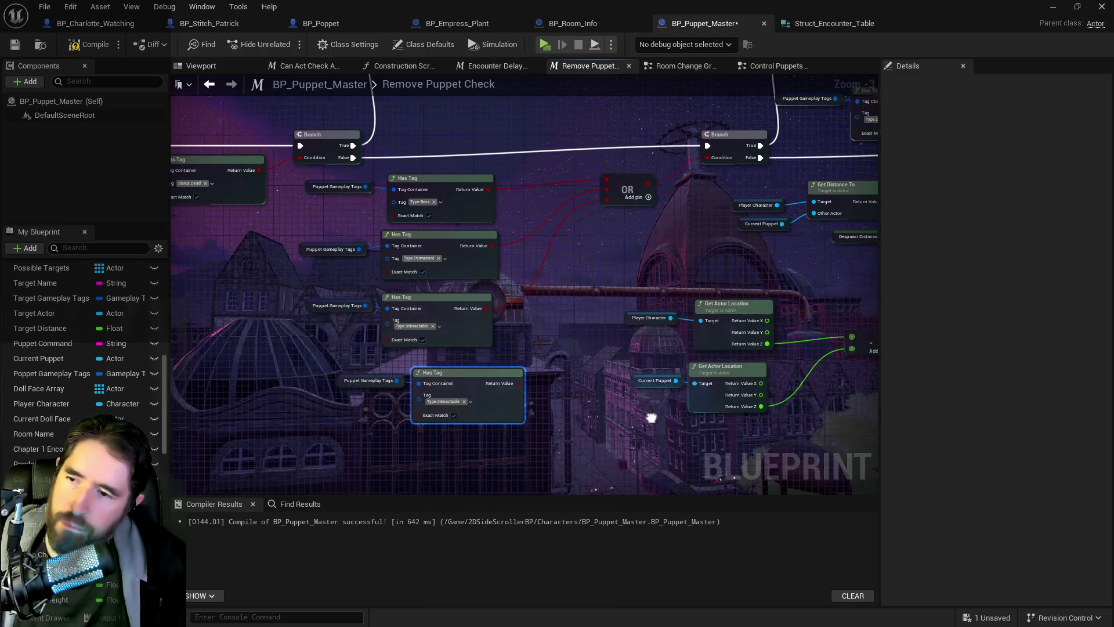
drag(652, 415, 672, 285)
click(459, 287)
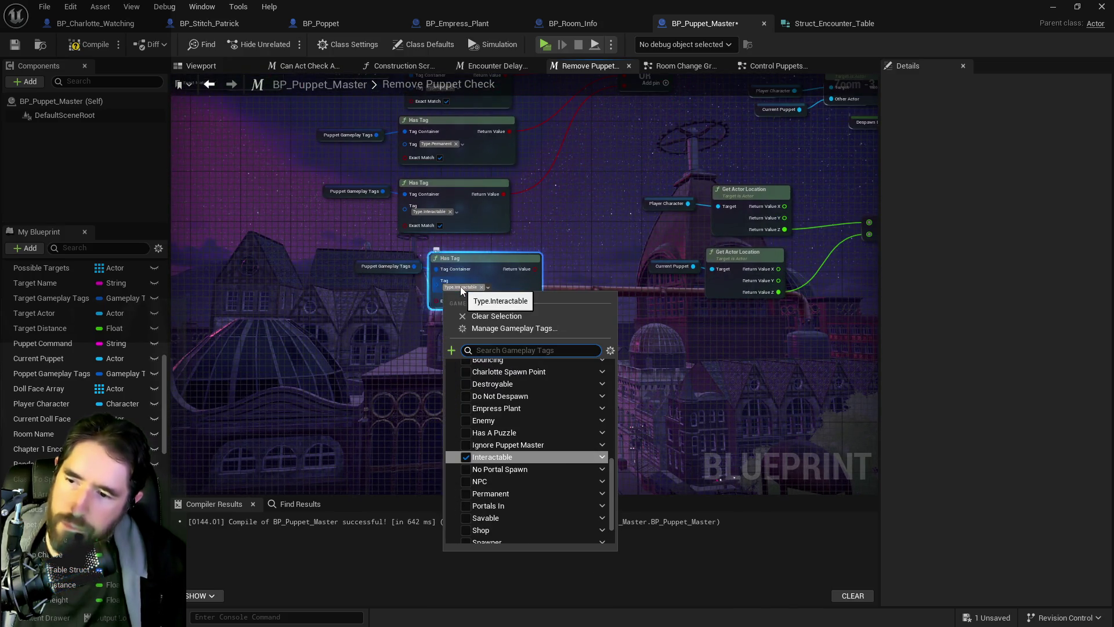
text(npc)
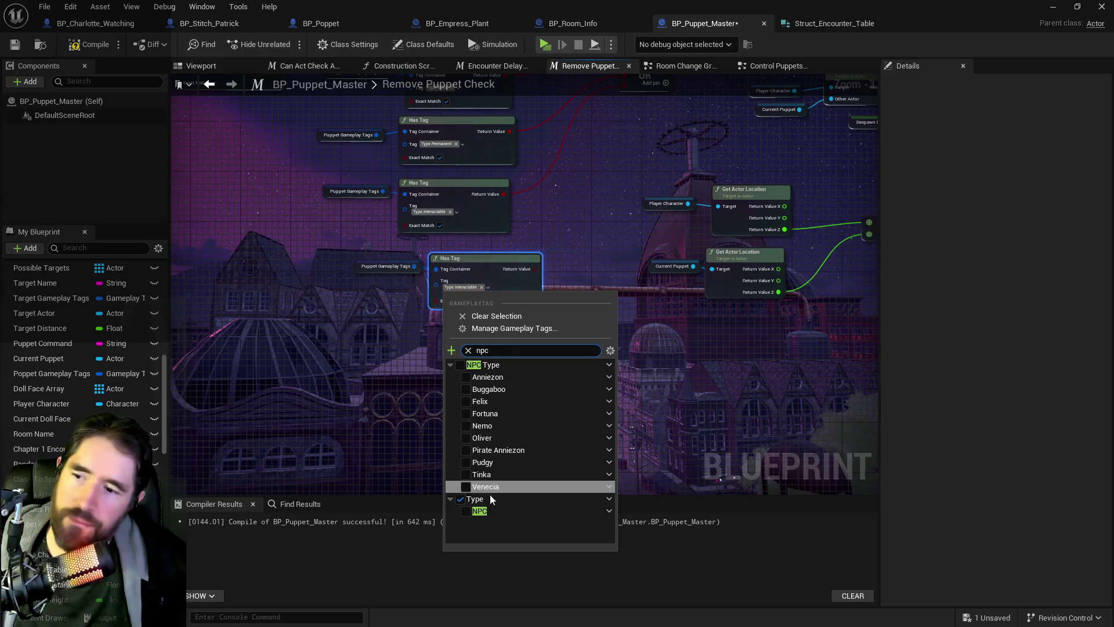
click(466, 511)
Step: Wire the NPC check's Return Value into the OR node's empty input
drag(424, 388, 440, 419)
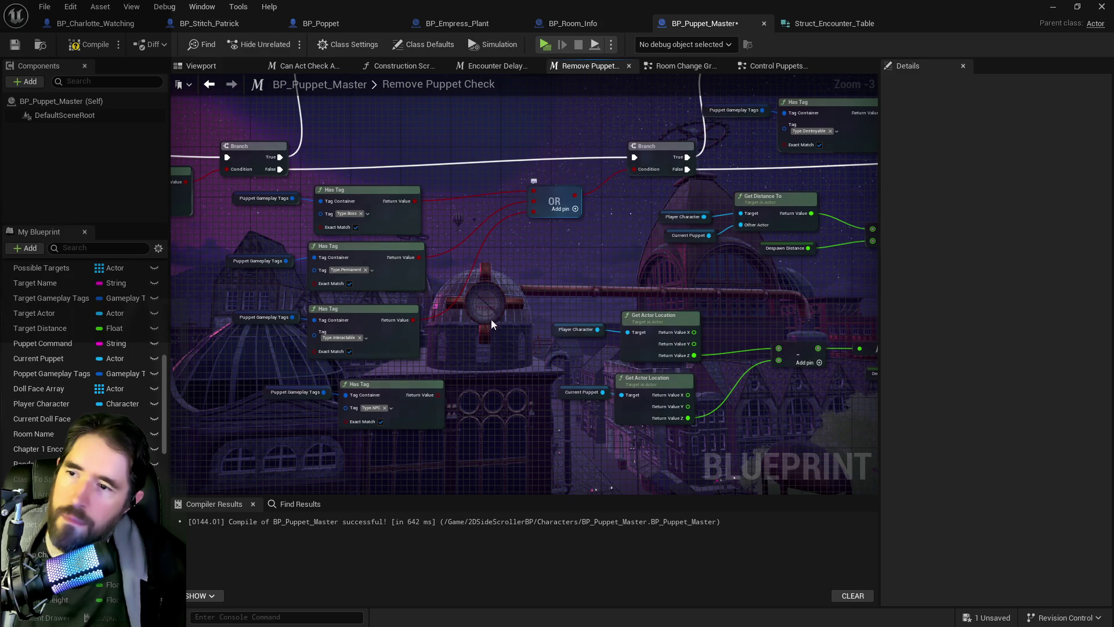
drag(527, 222, 533, 223)
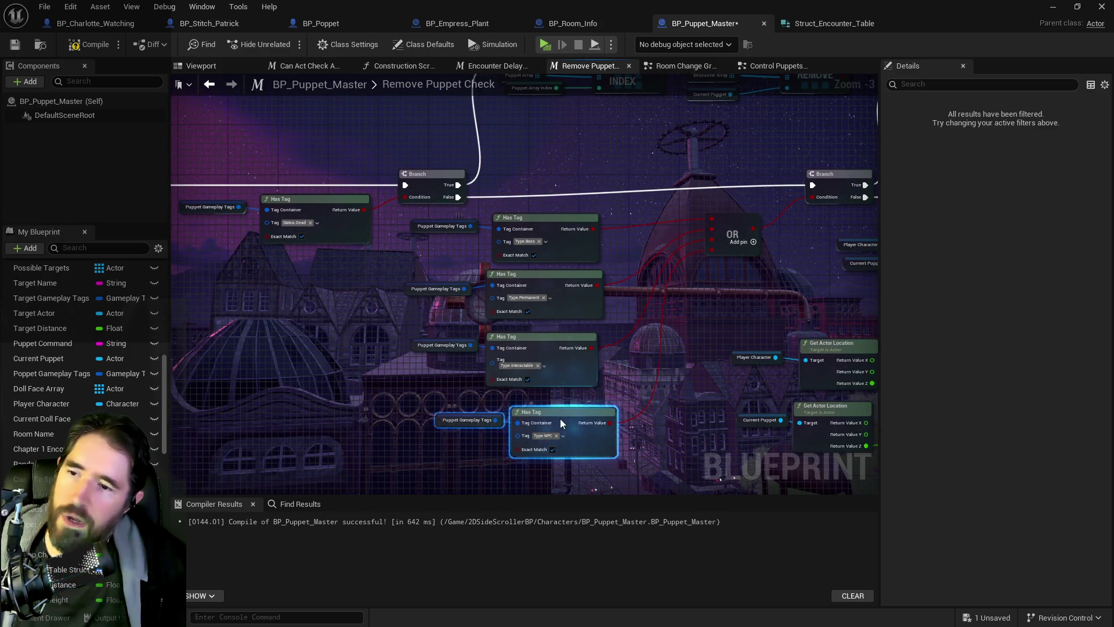
mouse_move(544, 418)
mouse_down()
mouse_move(456, 437)
mouse_move(419, 512)
mouse_up()
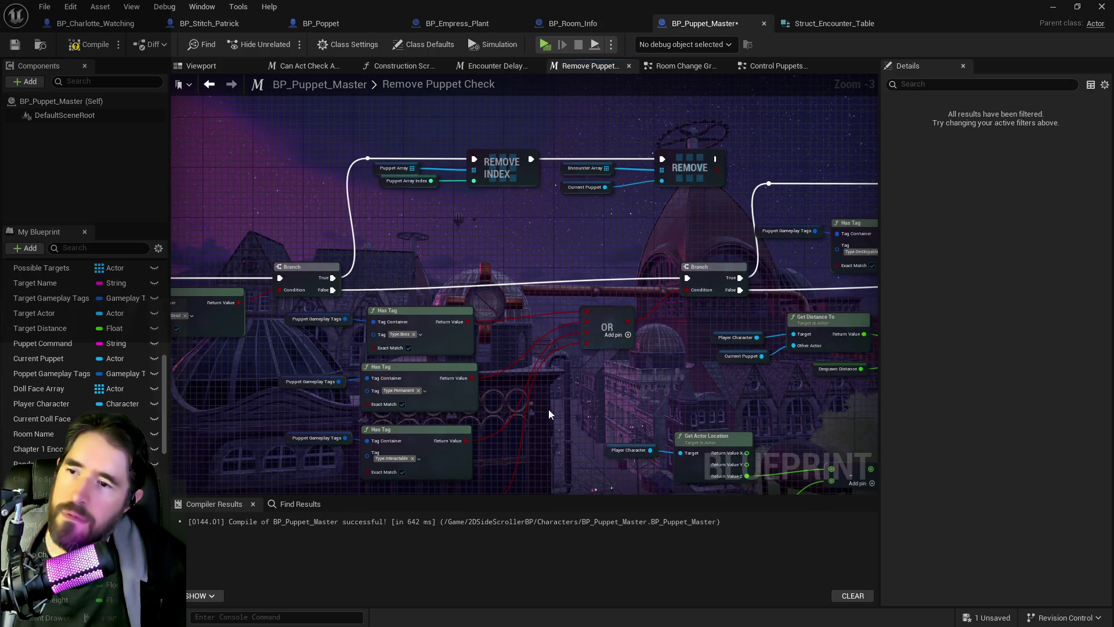
drag(549, 410, 615, 341)
right_click(620, 335)
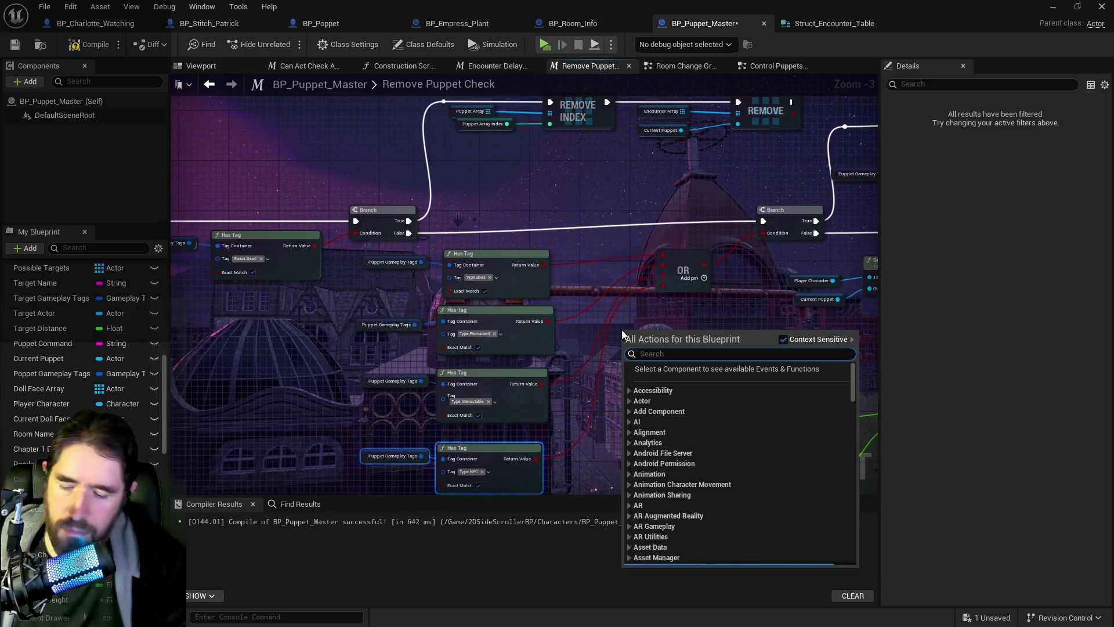
Step: Add a Has Any Tags check on the Puppet Gameplay Tags container
key(Escape)
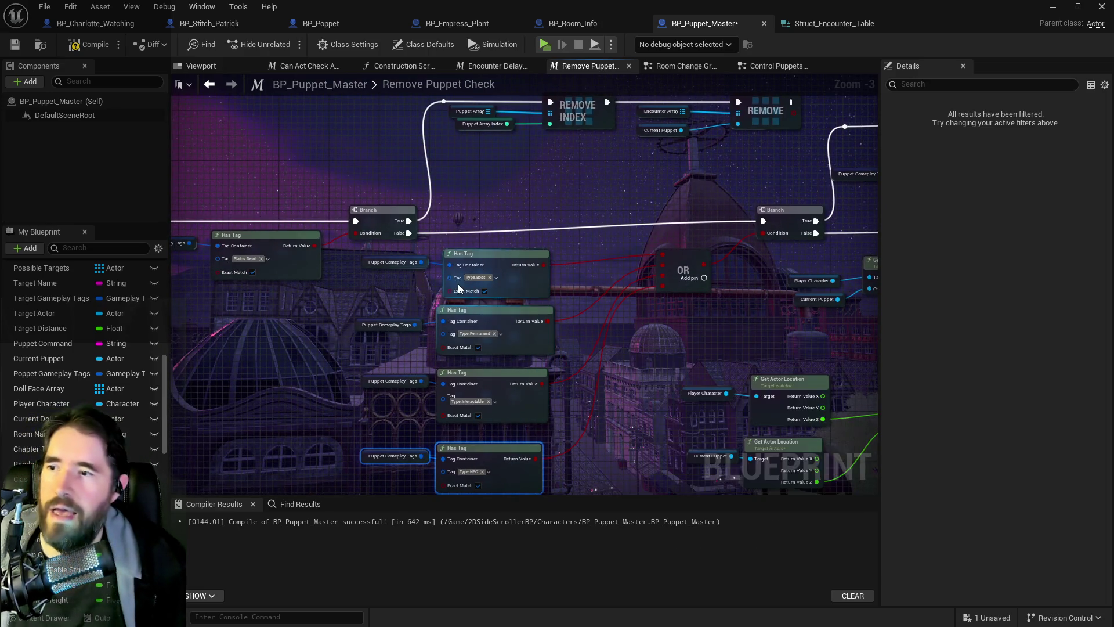
drag(421, 265, 485, 222)
text(has)
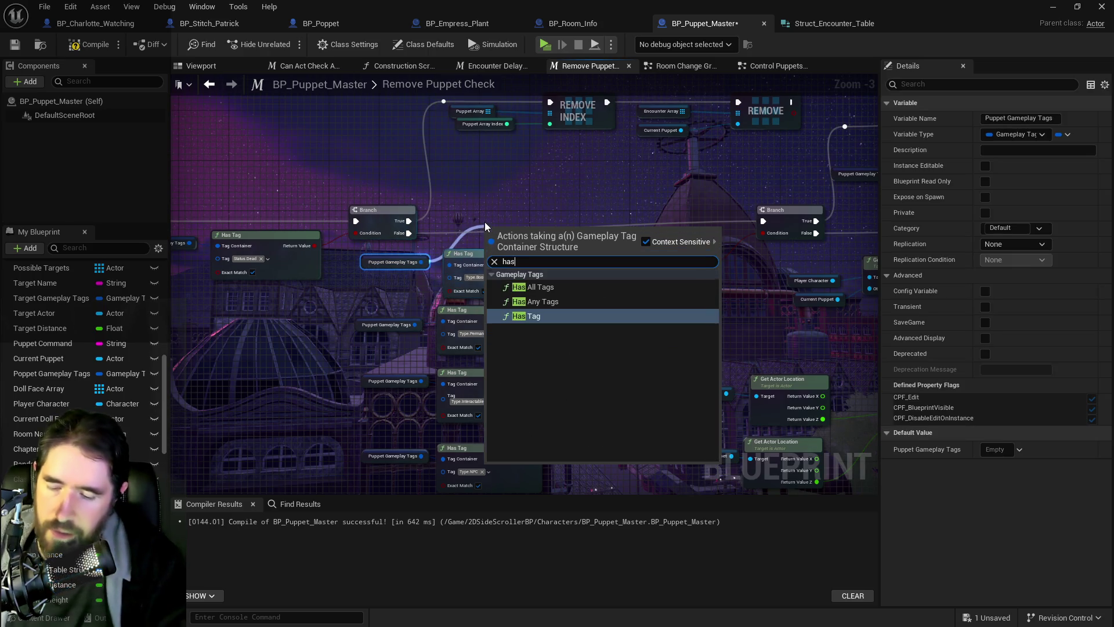
text( tag)
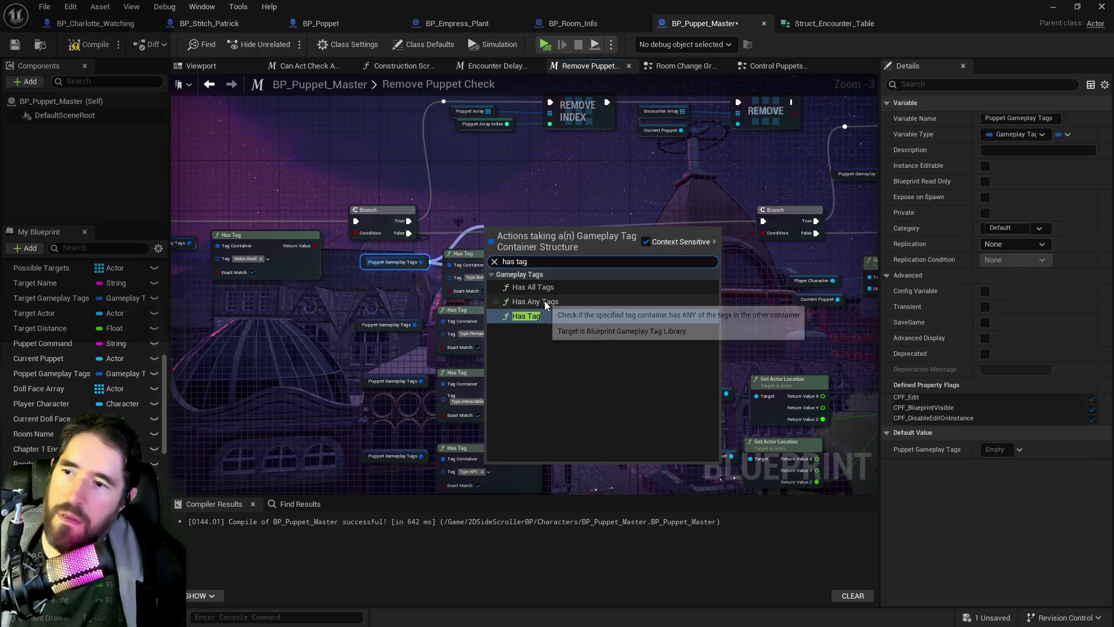
click(544, 301)
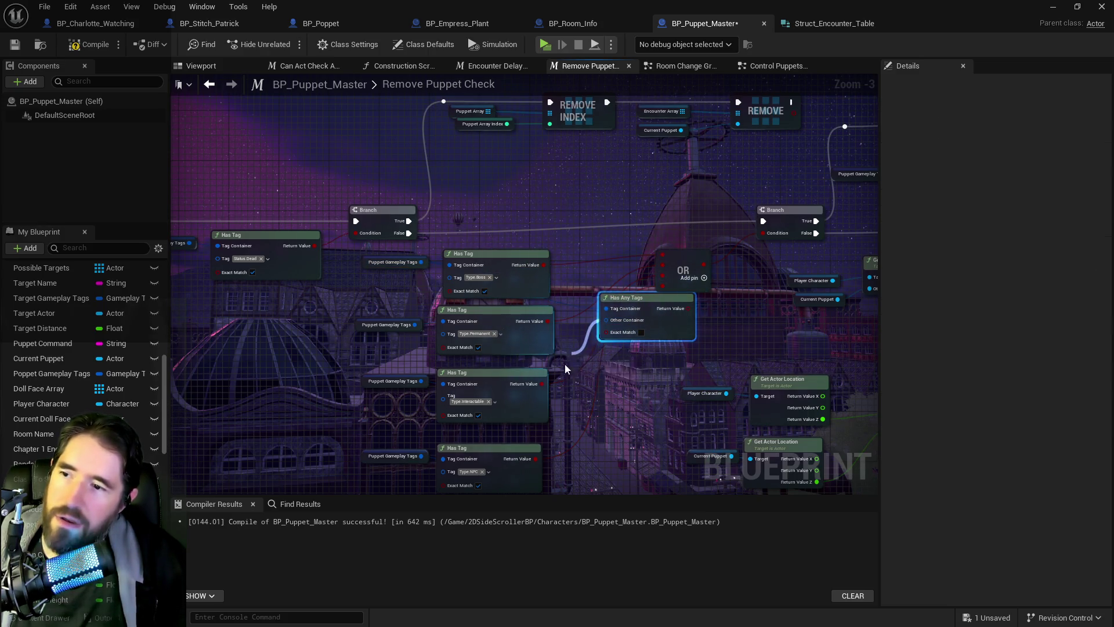
Step: Promote the Other Container pin to a Don't Despawn Tags variable, then compile and save
drag(565, 363, 570, 356)
click(600, 431)
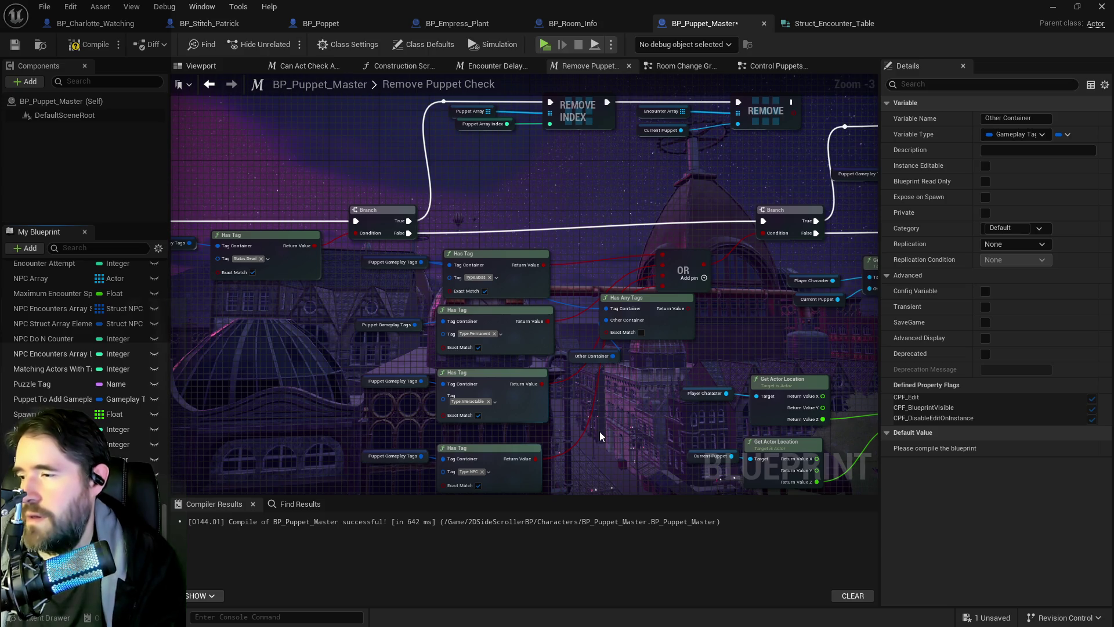
text(Don't Despawn Tags)
key(Return)
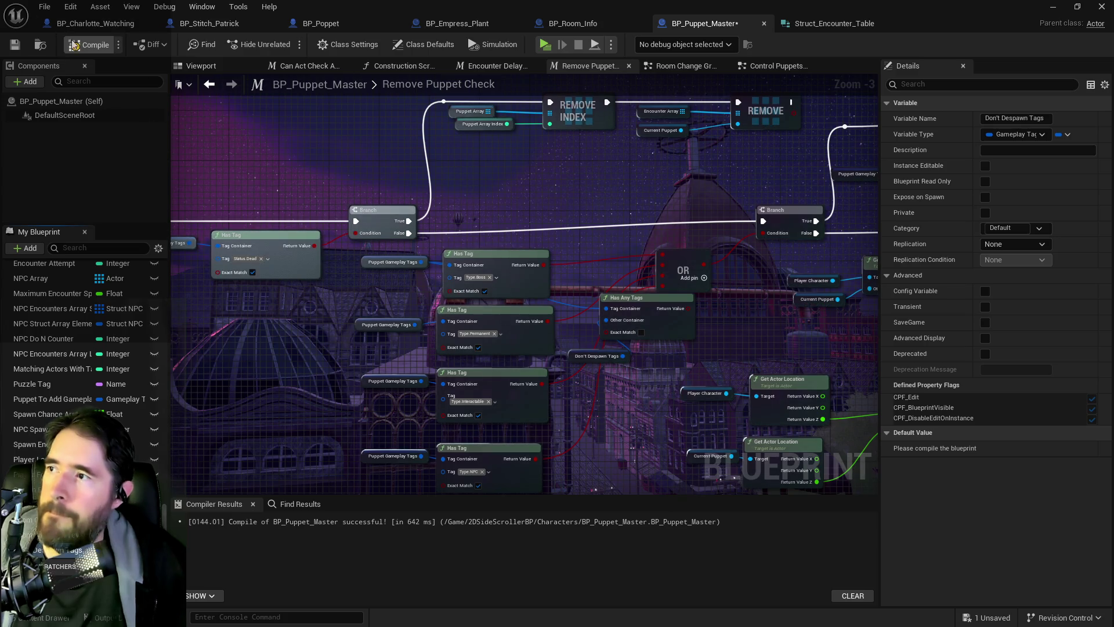
click(15, 47)
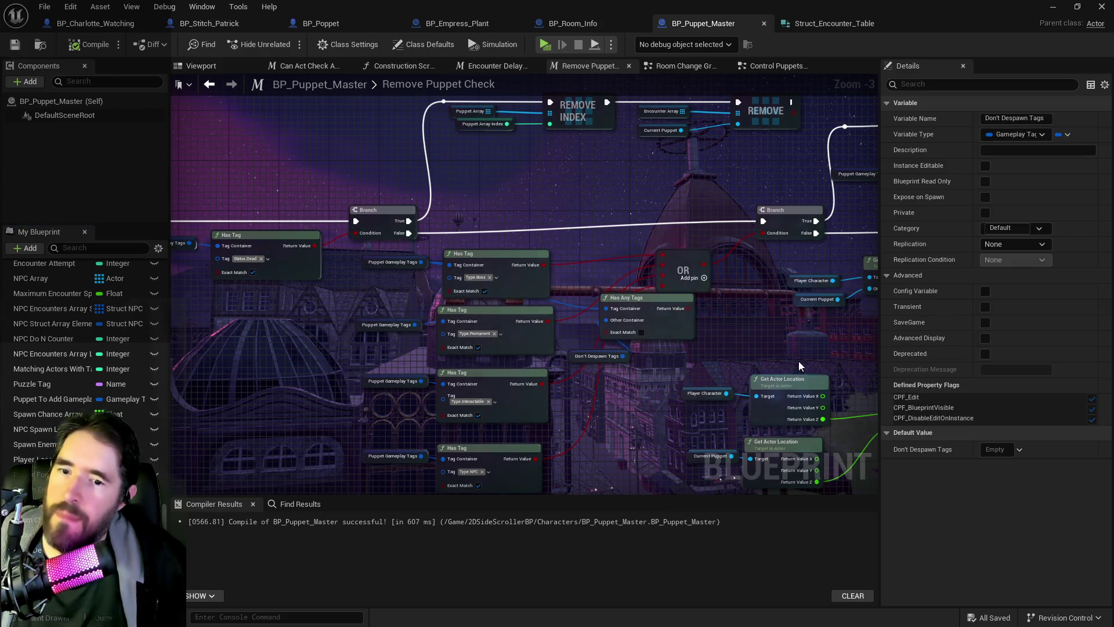
Step: Fill Don't Despawn Tags with Type.Boss, Type.Permanent, Type.Interactable and Type.NPC
click(992, 450)
text(bo)
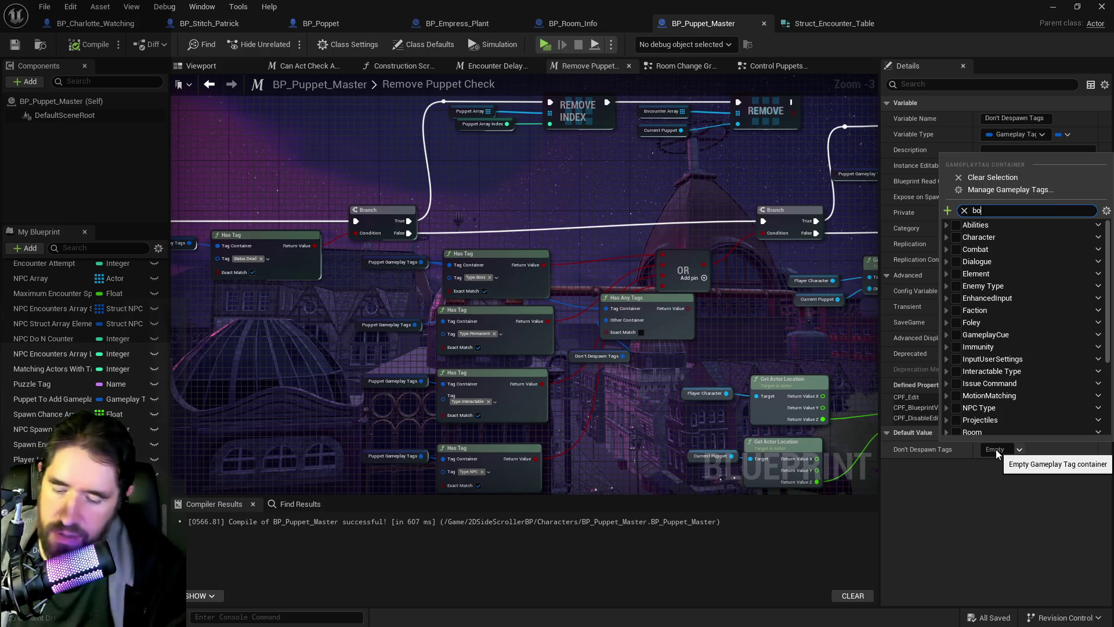
text(ss)
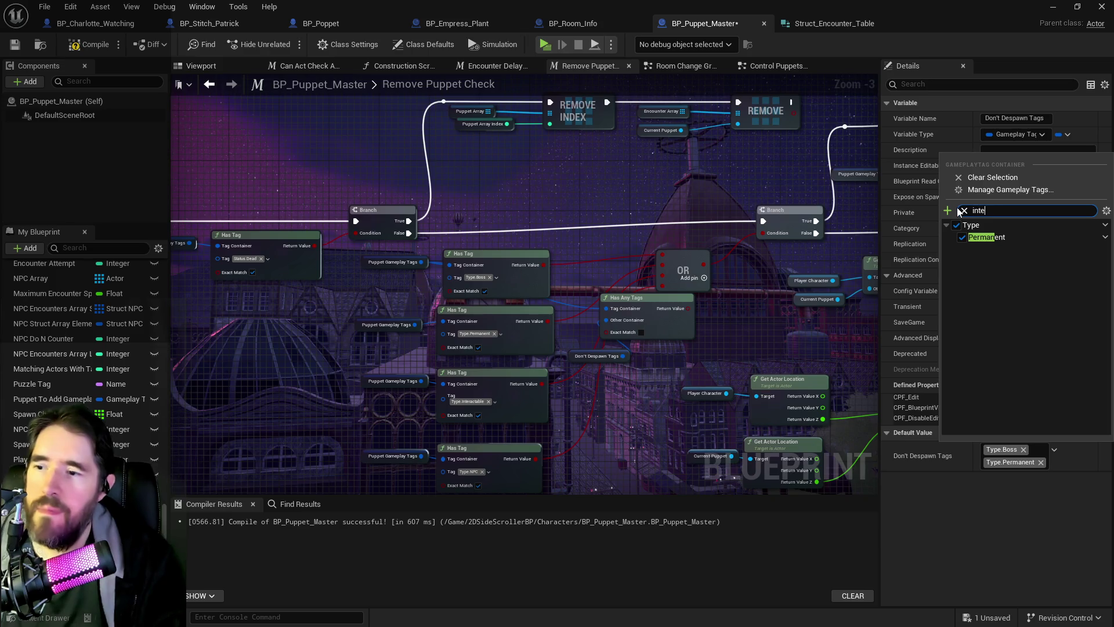
text(ra)
click(963, 396)
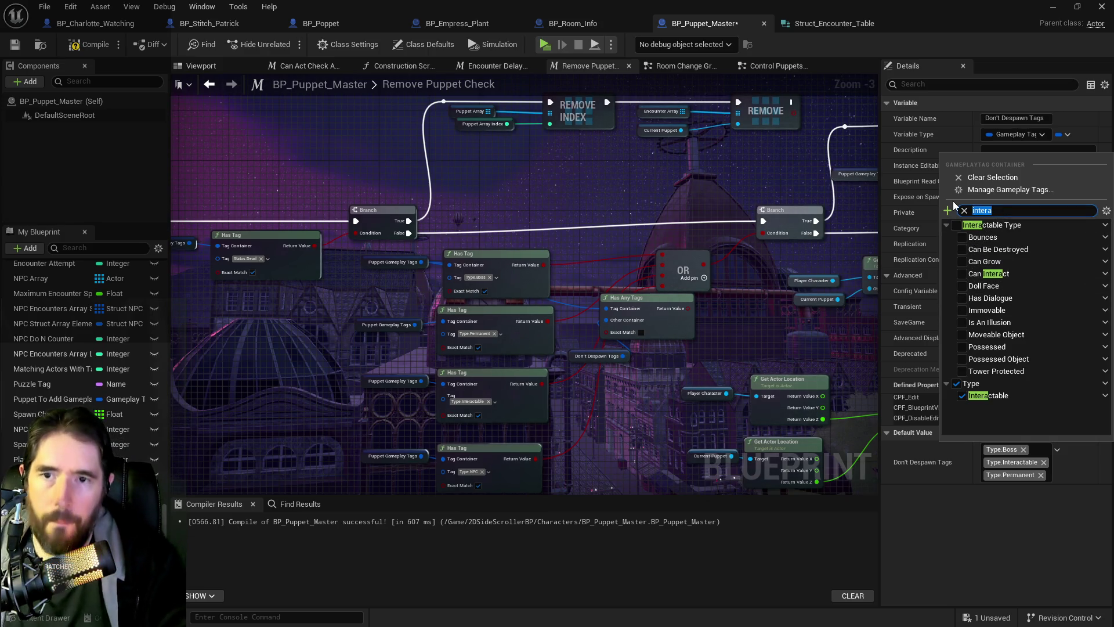
text(c)
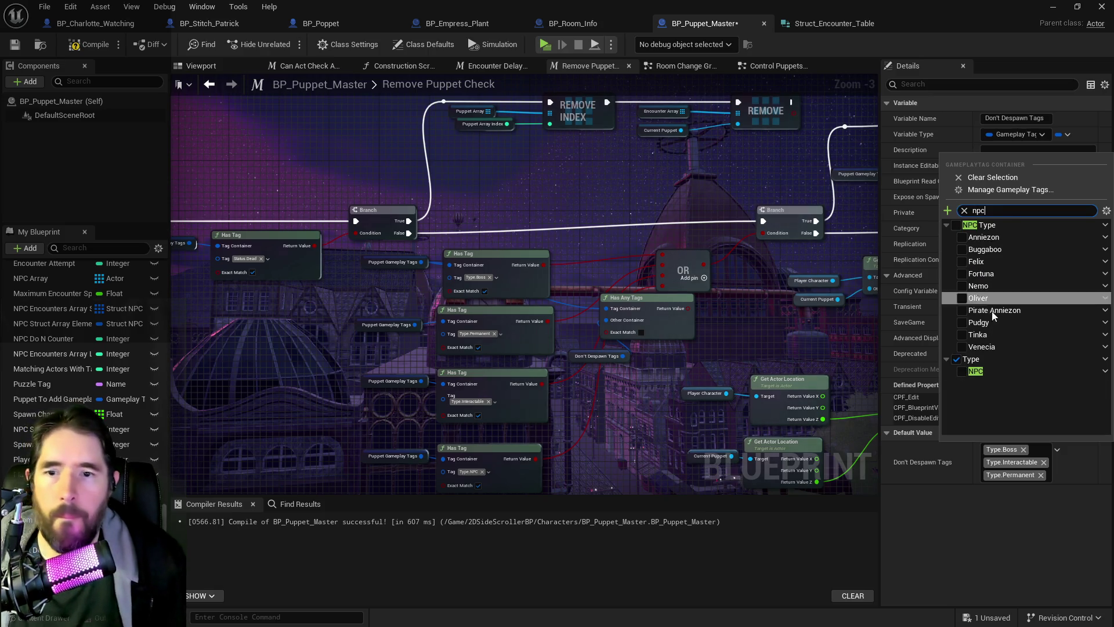
click(962, 371)
click(780, 371)
Step: Delete the OR node and the old Has Tag nodes with their getters
mouse_move(779, 371)
mouse_down()
mouse_move(583, 279)
mouse_move(536, 338)
mouse_up()
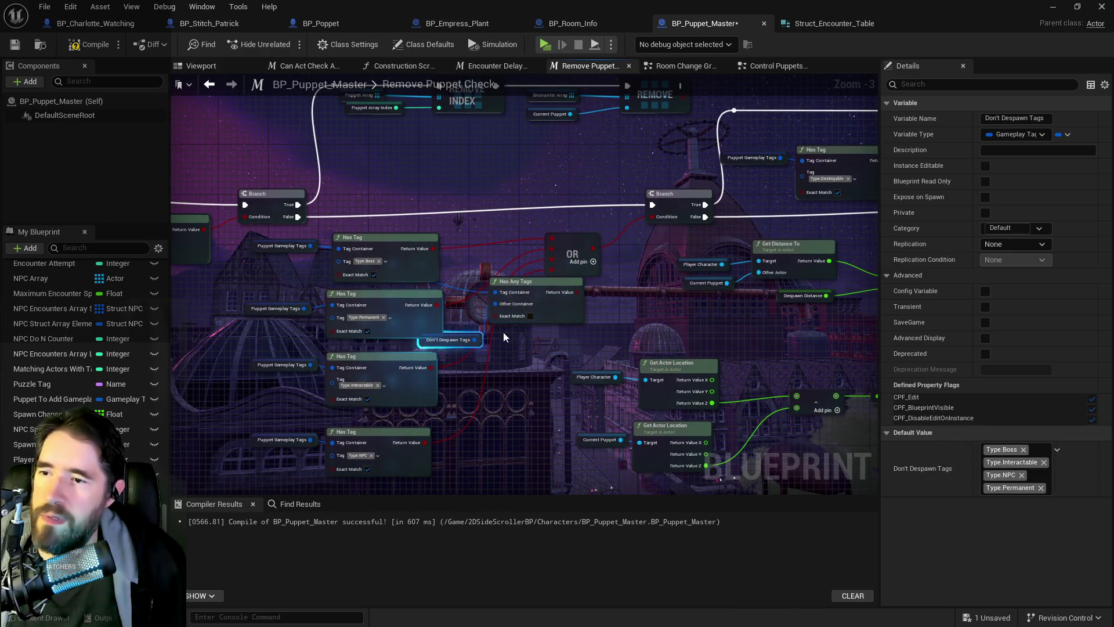
click(532, 318)
drag(582, 300, 651, 216)
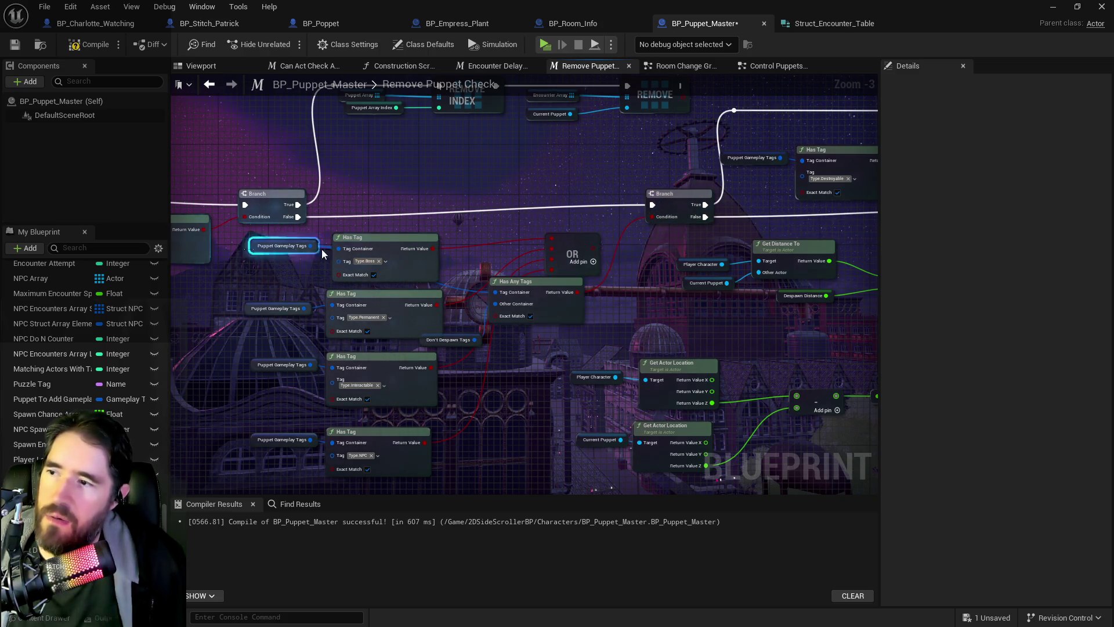
click(348, 241)
ctrl+click(562, 257)
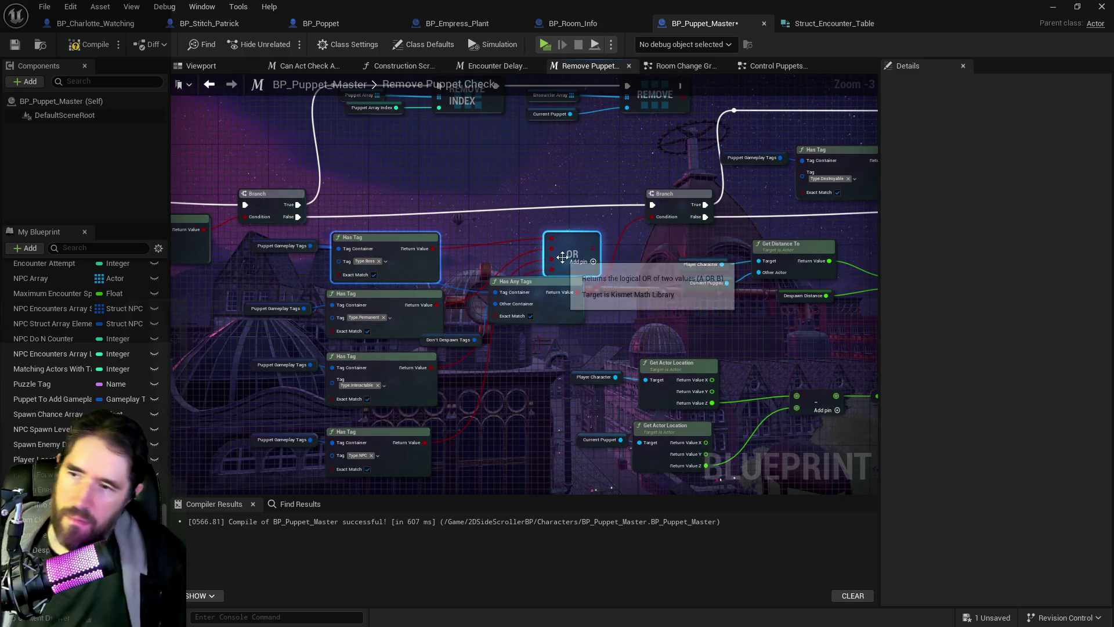
key(Delete)
mouse_move(254, 296)
mouse_down()
mouse_move(360, 406)
mouse_move(291, 336)
mouse_move(362, 455)
mouse_up()
key(Delete)
Step: Move Has Any Tags and its Don't Despawn Tags getter into the freed space, then compile and save
drag(531, 279, 550, 247)
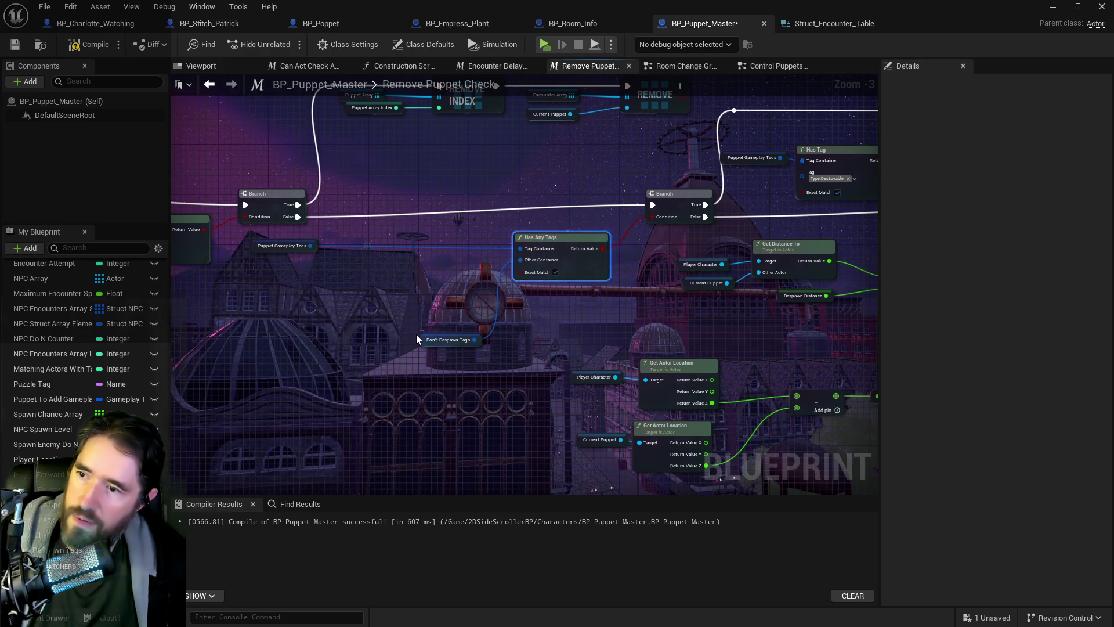
mouse_move(422, 340)
mouse_down()
mouse_move(439, 277)
mouse_move(512, 284)
mouse_up()
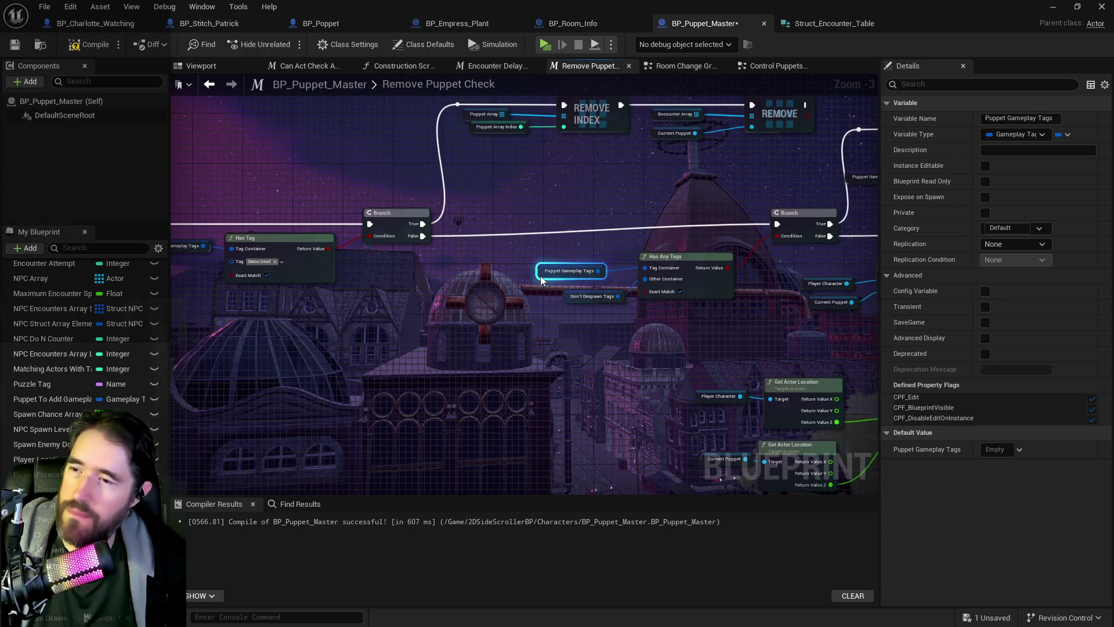
drag(973, 300, 532, 299)
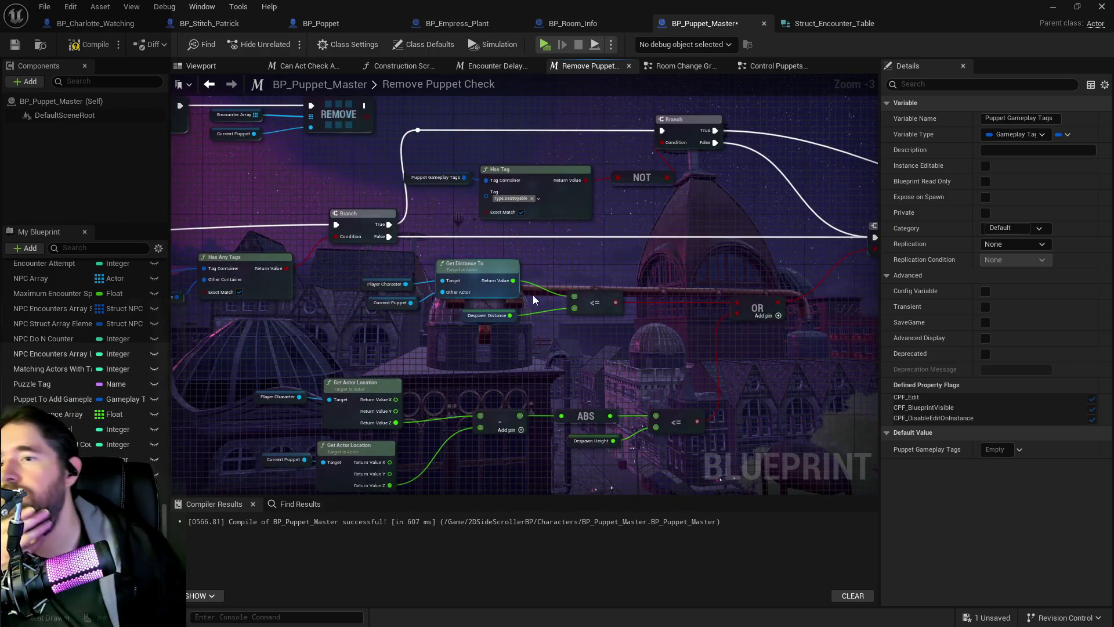
mouse_move(641, 242)
mouse_down()
mouse_move(260, 234)
mouse_move(618, 197)
mouse_up()
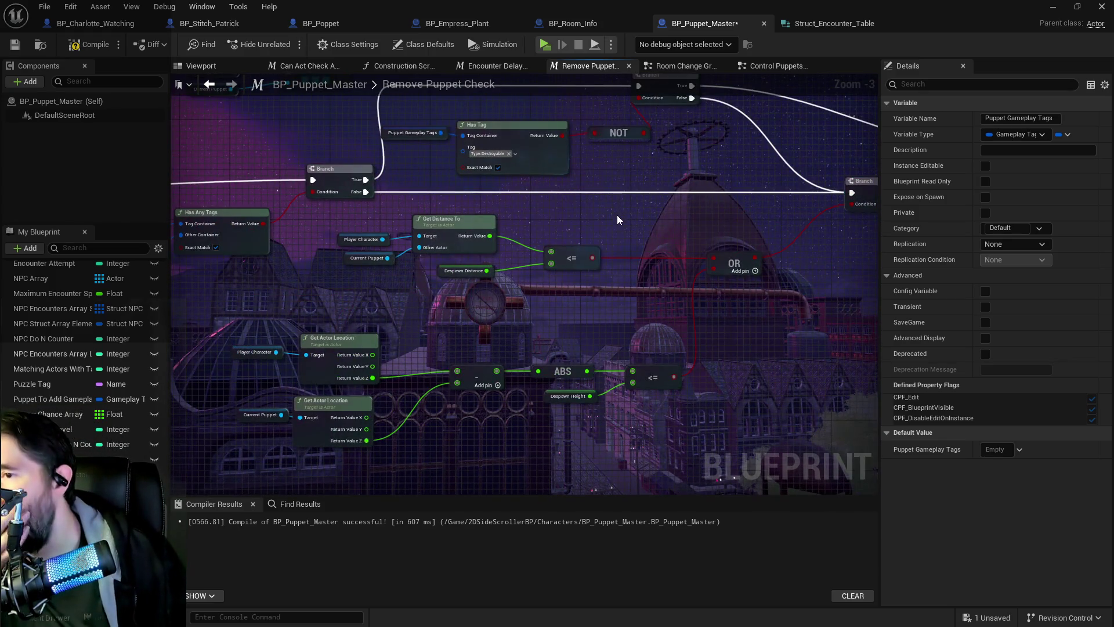
click(96, 47)
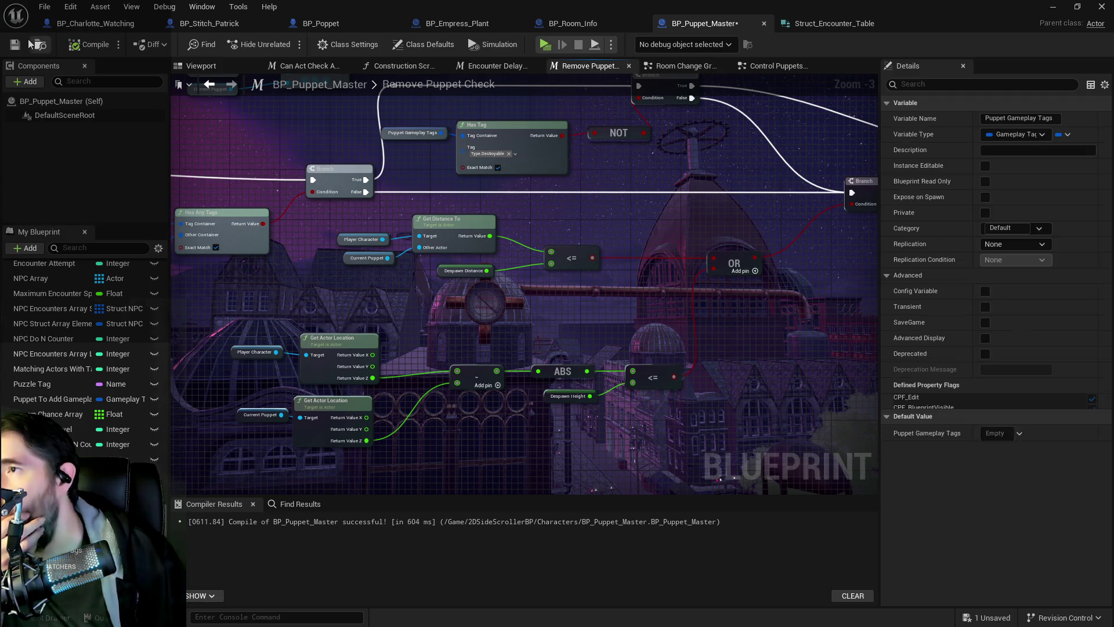
key(ctrl+s)
Step: Select door BP_Door_64 in the level and tick Is Open so it starts open
key(alt+Tab)
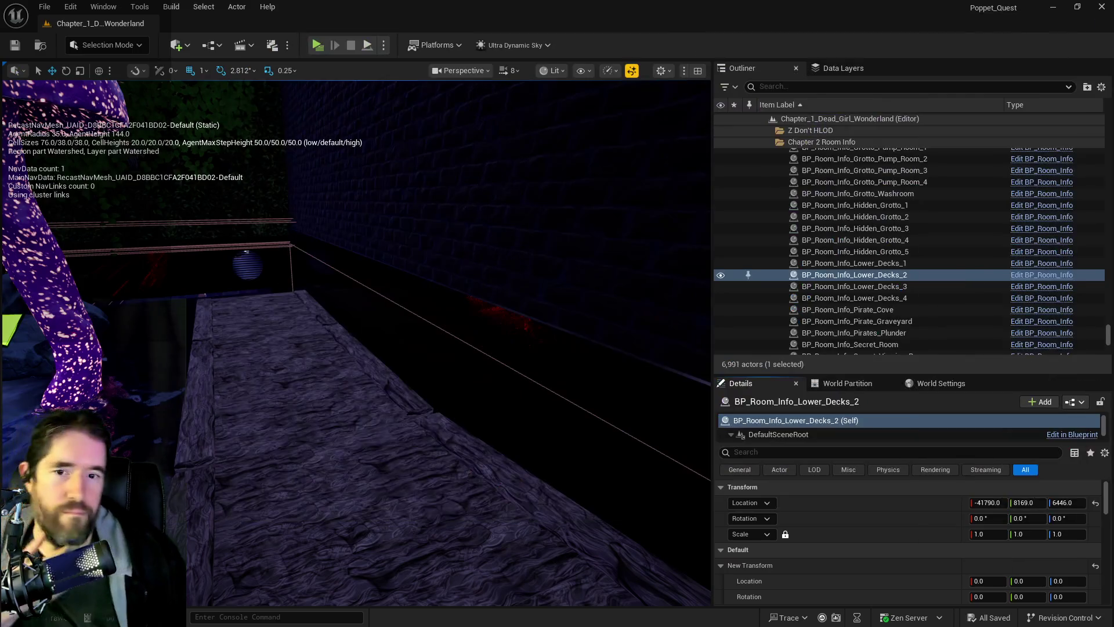
drag(503, 300, 502, 299)
drag(344, 307, 344, 307)
click(345, 308)
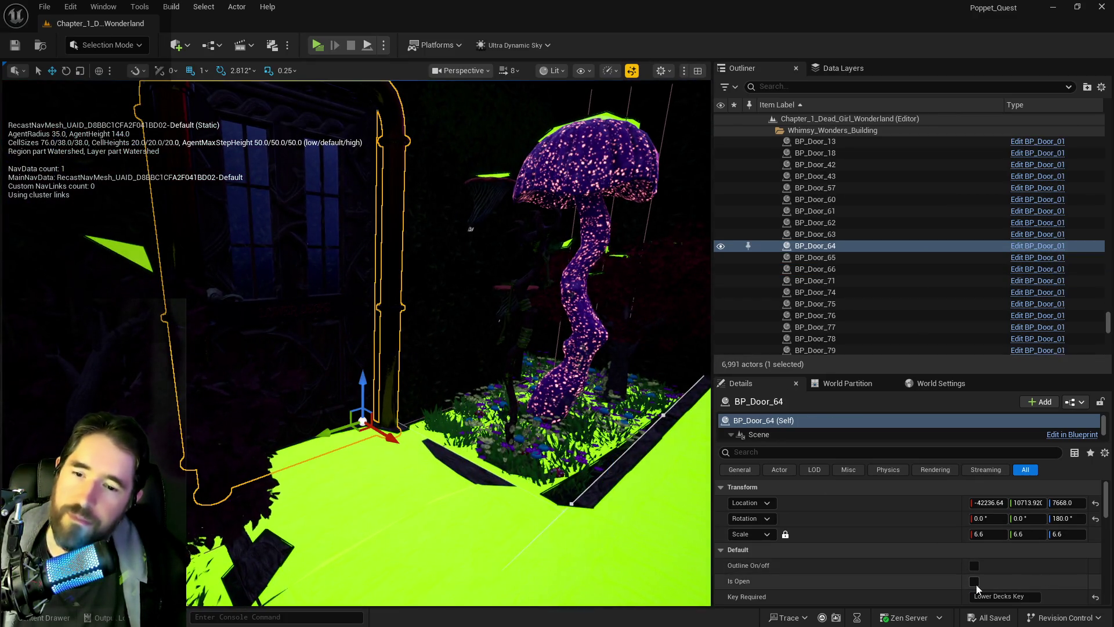
click(974, 580)
drag(483, 245, 483, 246)
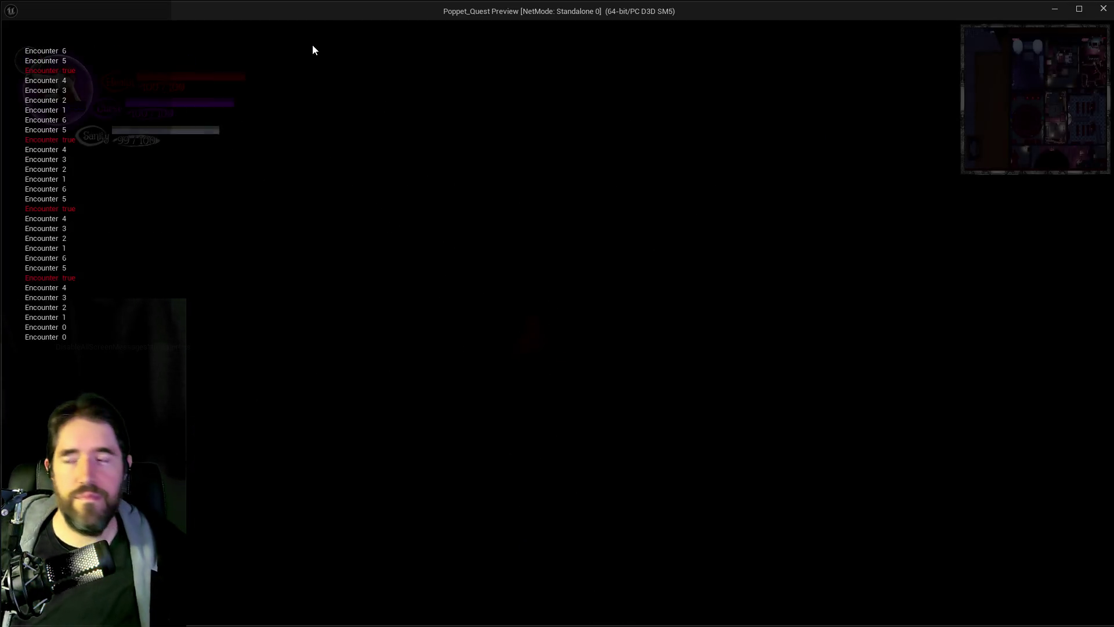
Step: Walk the character down the spiral staircase and around the foggy Lower Decks room
click(274, 158)
key(s)
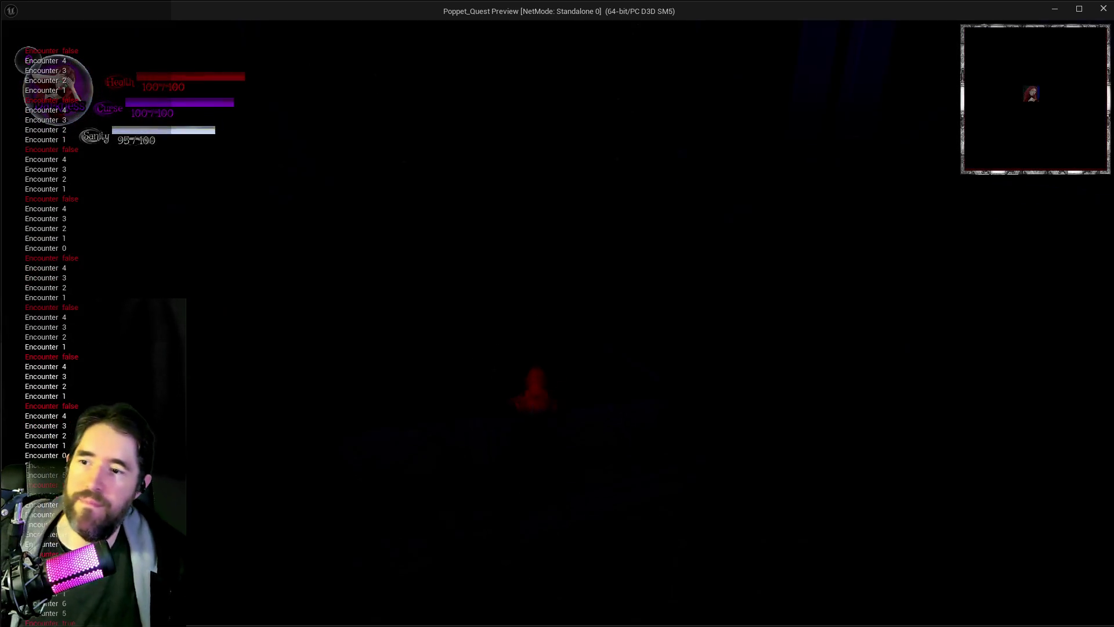
key(w)
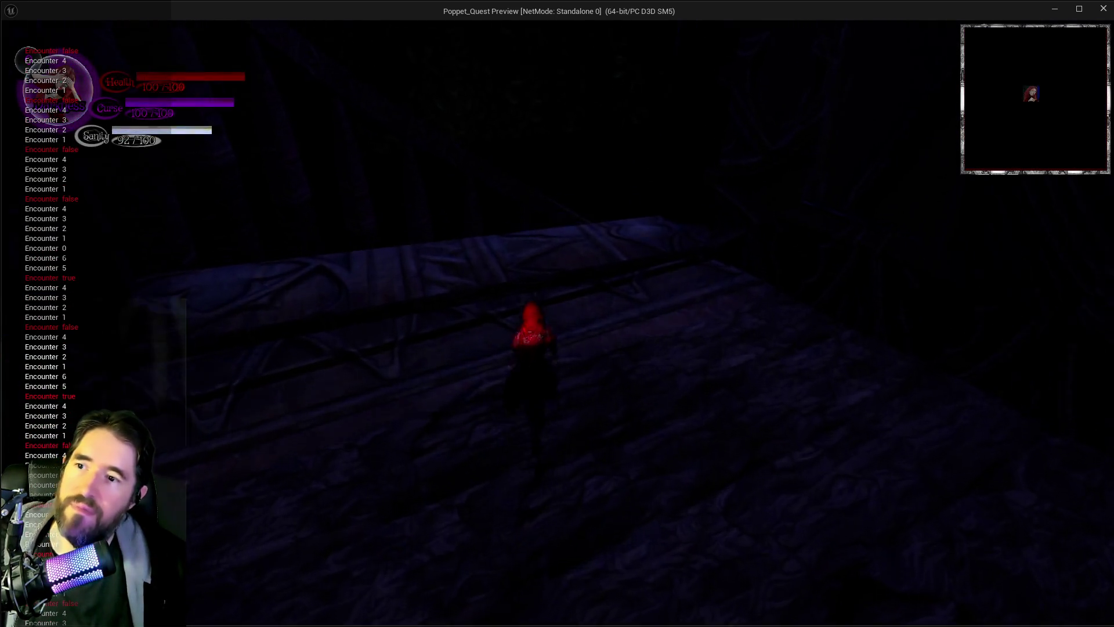
key(w)
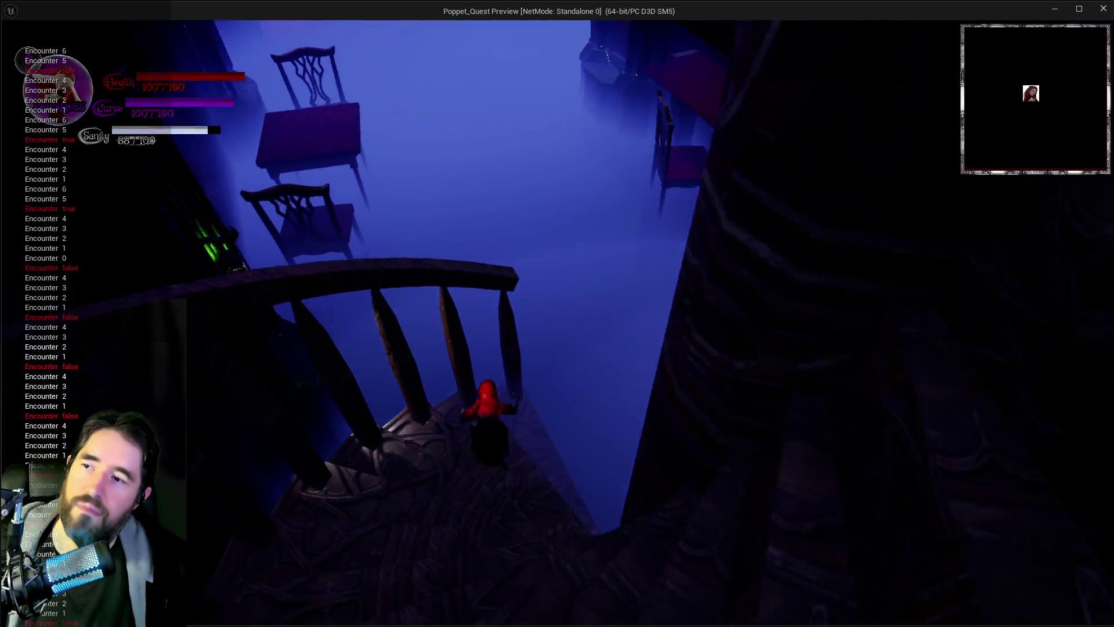
key(w)
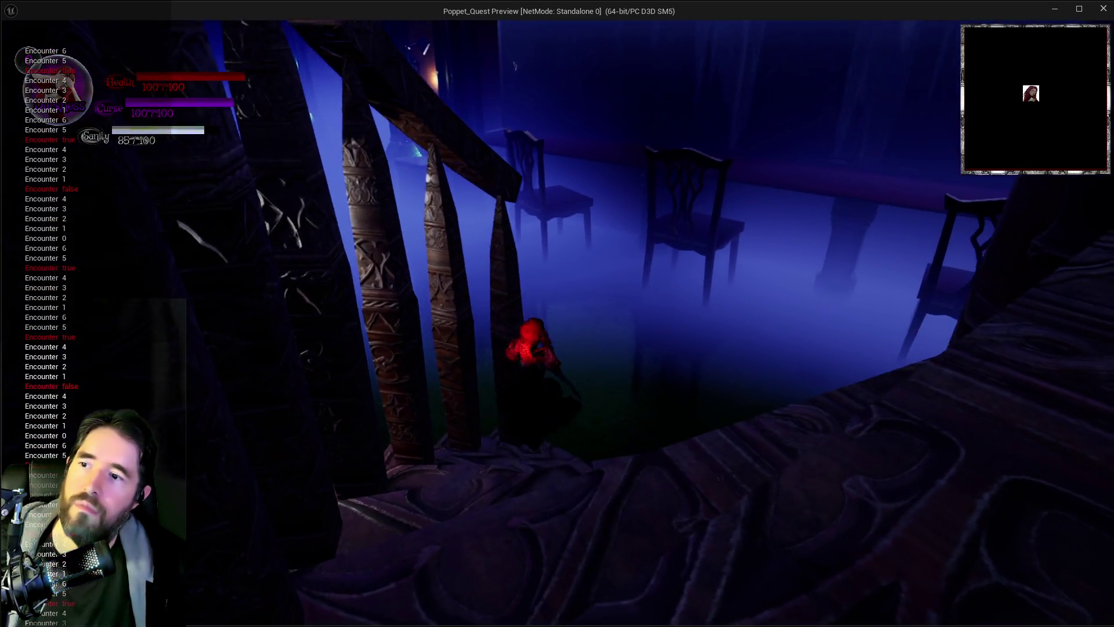
key(w)
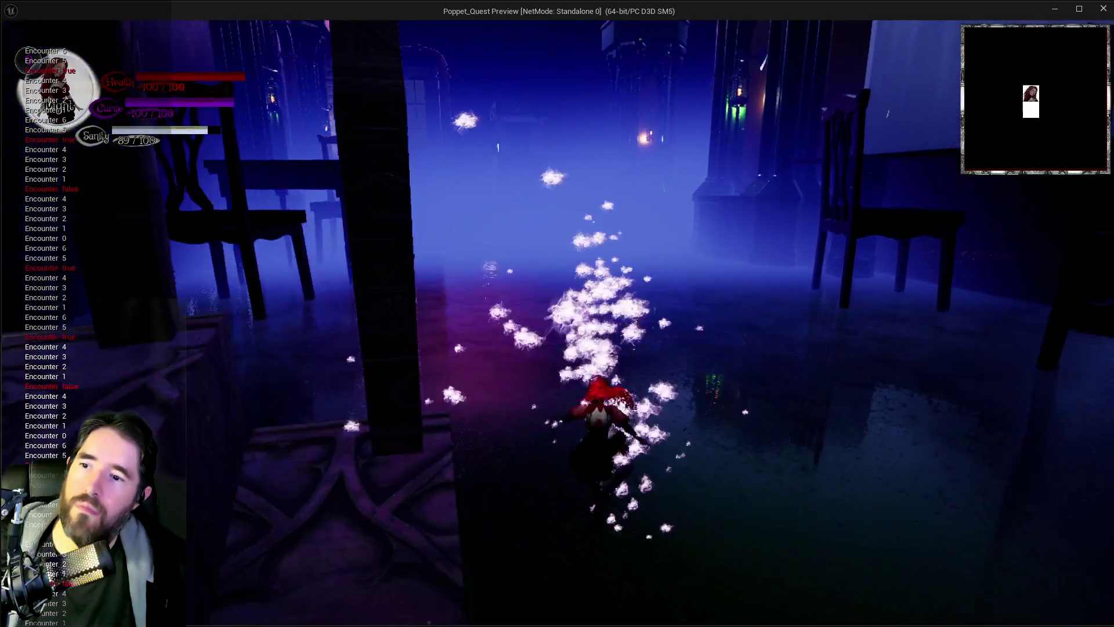
key(w)
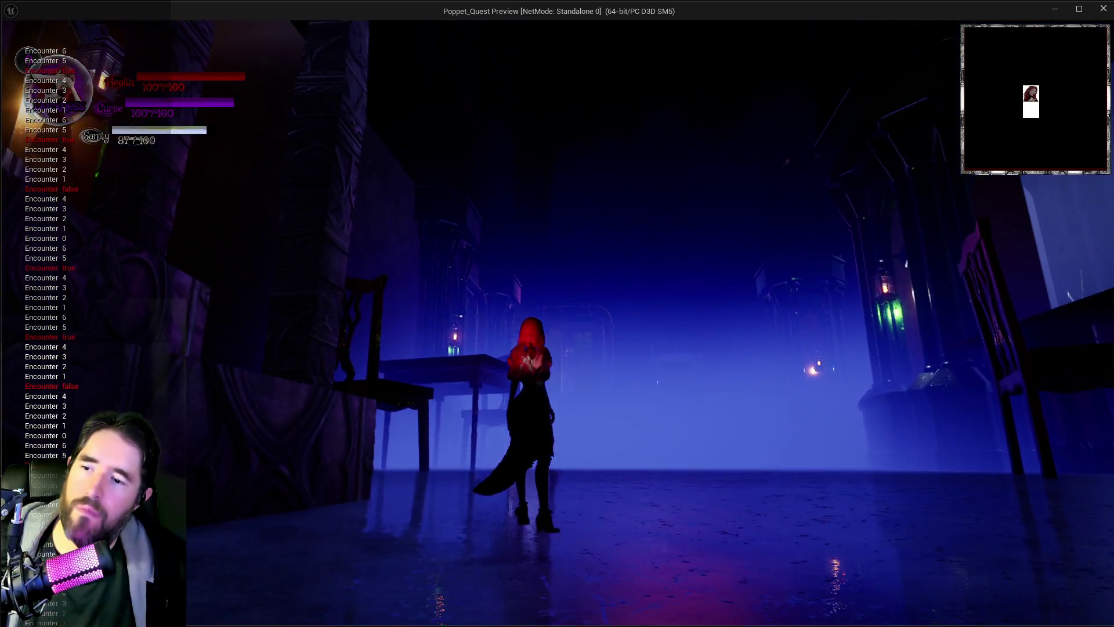
key(w)
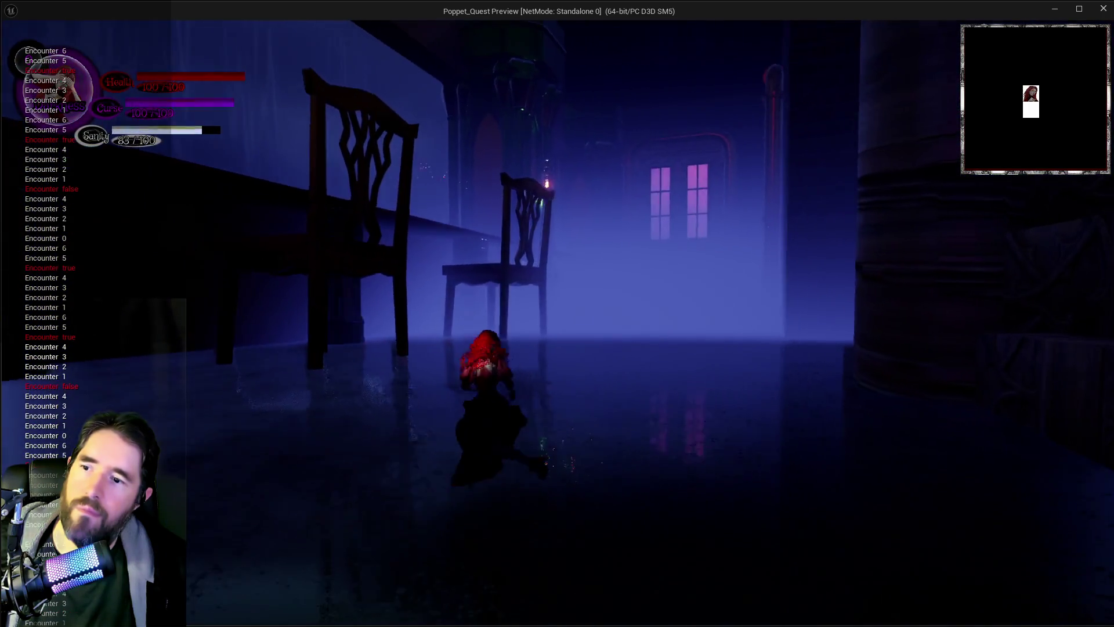
key(w)
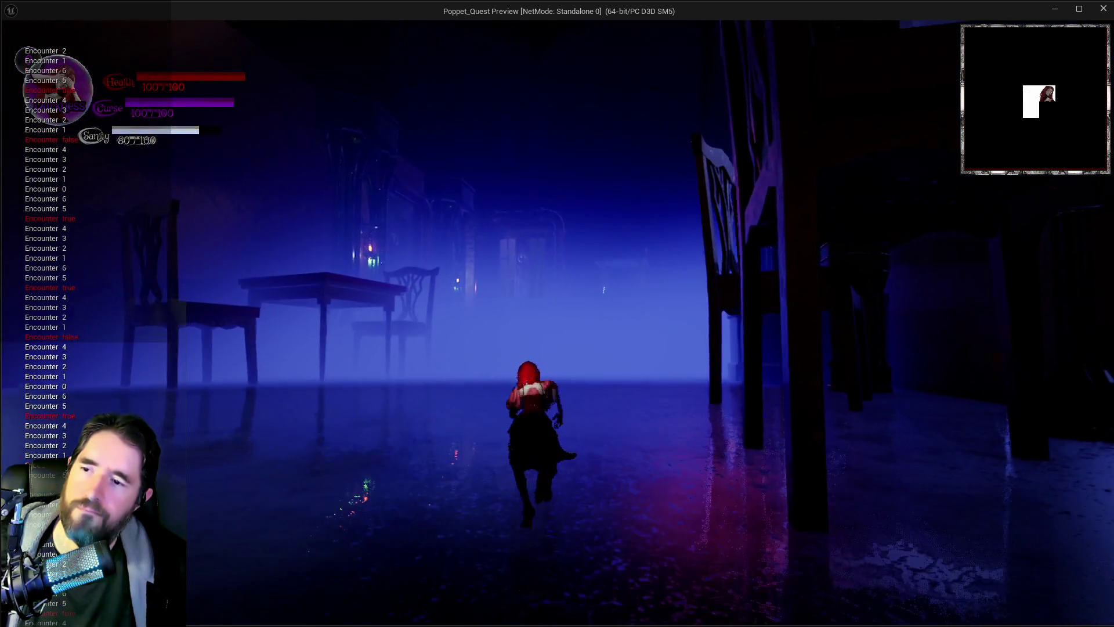
key(w)
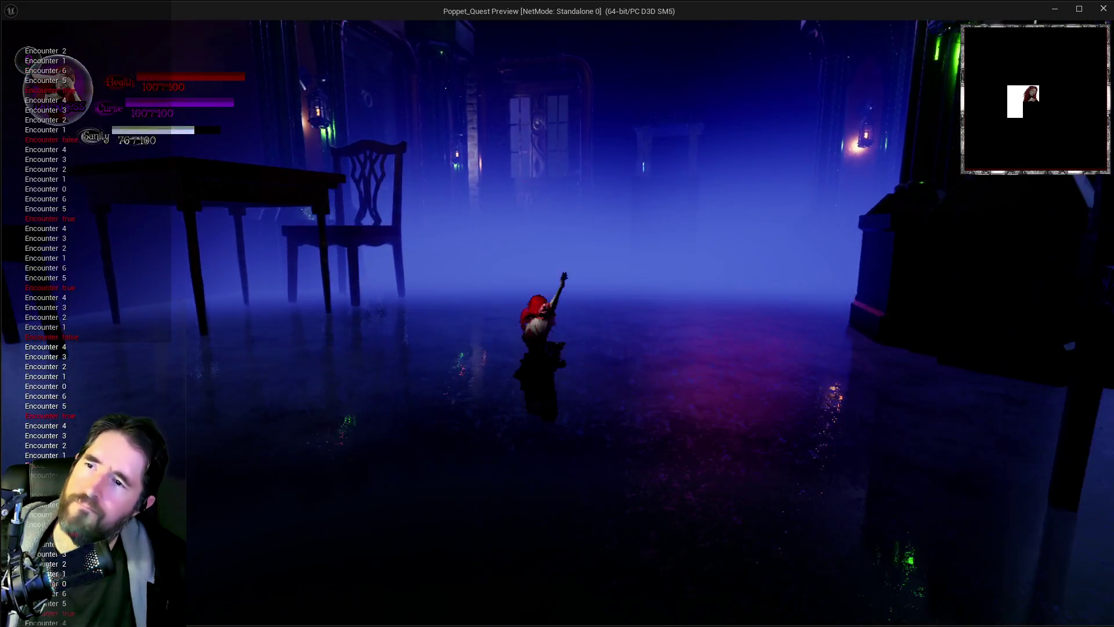
key(w)
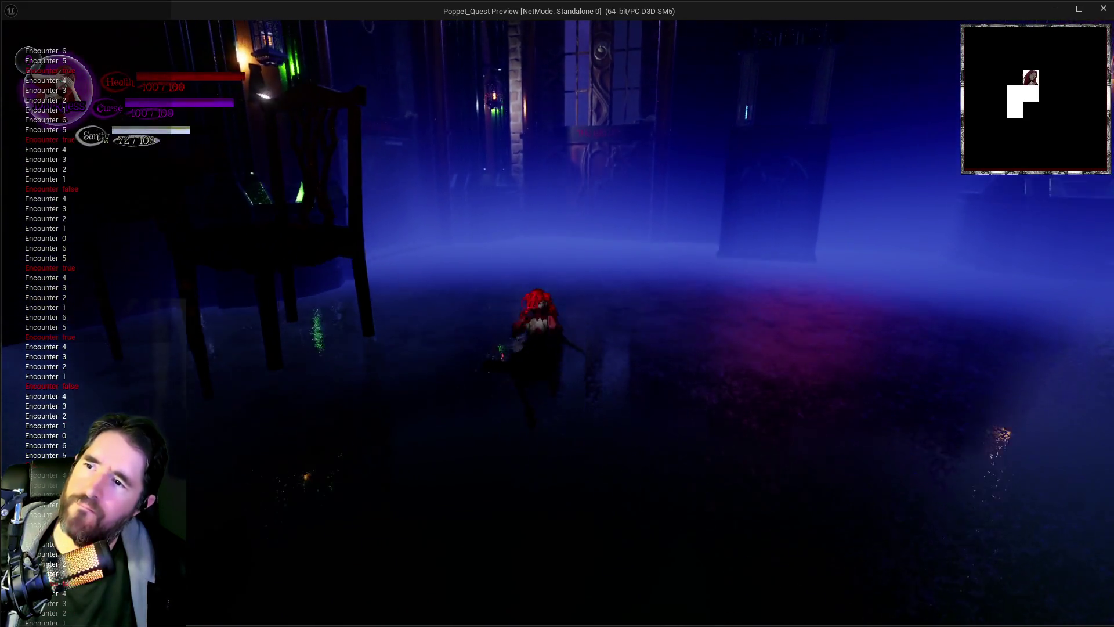
key(w)
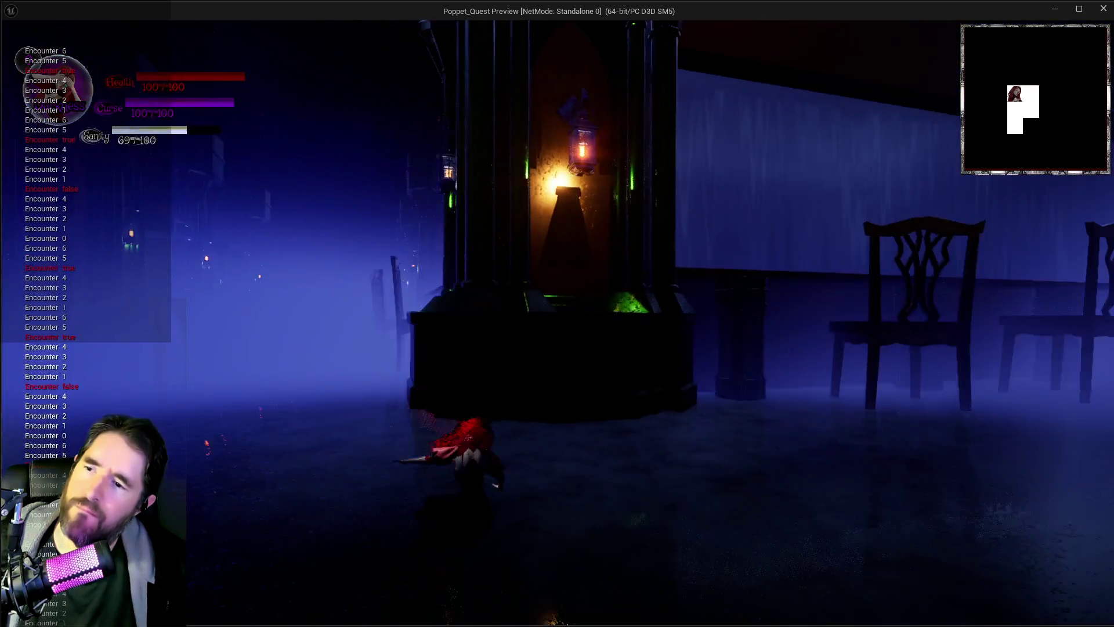
Step: Stop the play session and return to the BP_Puppet_Master blueprint
key(w)
key(alt+Tab)
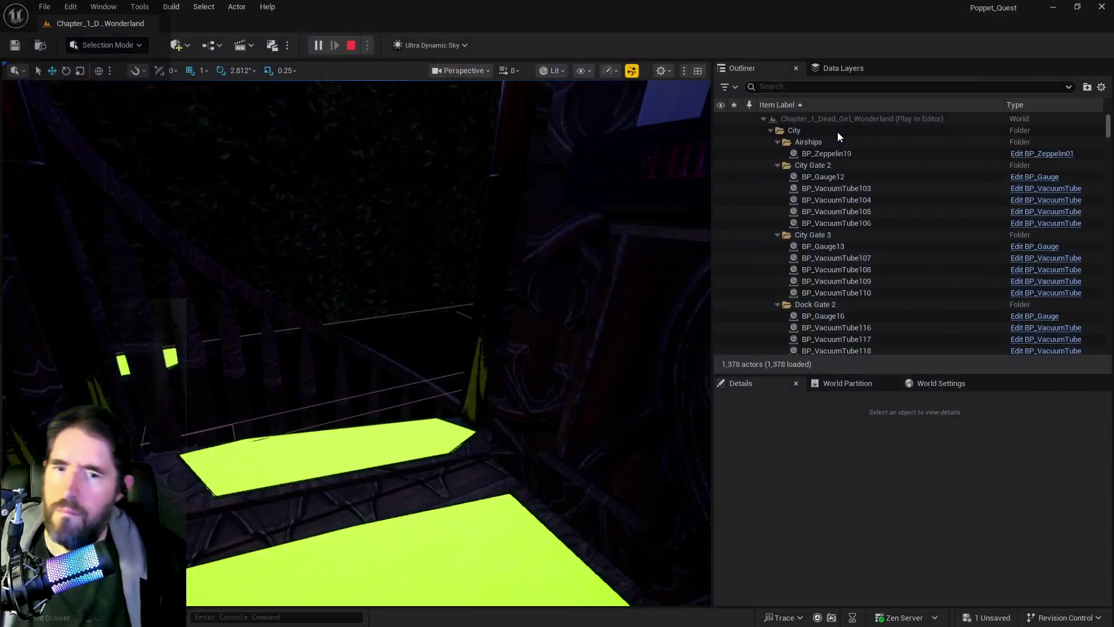
key(Escape)
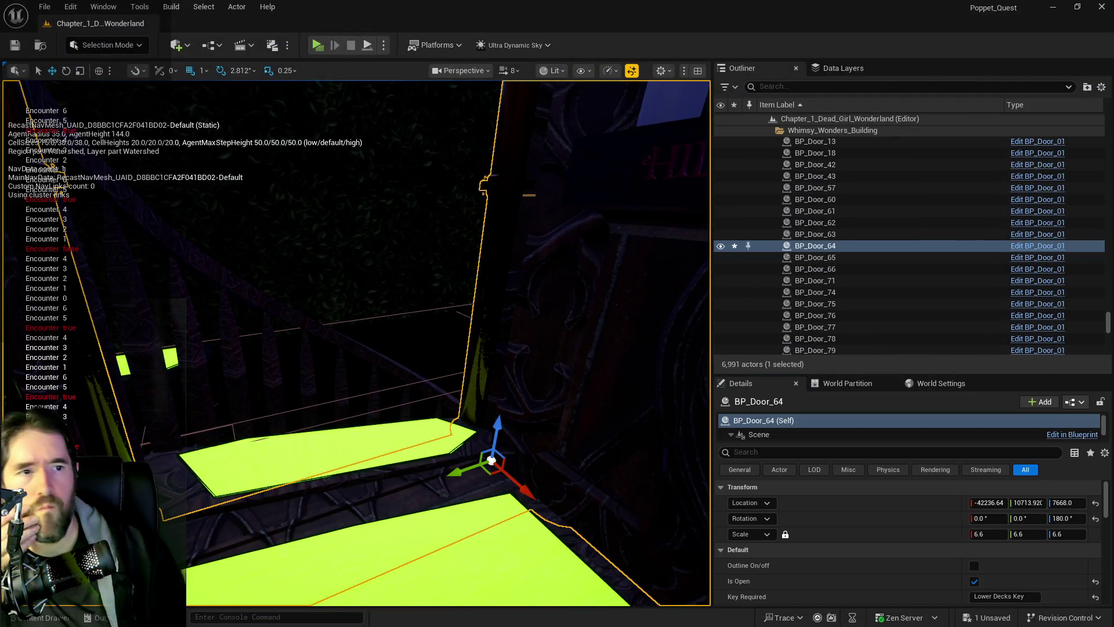
key(alt+Tab)
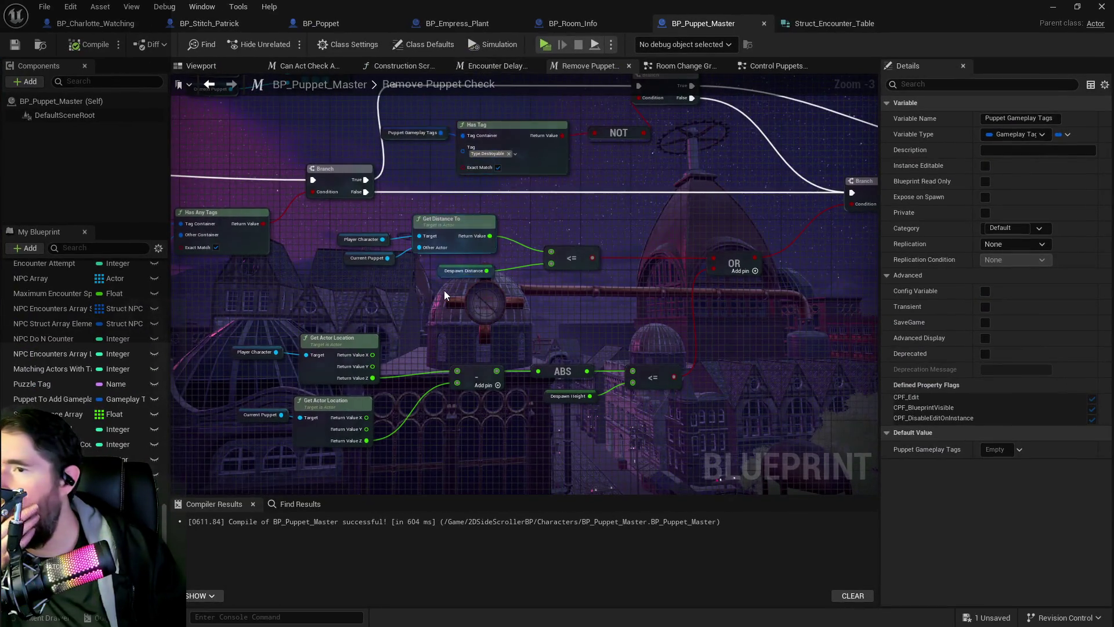
Step: Delete the Chapter 4 Encounter Table variable from My Blueprint
scroll(444, 290, down, 4)
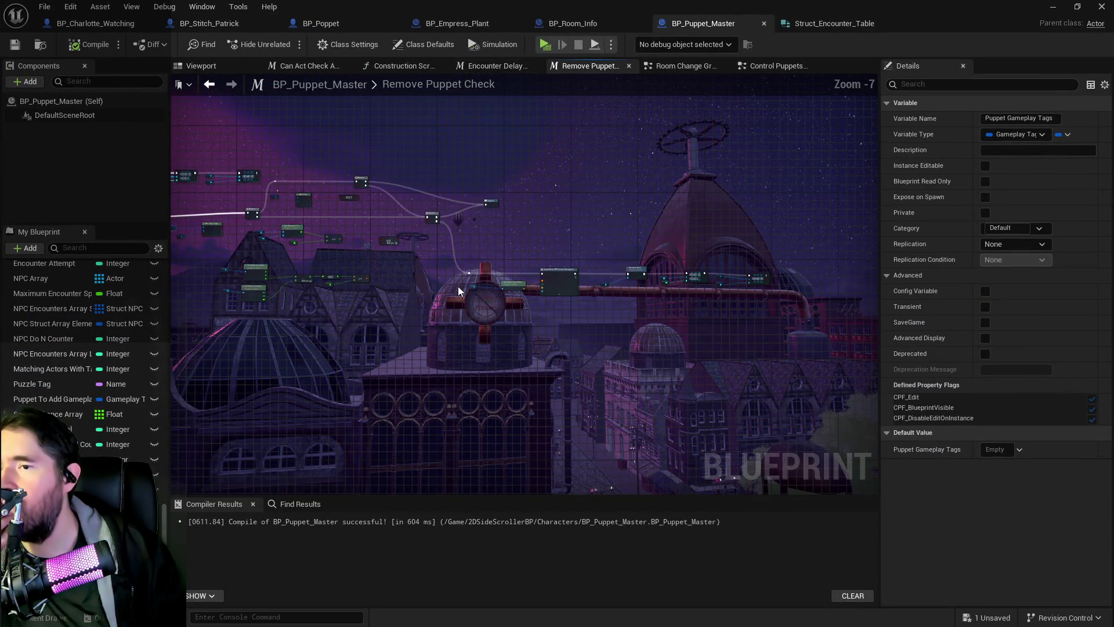
drag(458, 286, 760, 338)
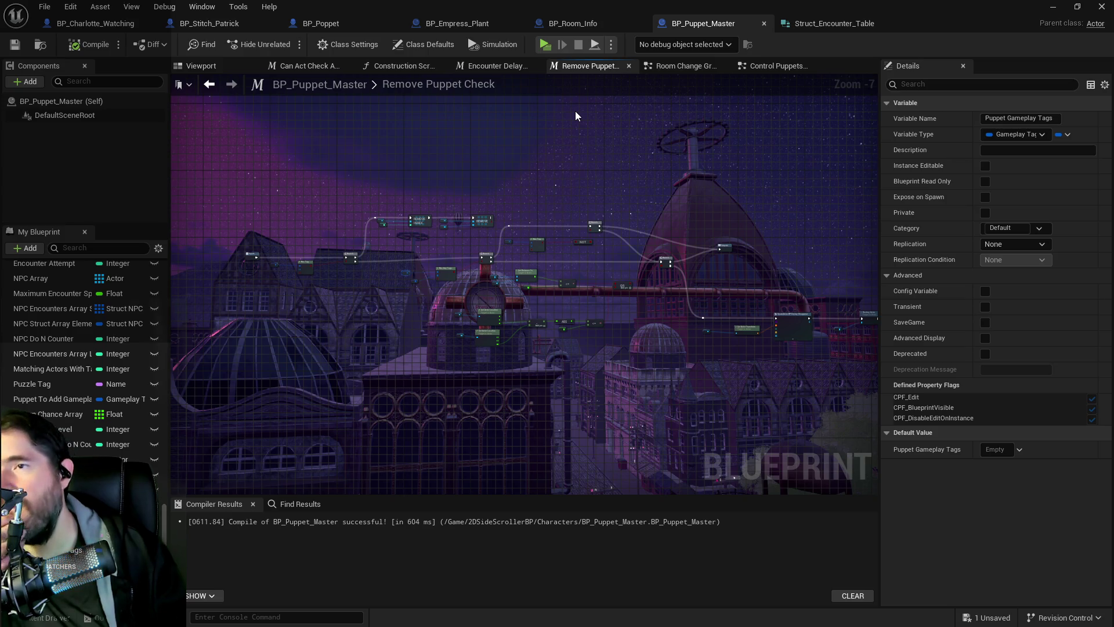
scroll(53, 411, up, 1)
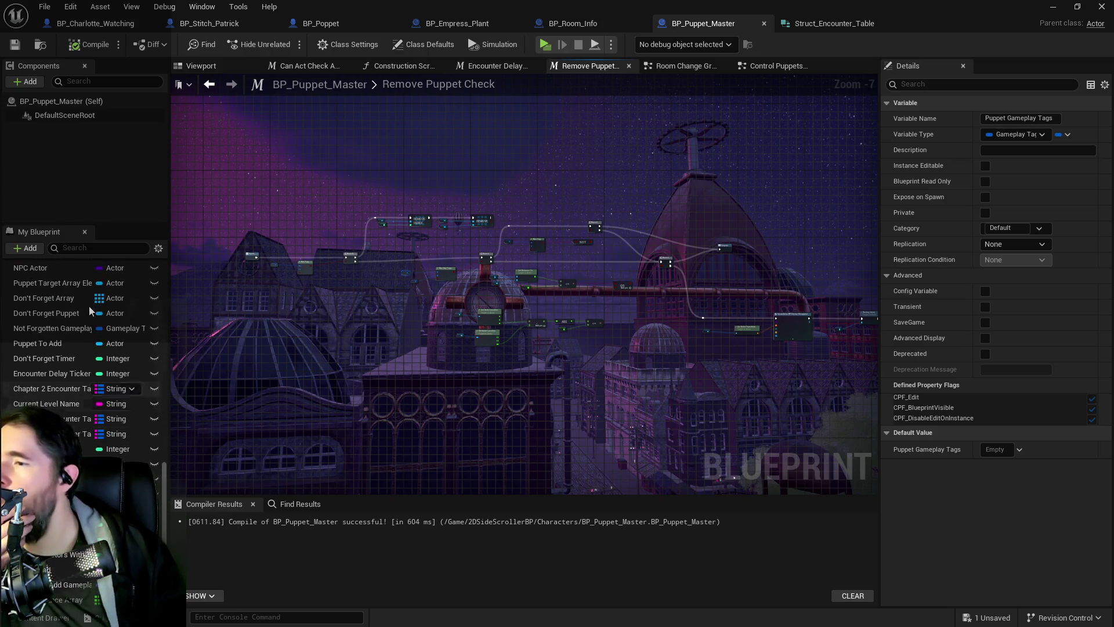
scroll(88, 305, up, 5)
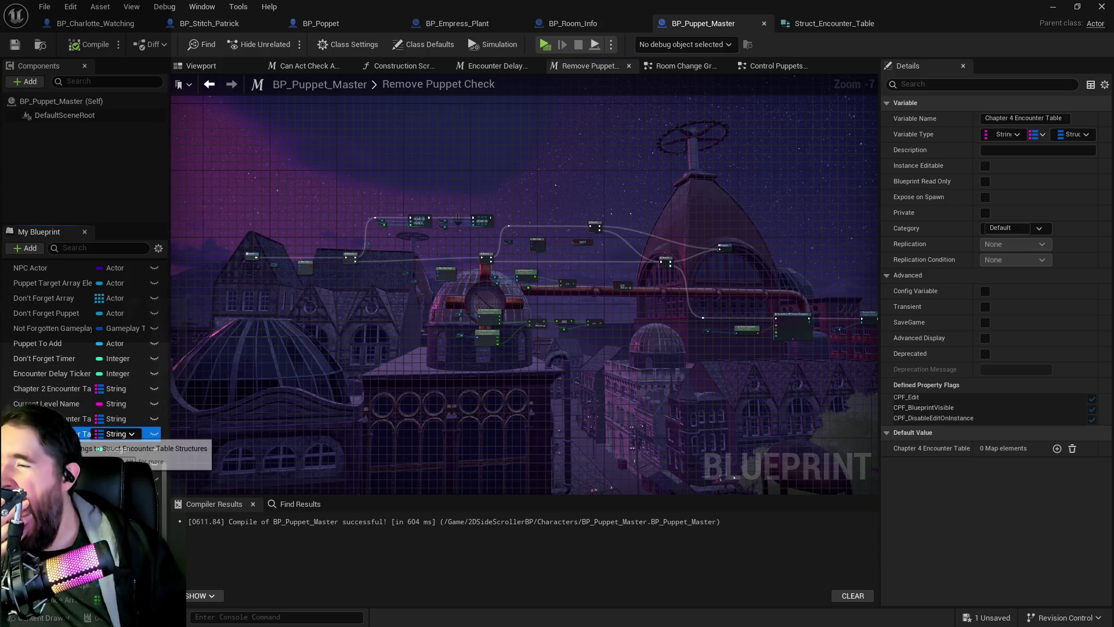
click(87, 434)
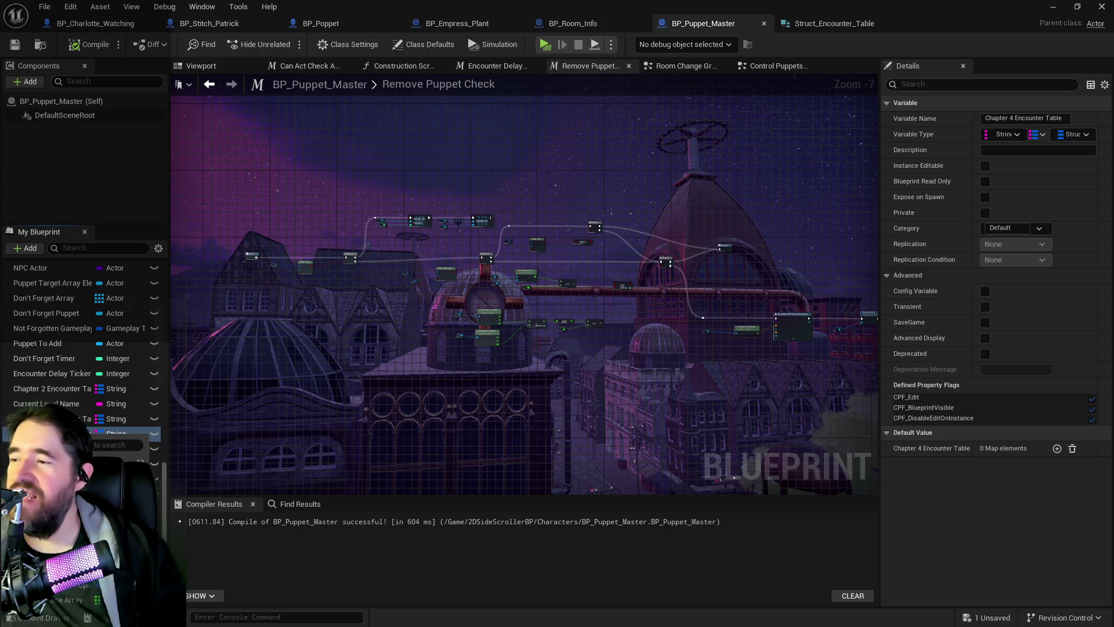
key(Delete)
Step: Delete the Chapter 3 Encounter Table variable via its right-click menu
click(69, 418)
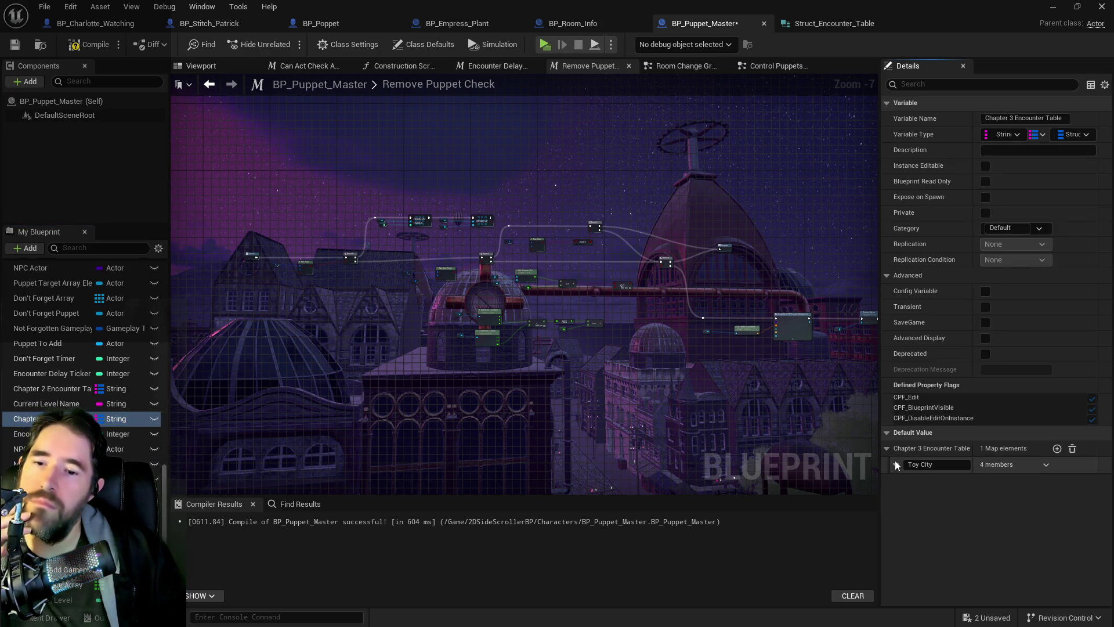
click(895, 463)
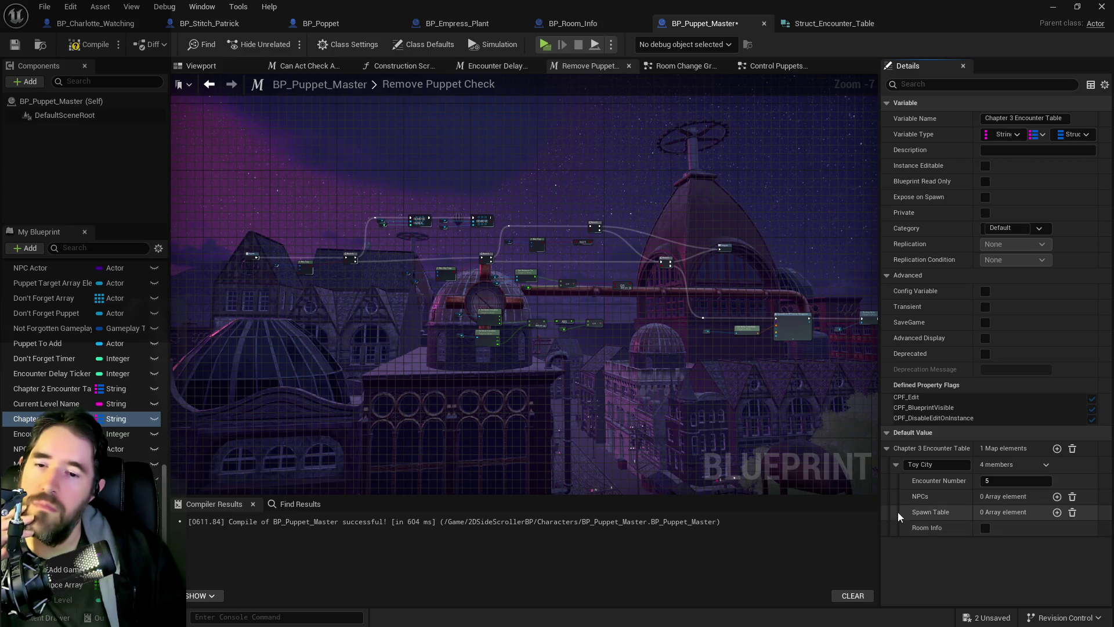
right_click(52, 417)
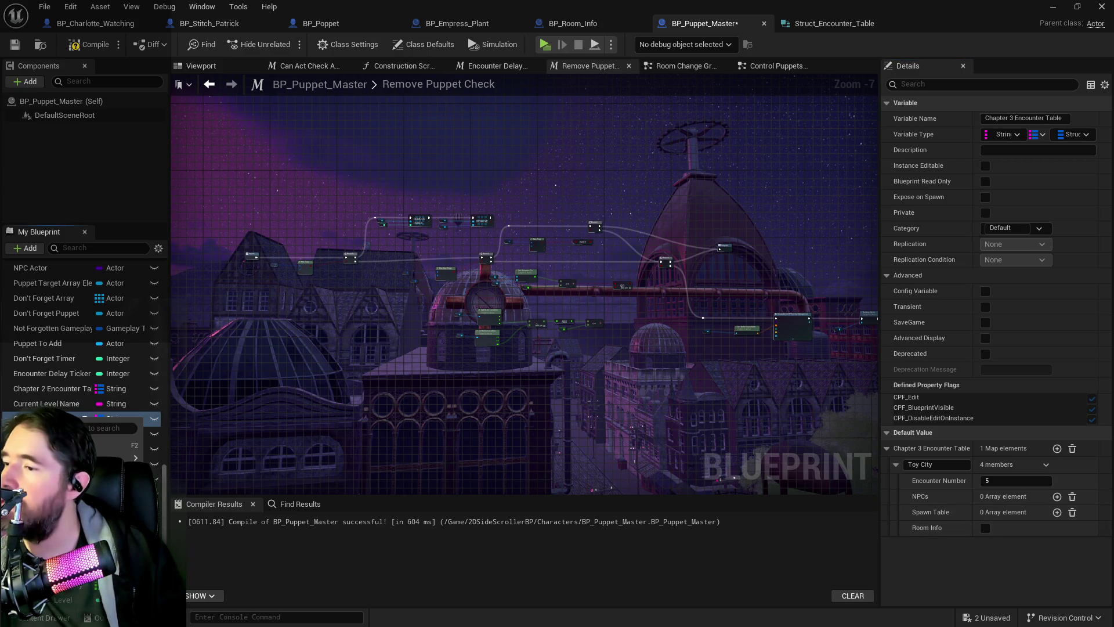
click(45, 390)
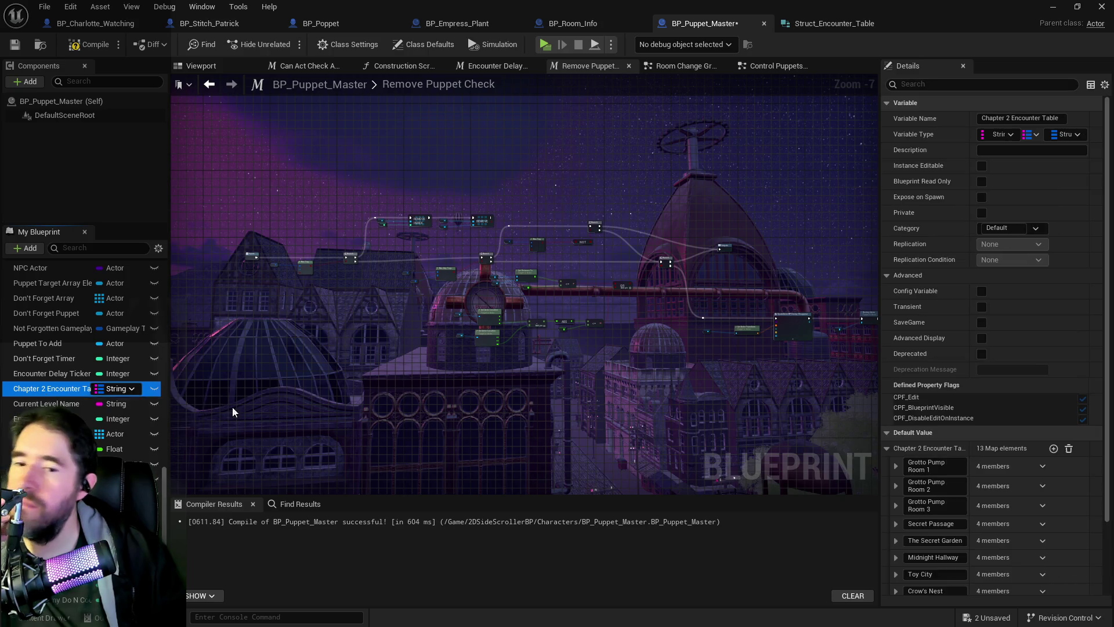
Step: Inspect the Grotto Pump Room 1-3, Secret Passage and Secret Garden entries of Chapter 2
scroll(1017, 545, down, 3)
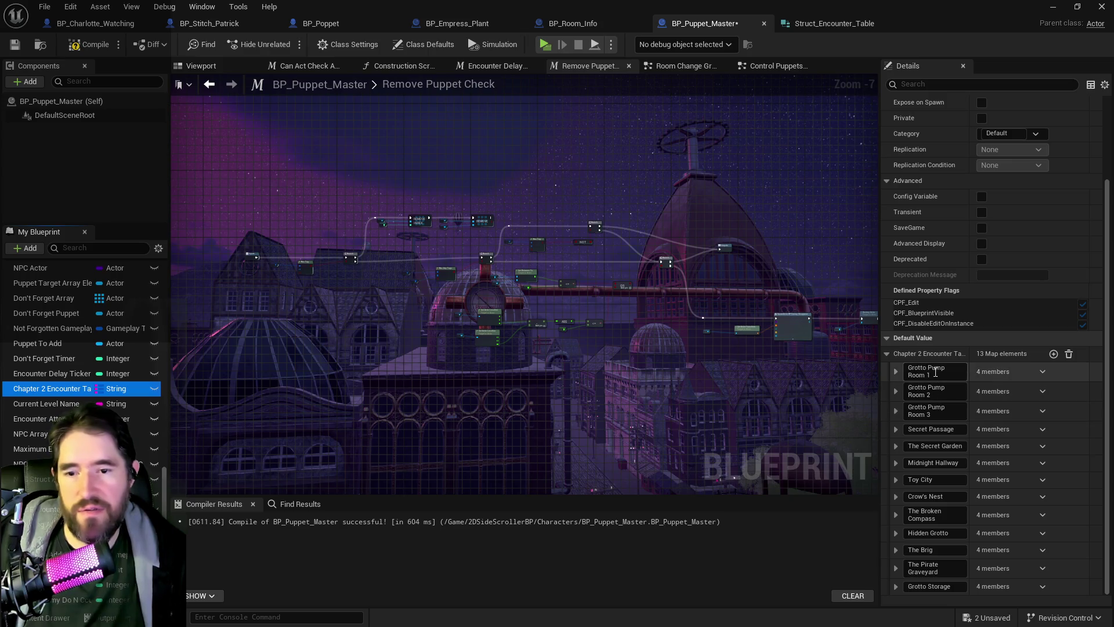
click(894, 372)
click(892, 373)
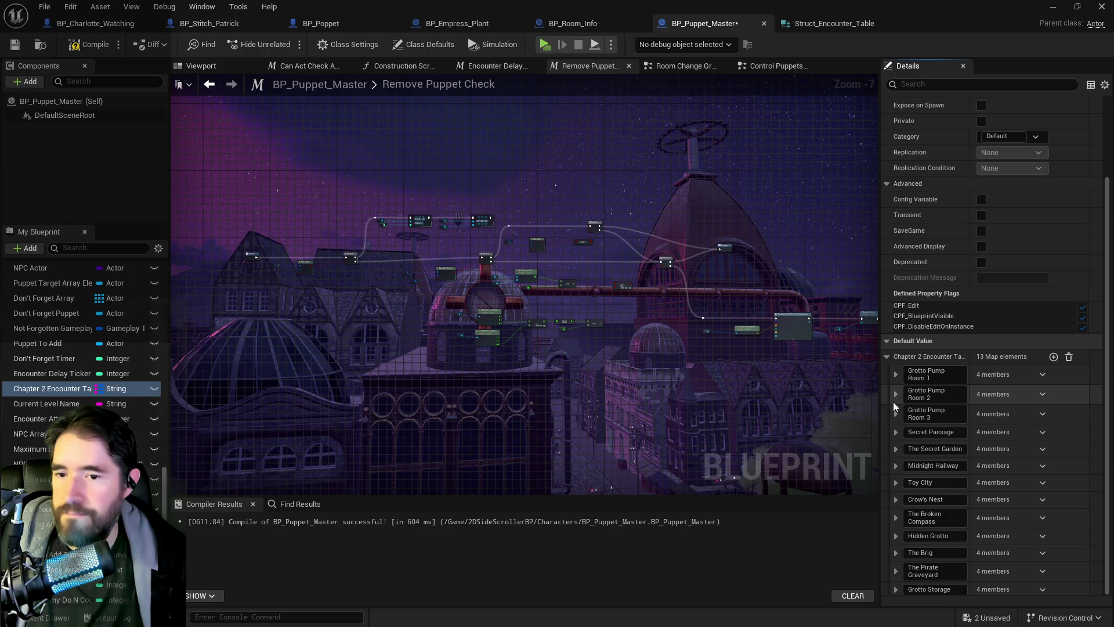
click(894, 398)
click(893, 398)
click(895, 416)
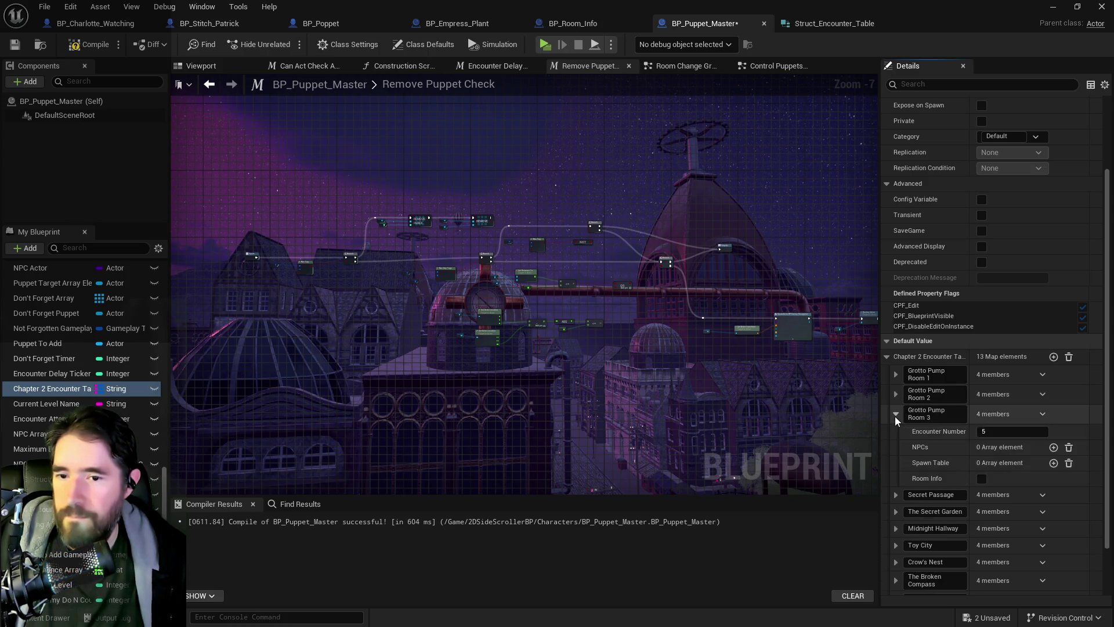
click(895, 416)
click(896, 433)
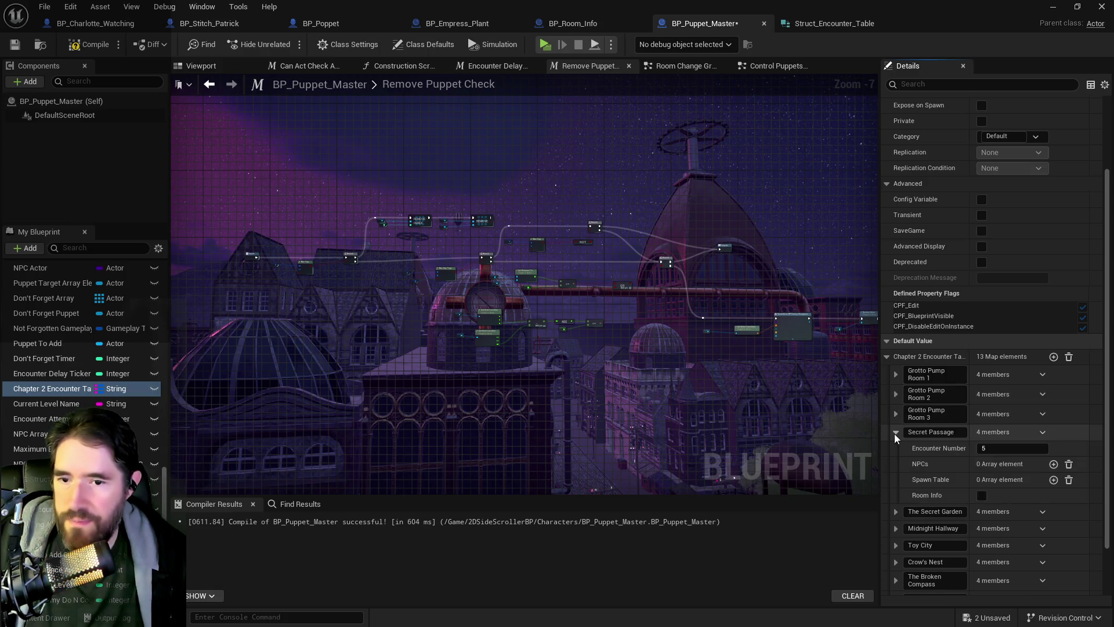
click(893, 433)
click(896, 448)
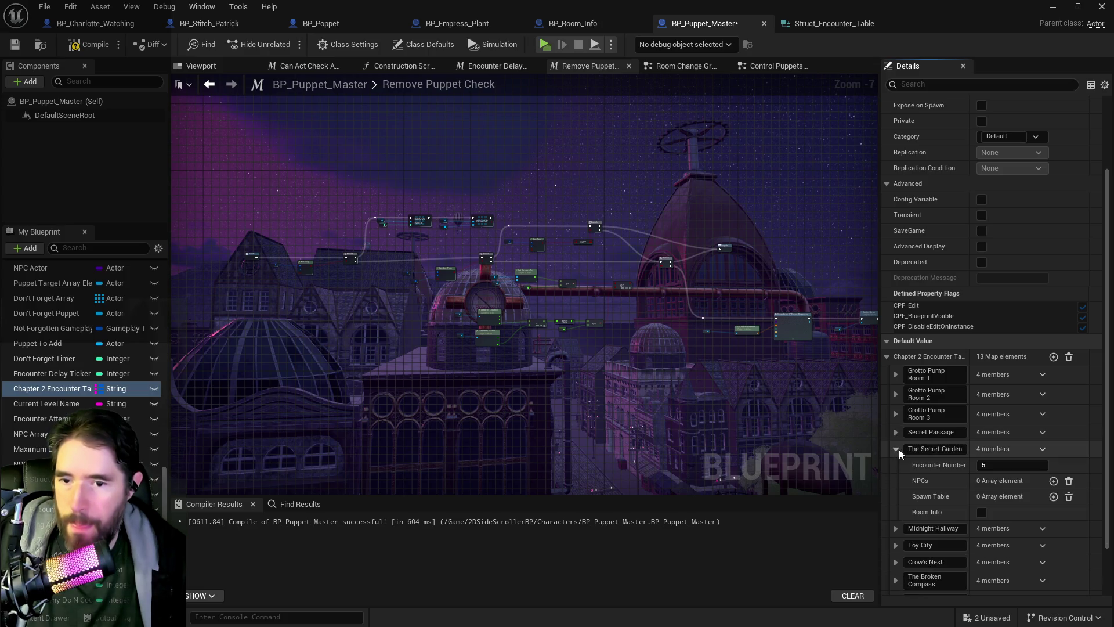
Step: Check the Midnight Hallway and Broken Compass entries, then delete the Chapter 2 Encounter Table variable
click(895, 529)
scroll(896, 530, down, 3)
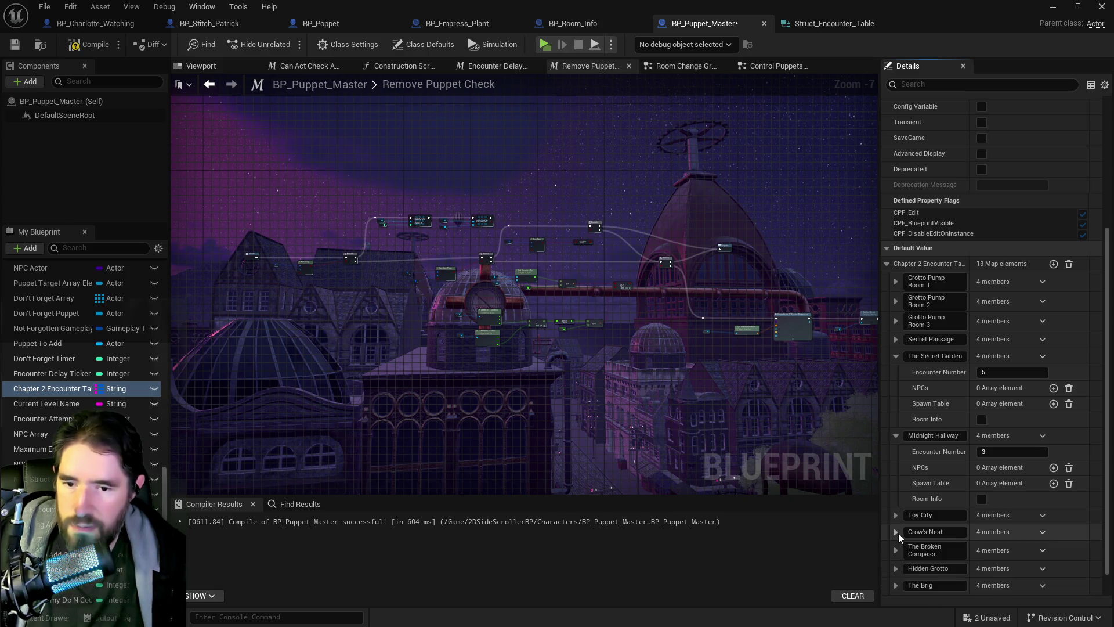
scroll(898, 534, down, 1)
click(897, 513)
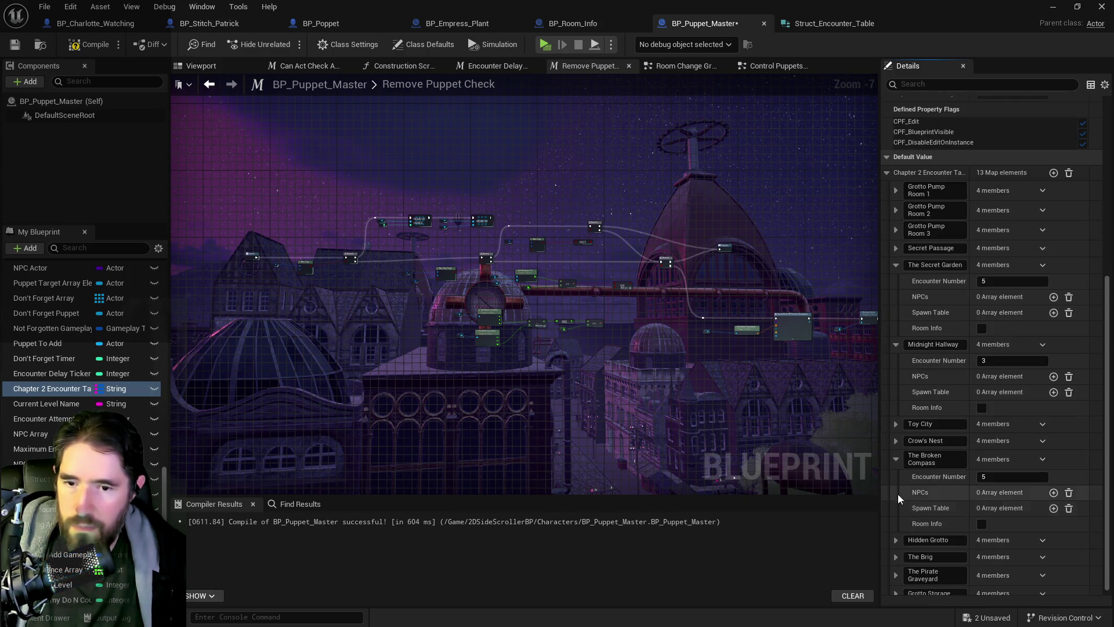
click(893, 461)
scroll(893, 461, up, 5)
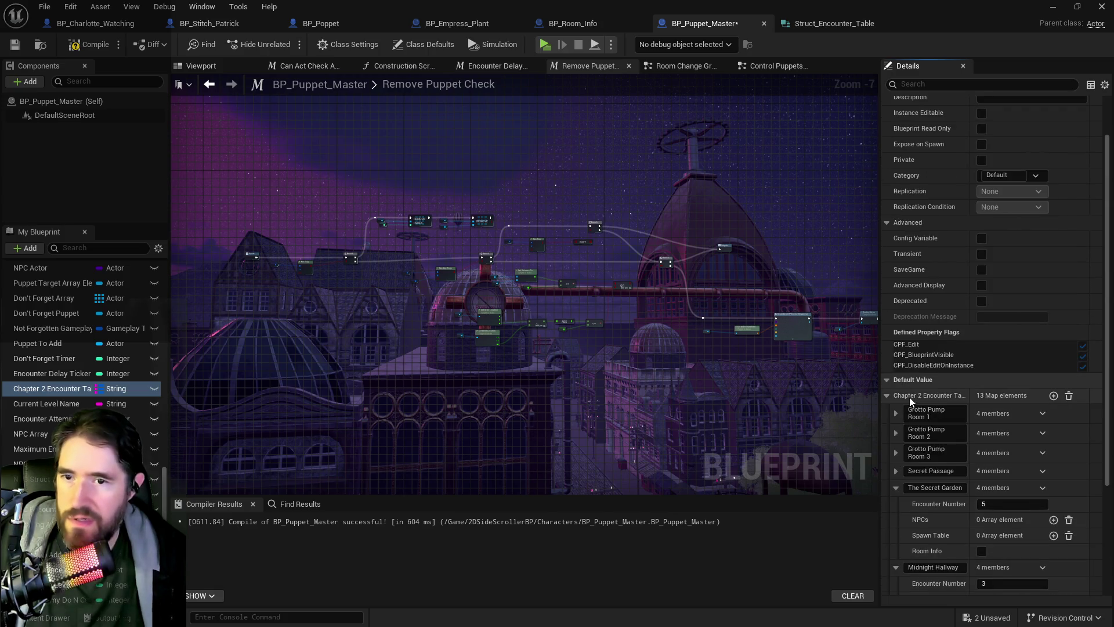
right_click(57, 390)
click(116, 491)
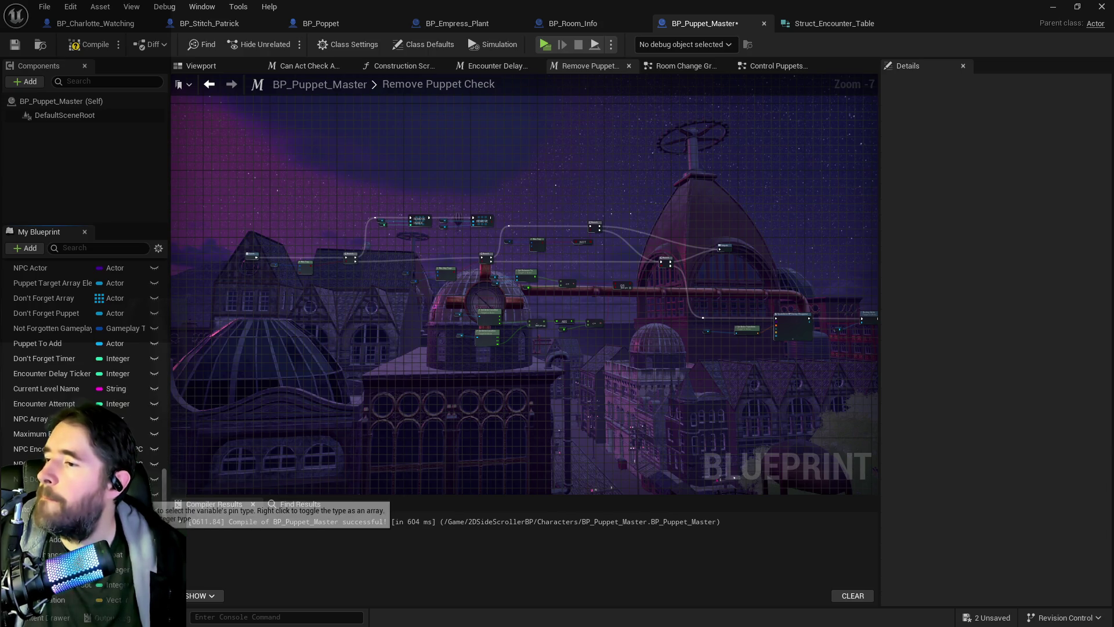
Step: Rename Chapter 1 Encounter Table to Encounter Table by removing the 'Chapter 1' prefix
scroll(81, 360, up, 3)
scroll(58, 371, up, 5)
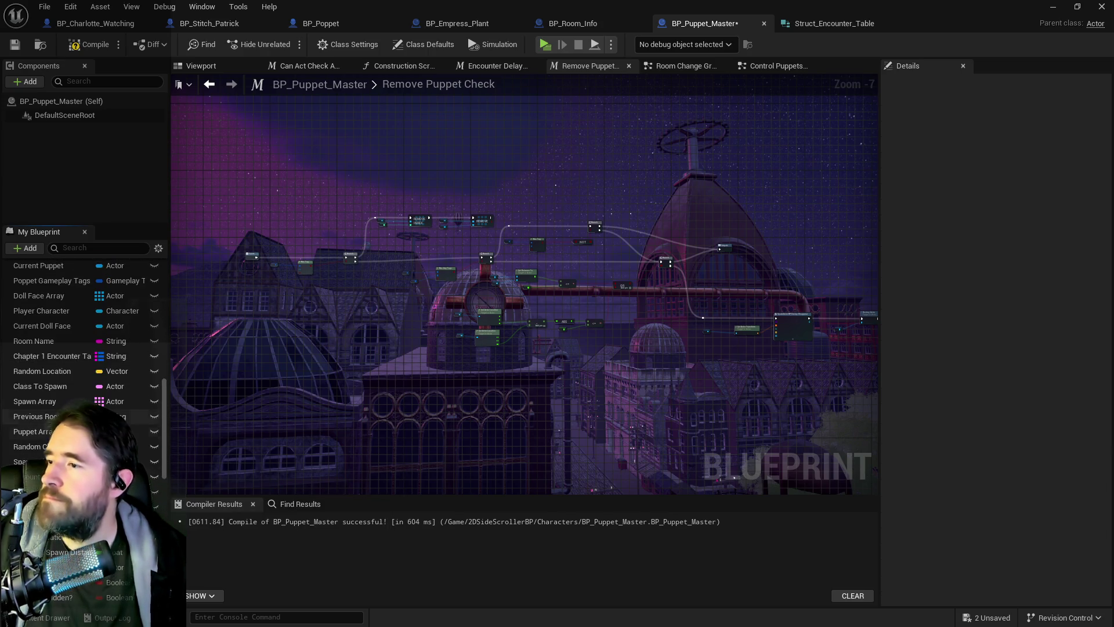
click(58, 369)
click(51, 356)
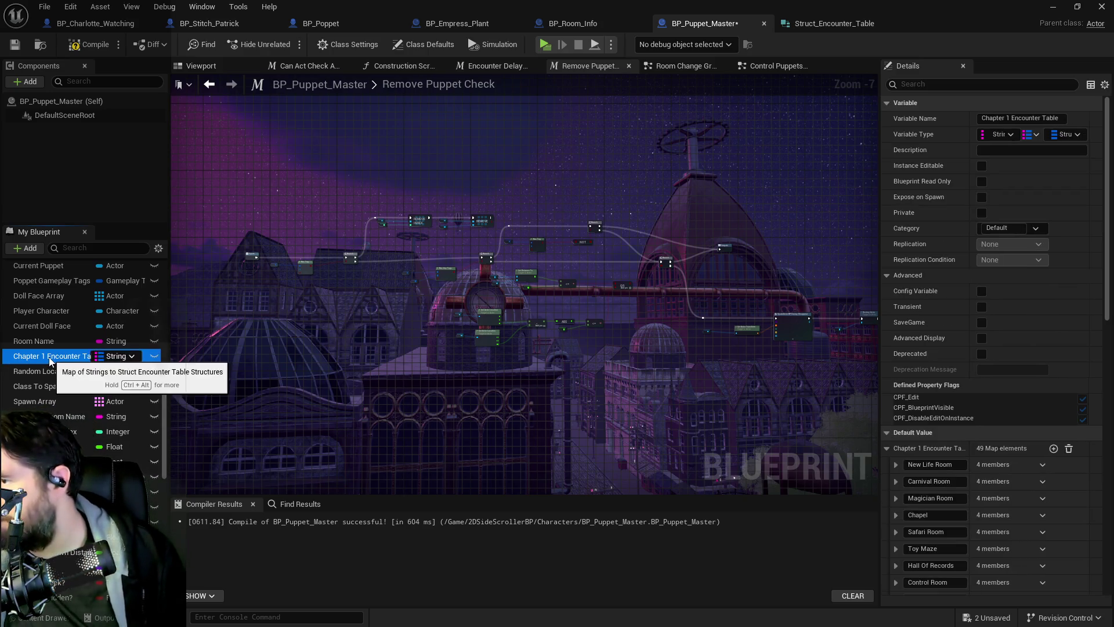
drag(49, 356, 1, 354)
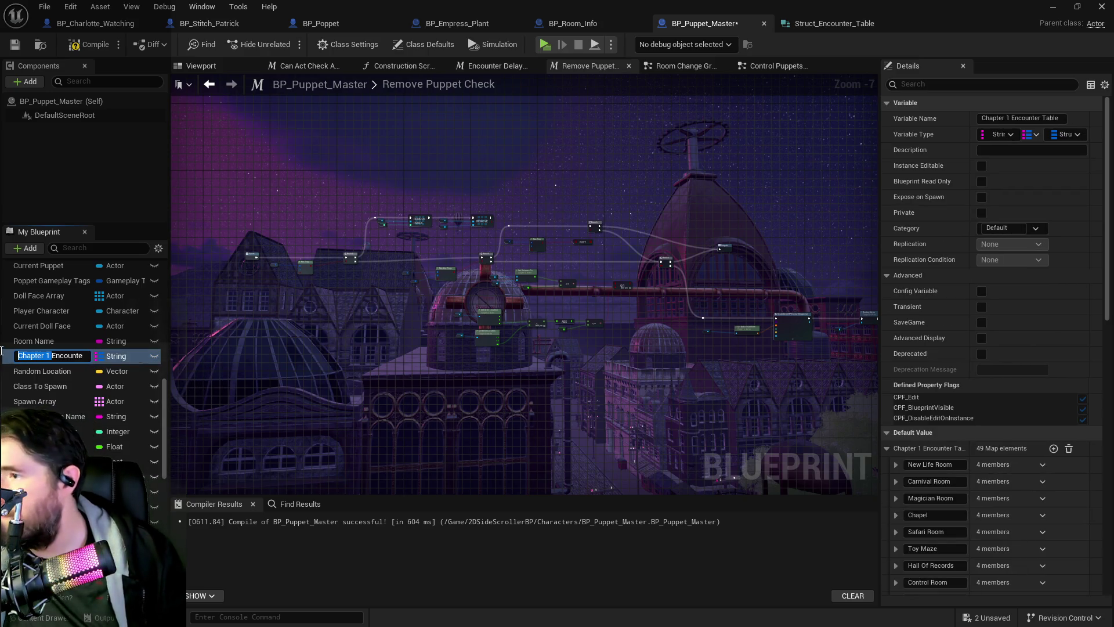
key(BackSpace)
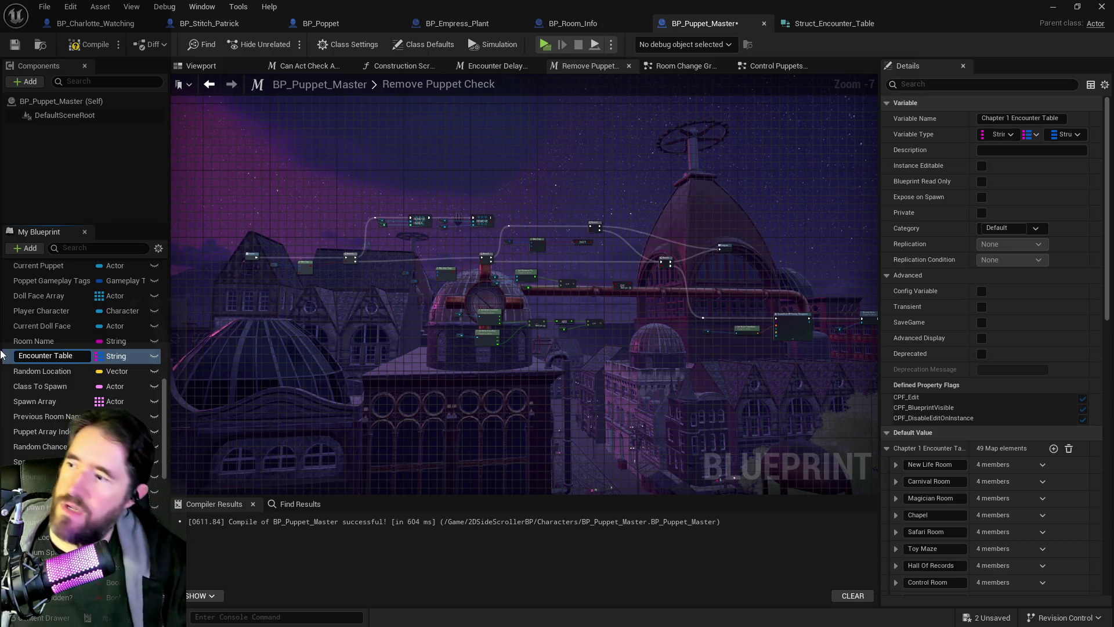
key(Return)
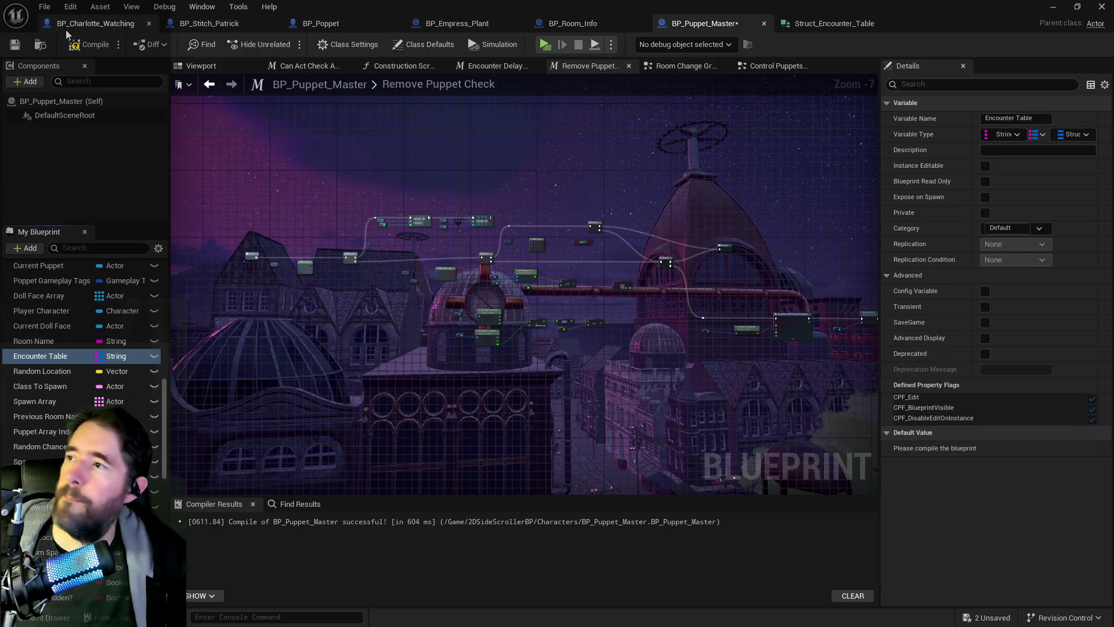
Step: Compile BP_Puppet_Master with F7 and save it
key(F7)
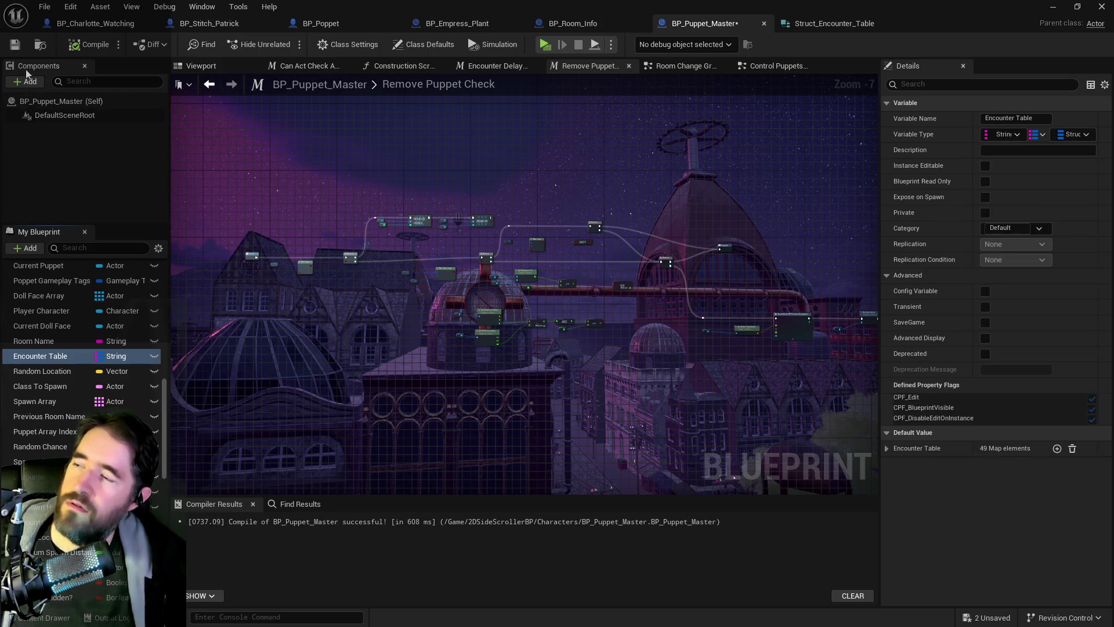
click(12, 51)
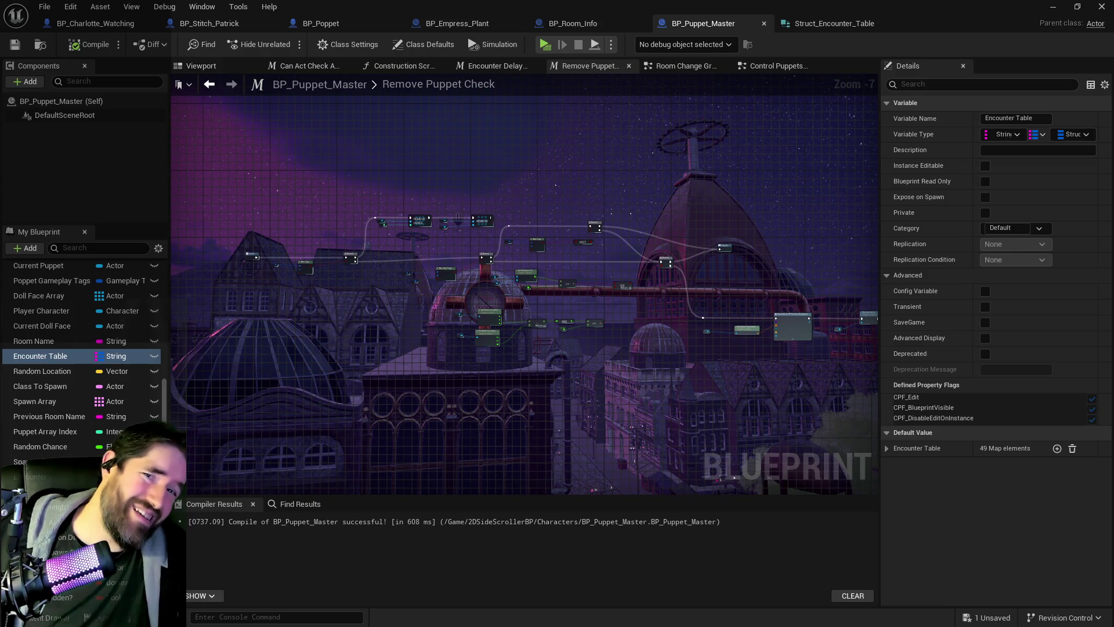
click(40, 356)
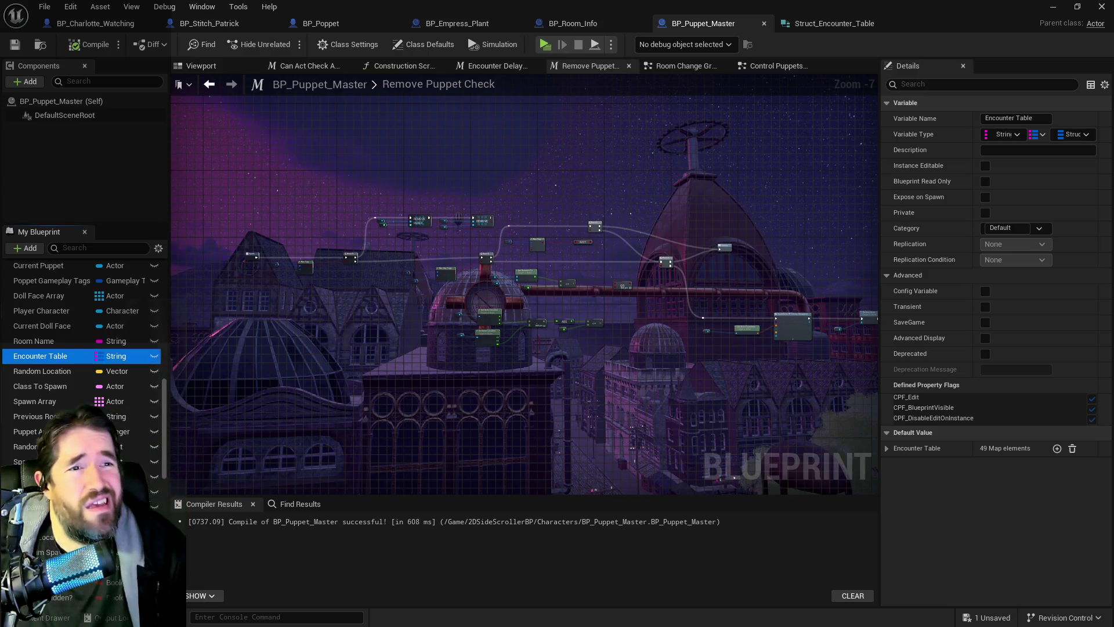
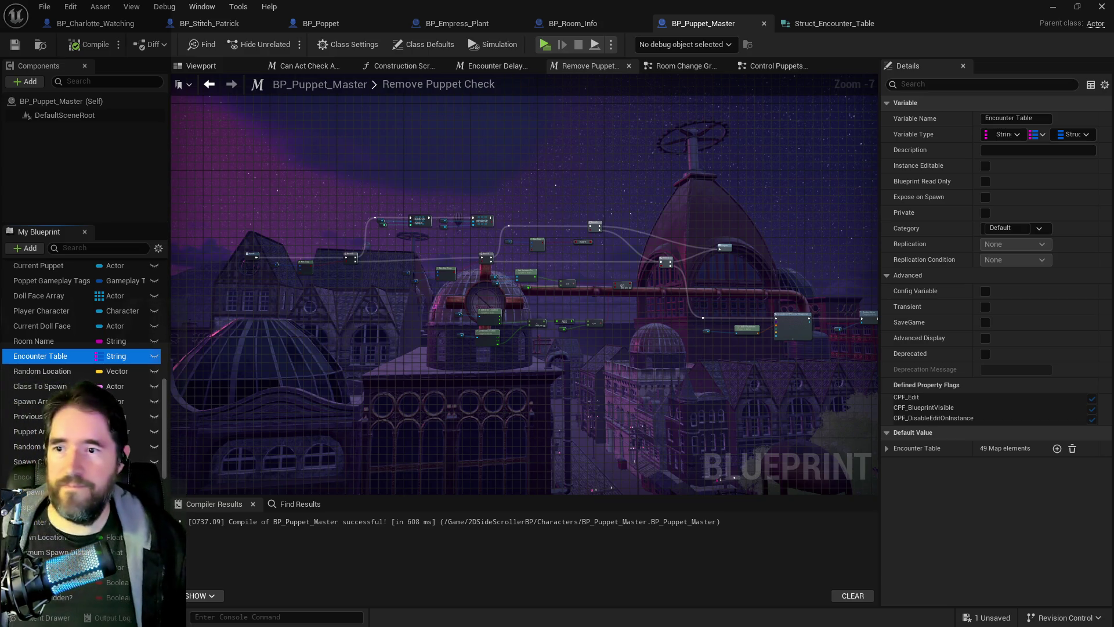
Step: Pan around the Remove Puppet Check graph to review the puppet removal logic
scroll(521, 309, up, 5)
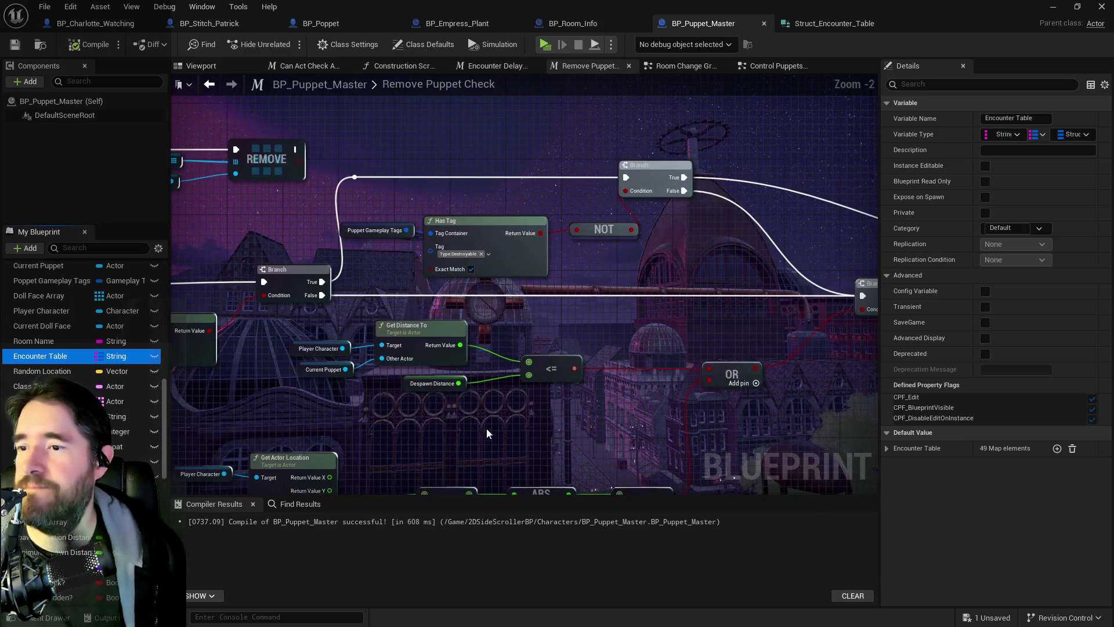
mouse_move(486, 427)
mouse_down()
mouse_move(542, 319)
mouse_move(523, 375)
mouse_move(584, 310)
mouse_move(508, 310)
mouse_move(599, 310)
mouse_up()
mouse_move(648, 259)
mouse_down()
mouse_move(522, 246)
mouse_move(783, 336)
mouse_move(841, 338)
mouse_move(783, 372)
mouse_move(580, 267)
mouse_move(491, 236)
mouse_move(344, 219)
mouse_move(360, 217)
mouse_up()
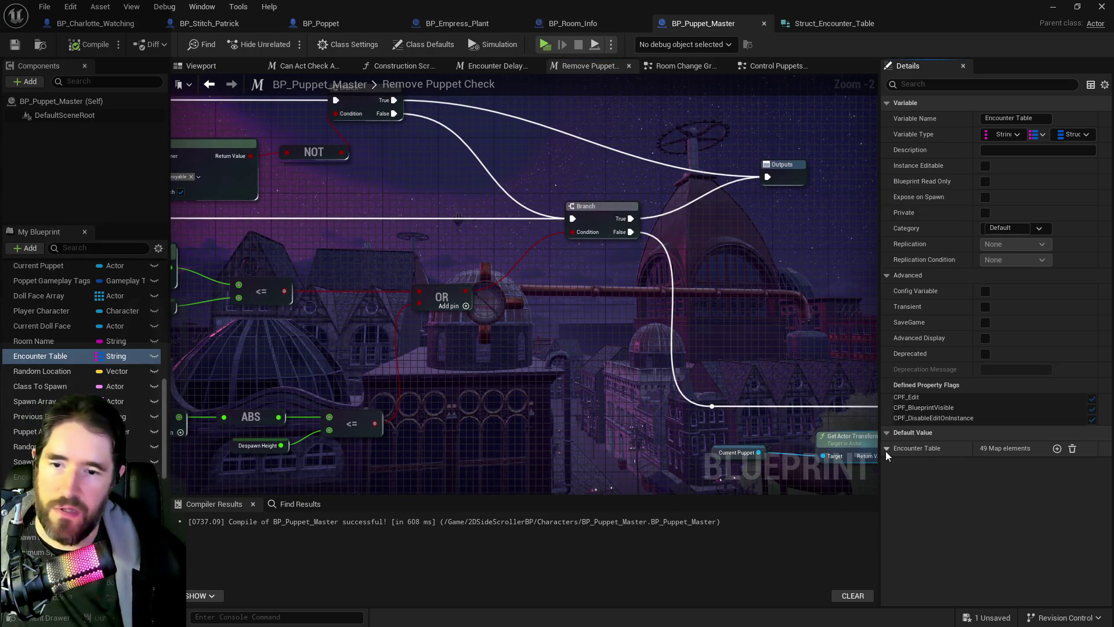
Step: Expand the Encounter Table defaults down to Hidden Grotto > NPCs > Index [0]
click(886, 448)
scroll(890, 460, down, 2)
scroll(890, 460, down, 5)
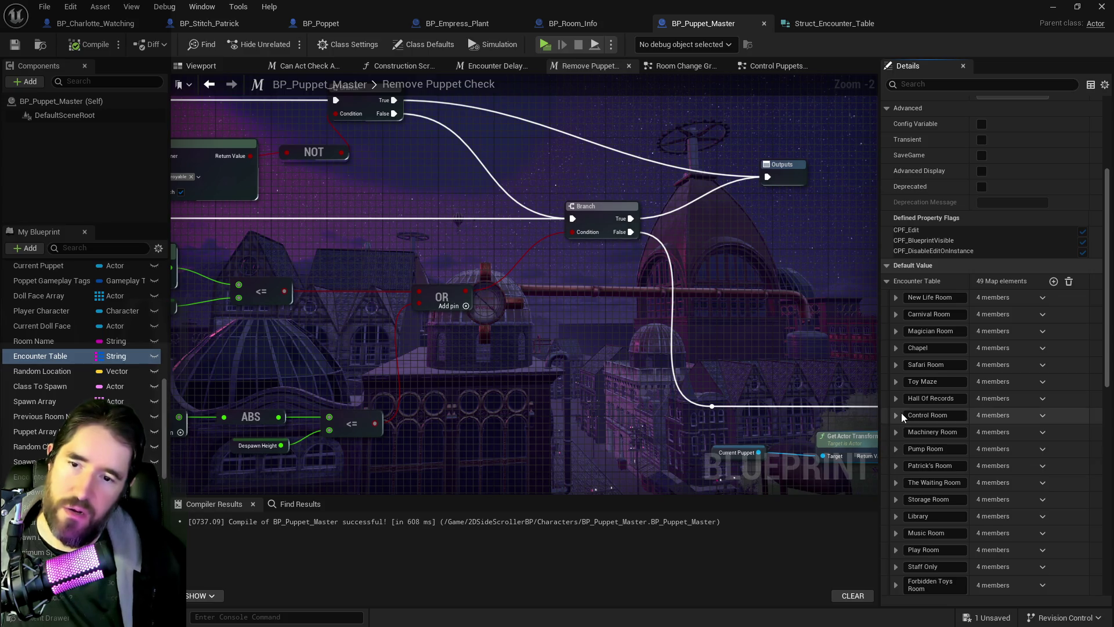
scroll(898, 470, down, 2)
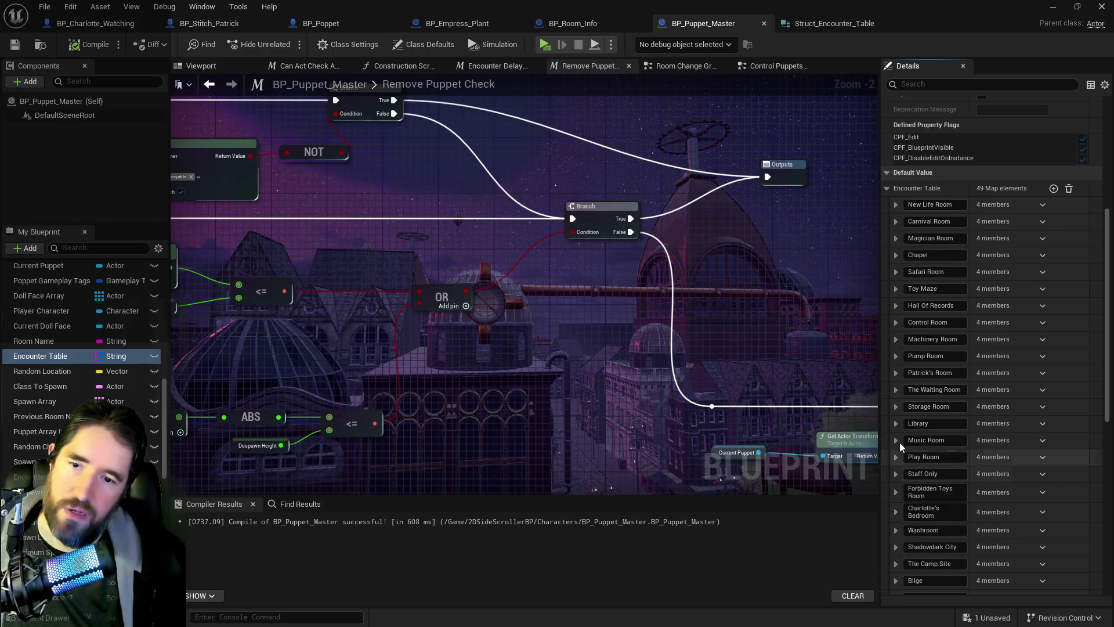
scroll(905, 377, down, 8)
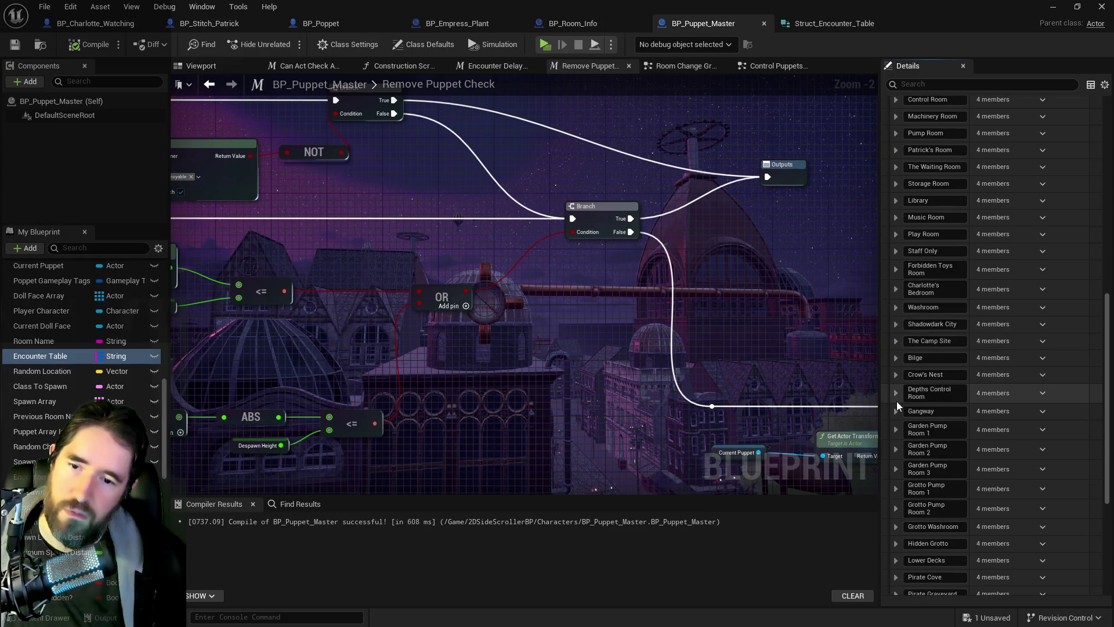
click(895, 543)
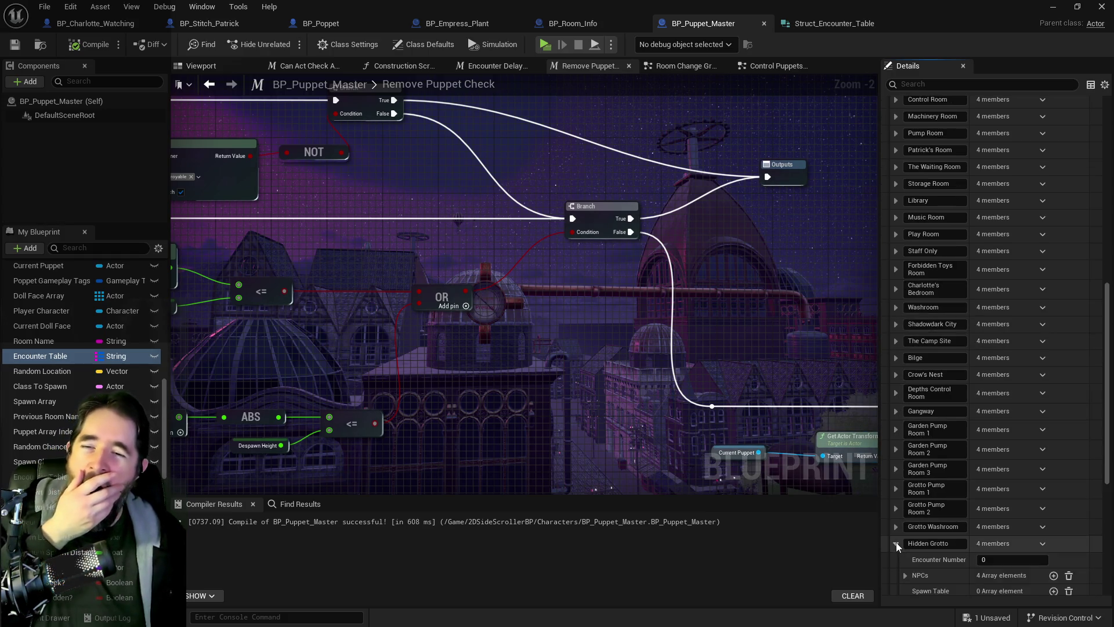
scroll(896, 542, down, 3)
click(906, 483)
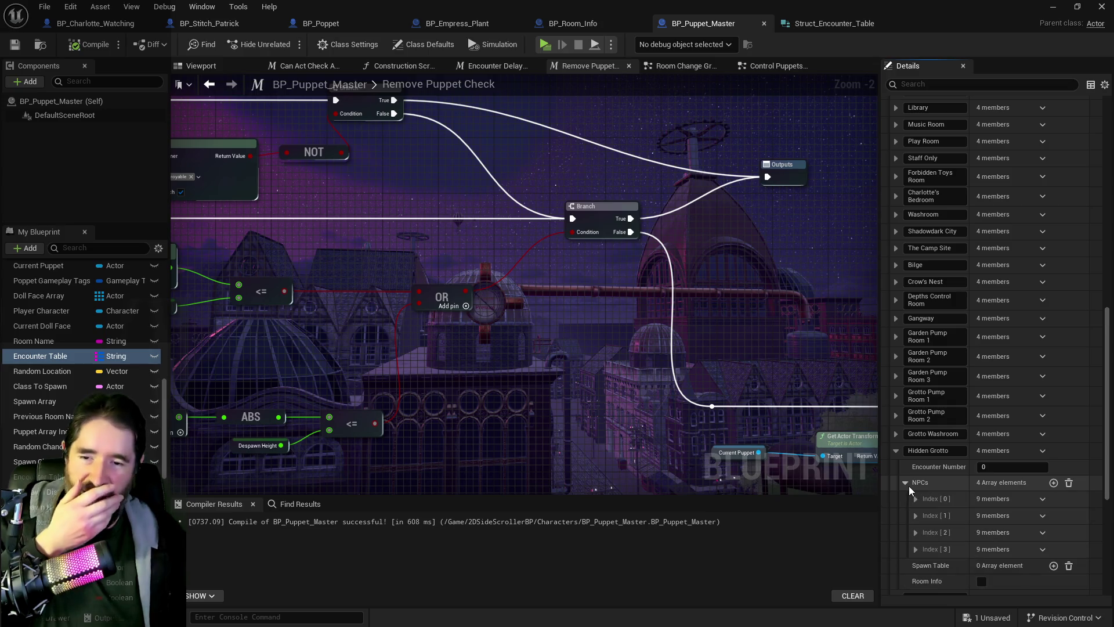
click(916, 500)
scroll(916, 501, down, 2)
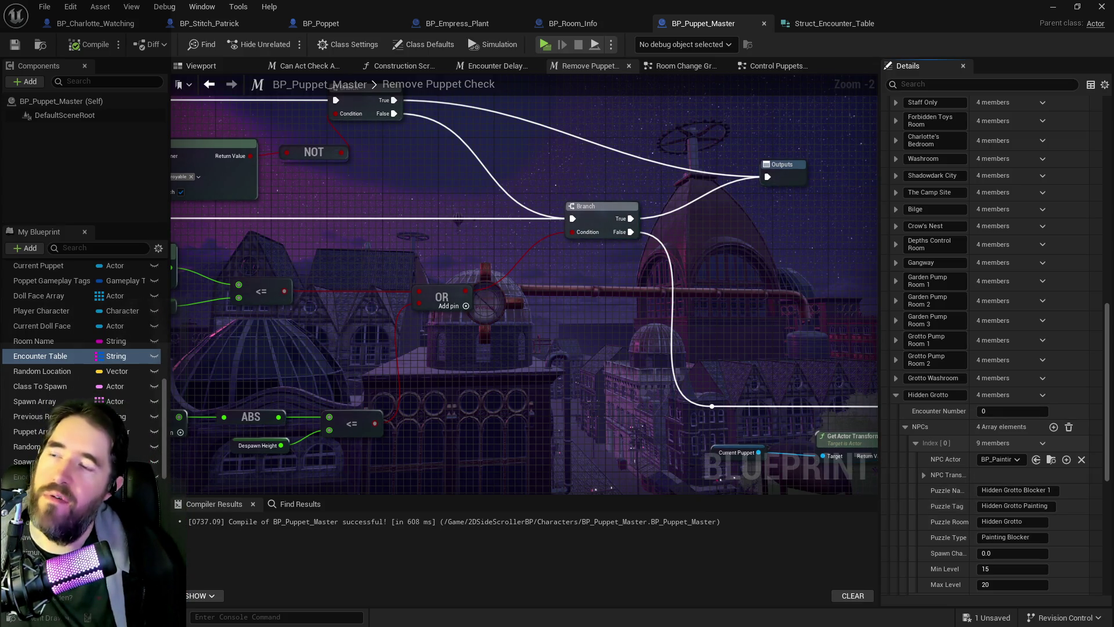
drag(592, 169, 751, 182)
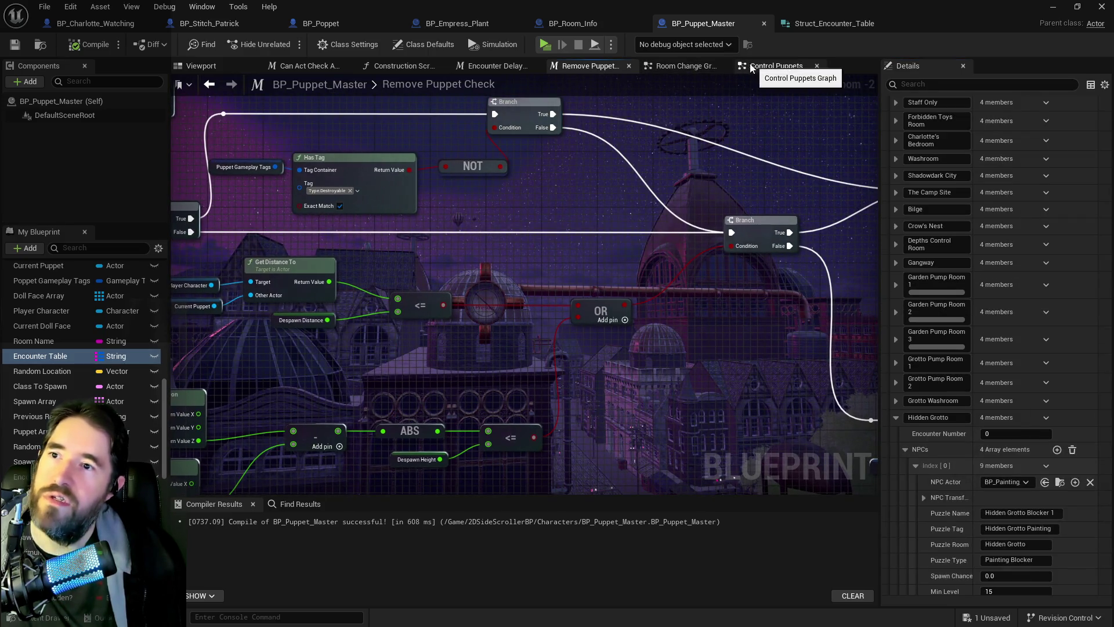
Step: Cycle through the Control Puppets and Room Change graphs and close the Encounter Delays Macro
click(779, 66)
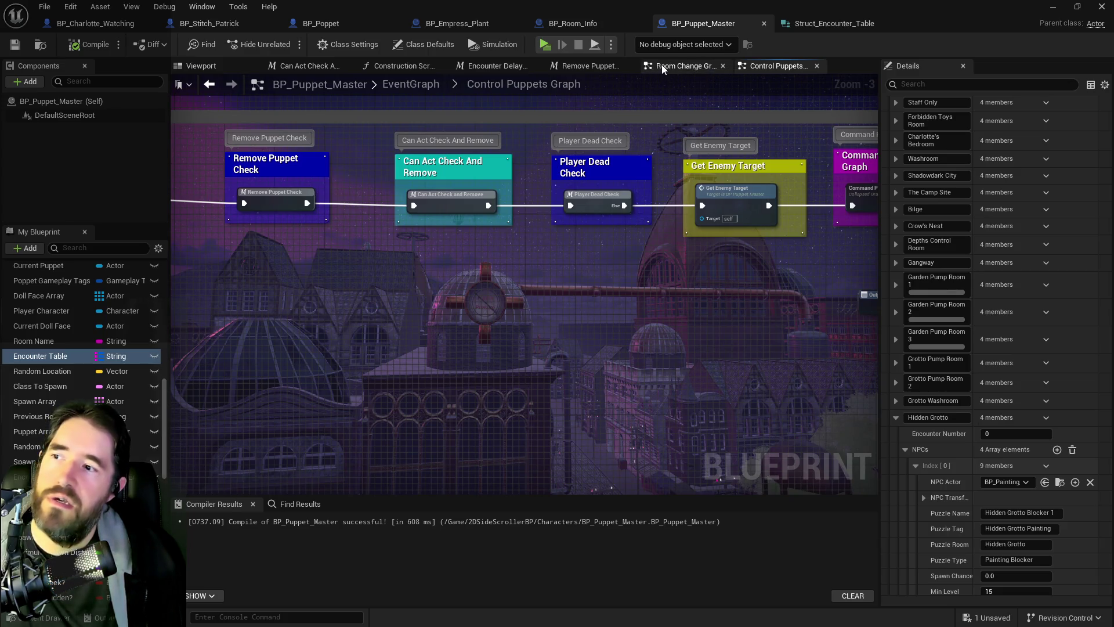
click(663, 68)
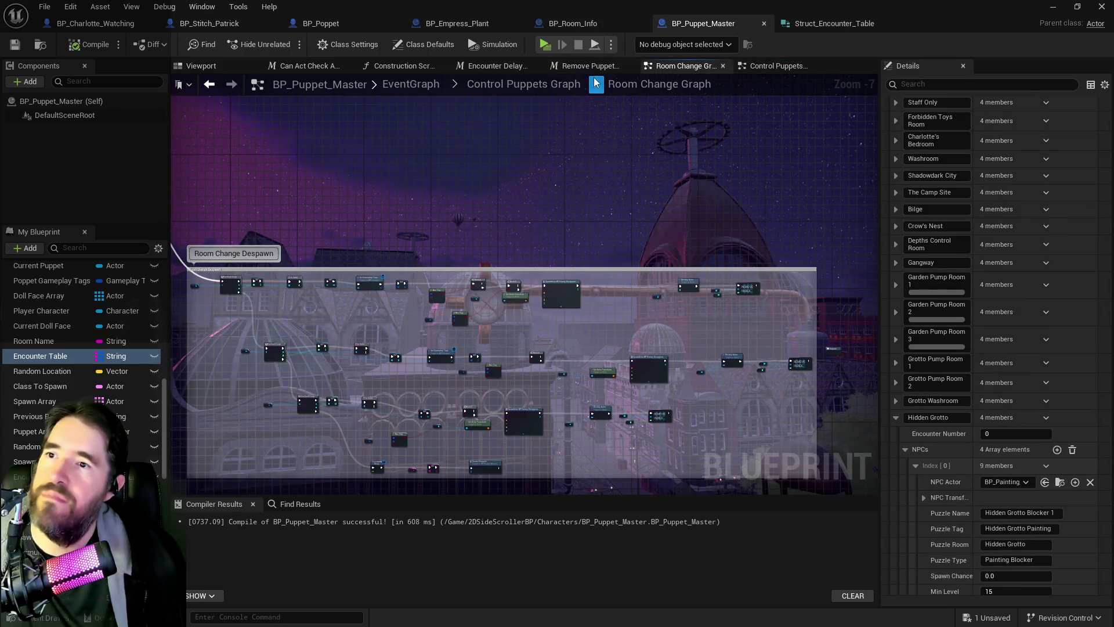
click(492, 69)
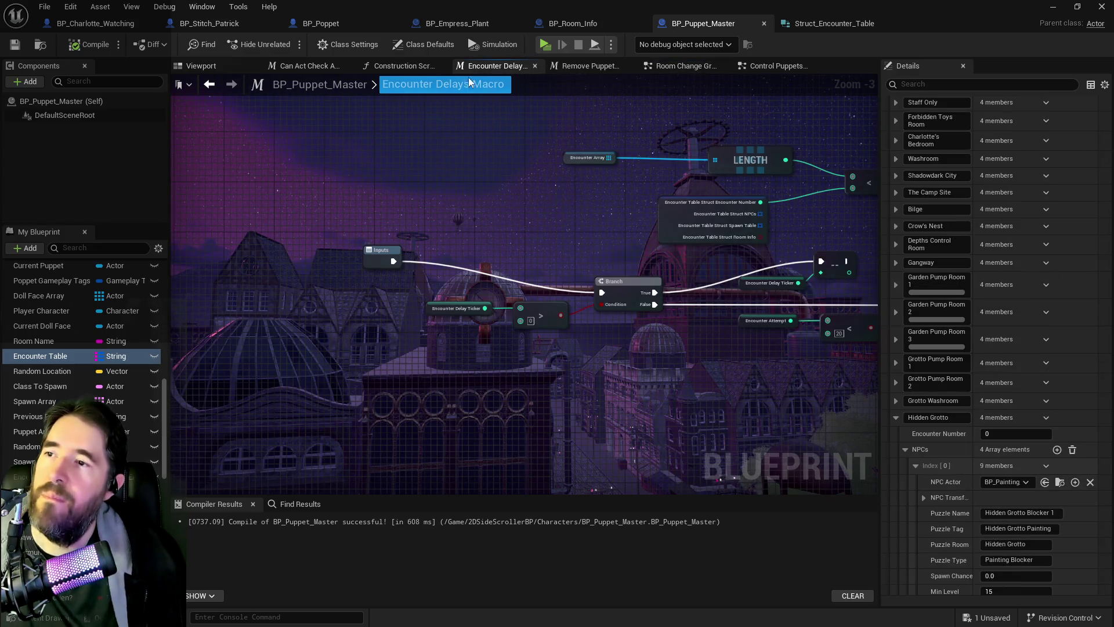
click(534, 65)
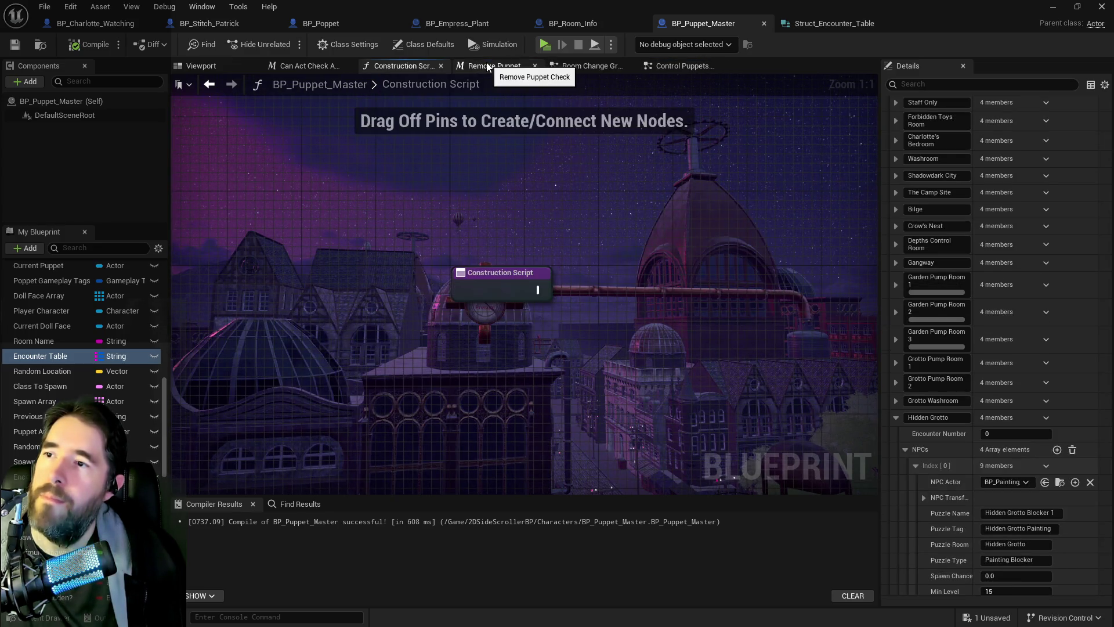
click(589, 67)
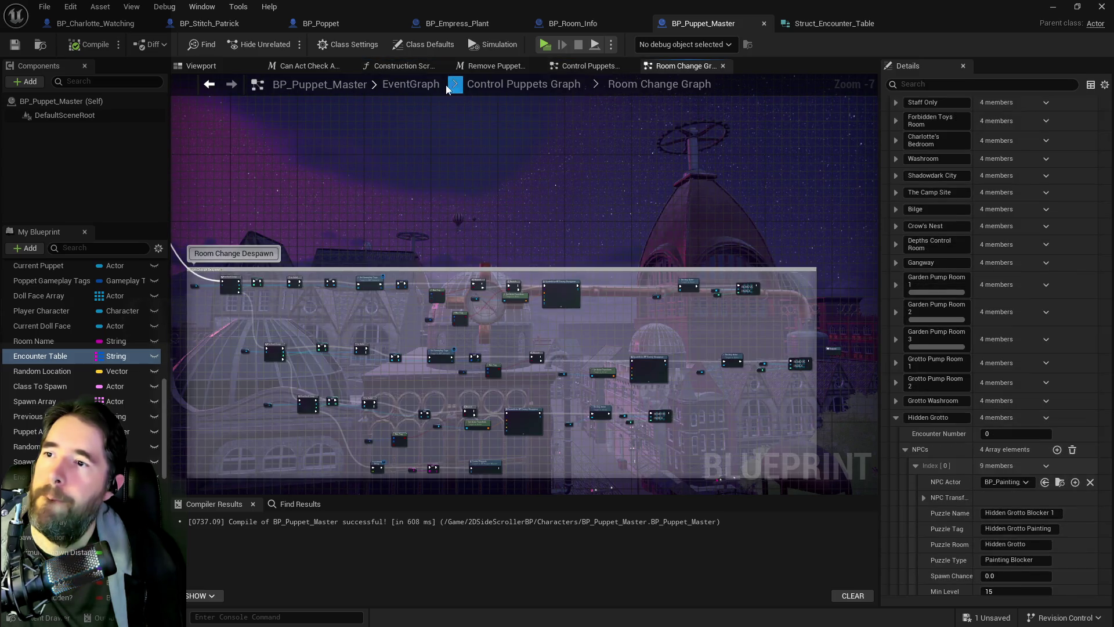
Step: From the EventGraph, drill into the Encounter System Graph, then the Spawn NPC Graph
click(426, 83)
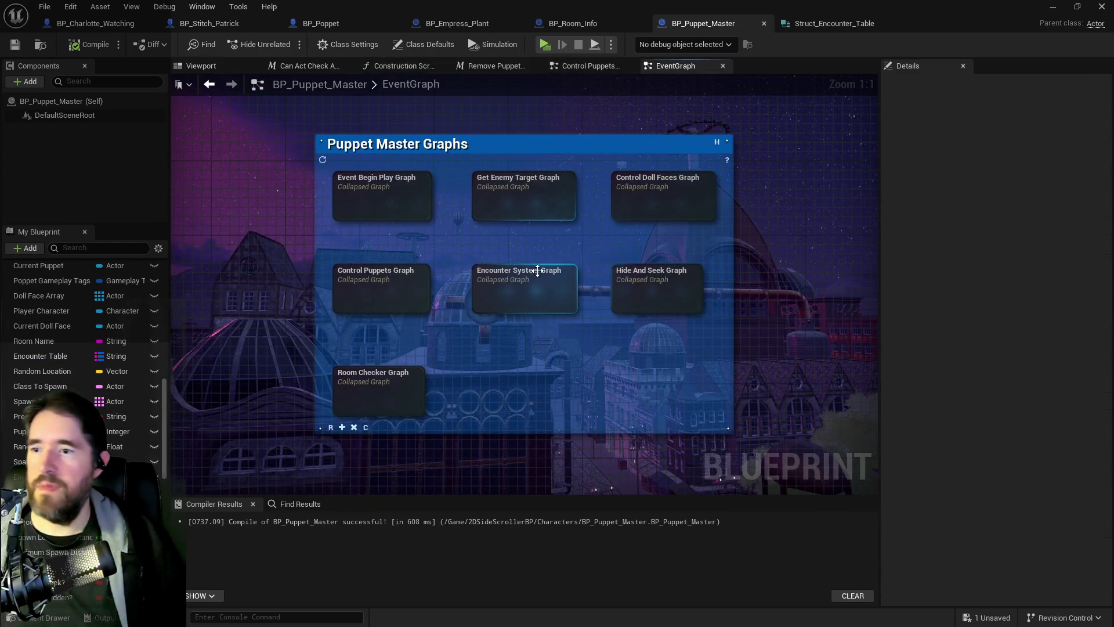
double_click(537, 270)
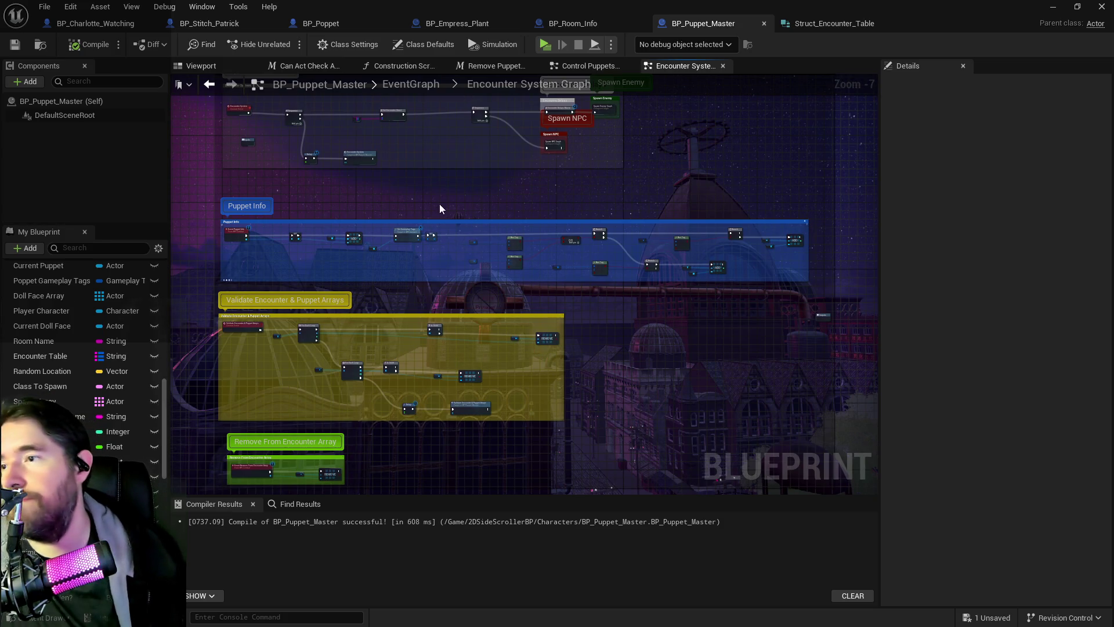
scroll(442, 231, up, 7)
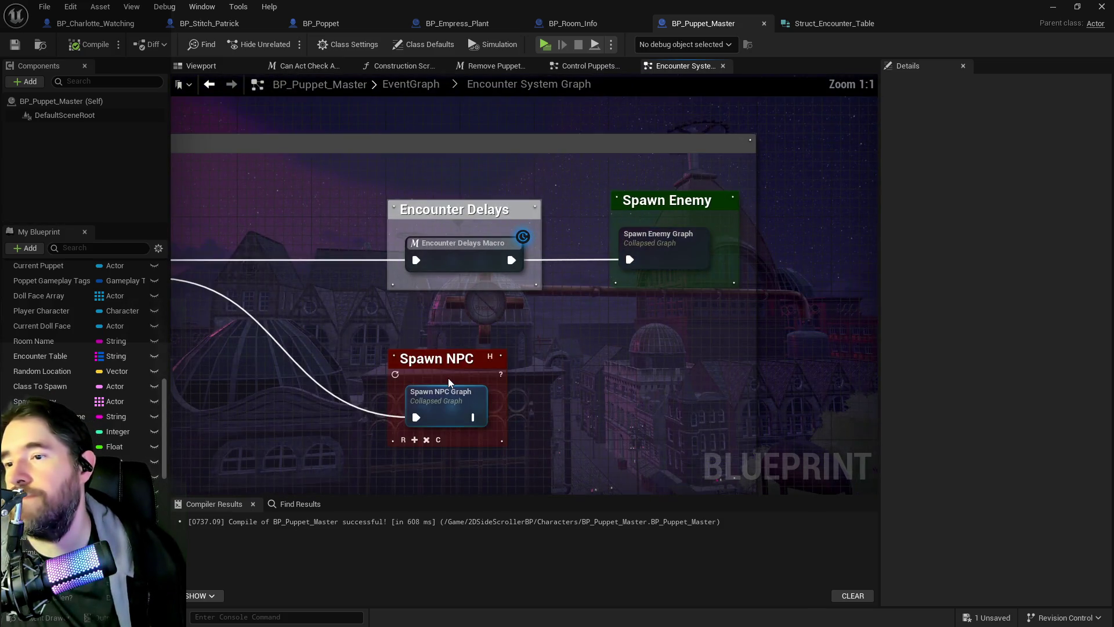
double_click(446, 399)
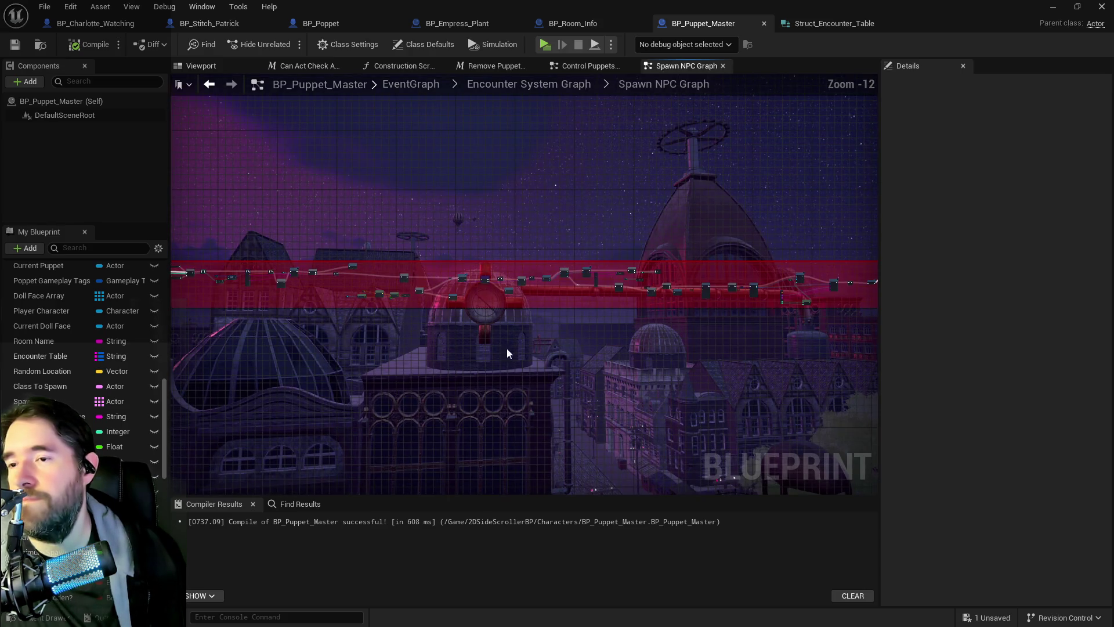
scroll(507, 349, up, 9)
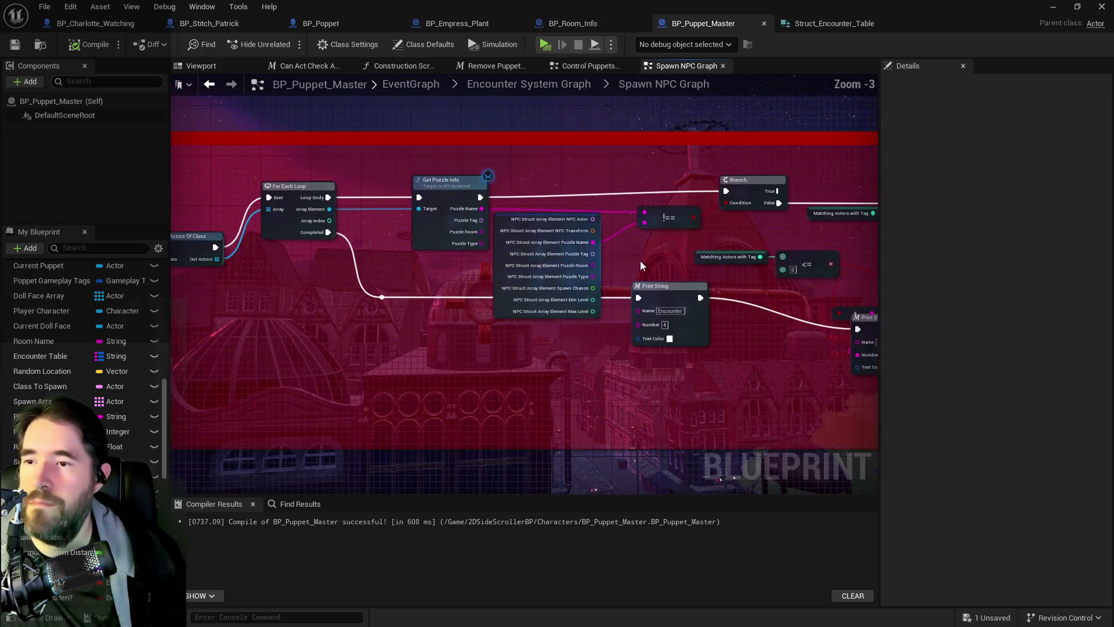
Step: Move the selected Branch, != and ++ nodes up and to the right
mouse_move(640, 266)
mouse_down()
mouse_move(527, 262)
mouse_move(721, 228)
mouse_up()
mouse_move(547, 281)
mouse_down()
mouse_move(412, 281)
mouse_move(352, 307)
mouse_move(306, 291)
mouse_move(372, 285)
mouse_move(305, 286)
mouse_move(322, 287)
mouse_up()
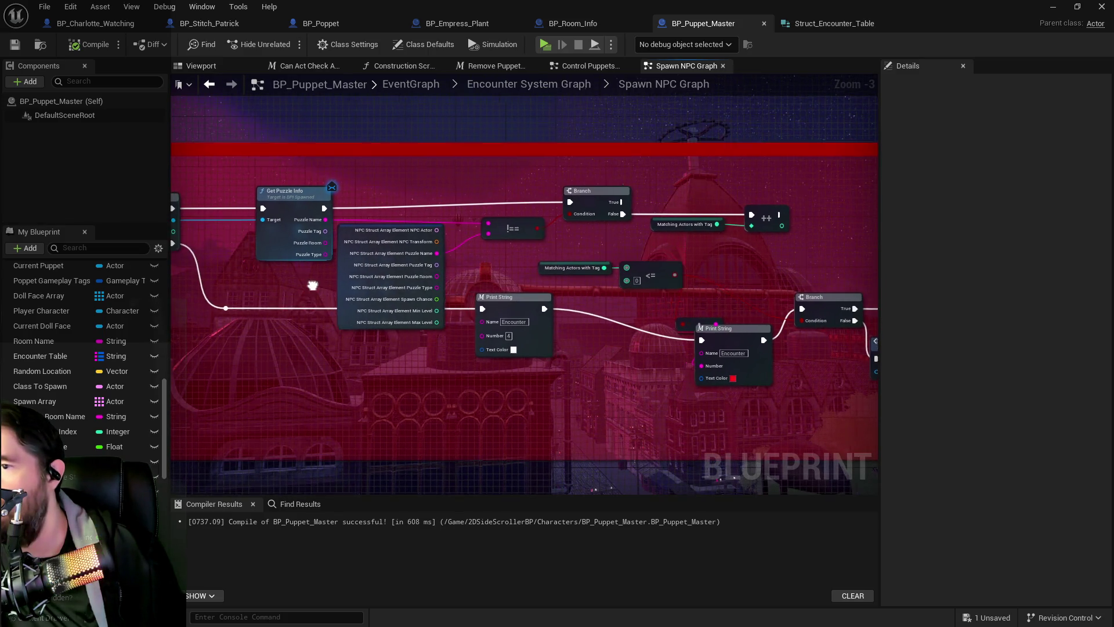
mouse_move(416, 195)
mouse_down()
mouse_move(382, 203)
mouse_move(570, 242)
mouse_move(788, 263)
mouse_up()
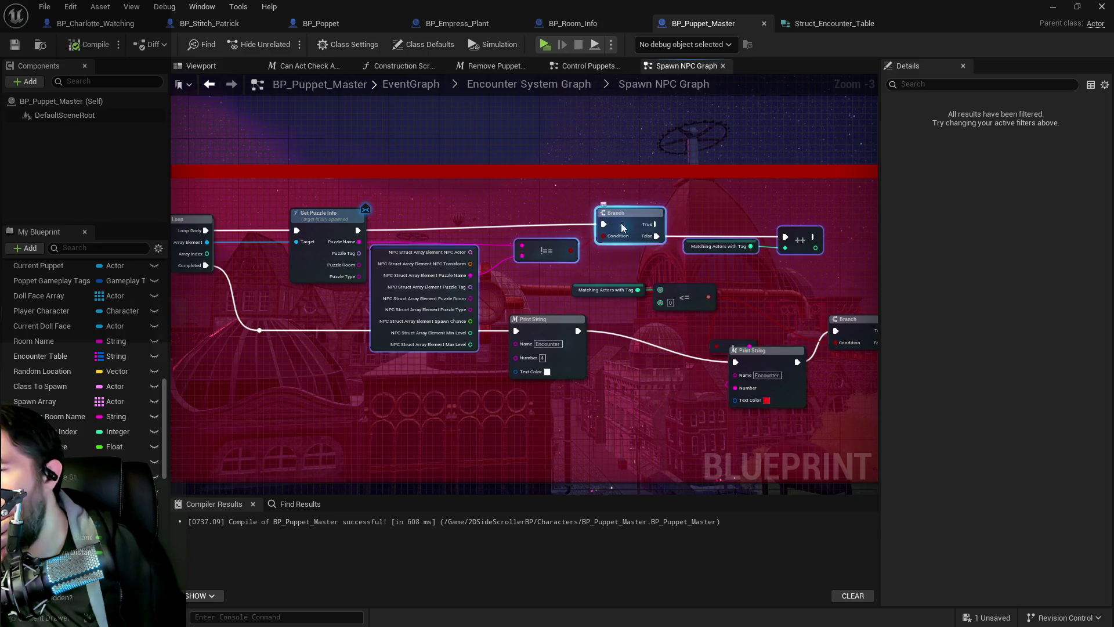
mouse_move(618, 224)
mouse_down()
mouse_move(670, 187)
mouse_move(660, 175)
mouse_move(552, 221)
mouse_up()
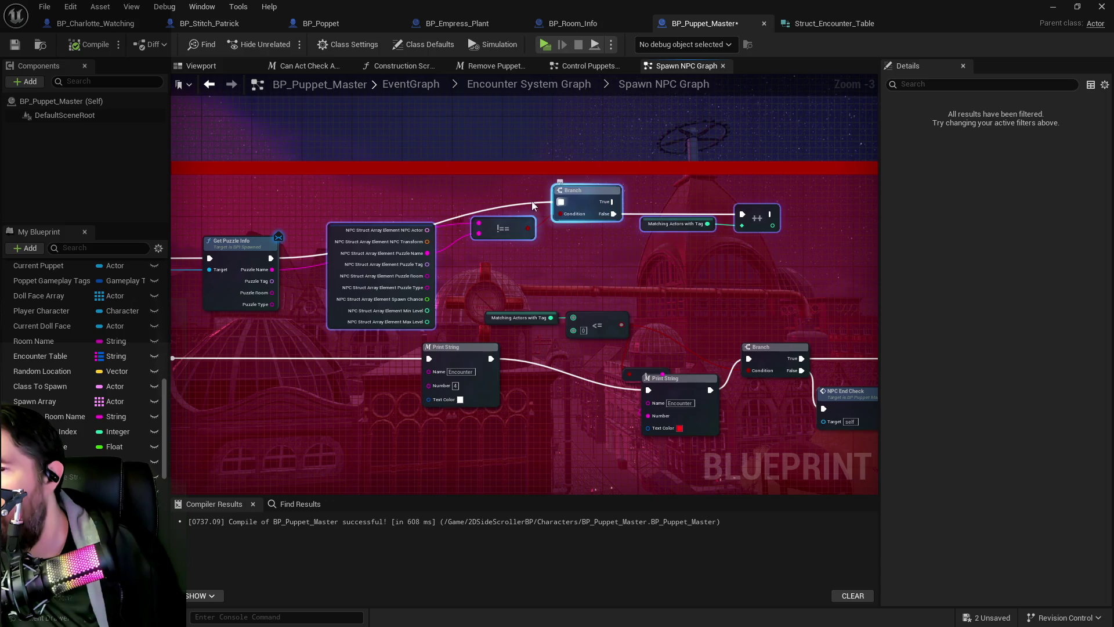
Step: Drop the NPC struct break node down-left, below the Branch comparison logic
mouse_move(308, 240)
mouse_down()
mouse_move(347, 309)
mouse_move(353, 267)
mouse_move(366, 259)
mouse_up()
click(409, 246)
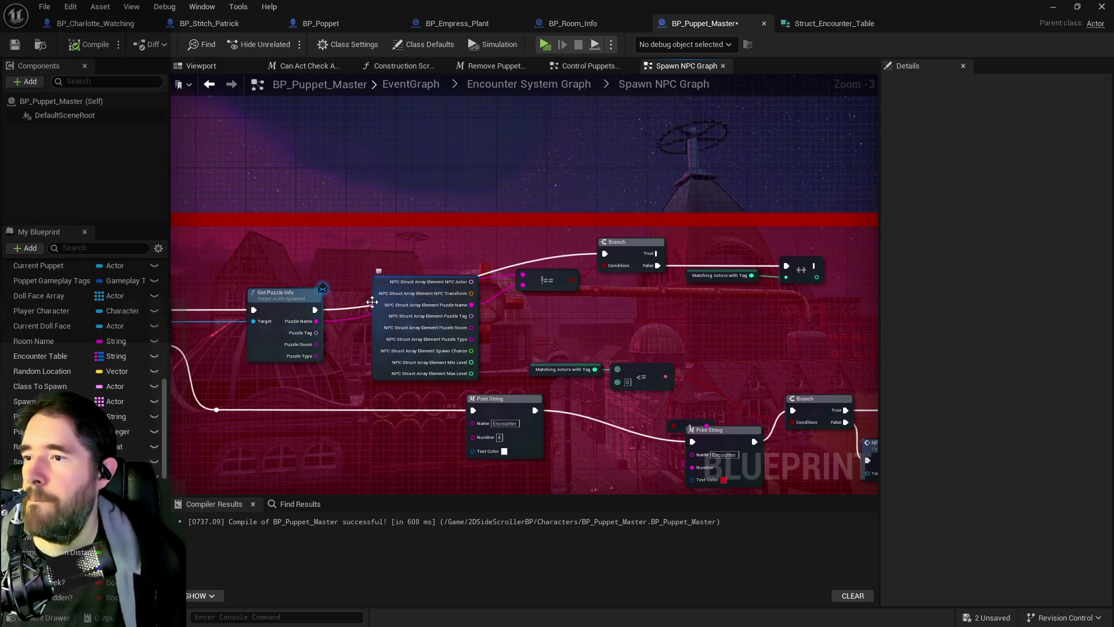
drag(372, 307, 358, 356)
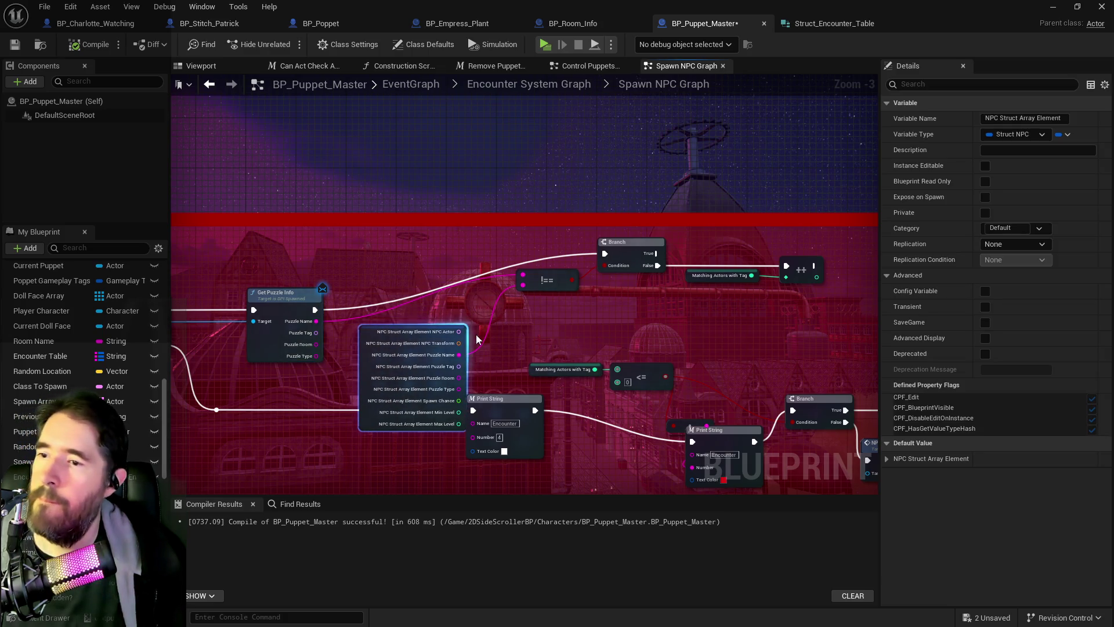
click(545, 281)
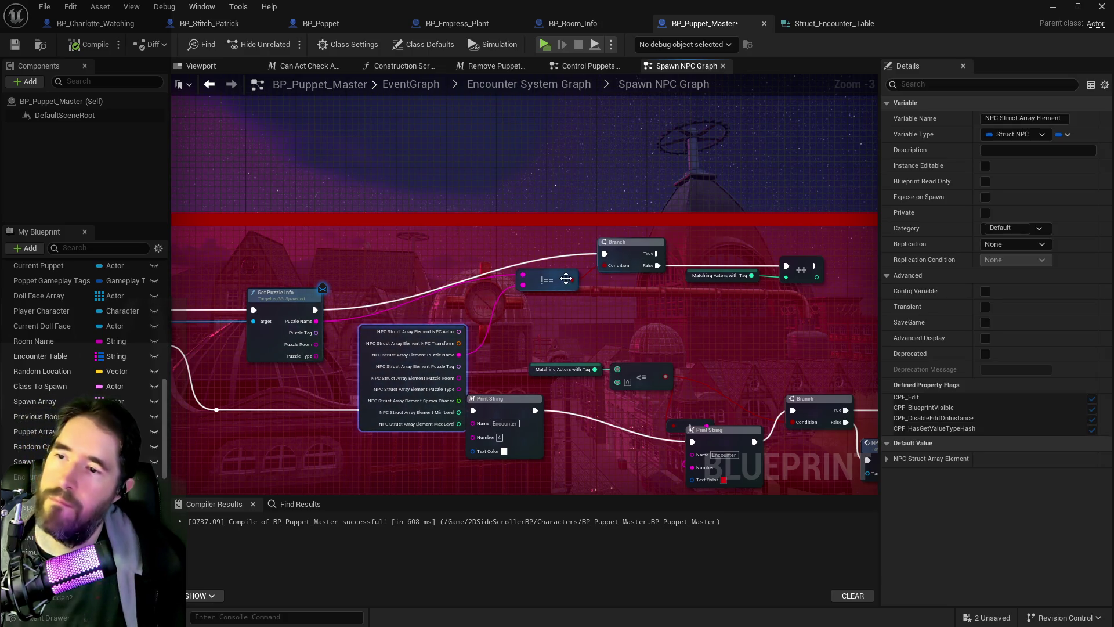
Step: Add an OR node fed by the != comparison result
drag(573, 280, 614, 303)
text(or)
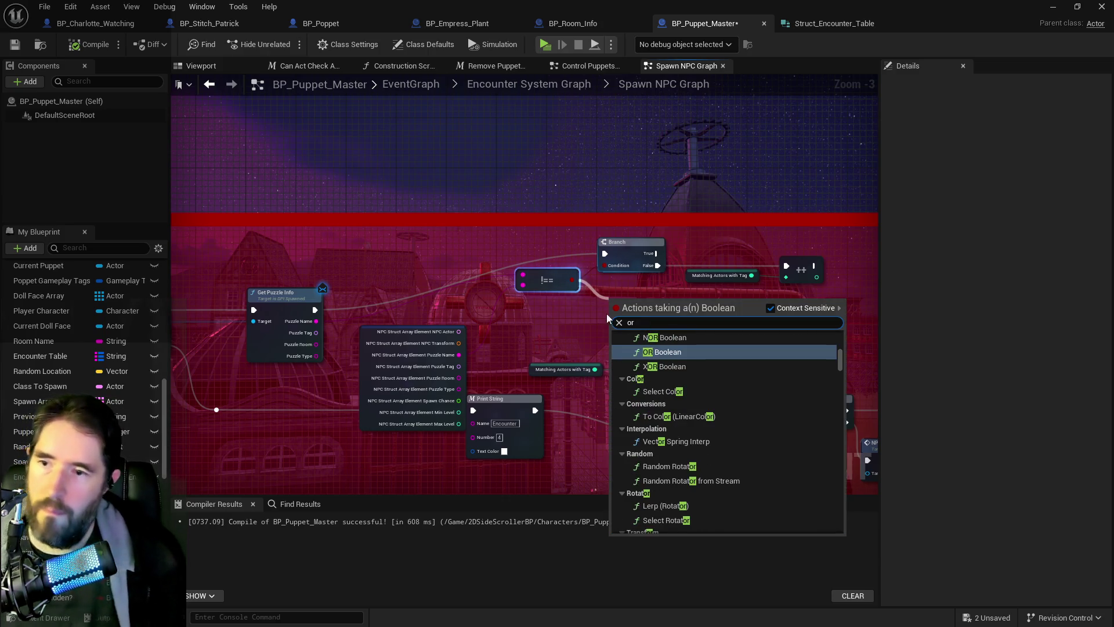
key(Return)
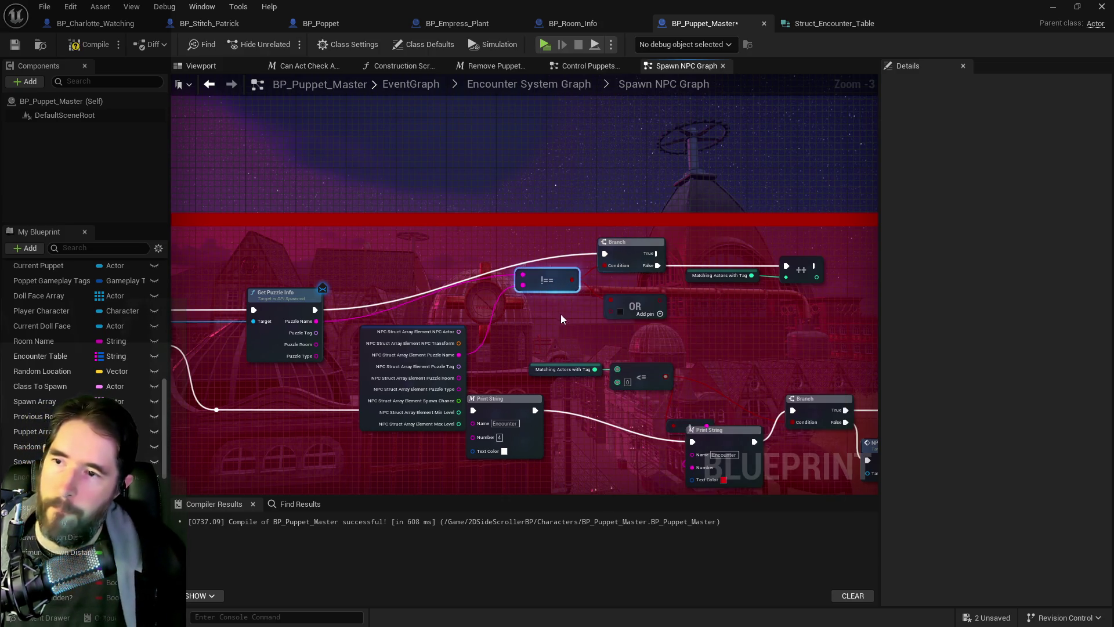
Step: Duplicate the != node, wire Puzzle Name into it, and place the OR beside it
key(ctrl+c)
key(ctrl+v)
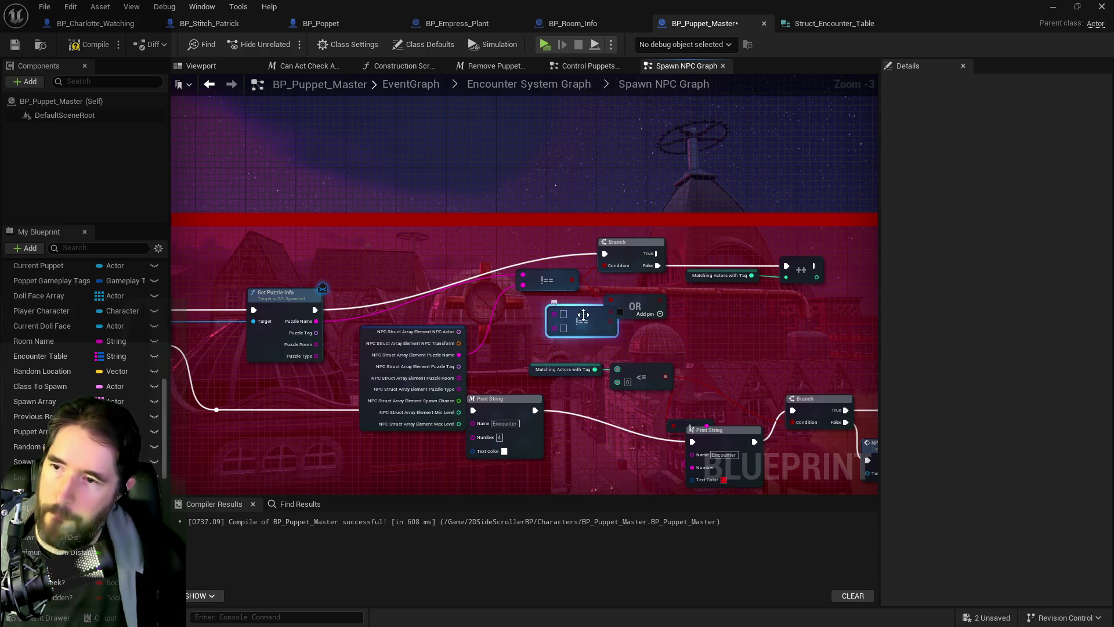
drag(583, 313, 564, 323)
drag(316, 320, 571, 319)
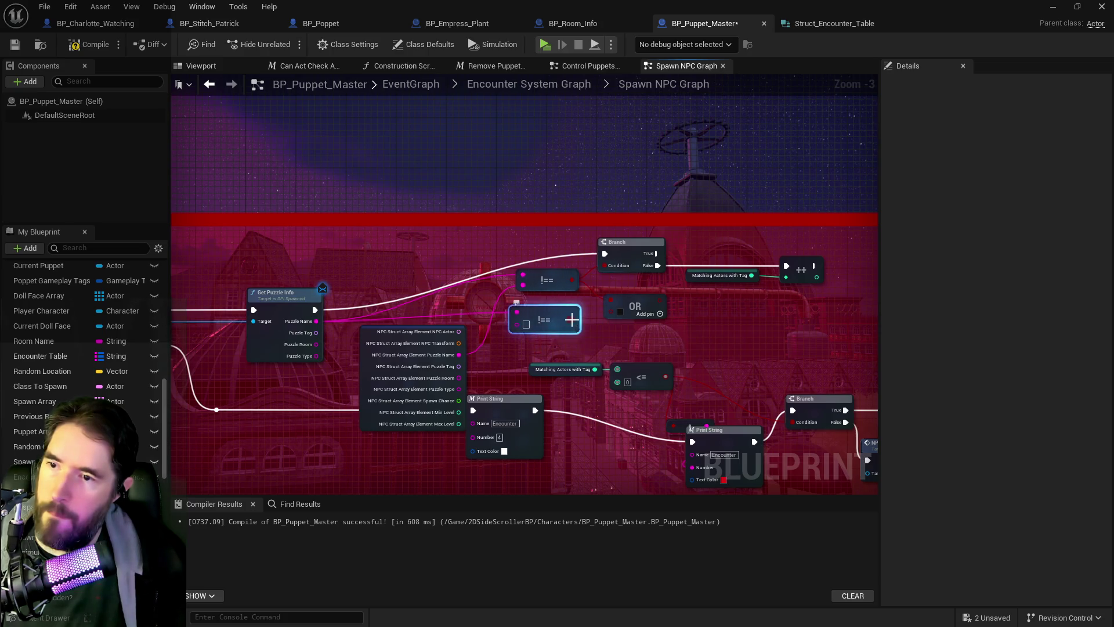
mouse_move(638, 304)
mouse_down()
mouse_move(616, 308)
mouse_move(640, 301)
mouse_move(605, 284)
mouse_move(606, 265)
mouse_move(607, 283)
mouse_up()
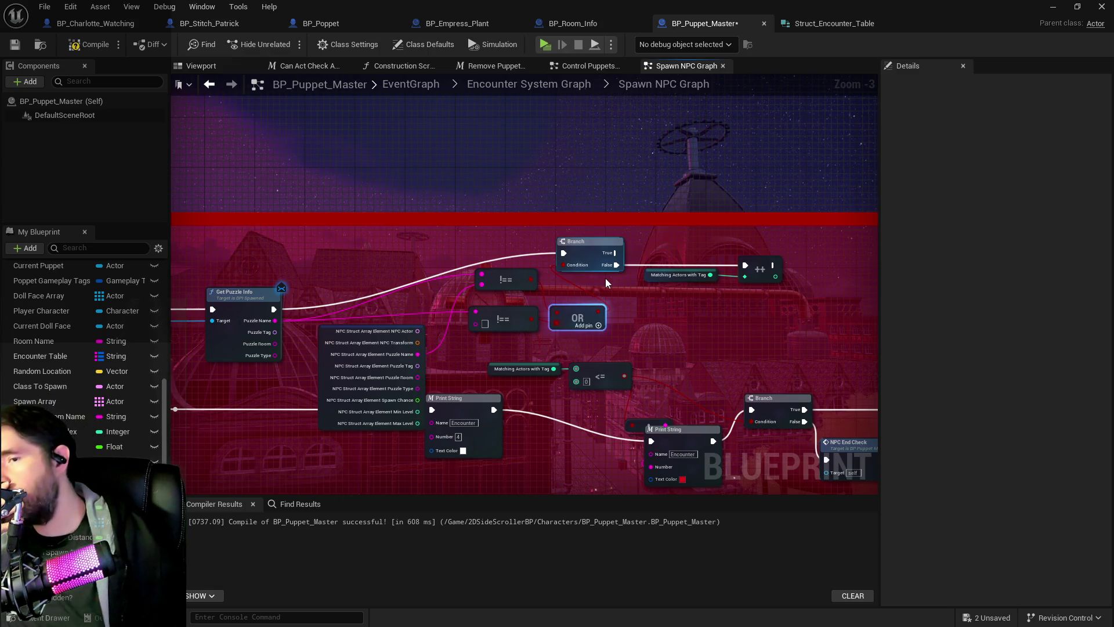
click(314, 234)
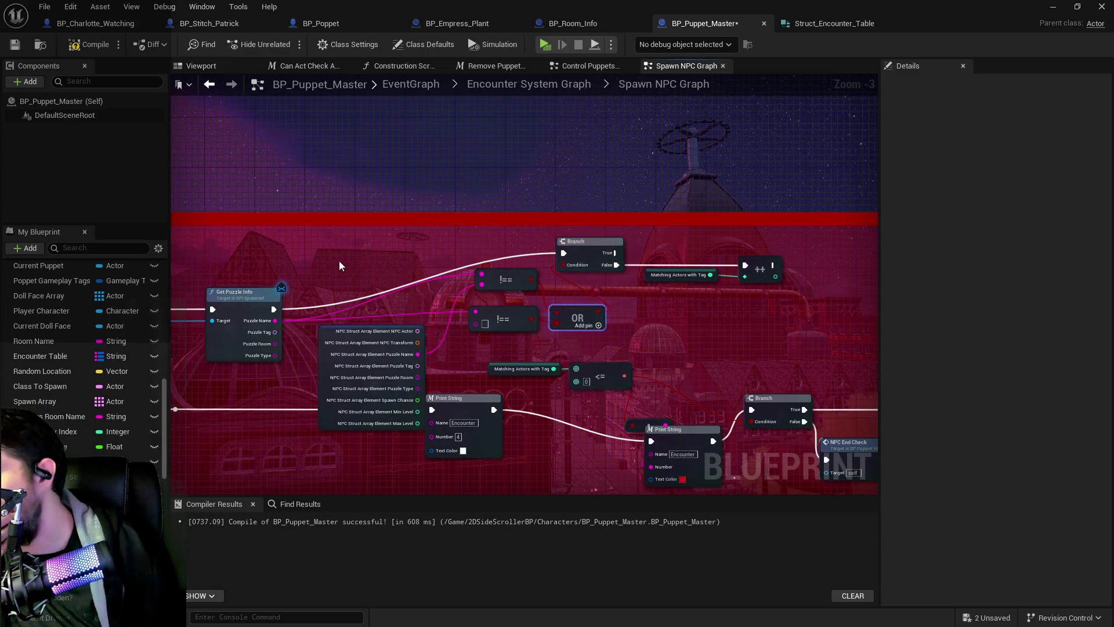
mouse_move(344, 267)
mouse_down()
mouse_move(624, 239)
mouse_move(339, 232)
mouse_move(360, 248)
mouse_move(441, 243)
mouse_up()
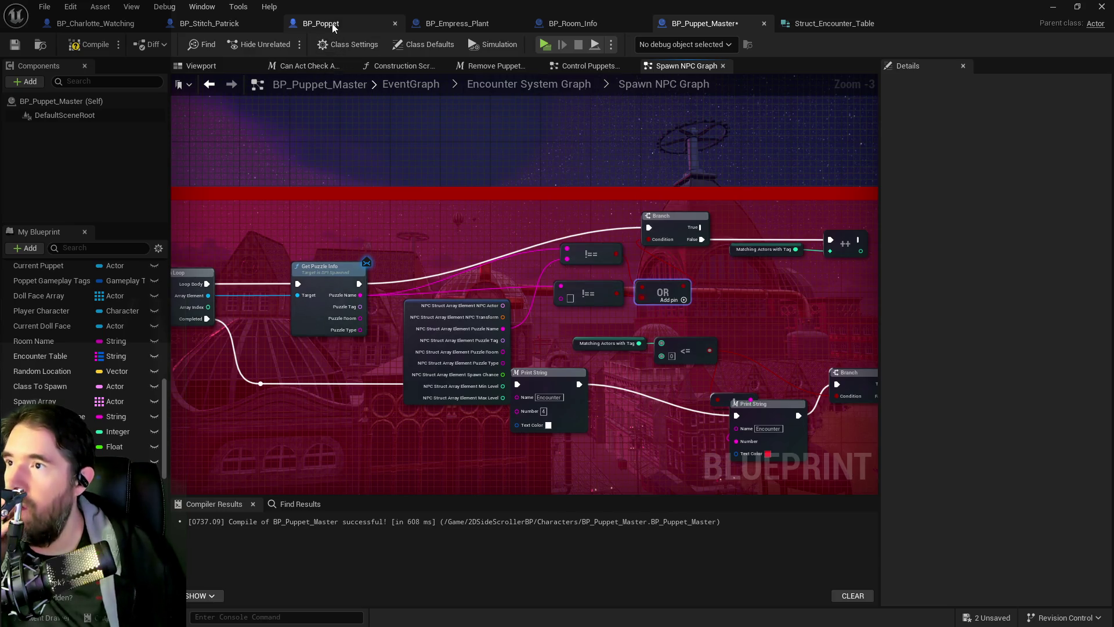
click(209, 23)
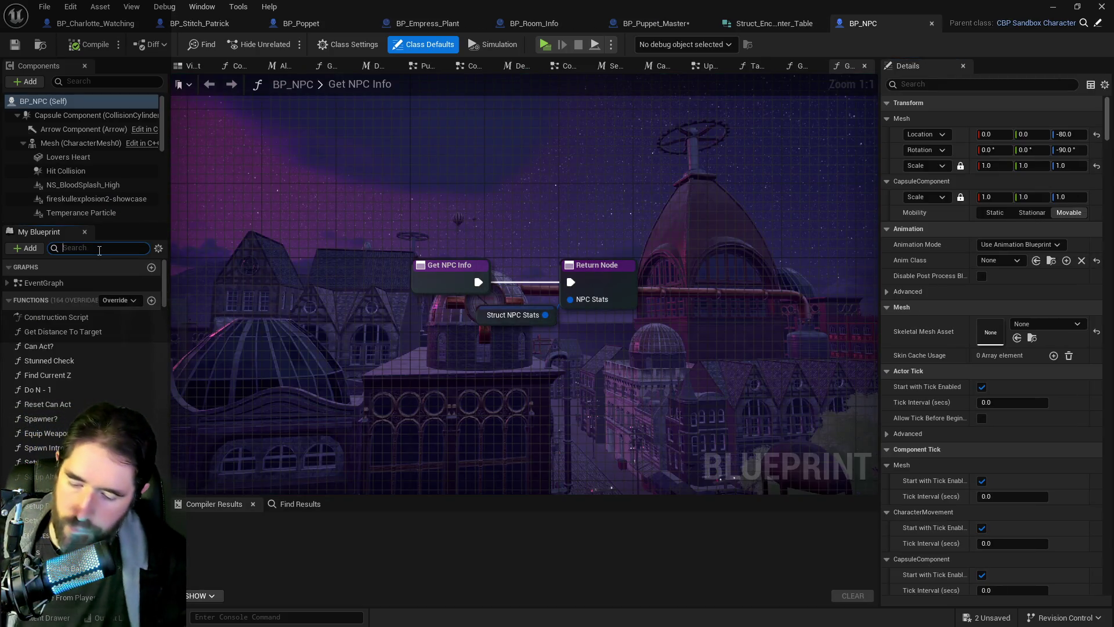
text(get puzzle)
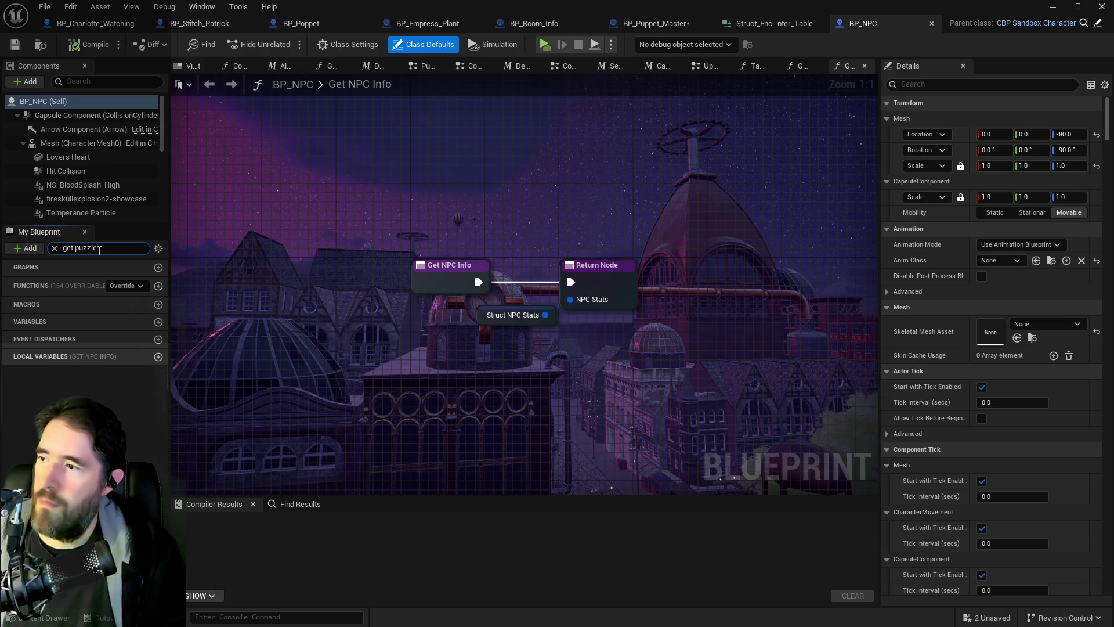
double_click(73, 329)
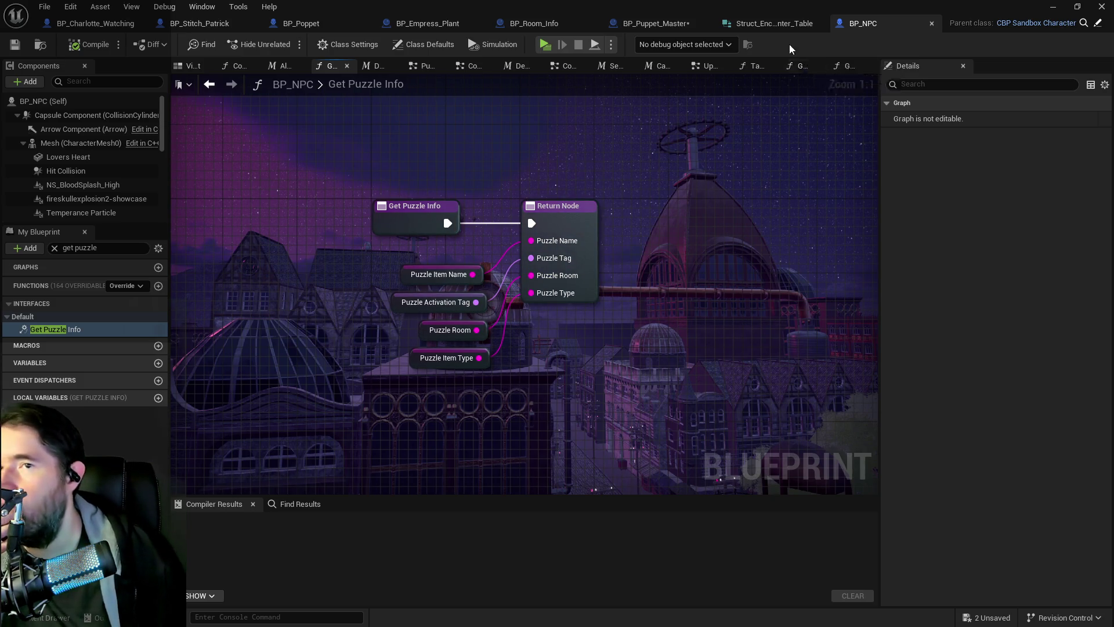
click(656, 24)
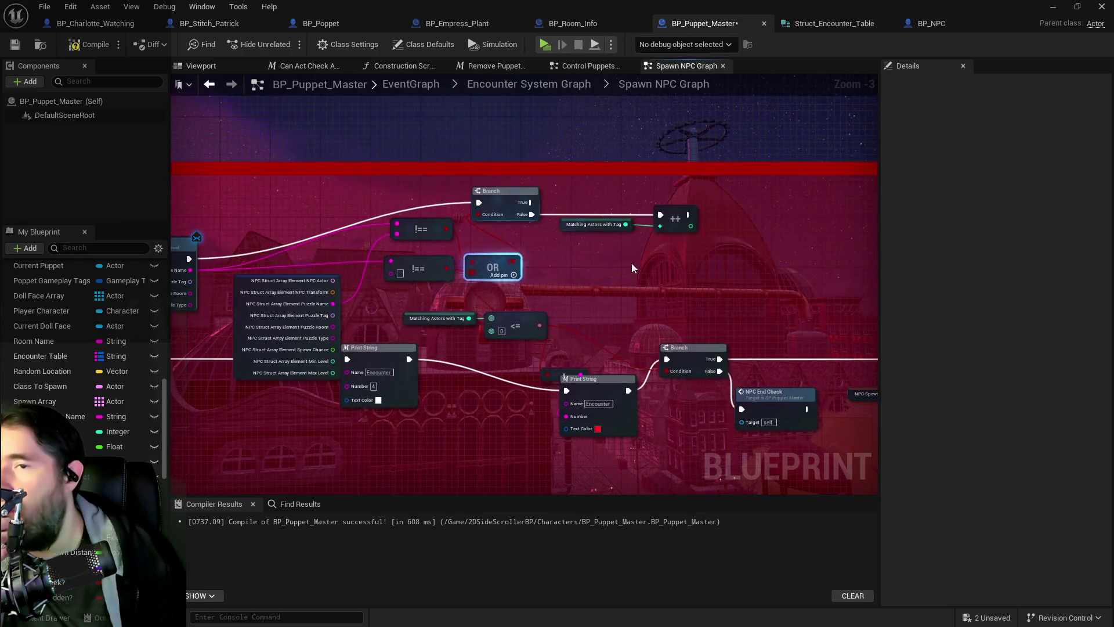
Step: Add a Not Equal (!=) string node from the NPC's Puzzle Name output
scroll(674, 287, down, 2)
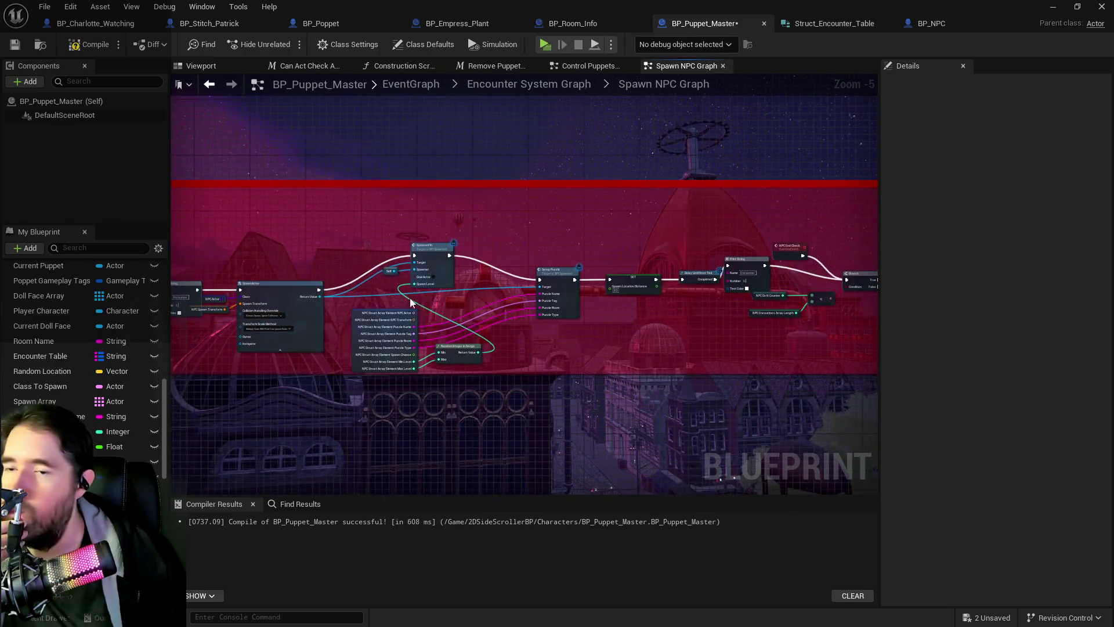
scroll(409, 297, up, 2)
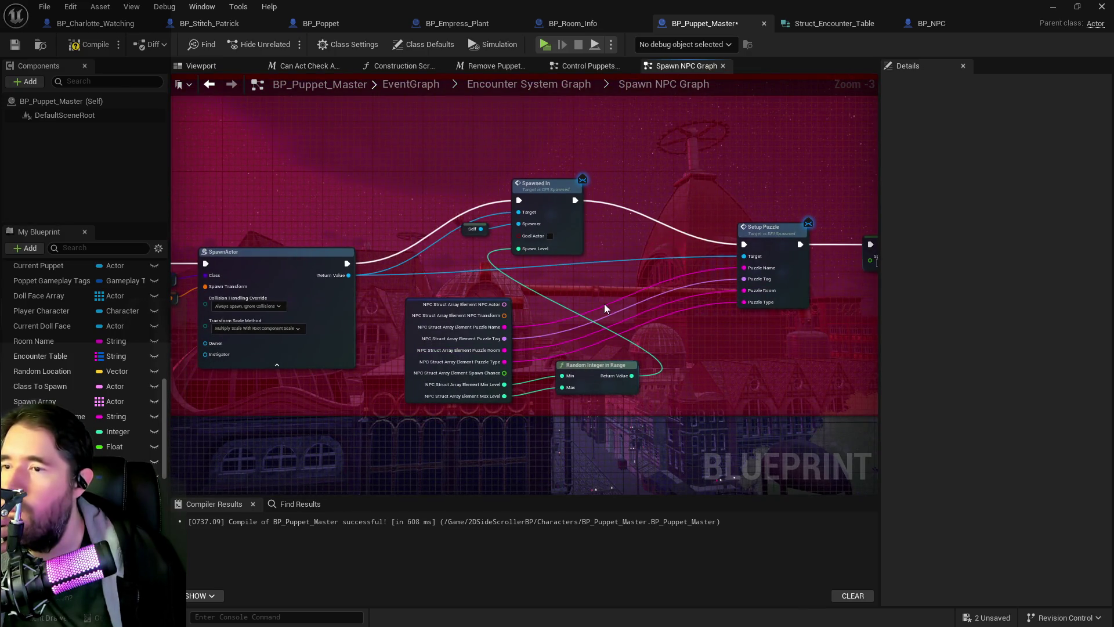
mouse_move(604, 304)
mouse_down()
mouse_move(600, 332)
mouse_move(535, 295)
mouse_up()
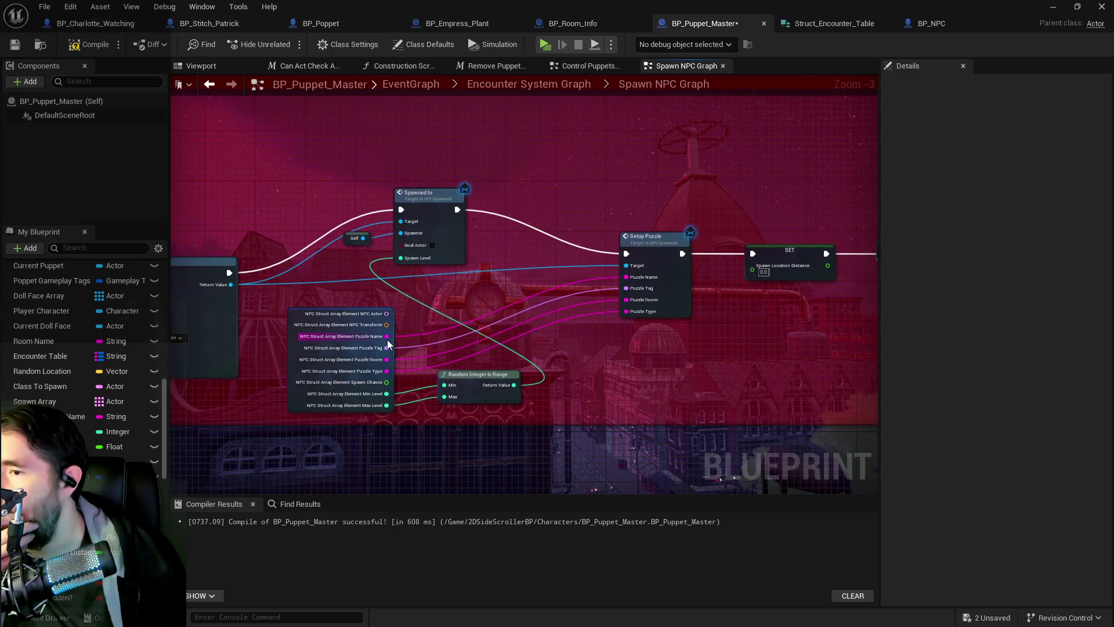
mouse_move(386, 336)
mouse_down()
mouse_move(493, 294)
mouse_move(409, 336)
mouse_move(520, 274)
mouse_up()
text(1=)
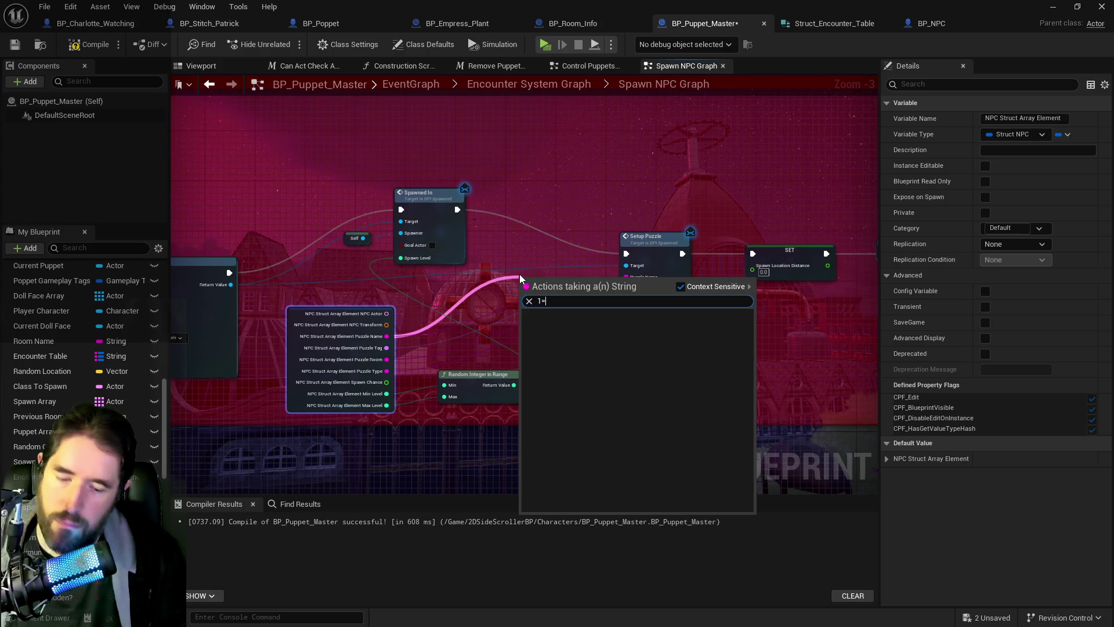
key(BackSpace)
key(BackSpace)
text(!=)
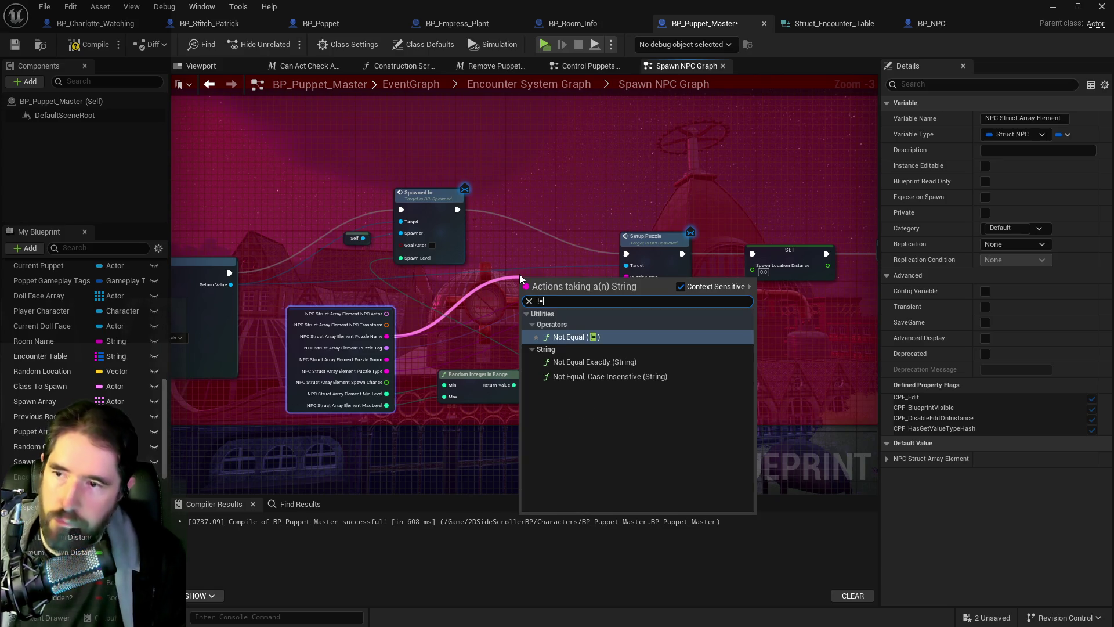
click(585, 360)
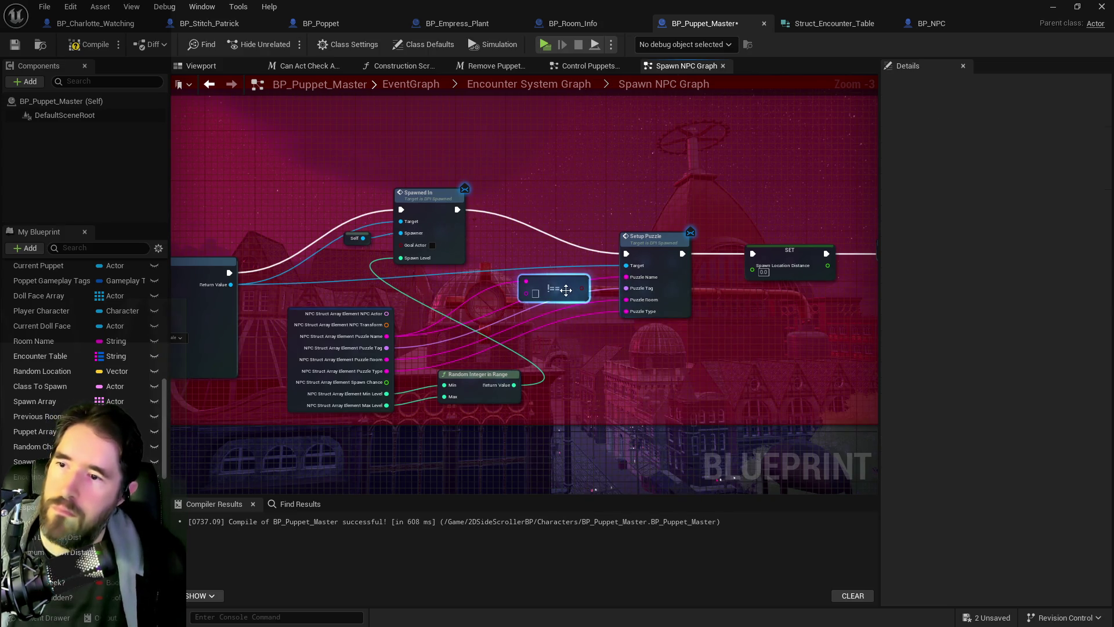
drag(562, 281, 520, 288)
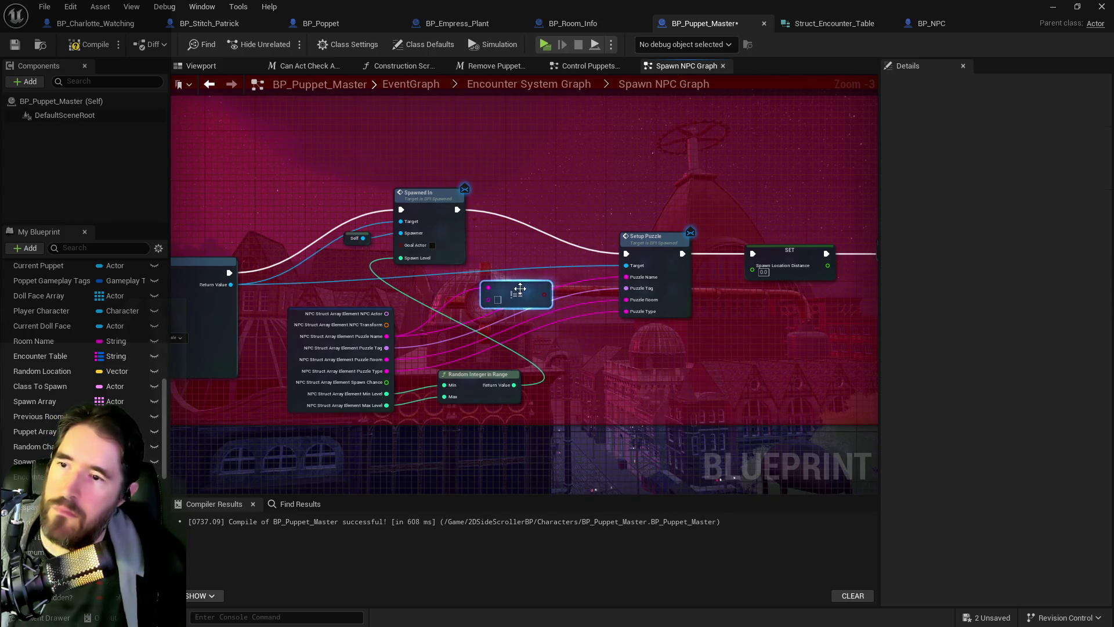
Step: Insert a Branch after Spawned In, False to Setup Puzzle, True to SET
click(538, 246)
mouse_move(457, 209)
mouse_down()
mouse_move(540, 231)
mouse_move(567, 218)
mouse_move(545, 214)
mouse_move(542, 199)
mouse_move(548, 226)
mouse_move(524, 200)
mouse_move(626, 254)
mouse_up()
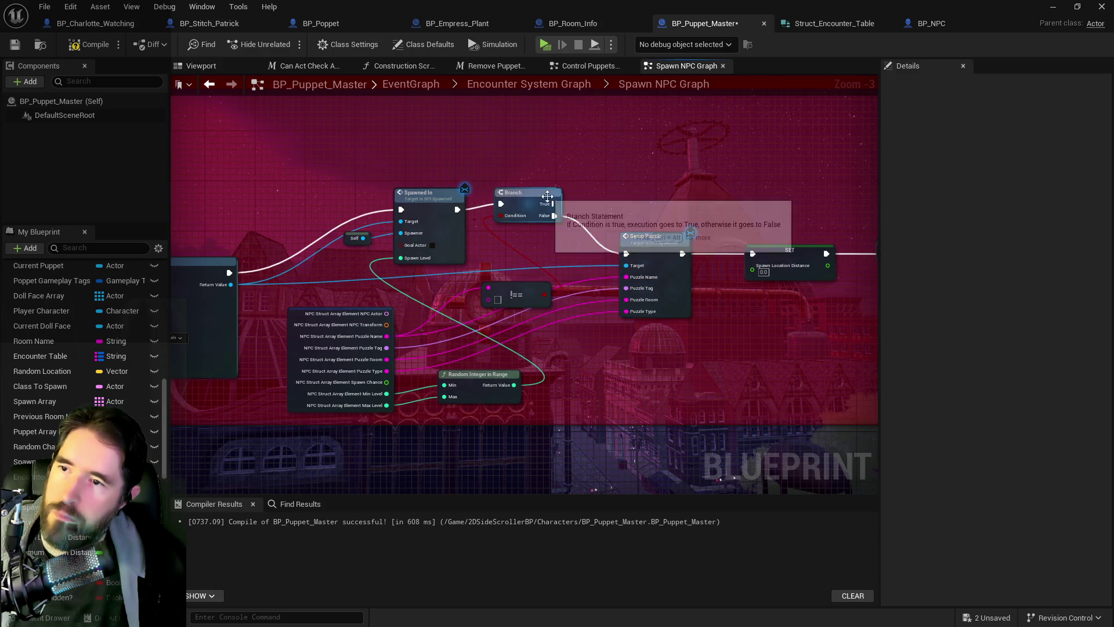
mouse_move(552, 204)
mouse_down()
mouse_move(709, 210)
mouse_move(753, 253)
mouse_up()
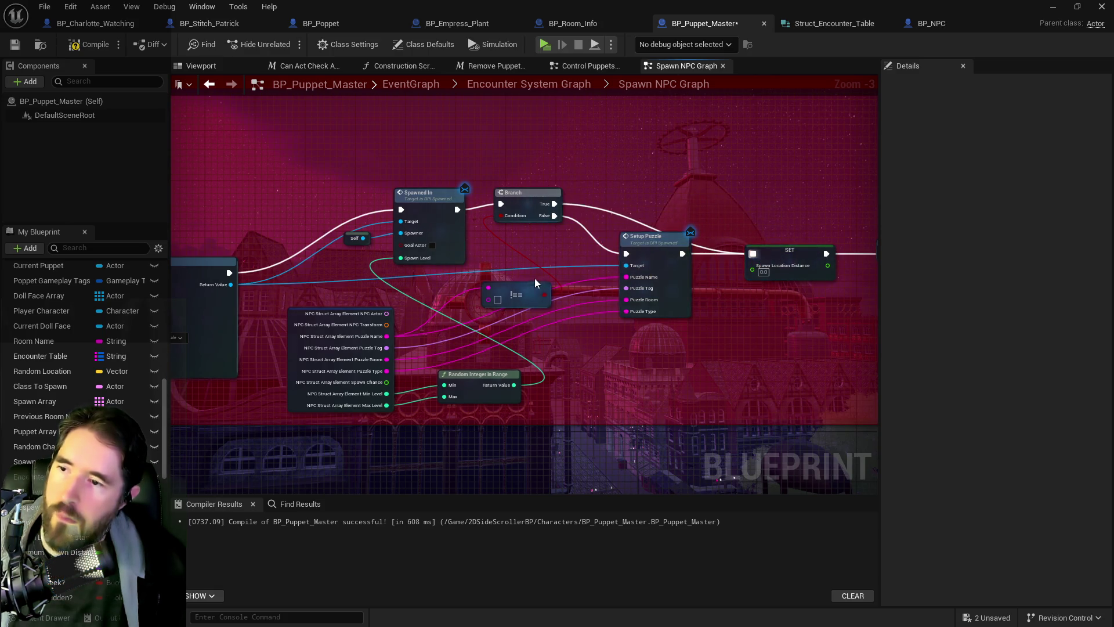
mouse_move(597, 244)
mouse_down()
mouse_move(578, 261)
mouse_move(558, 248)
mouse_up()
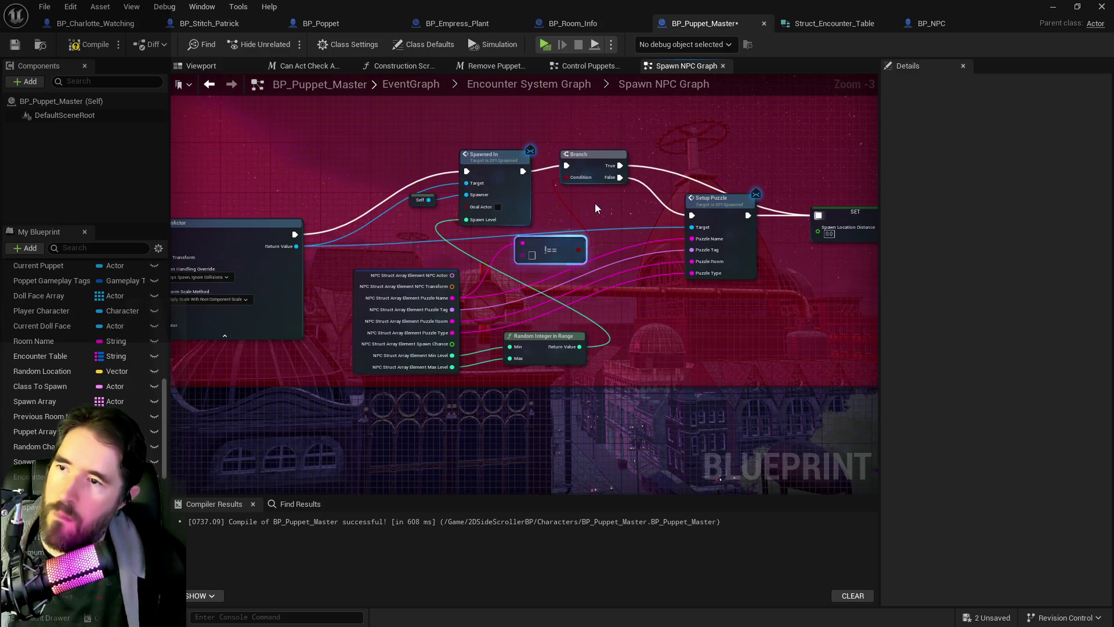
drag(594, 166, 619, 172)
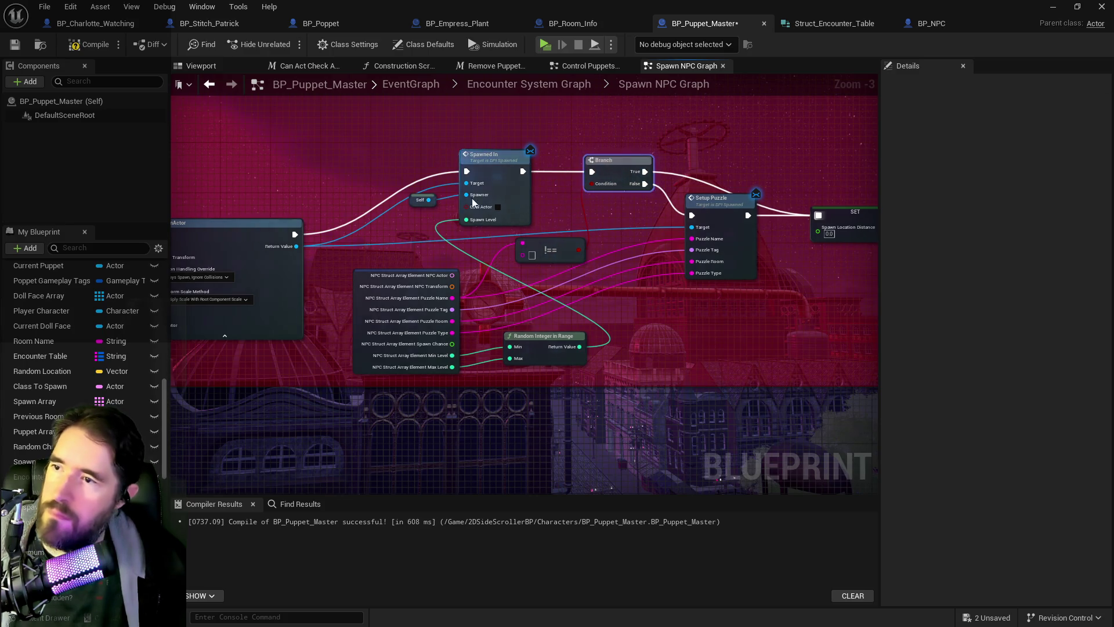
mouse_move(557, 250)
mouse_down()
mouse_move(576, 212)
mouse_move(638, 173)
mouse_up()
scroll(624, 282, down, 2)
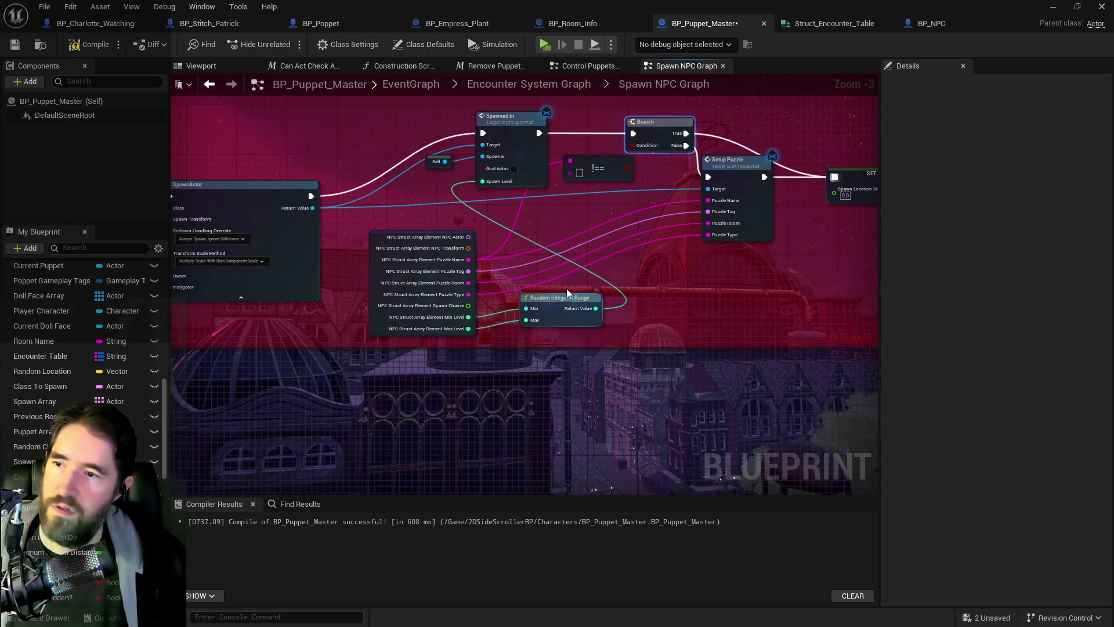
click(556, 304)
drag(210, 238, 703, 241)
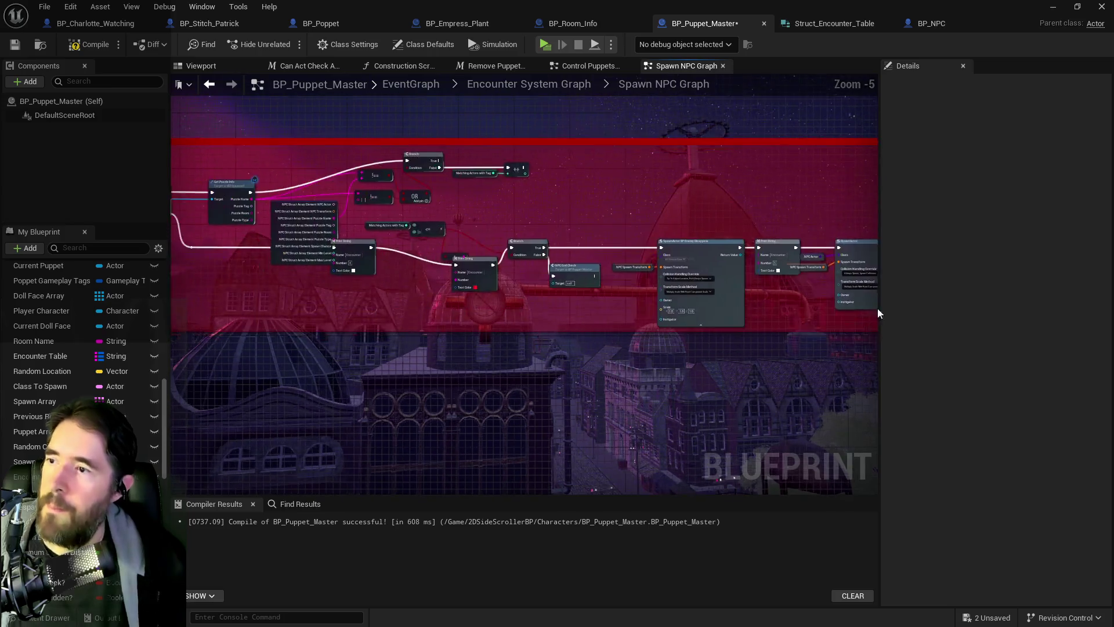
mouse_move(823, 244)
mouse_down()
mouse_move(406, 255)
mouse_move(764, 257)
mouse_move(607, 263)
mouse_move(696, 269)
mouse_up()
mouse_move(574, 260)
mouse_down()
mouse_move(633, 239)
mouse_move(475, 252)
mouse_up()
scroll(633, 239, up, 1)
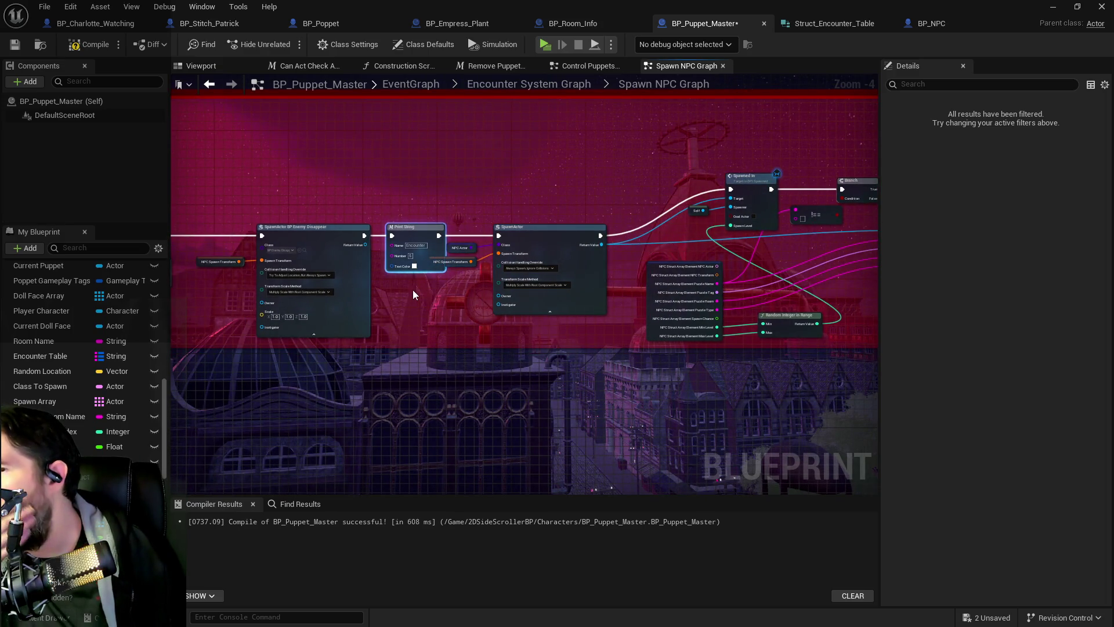
mouse_move(413, 295)
mouse_down()
mouse_move(549, 286)
mouse_move(464, 261)
mouse_move(183, 280)
mouse_up()
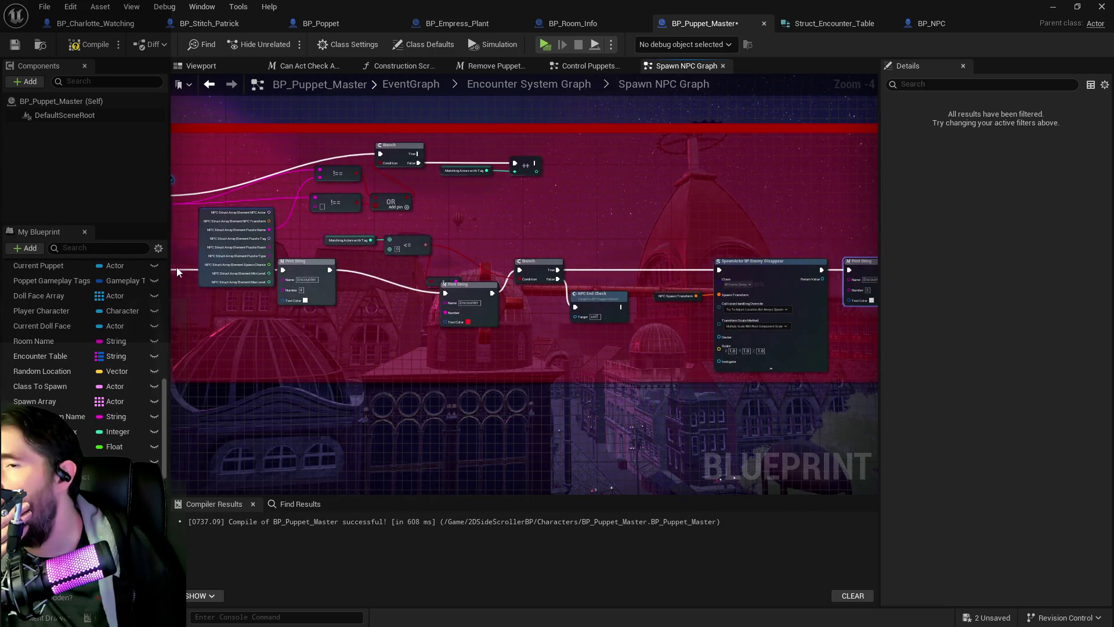
Step: Expand Encounter Table's Lower Decks > NPCs > Index [0] > NPC Transform in Details
click(45, 358)
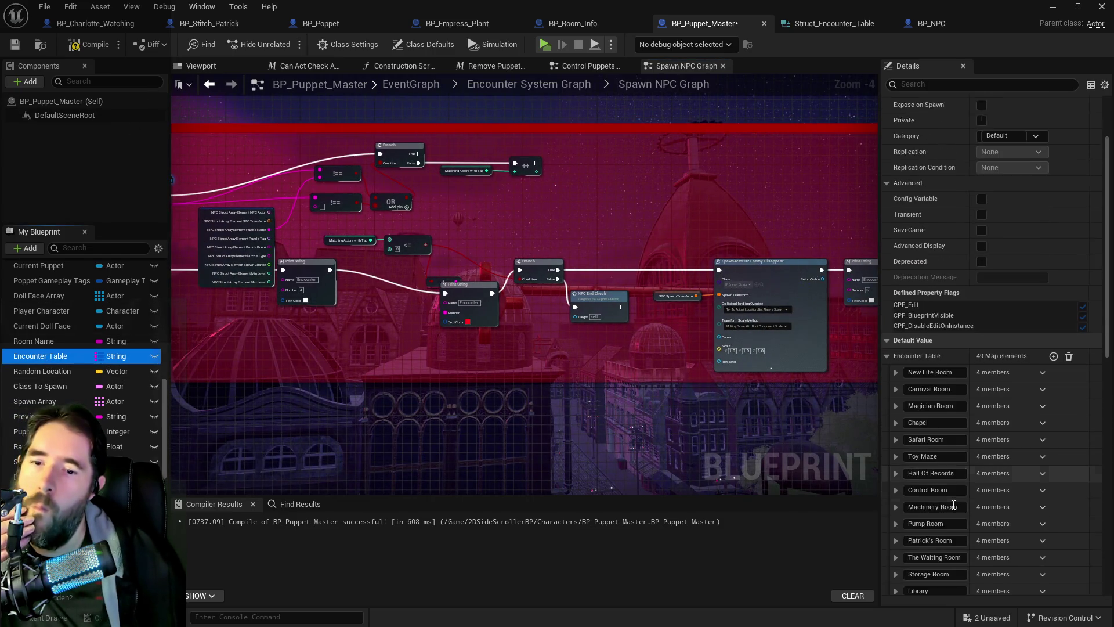
scroll(953, 505, down, 4)
scroll(951, 505, down, 3)
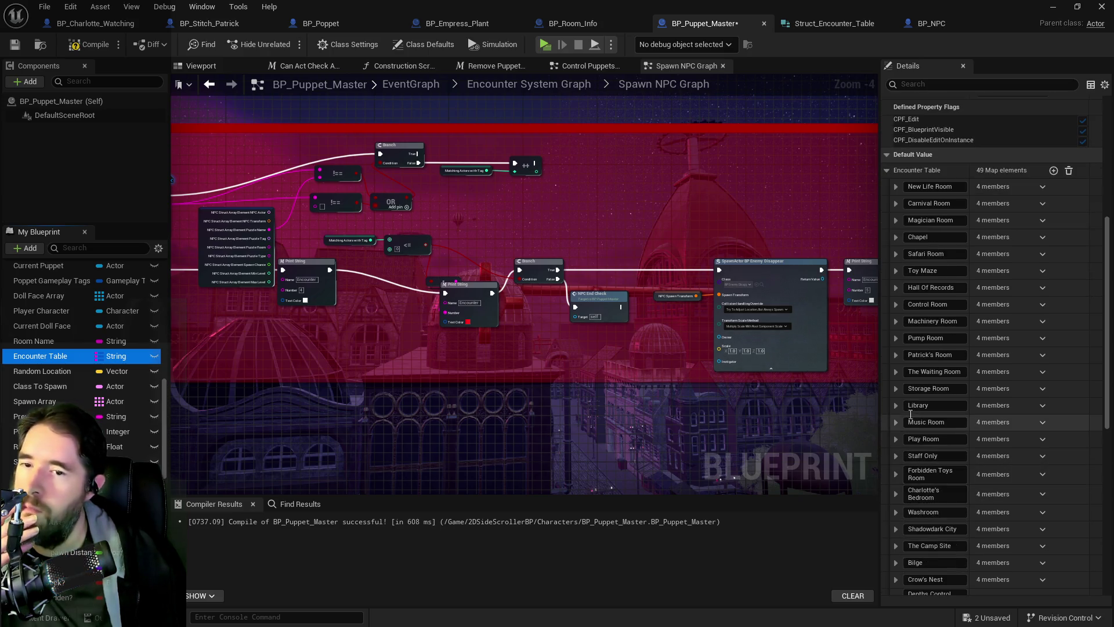
scroll(902, 418, down, 3)
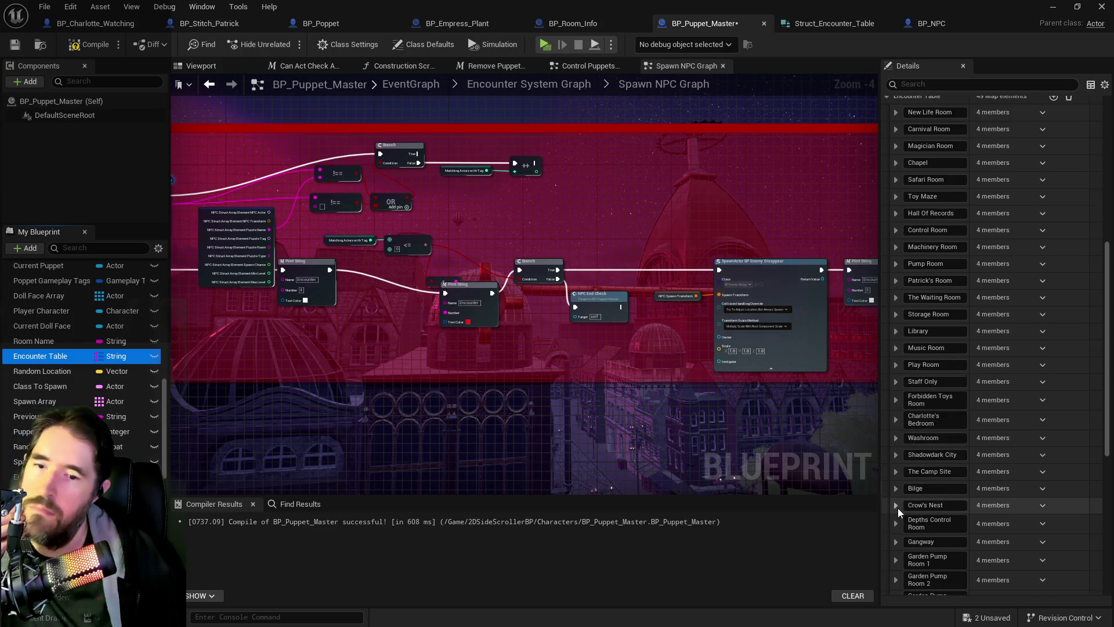
scroll(897, 507, down, 5)
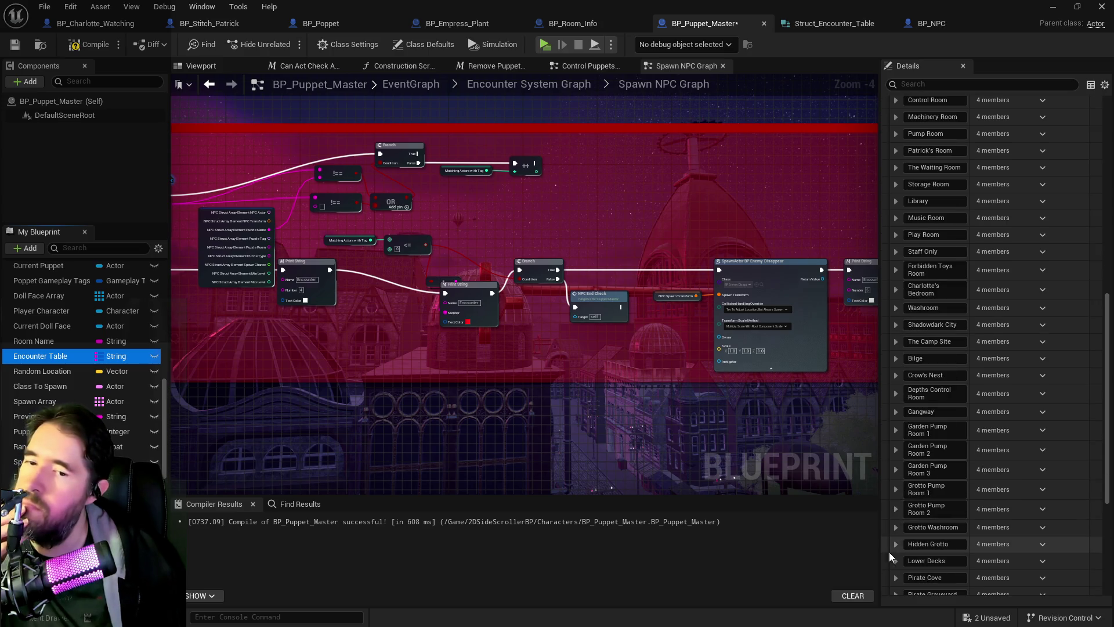
click(895, 560)
scroll(933, 539, down, 4)
scroll(933, 539, down, 2)
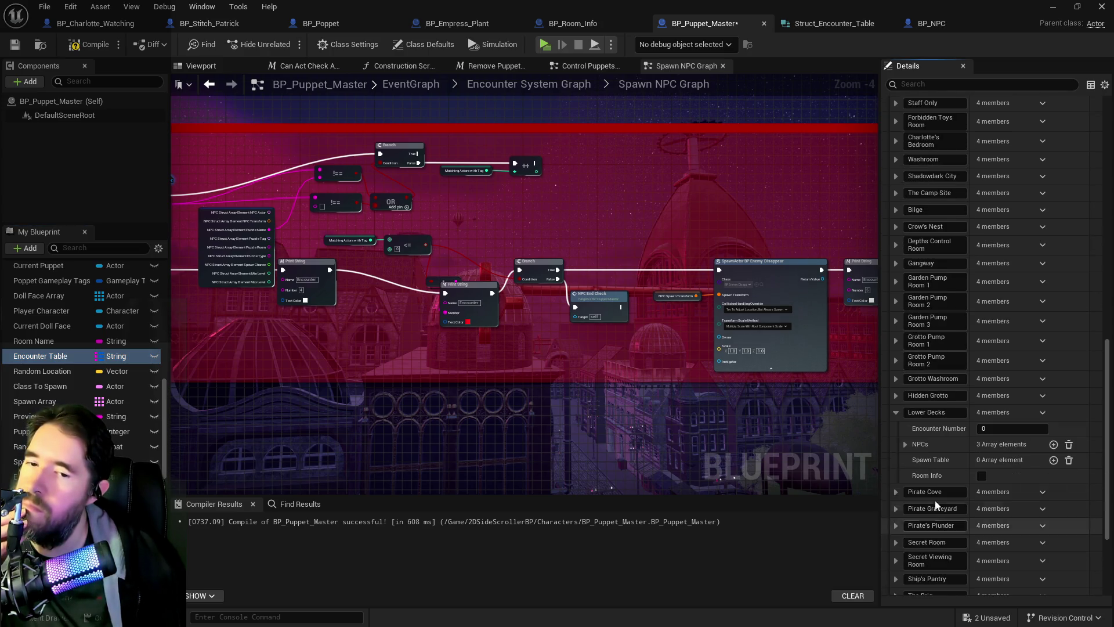
click(905, 444)
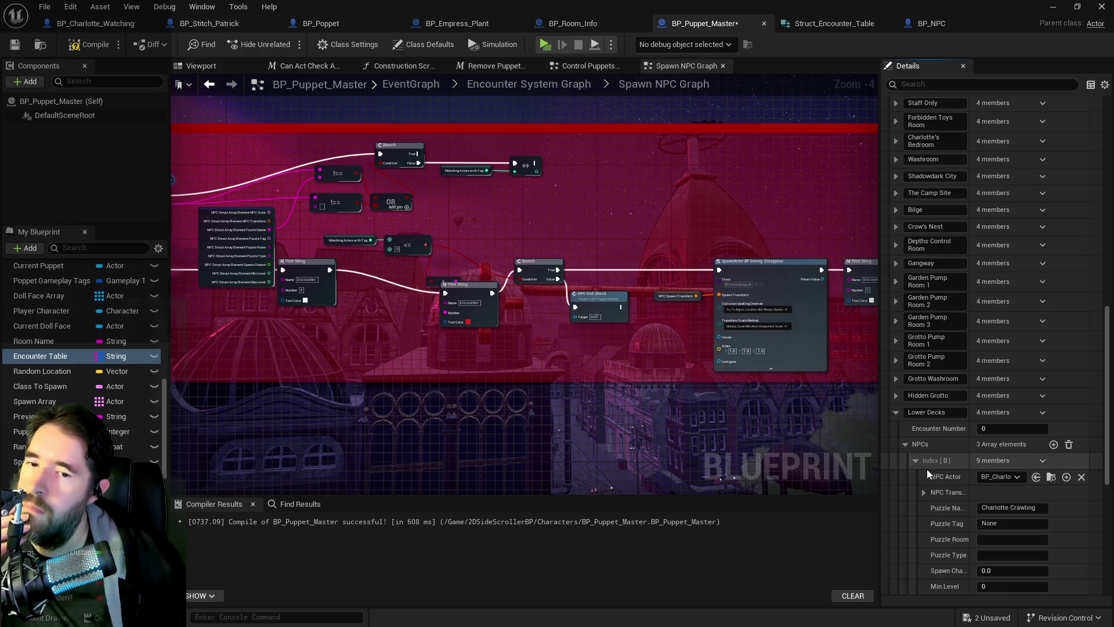
click(916, 460)
scroll(923, 493, down, 5)
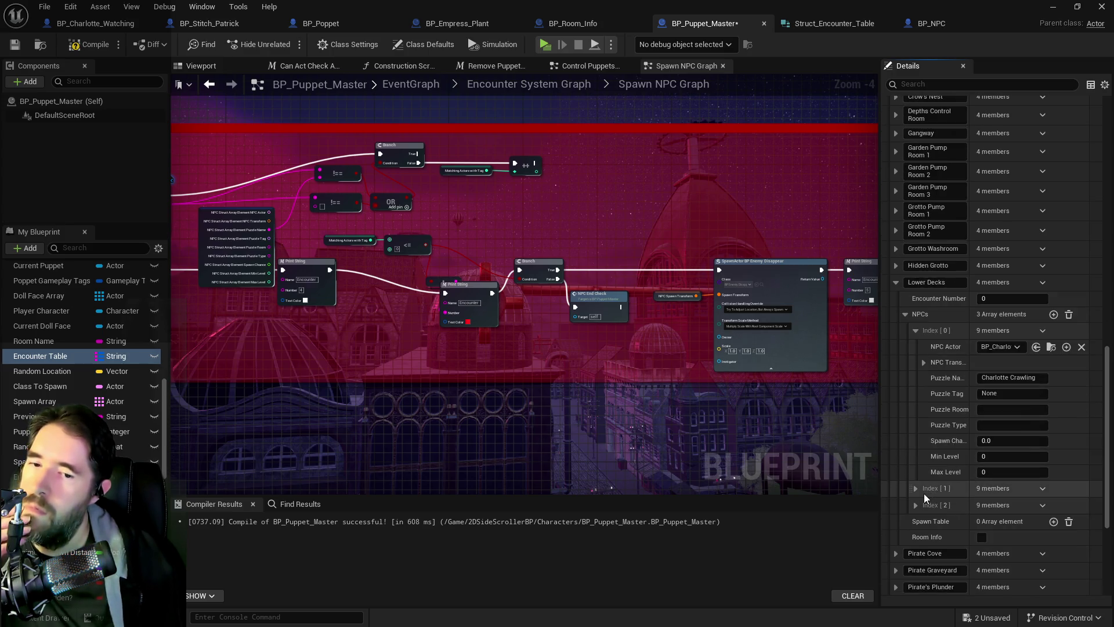
click(923, 364)
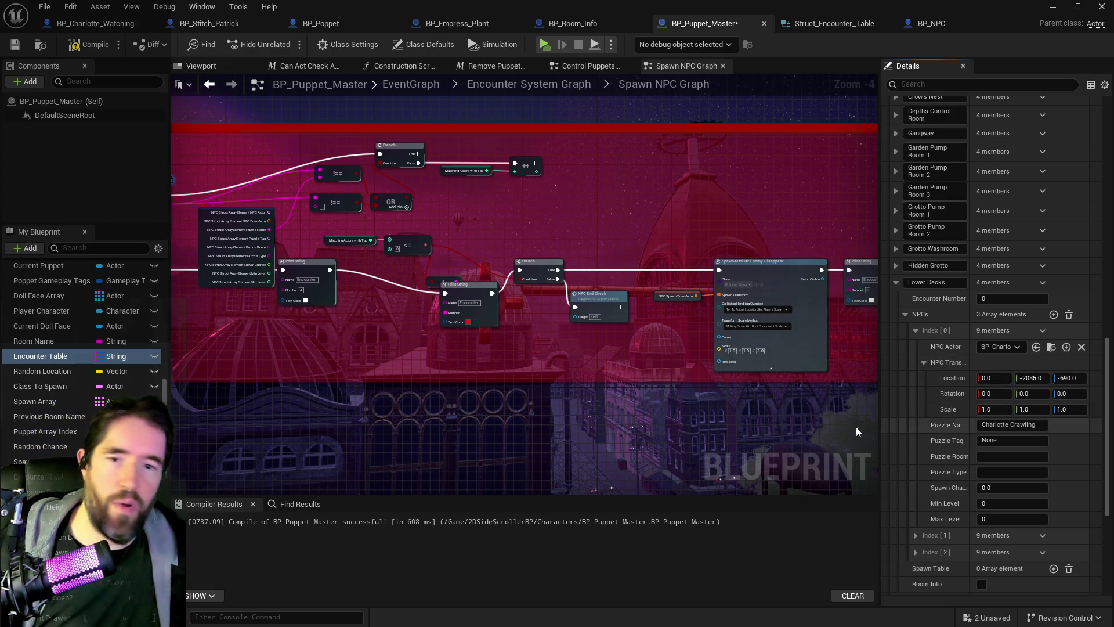
Step: Paste a copy of the mushroom protector light onto the chair-lined Lower Decks floor
key(alt+Tab)
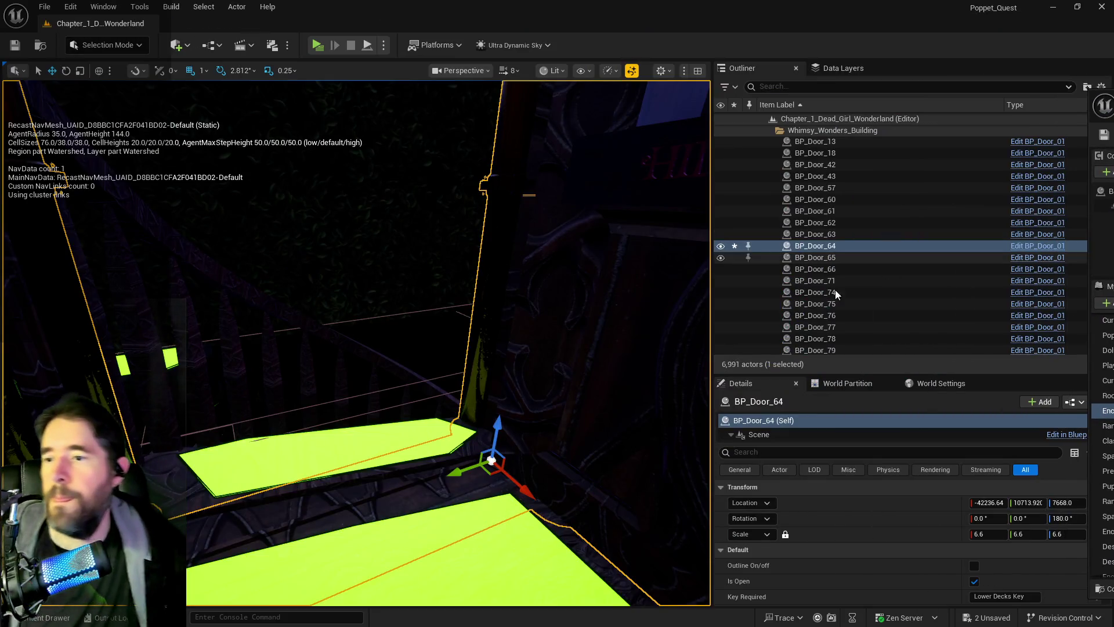
key(w)
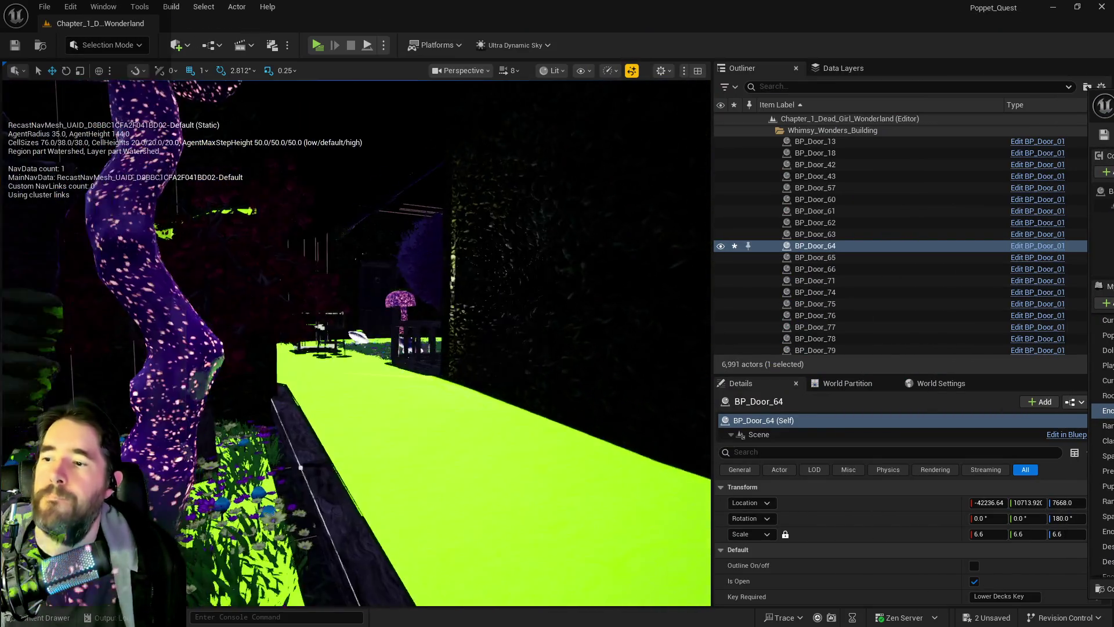
key(w)
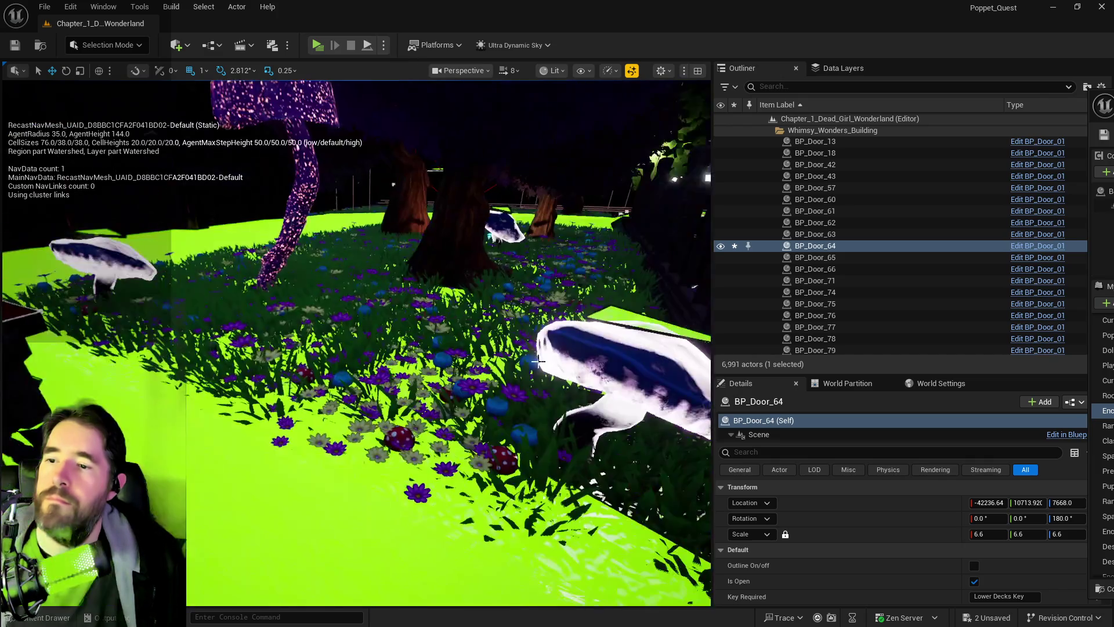
click(569, 442)
key(f)
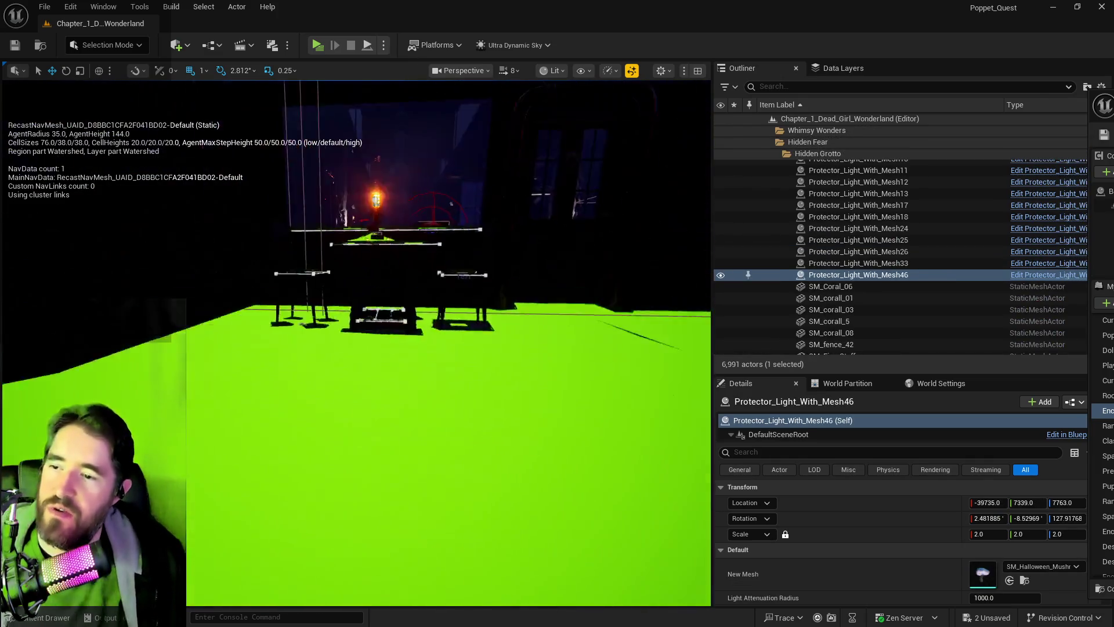
key(w)
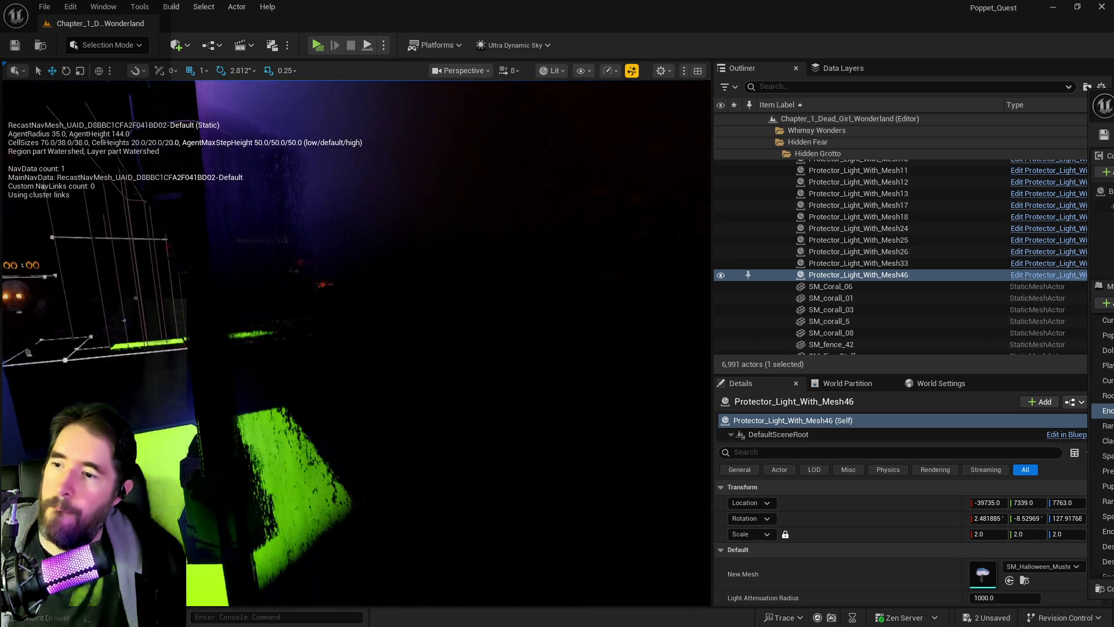
key(w)
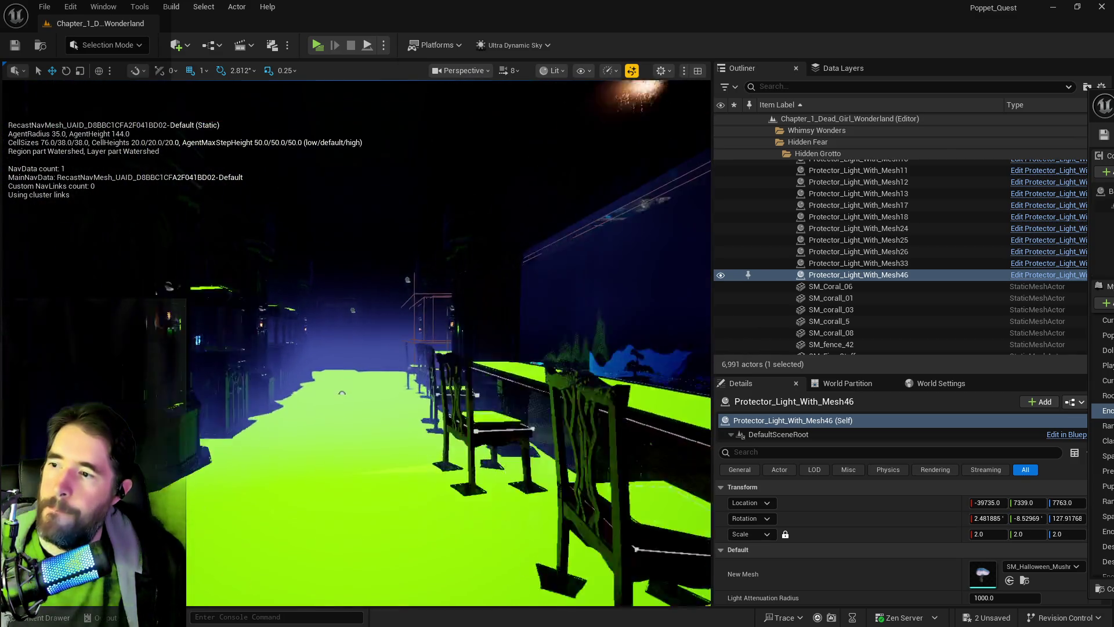
key(w)
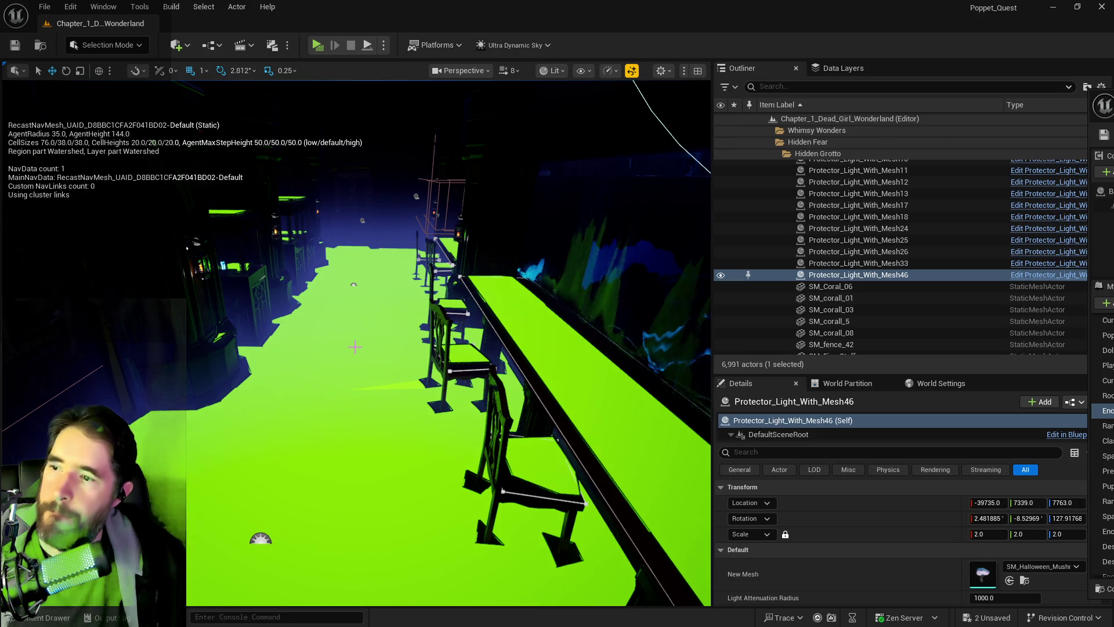
right_click(360, 345)
mouse_move(443, 430)
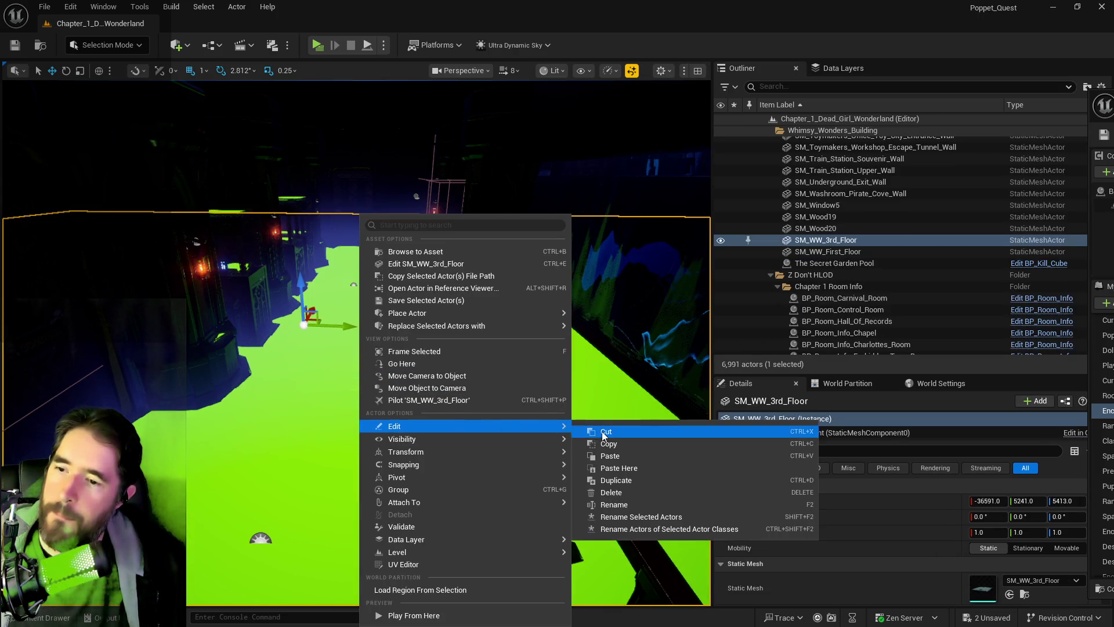
click(607, 469)
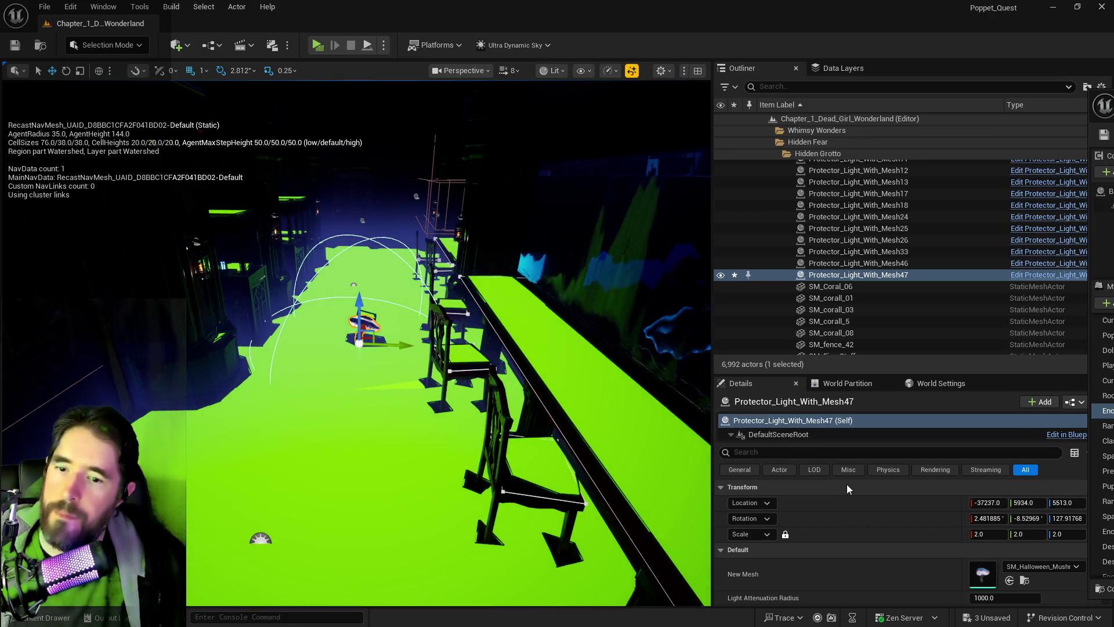
Step: Copy the light's location into the first Lower Decks NPC's transform (-37237, 5934, 5513)
right_click(846, 500)
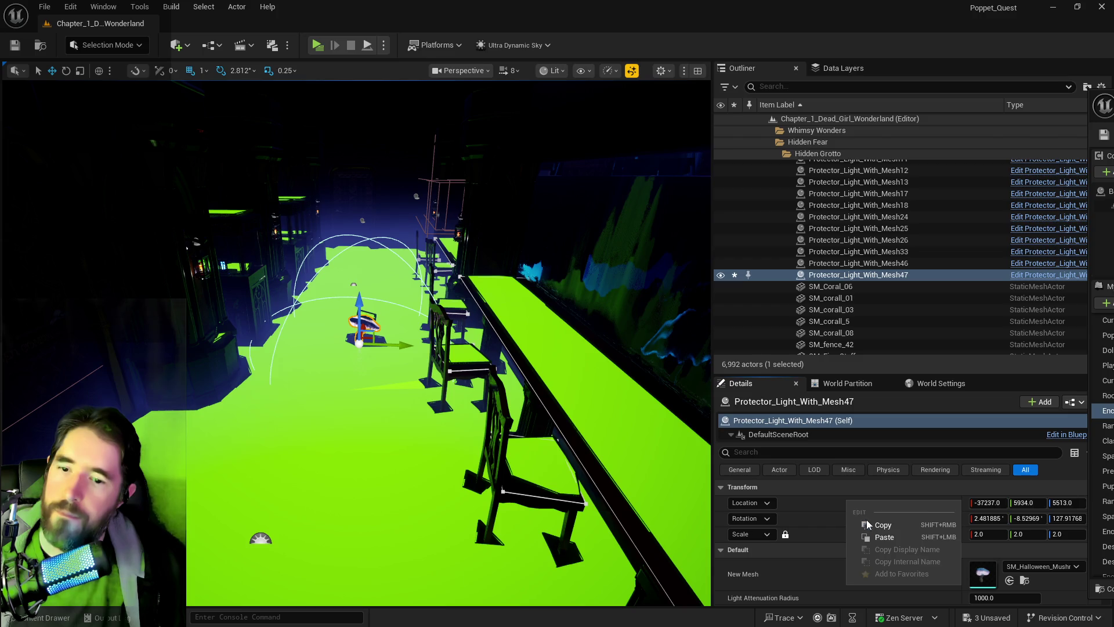
click(869, 525)
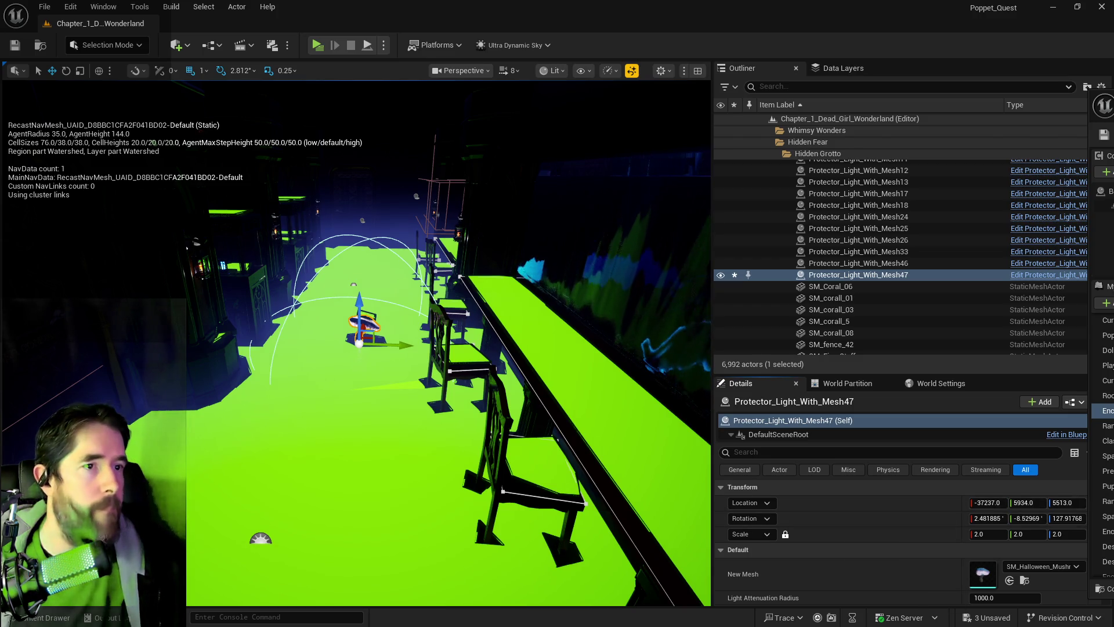
key(alt+Tab)
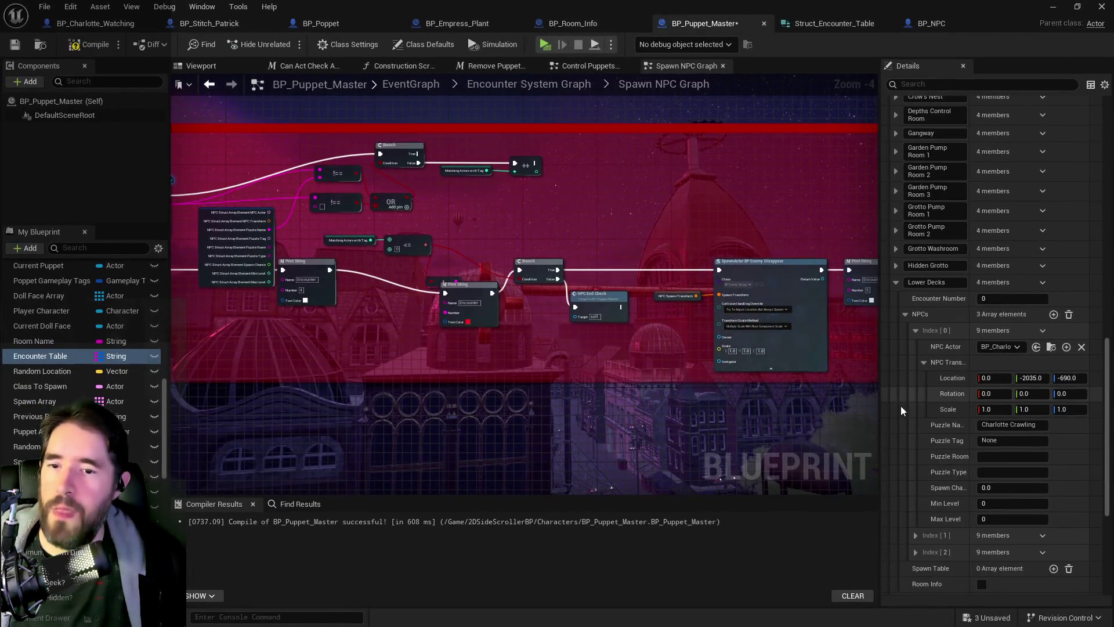
right_click(954, 391)
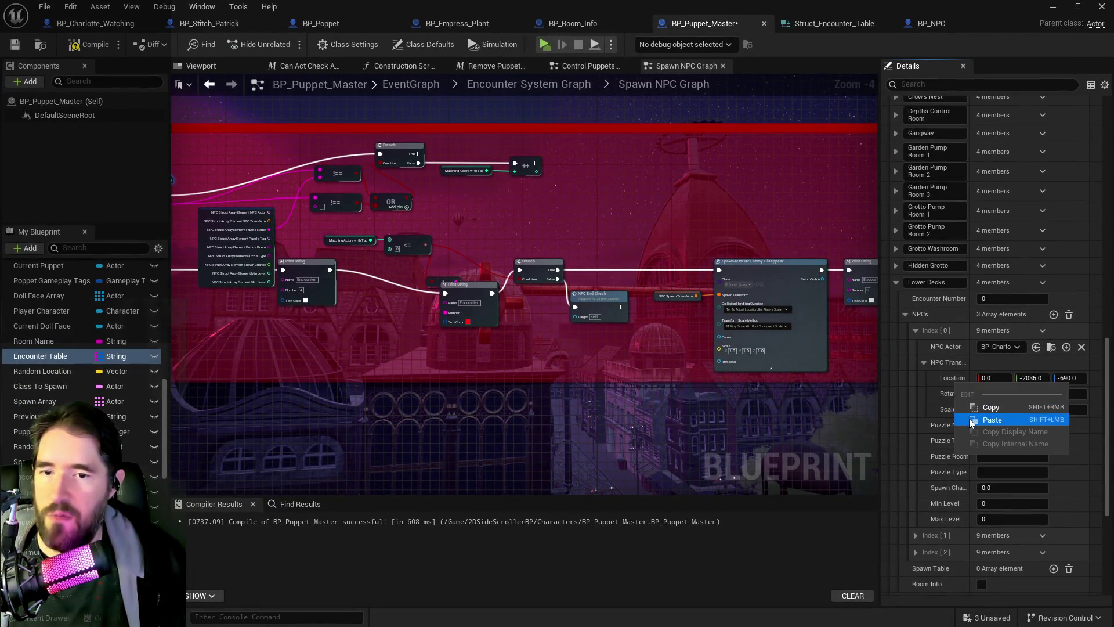
click(969, 418)
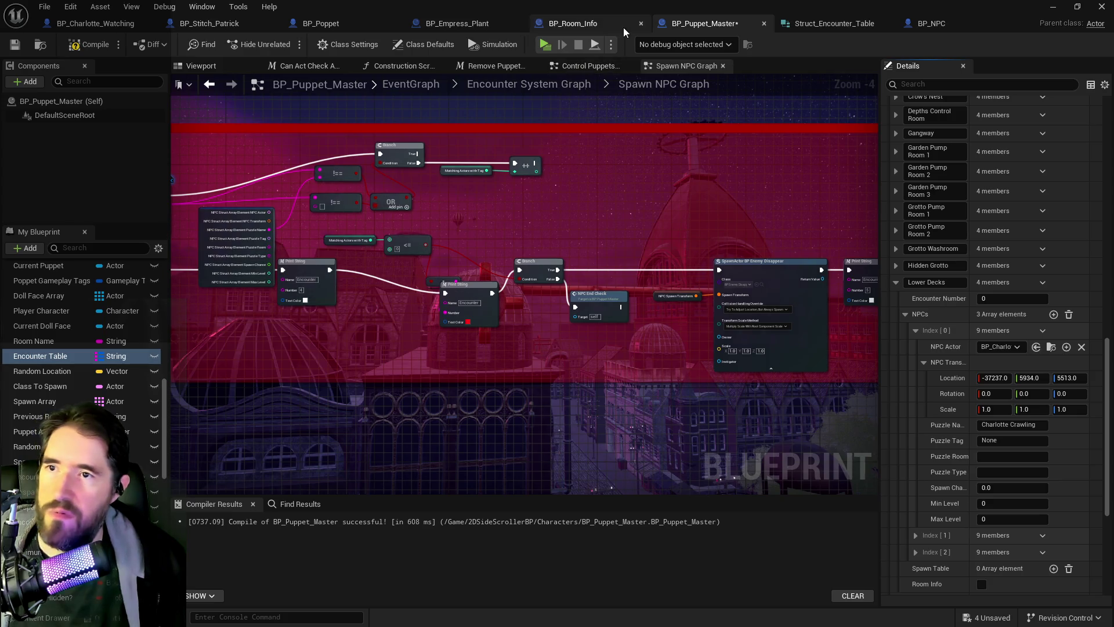
key(alt+Tab)
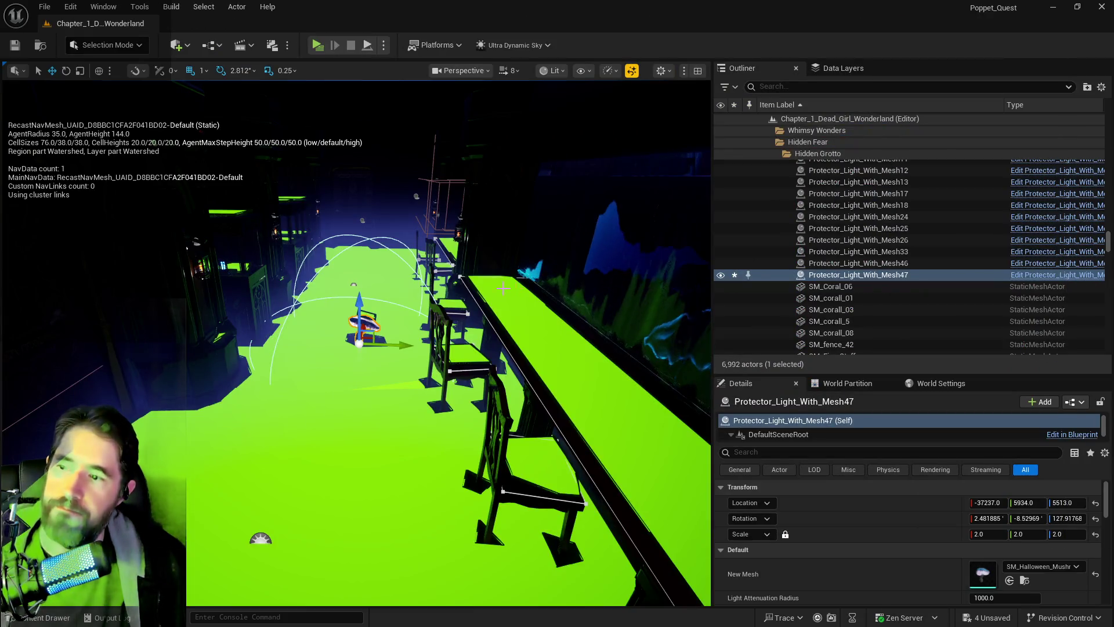
Step: Move Protector_Light_With_Mesh47 beside the long table to -41693, 8086, 5513 and copy its location
key(f)
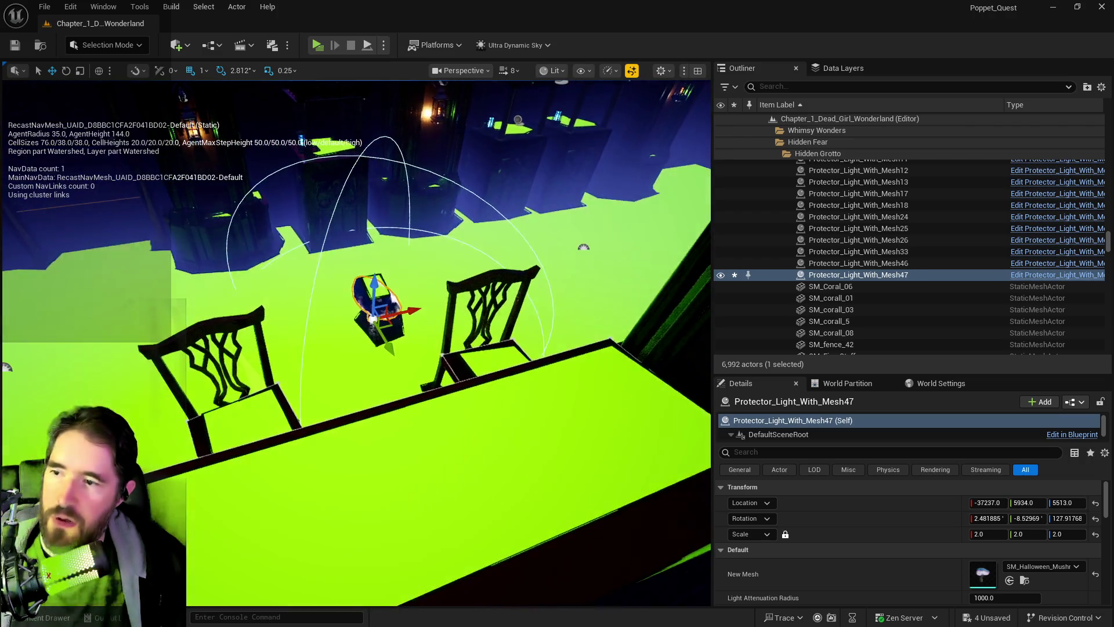
key(ctrl+z)
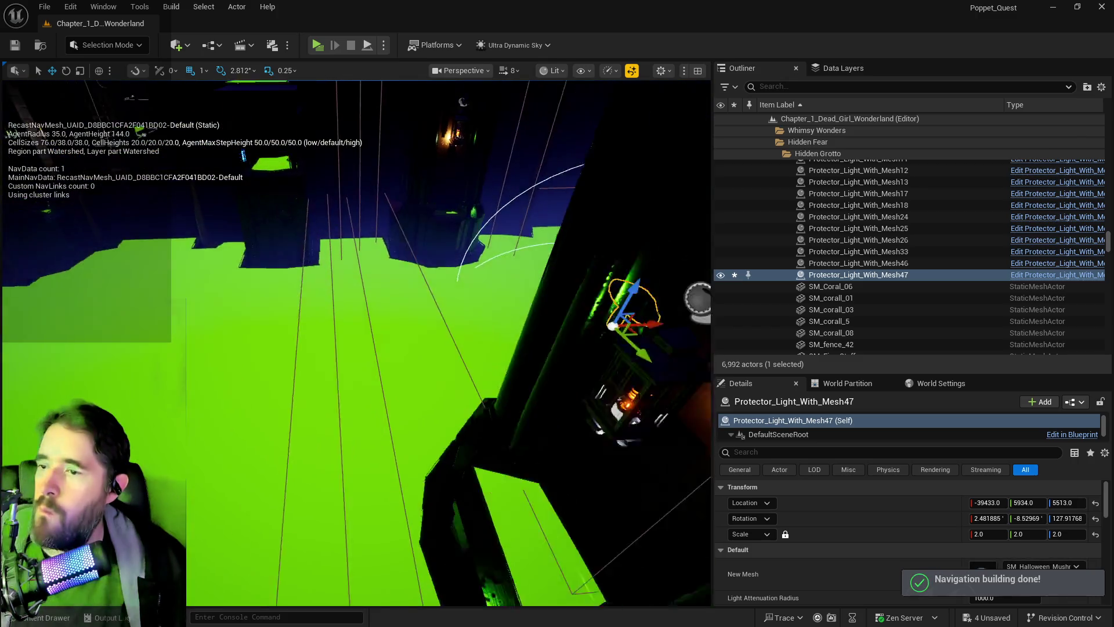
mouse_move(571, 310)
mouse_down()
mouse_move(586, 336)
mouse_move(452, 312)
mouse_up()
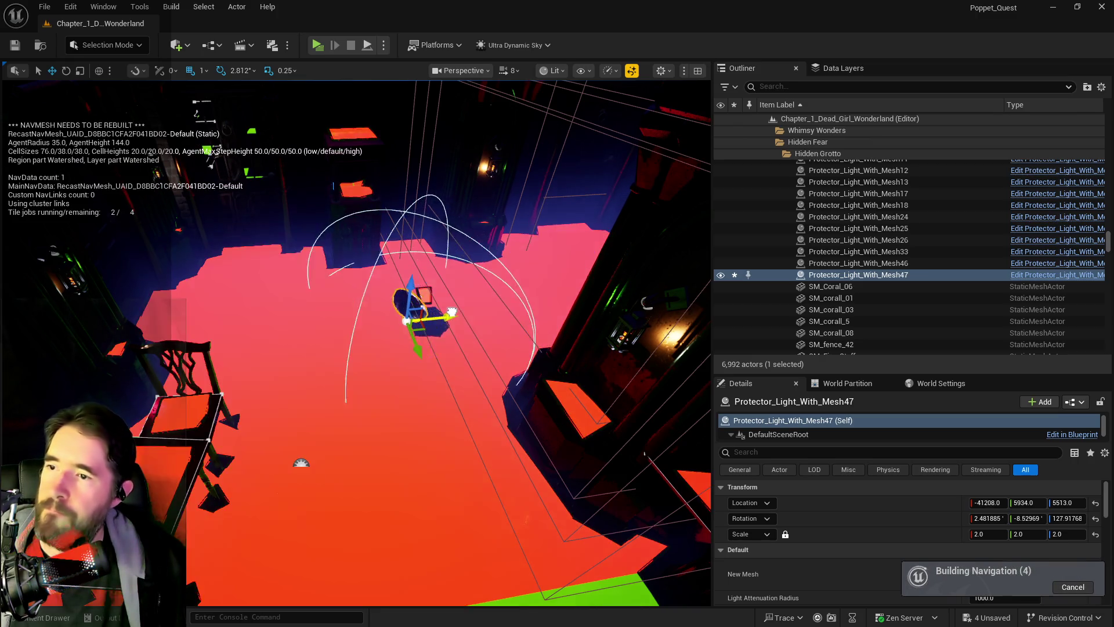
mouse_move(353, 343)
mouse_down()
mouse_move(356, 320)
mouse_move(390, 485)
mouse_move(312, 473)
mouse_up()
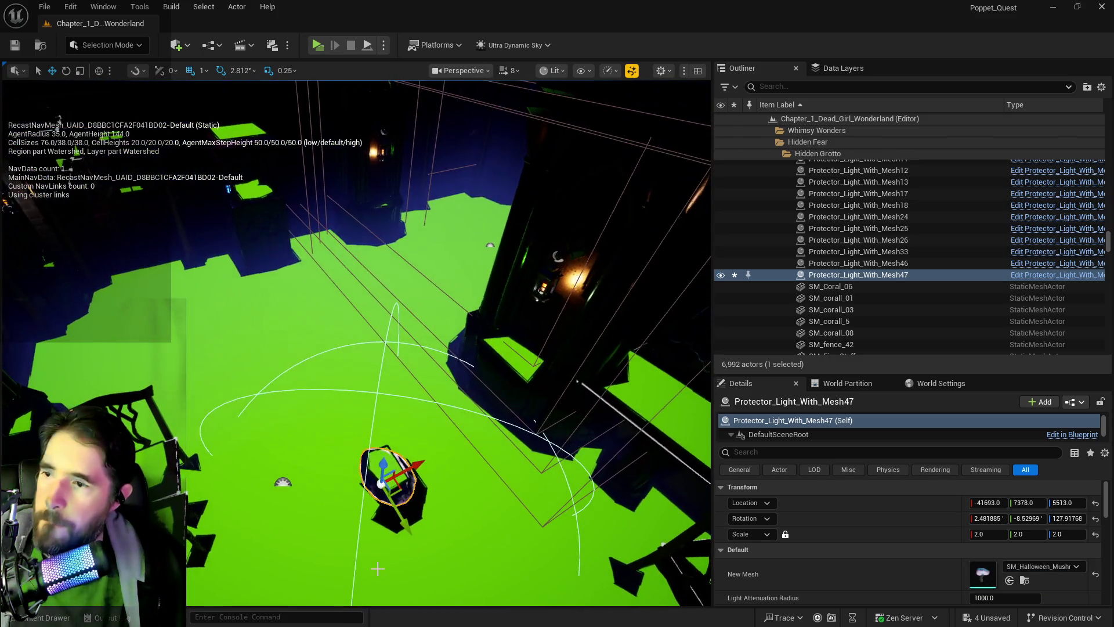
drag(406, 527, 447, 597)
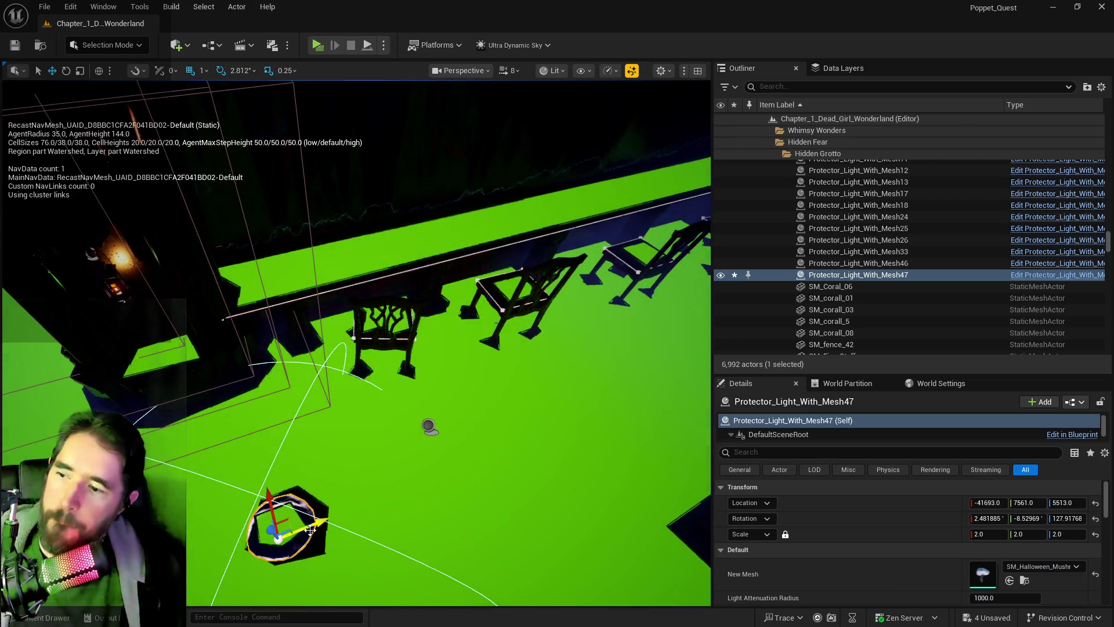
drag(310, 530, 458, 476)
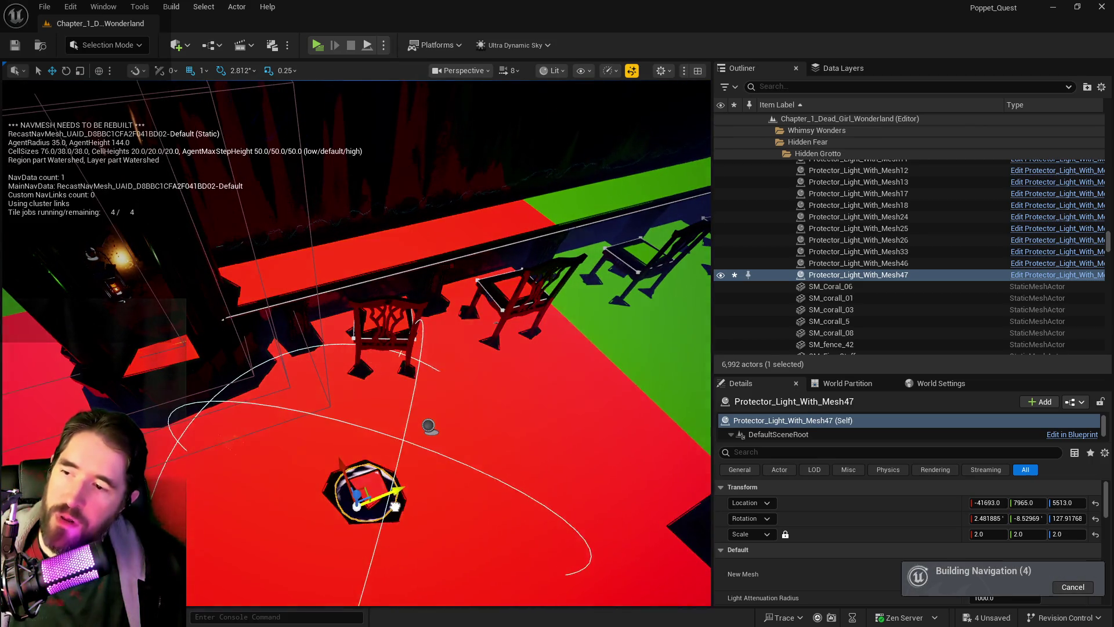
right_click(827, 504)
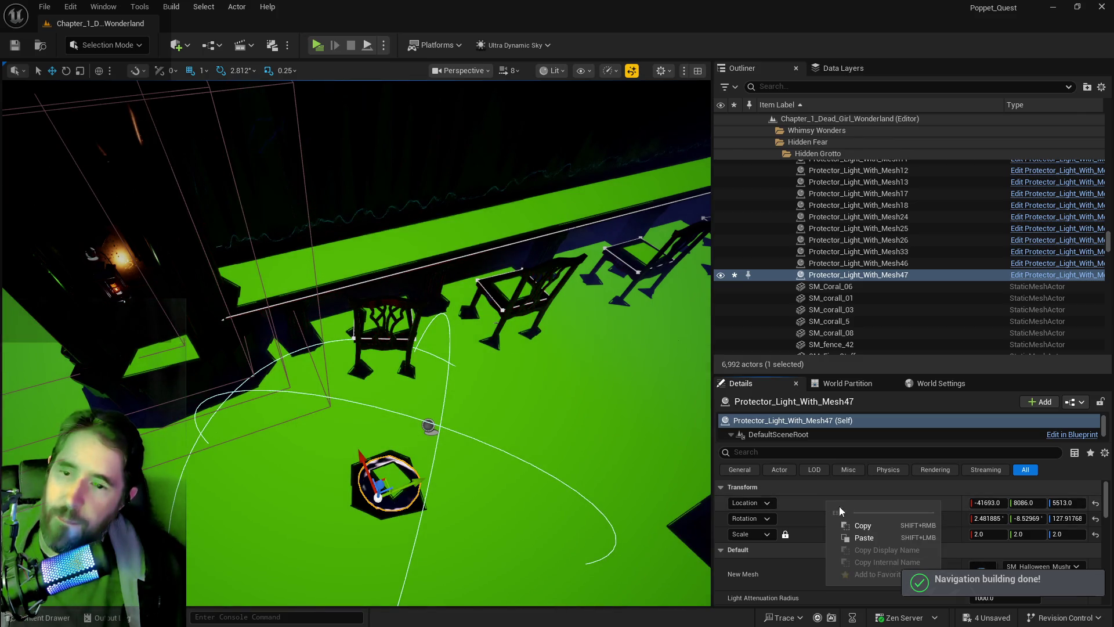
click(841, 527)
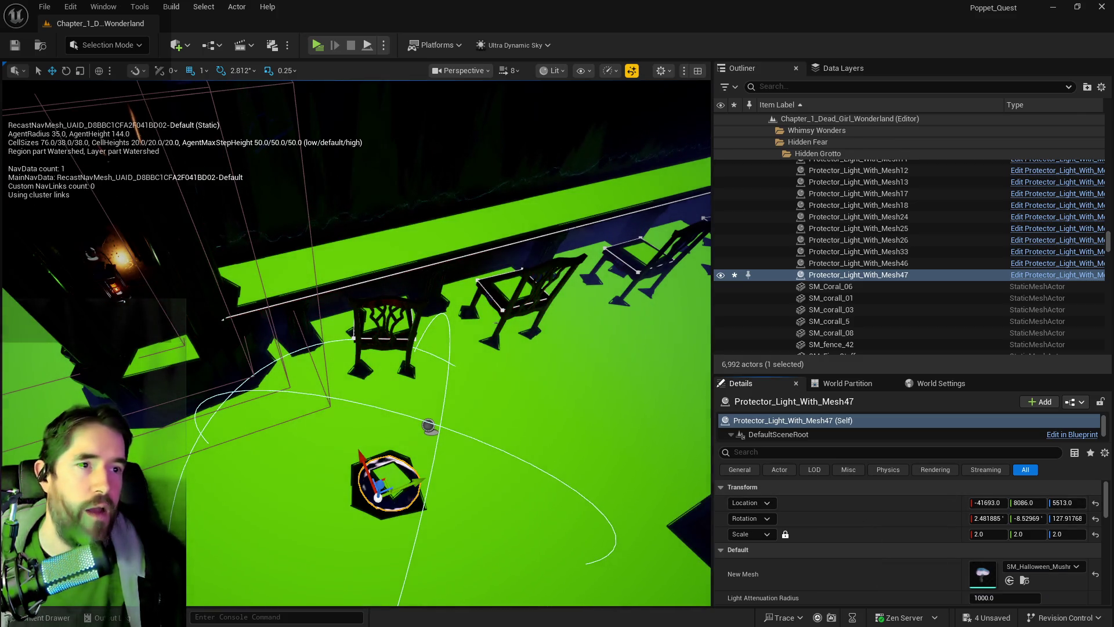
key(alt+Tab)
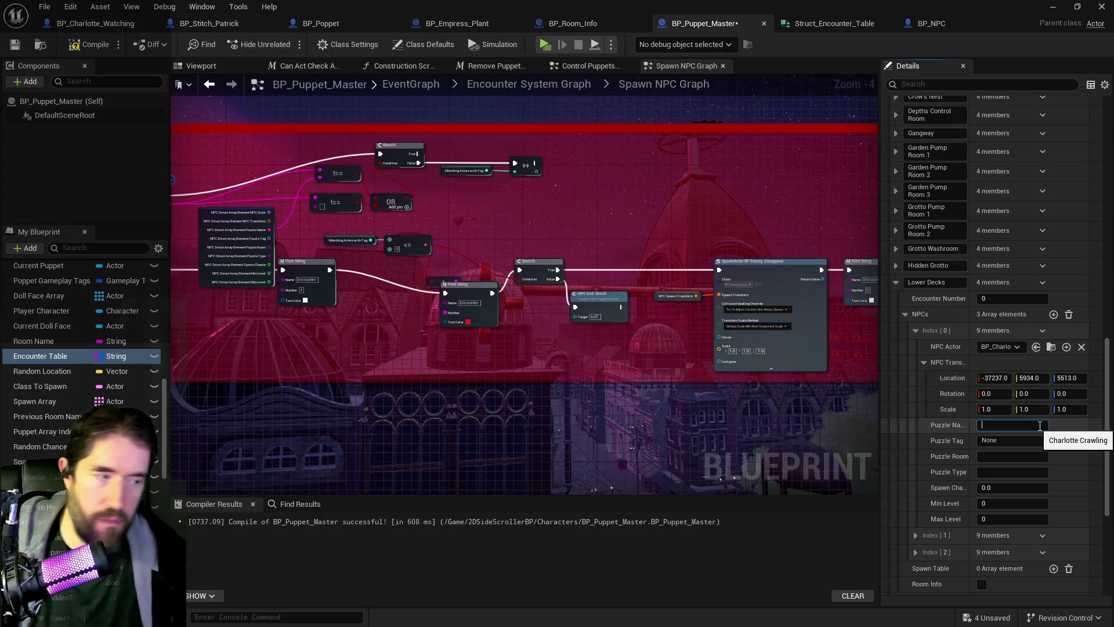
Step: In NPC Index [1], delete the 'Charlotte Smoke 1' puzzle name and paste the light's location
click(910, 363)
click(916, 330)
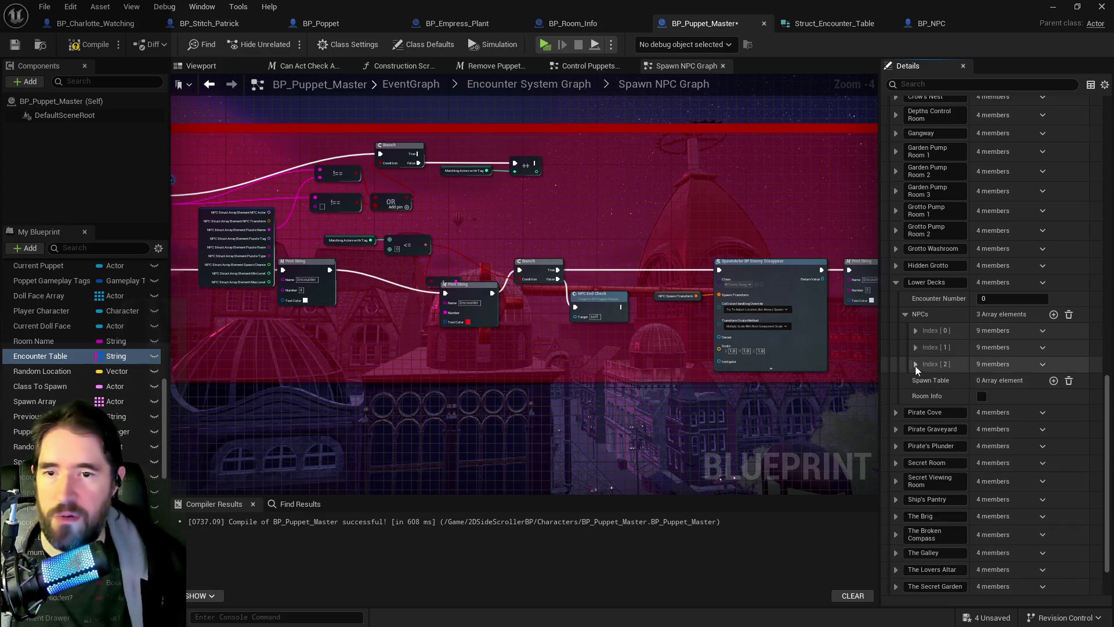
click(915, 347)
click(1037, 394)
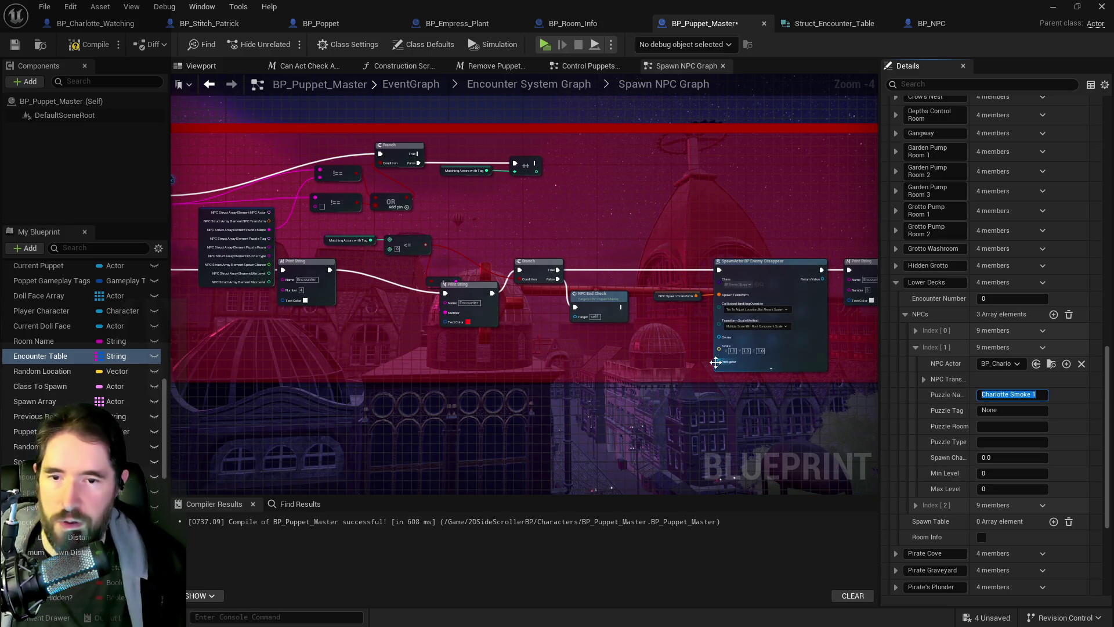
key(BackSpace)
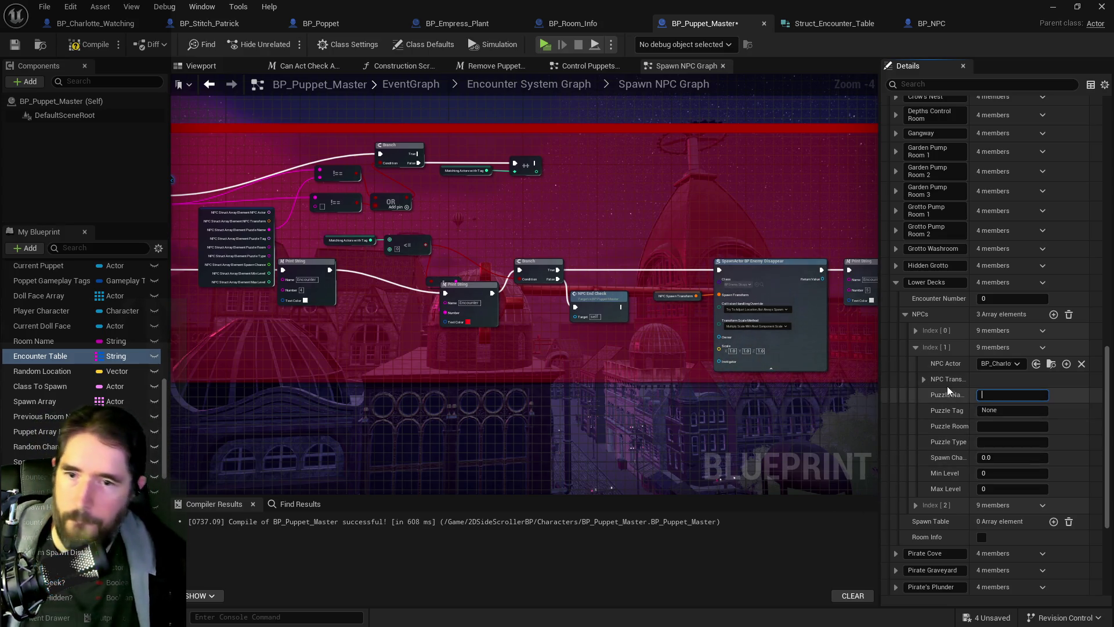
click(924, 379)
right_click(952, 398)
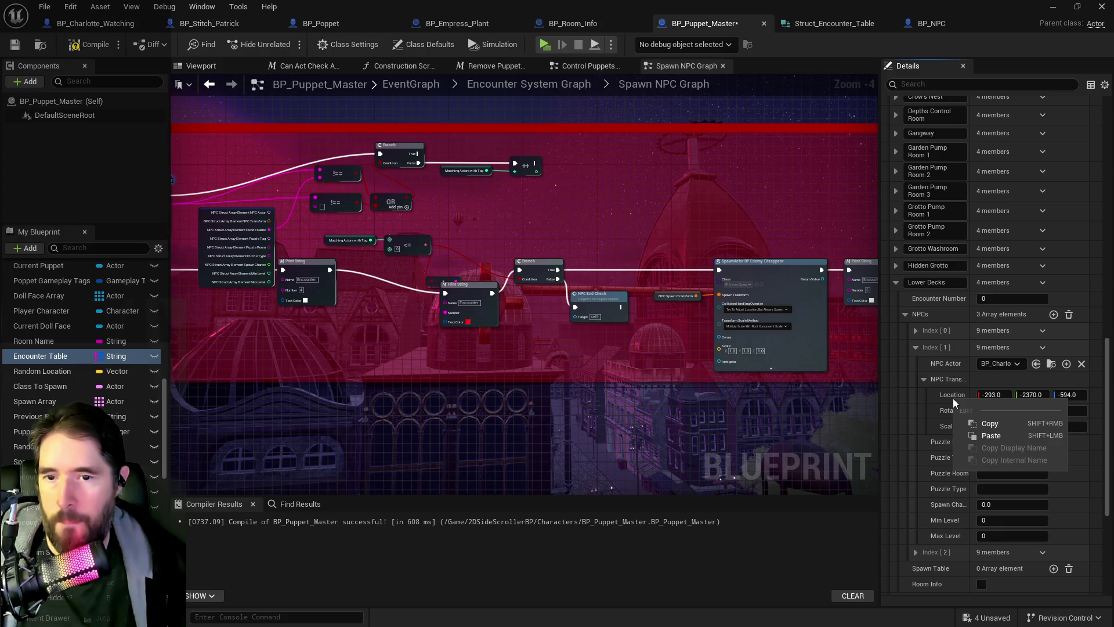
click(981, 435)
mouse_move(719, 7)
mouse_down()
mouse_move(522, 110)
mouse_move(1021, 147)
mouse_up()
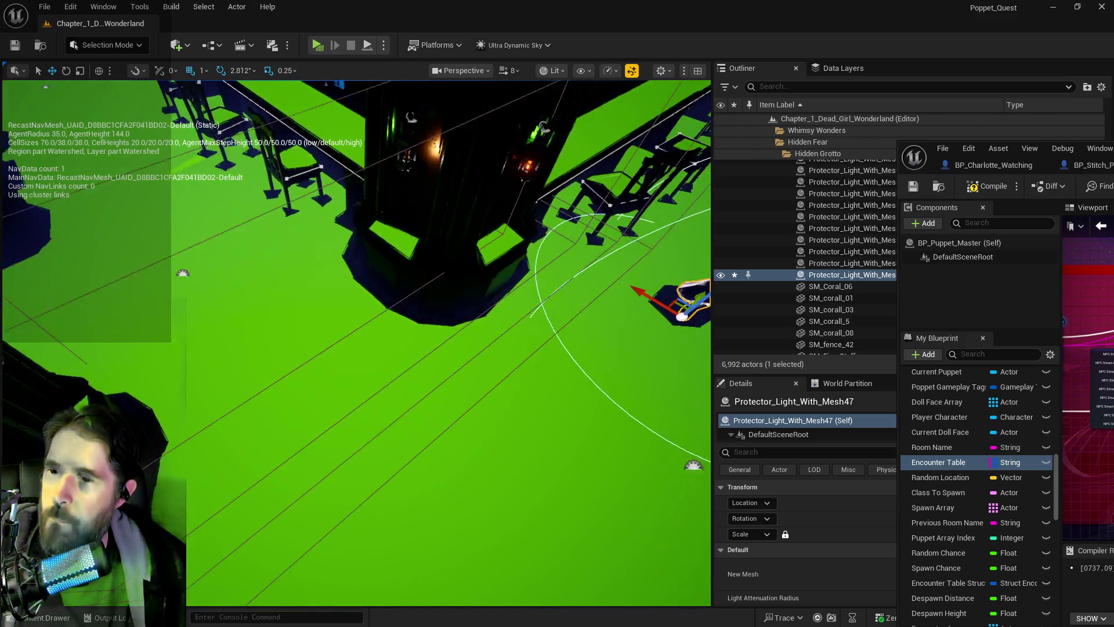
Step: Reposition Protector_Light_With_Mesh47 into the aisle between the tables and copy its location
drag(522, 419, 523, 419)
drag(580, 303, 109, 263)
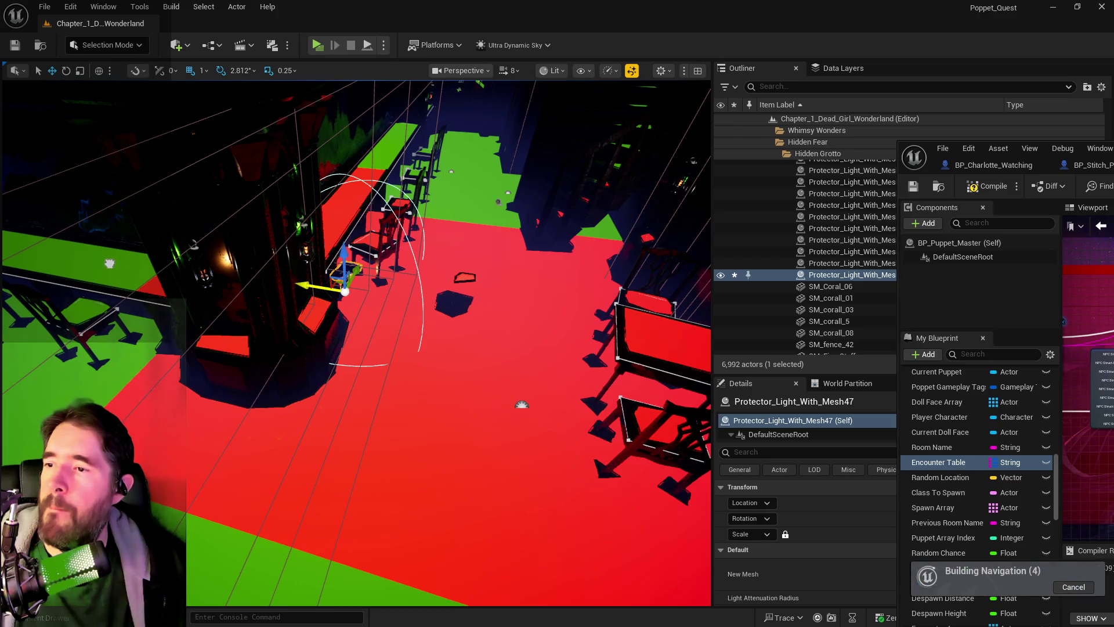
mouse_move(348, 290)
mouse_down()
mouse_move(348, 221)
mouse_move(310, 266)
mouse_up()
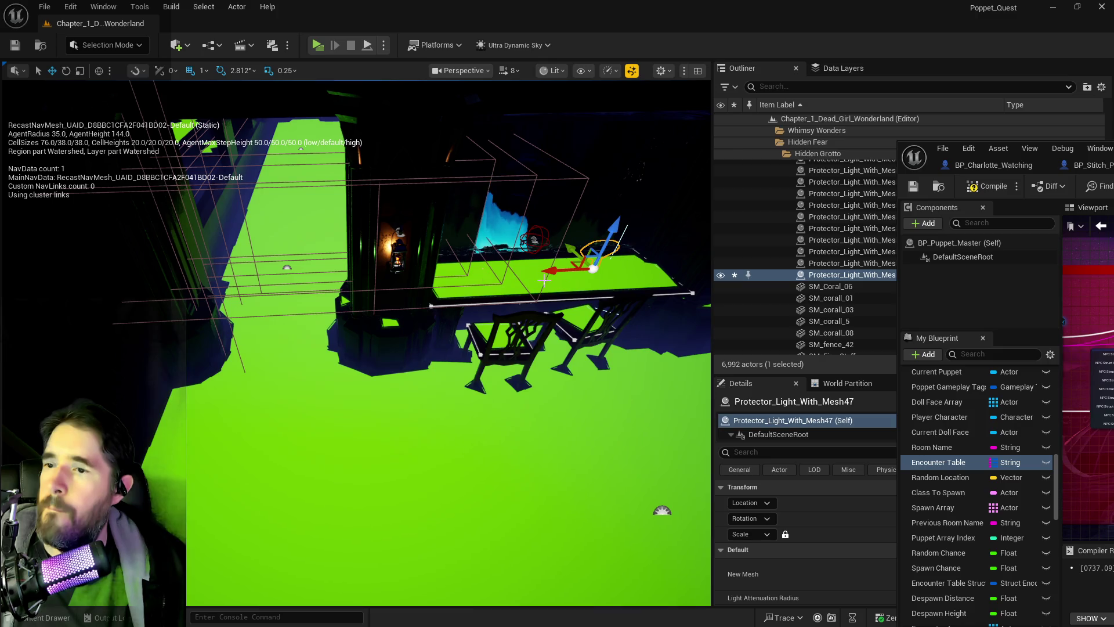
mouse_move(566, 274)
mouse_down()
mouse_move(290, 281)
mouse_move(483, 300)
mouse_up()
mouse_move(256, 244)
mouse_down()
mouse_move(389, 305)
mouse_move(499, 330)
mouse_up()
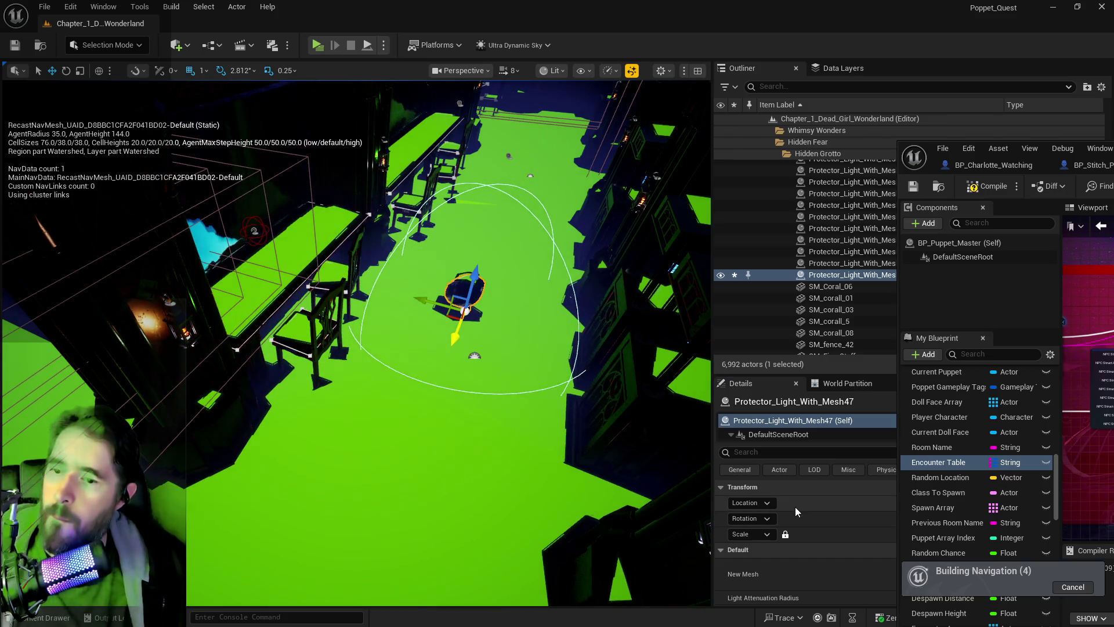
right_click(794, 507)
click(807, 529)
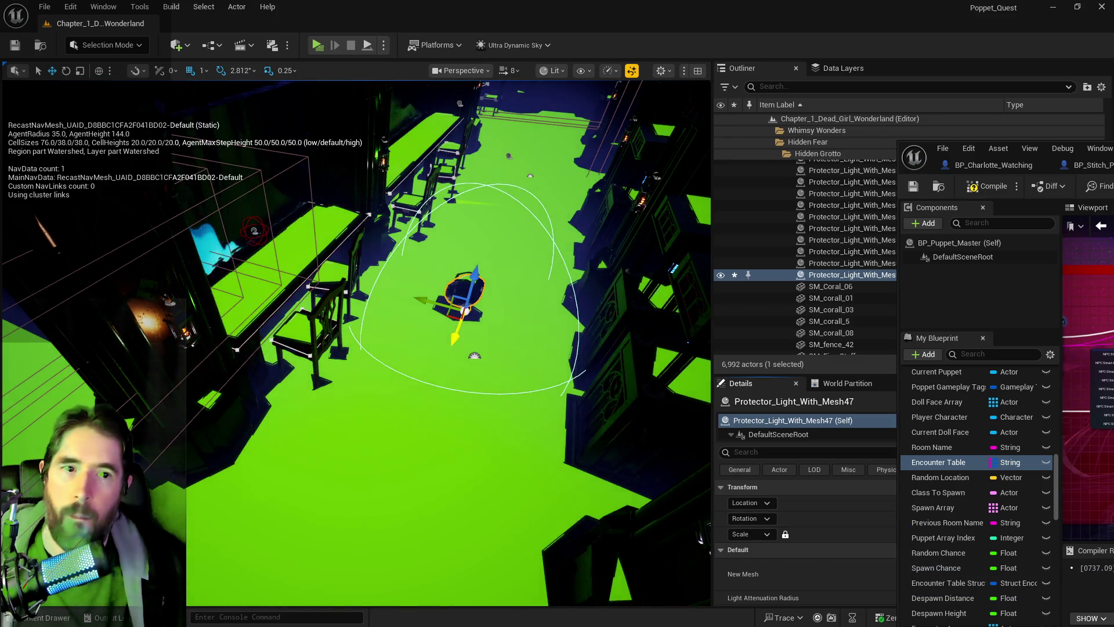
drag(929, 152, 440, 134)
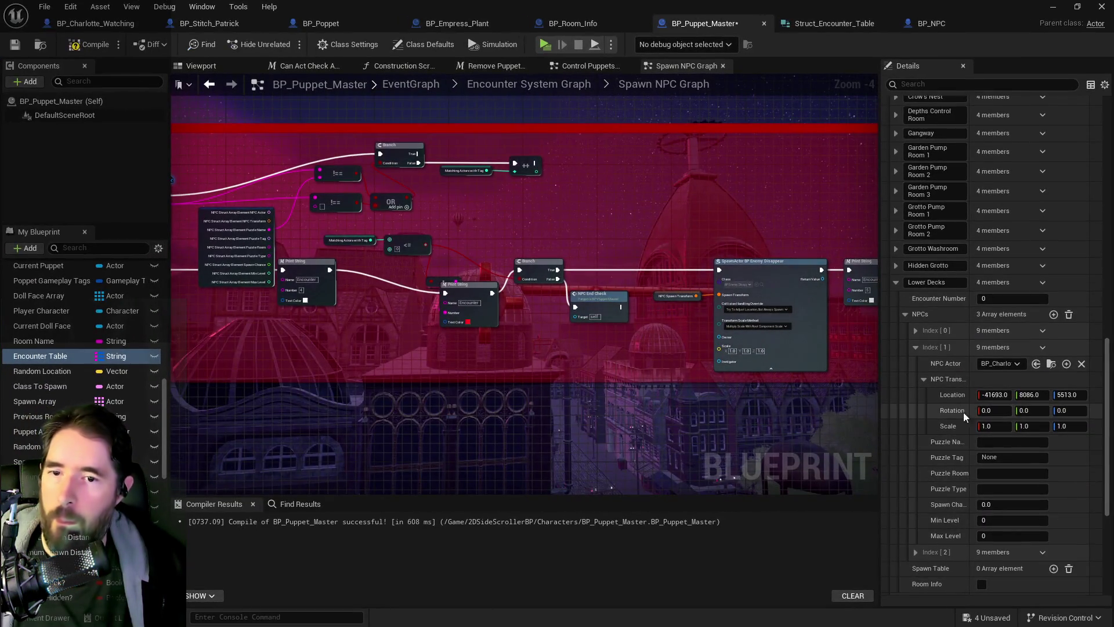
Step: Expand the third Lower Decks NPC entry, Index [2], and its transform settings
click(915, 347)
click(915, 364)
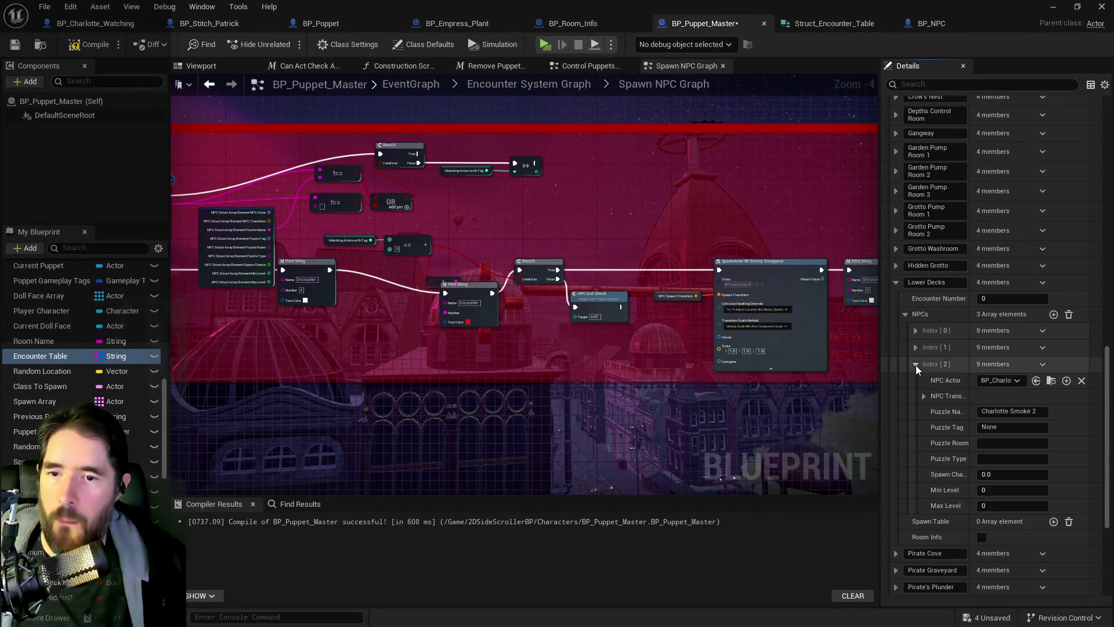
click(924, 395)
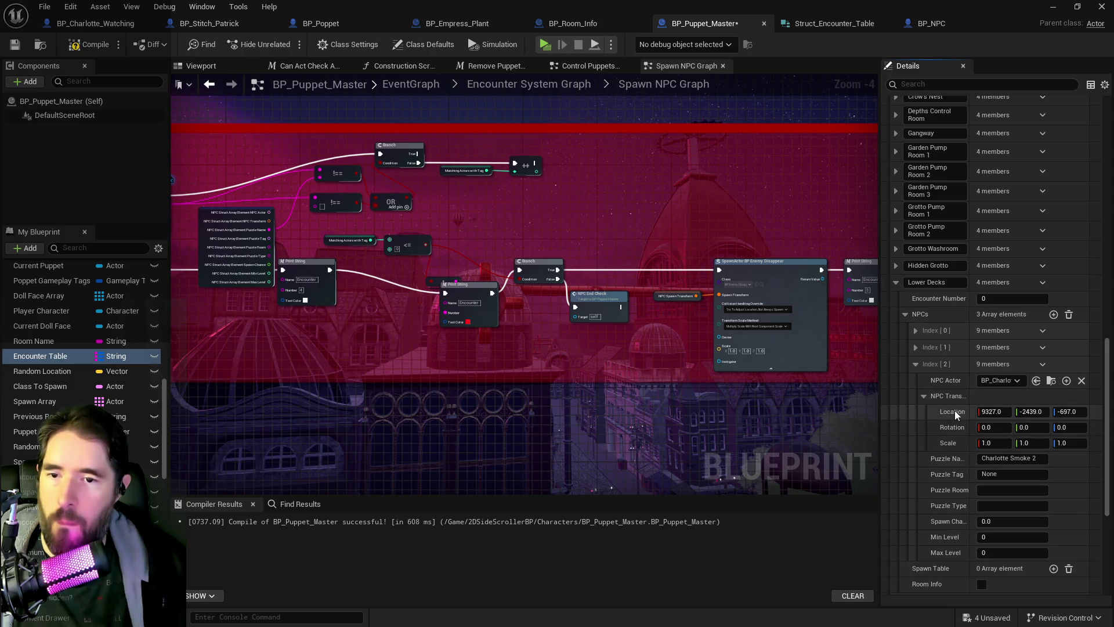
right_click(987, 397)
click(958, 413)
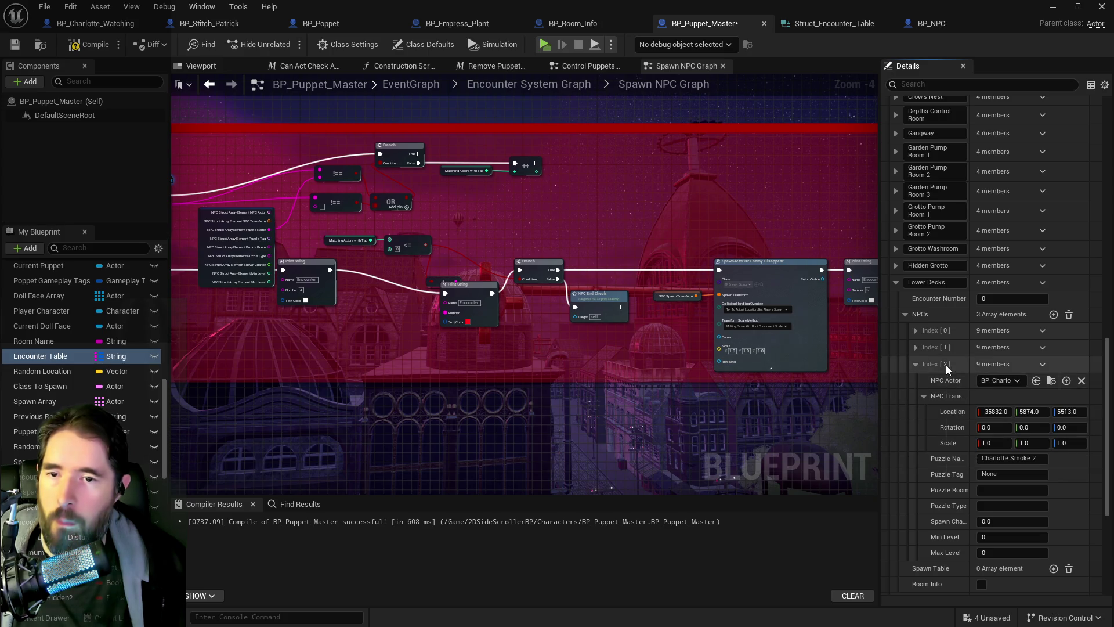
Step: Copy NPC Index [2] and paste it into a new fourth NPCs array element
right_click(945, 365)
click(968, 429)
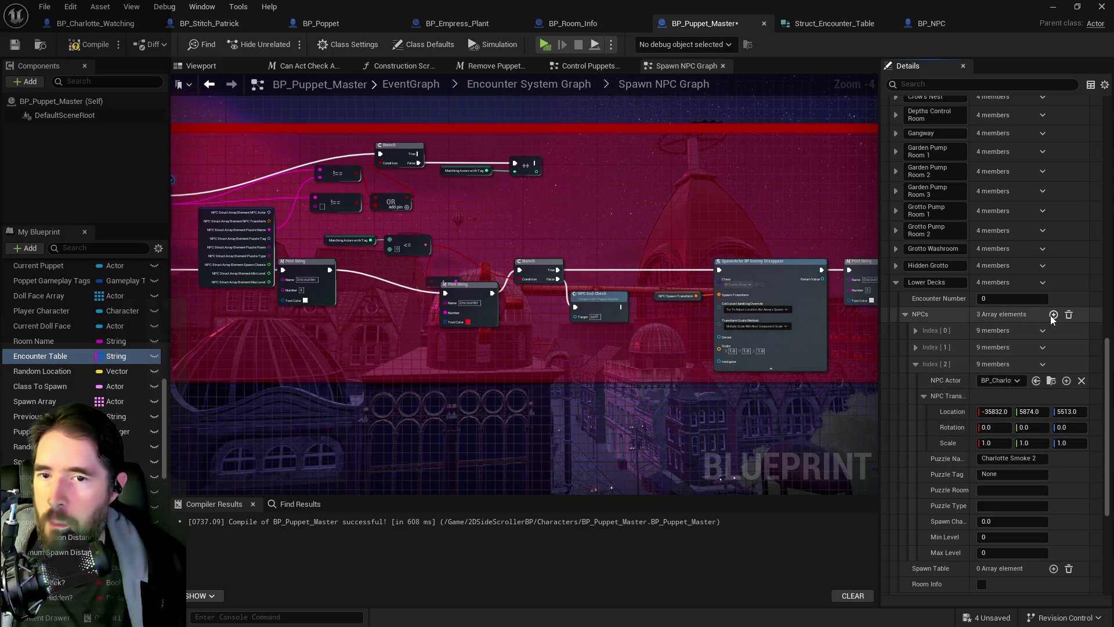
click(914, 386)
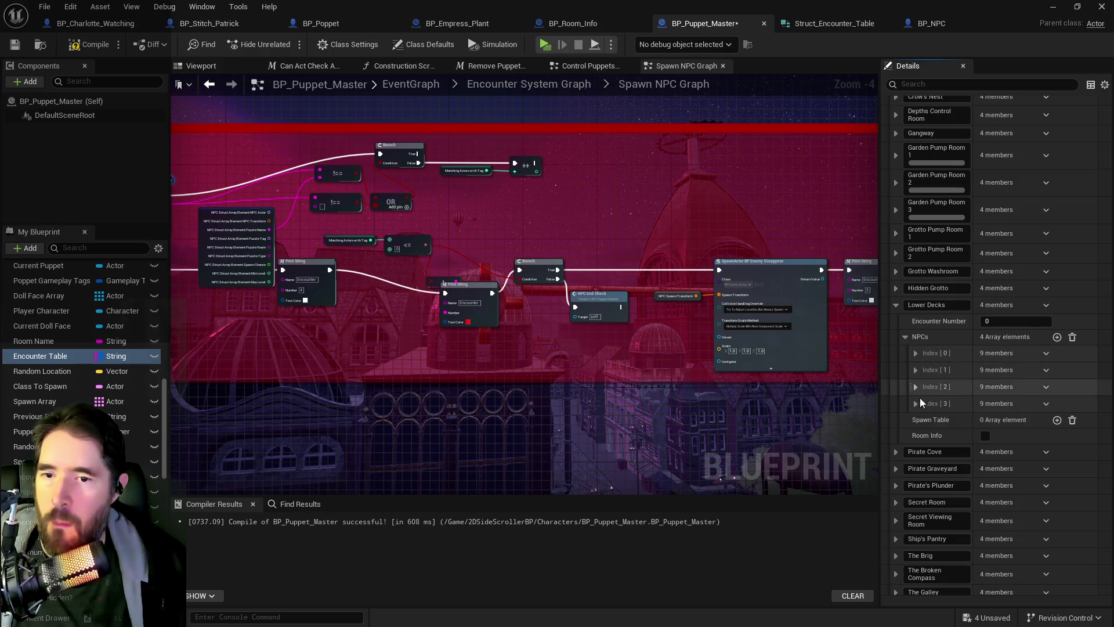
right_click(956, 404)
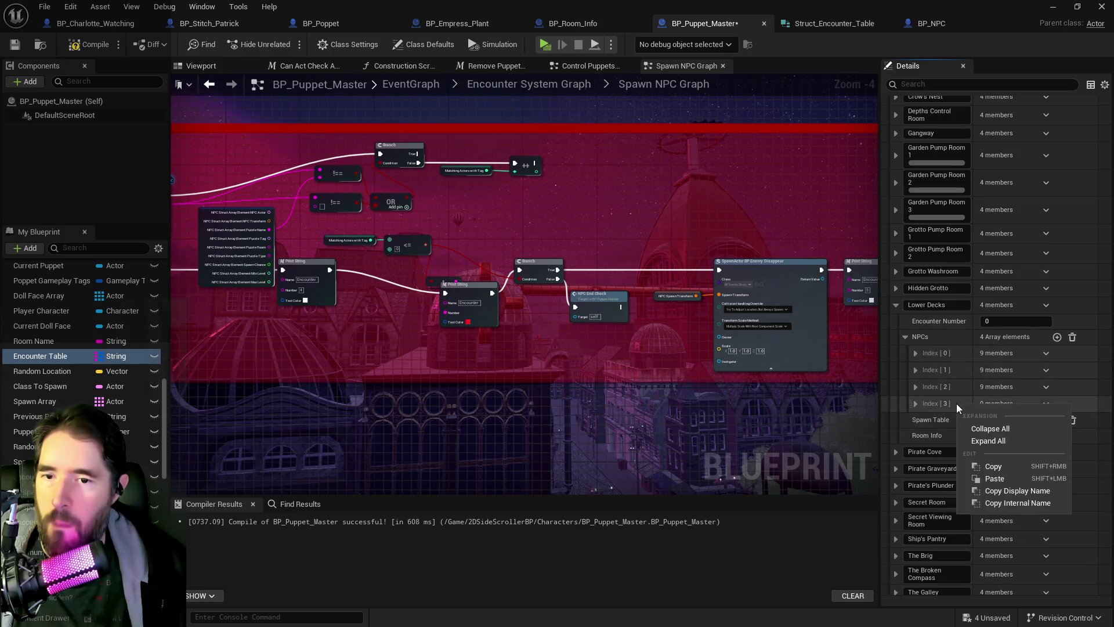
click(981, 468)
Step: Clear the Puzzle Name on the fourth and third NPC entries, then show the fourth's transform
click(918, 406)
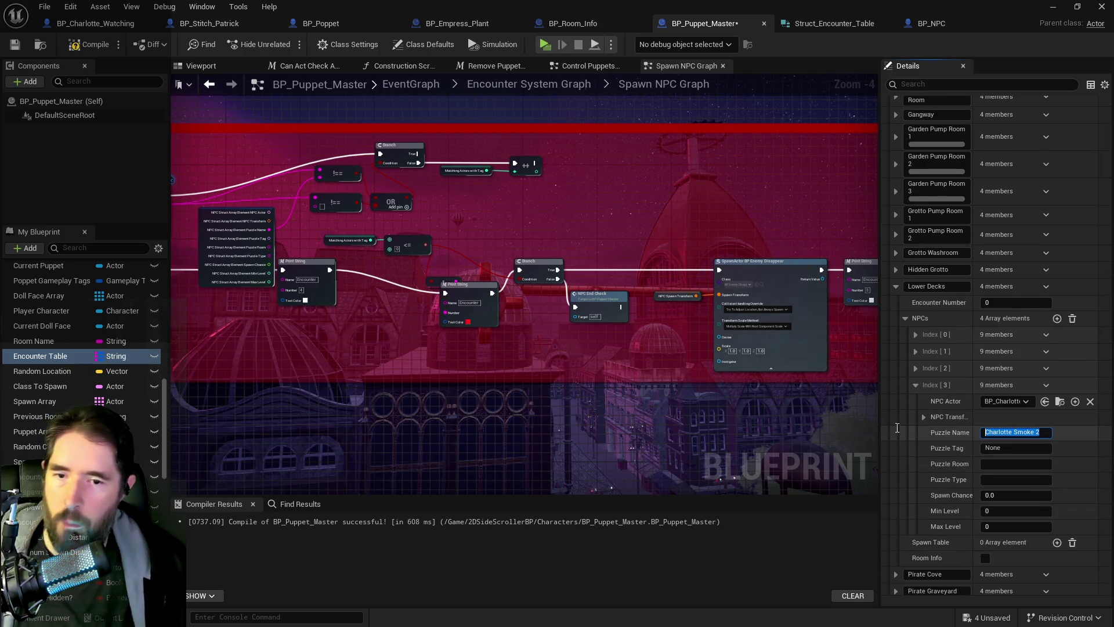
key(BackSpace)
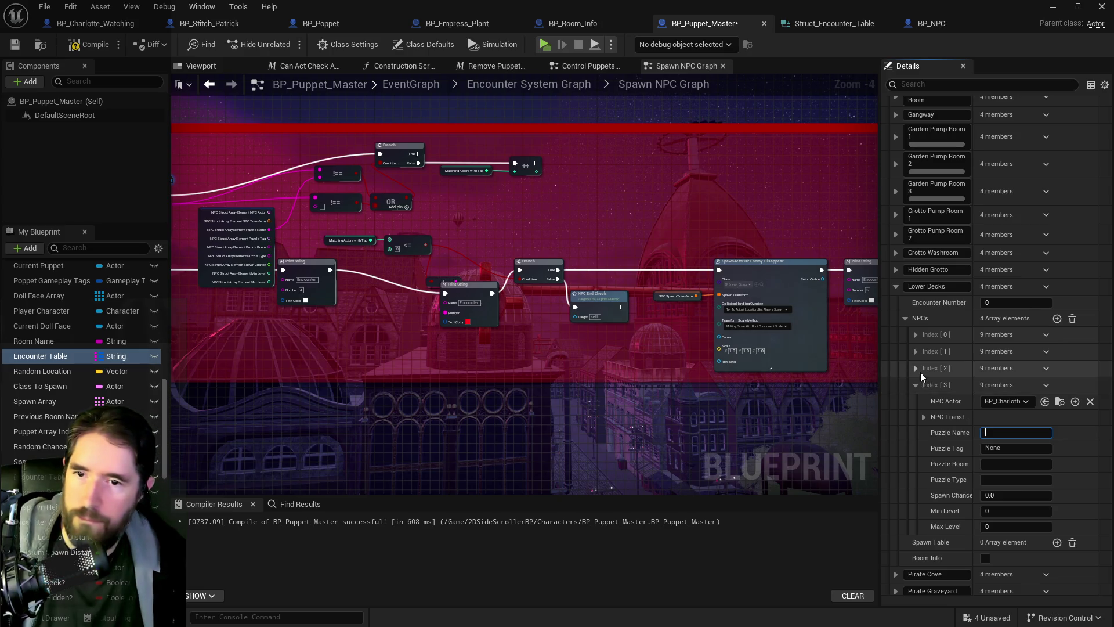
click(916, 368)
click(1039, 416)
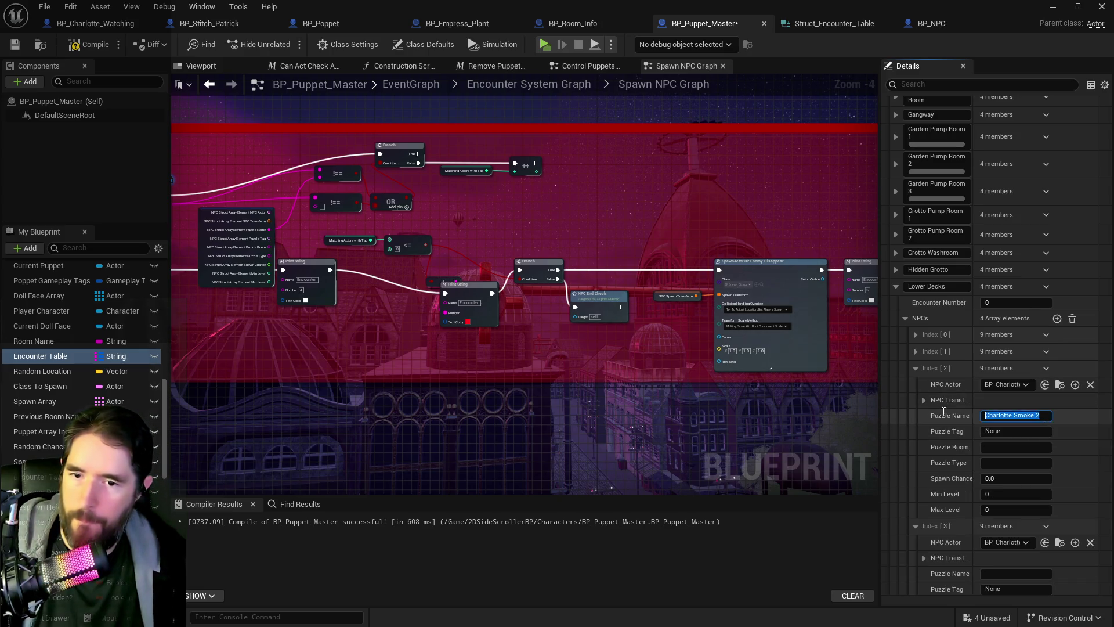
key(BackSpace)
click(916, 368)
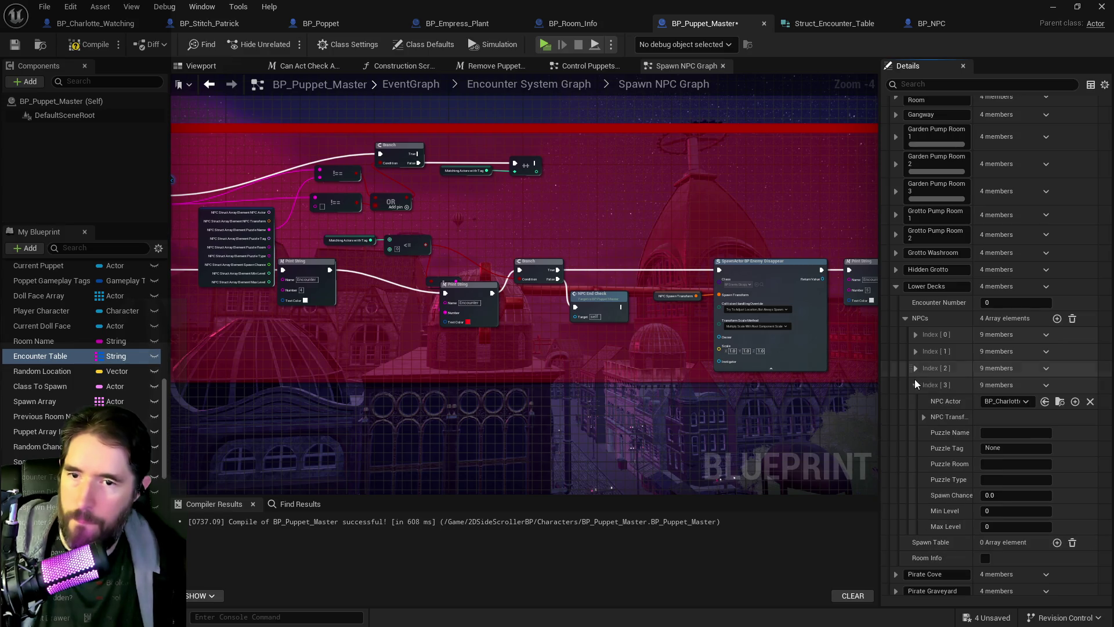
click(925, 417)
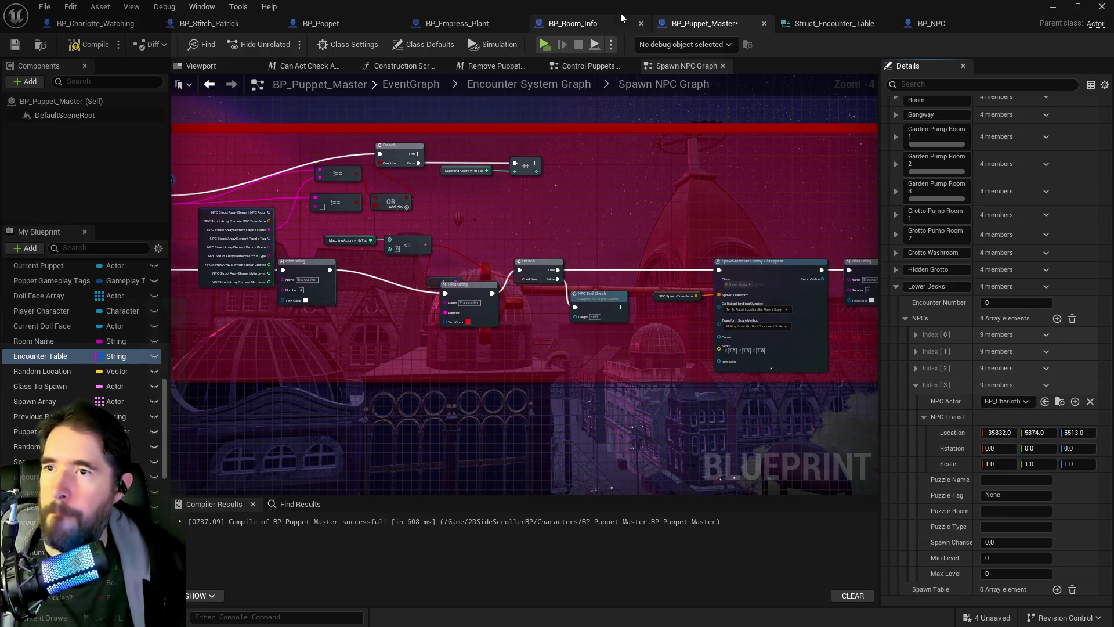
Step: Move the Protector_Light_With_Mesh47 helper light to the new spawn spot in the level
key(alt+Tab)
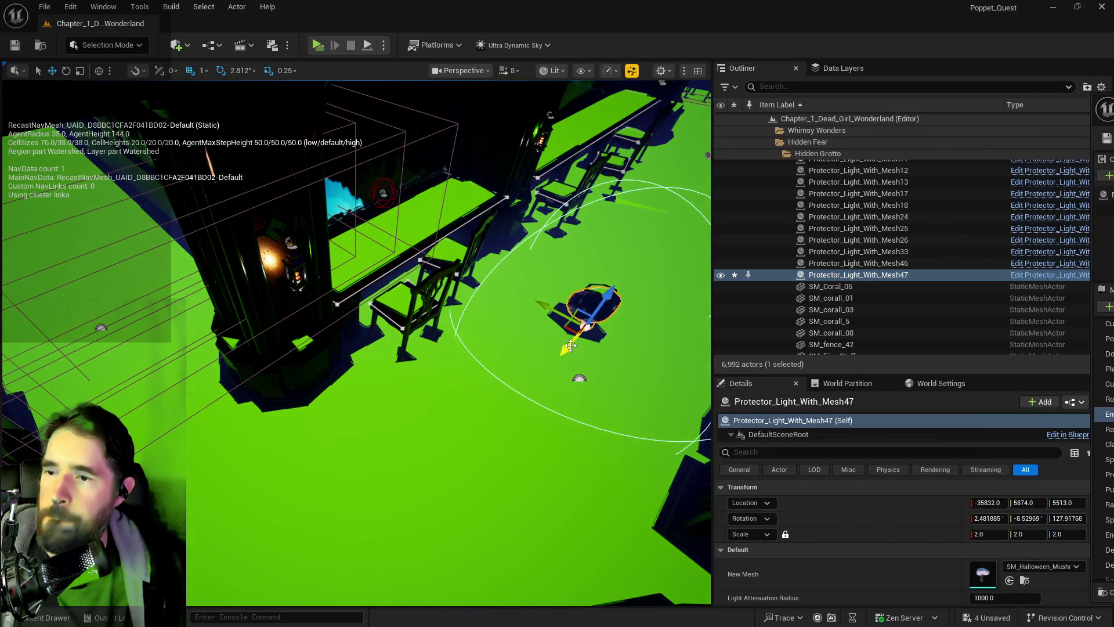
drag(570, 346, 315, 507)
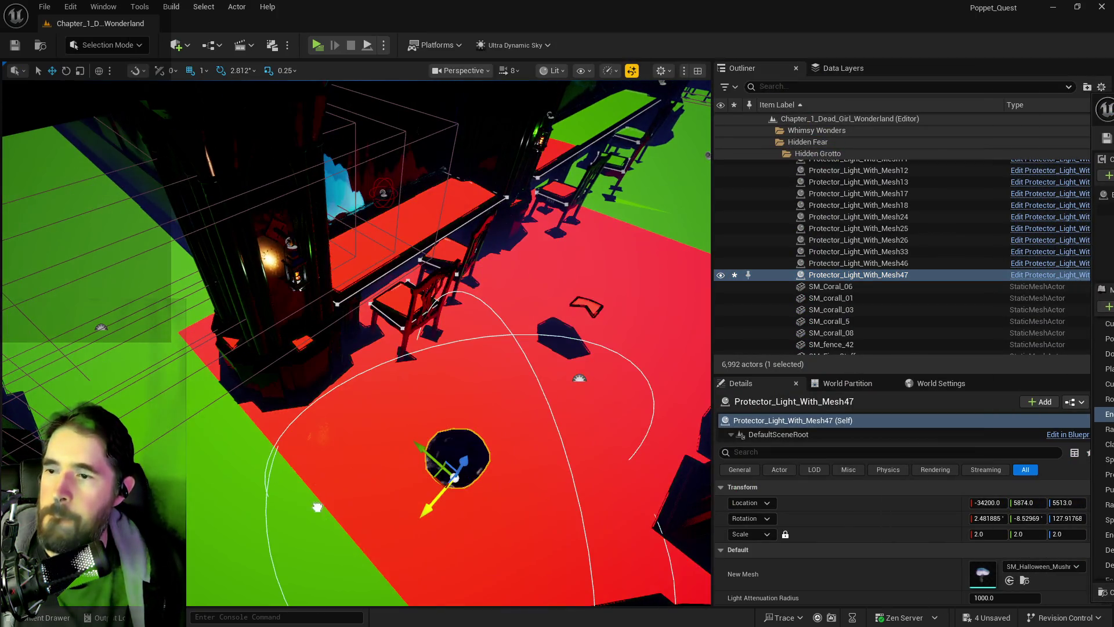
mouse_move(259, 551)
mouse_down()
mouse_move(328, 554)
mouse_move(266, 460)
mouse_move(79, 232)
mouse_move(94, 293)
mouse_up()
key(f)
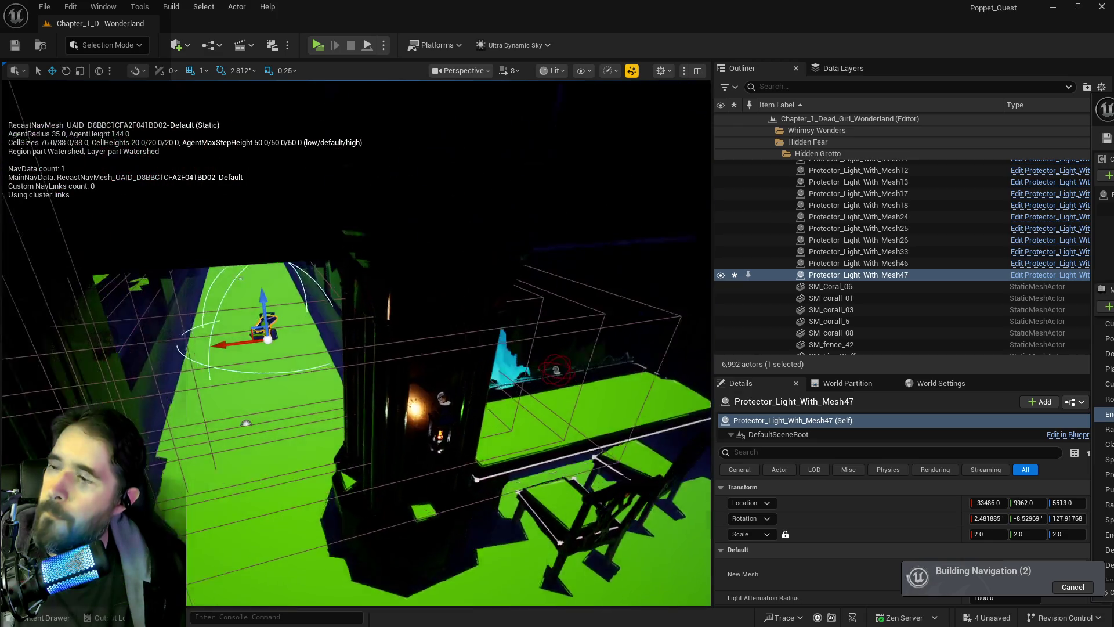
mouse_move(334, 428)
mouse_down()
mouse_move(305, 429)
mouse_move(607, 342)
mouse_move(665, 312)
mouse_move(657, 342)
mouse_up()
key(f)
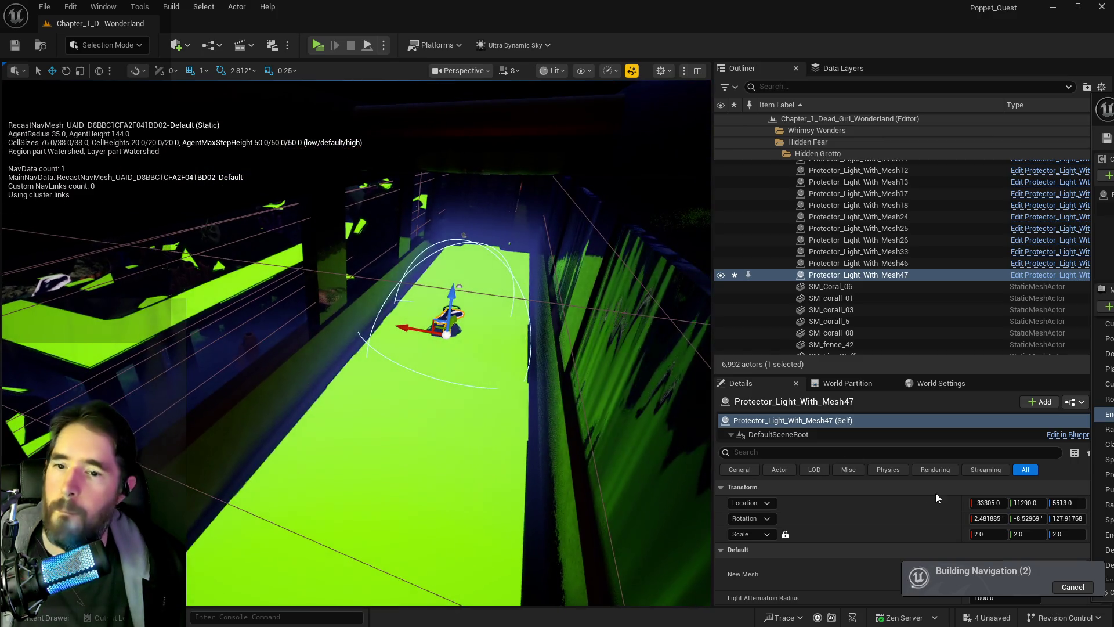
Step: Paste the light's location into the fourth NPC entry's spawn Location (-33305, 11290, 5513)
right_click(920, 503)
click(941, 527)
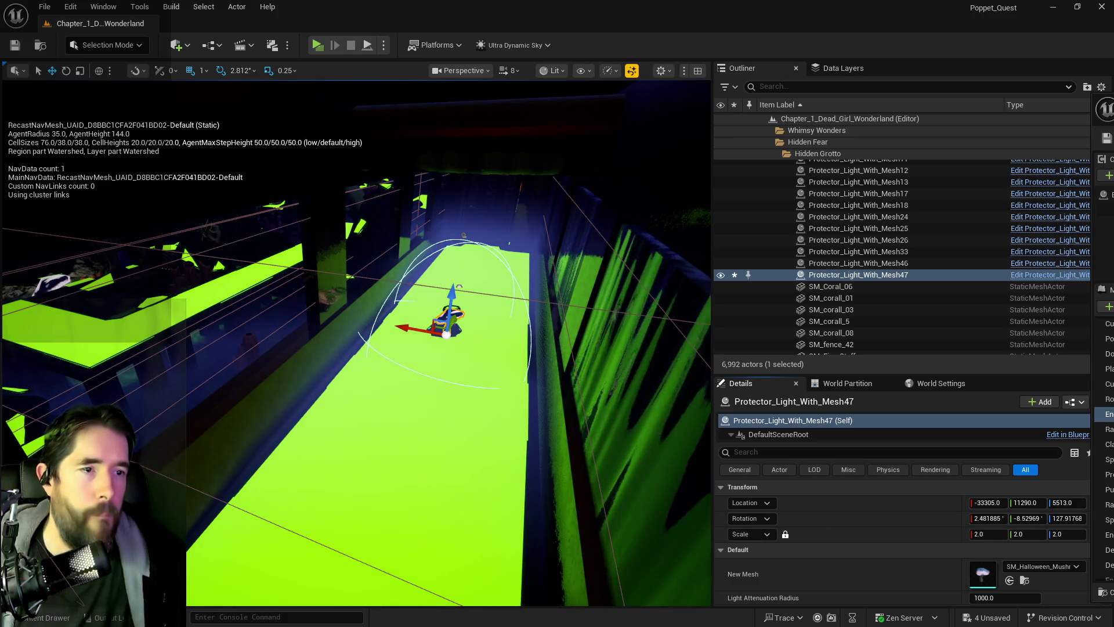
key(alt+Tab)
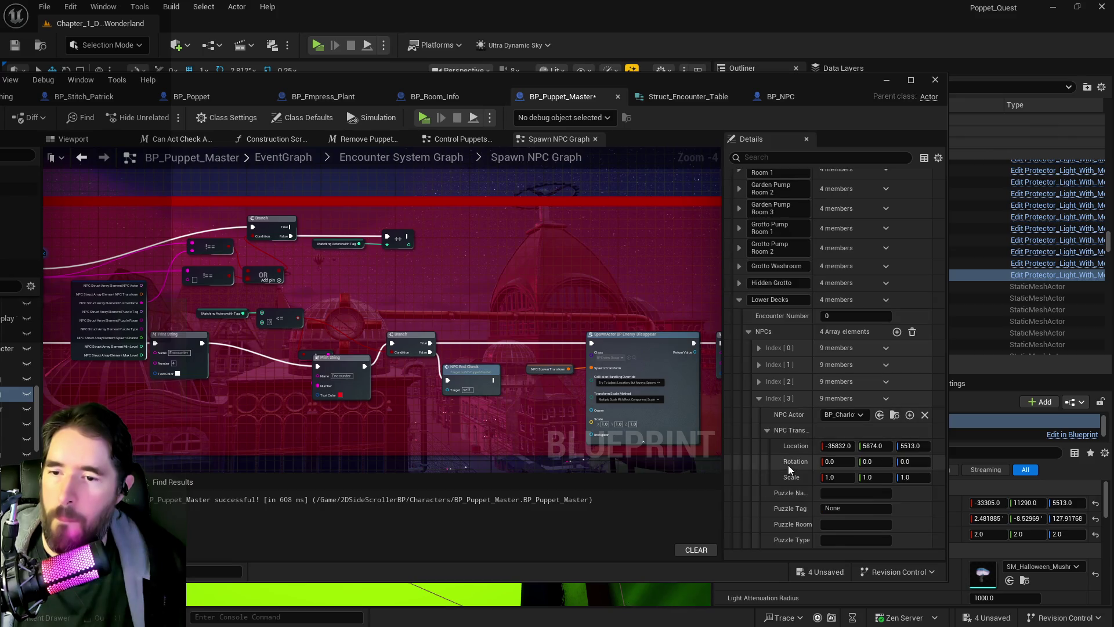
right_click(796, 448)
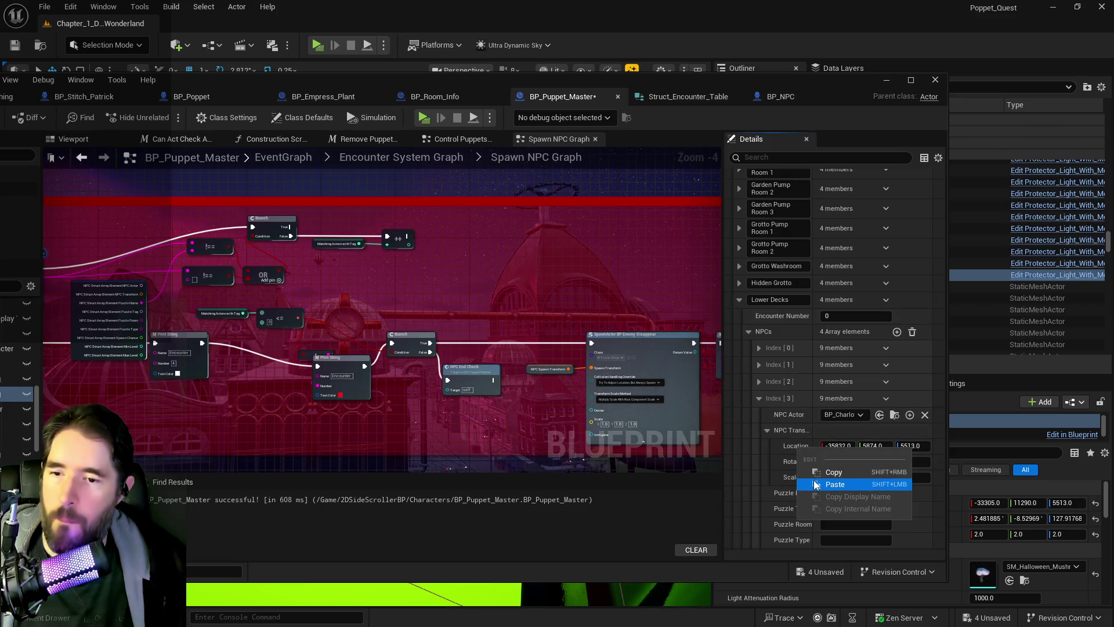
click(835, 484)
Step: Delete the Protector_Light_With_Mesh47 helper from the level and save all changes
key(alt+Tab)
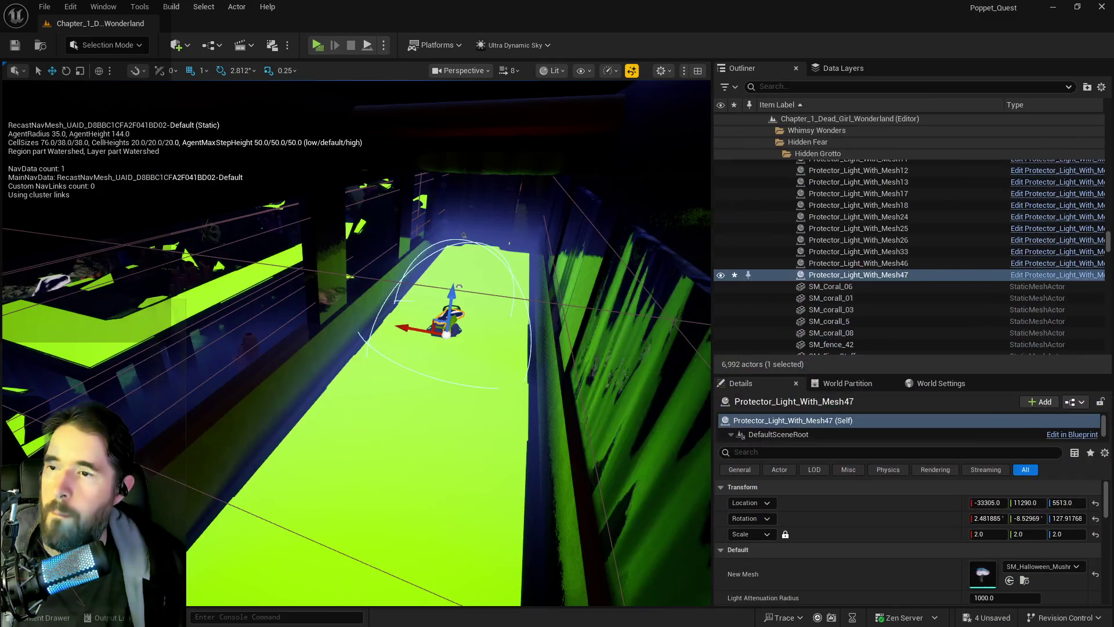
click(446, 325)
click(453, 317)
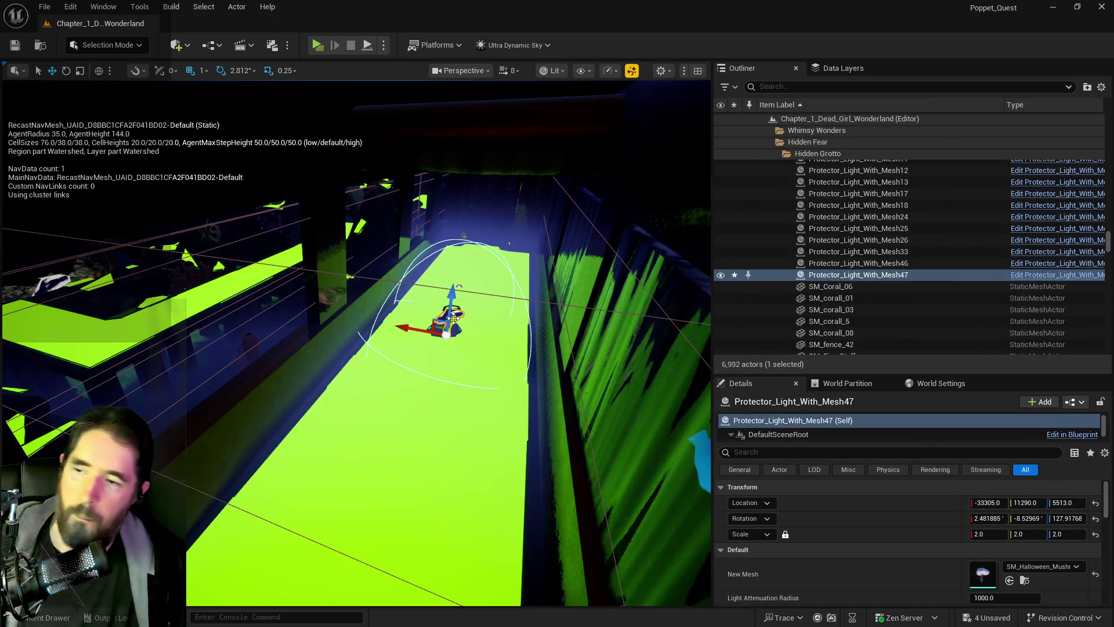
key(Delete)
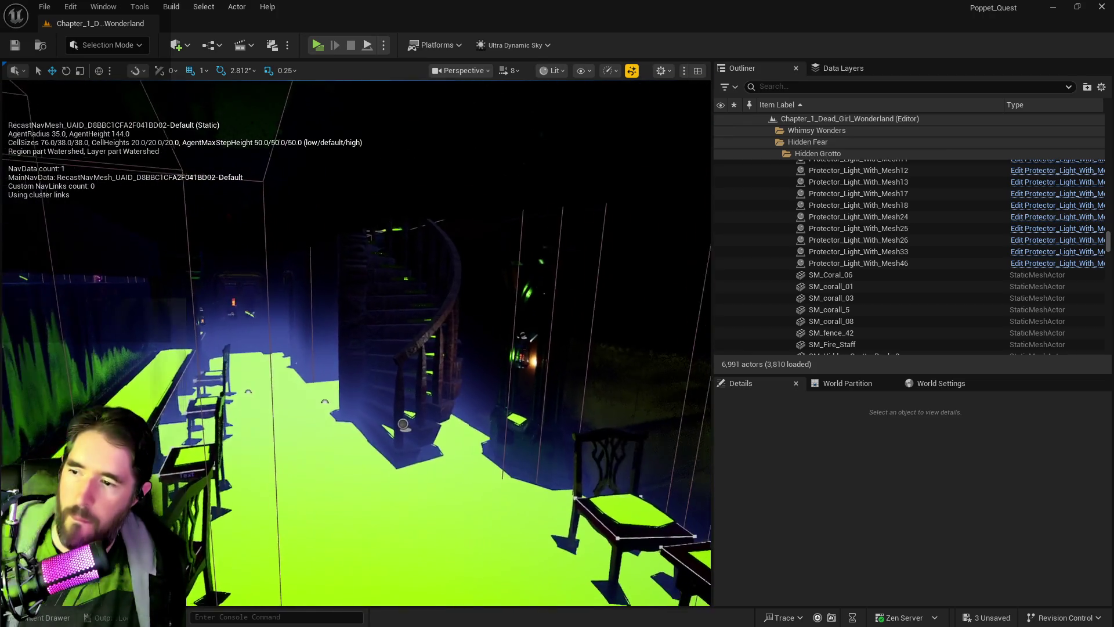
key(ctrl+s)
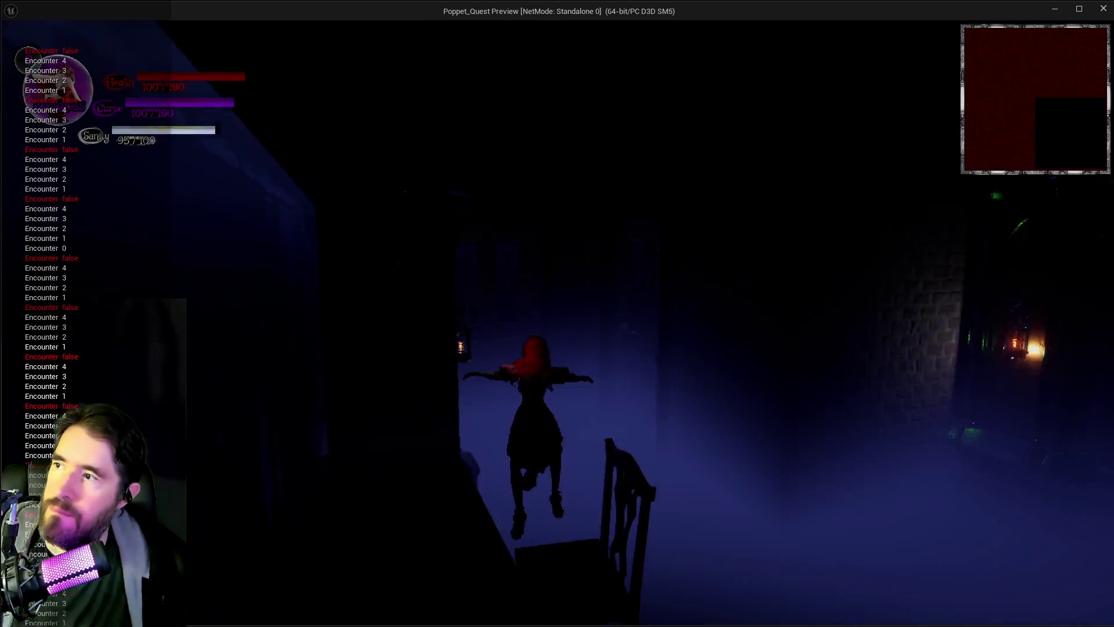
Step: Run Poppet down the hallway, along the play-room table and past the crawling ghost girl
key(w)
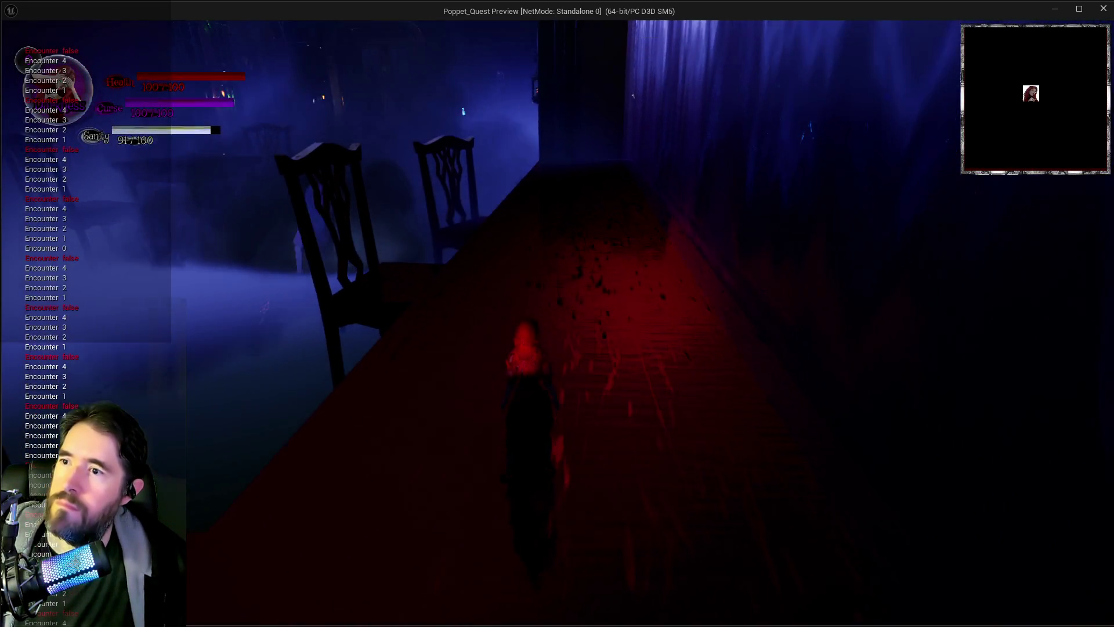
key(w)
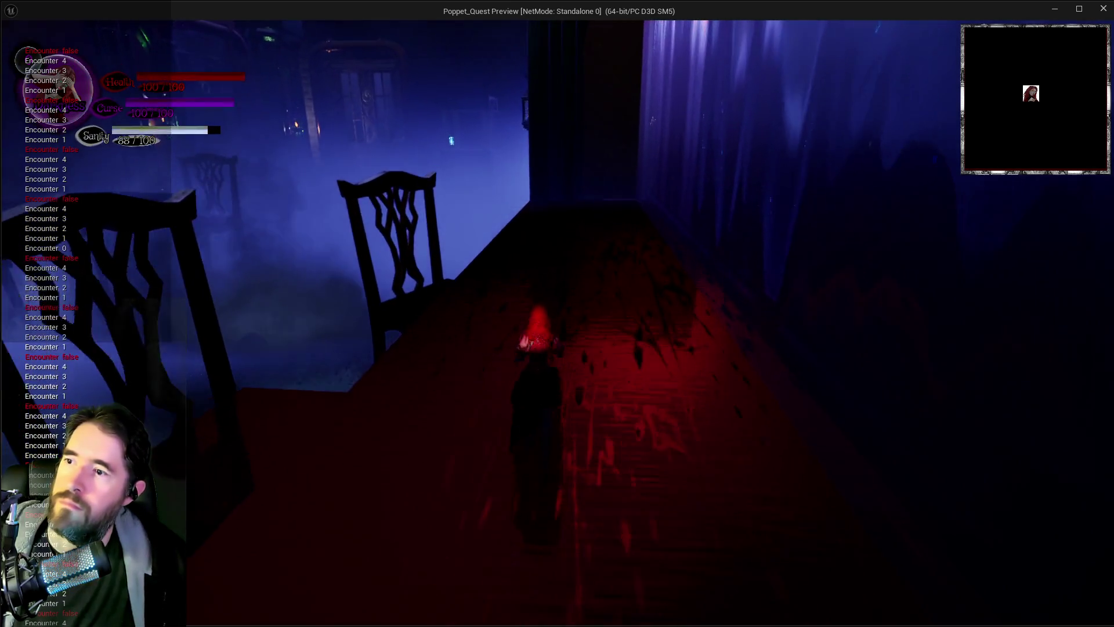
key(w)
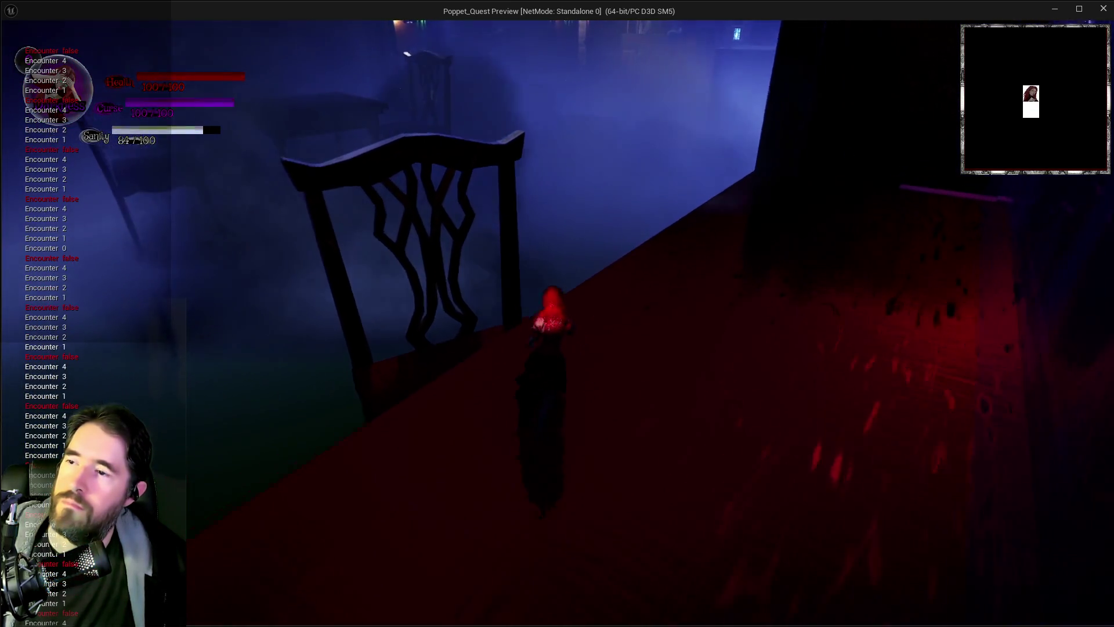
key(w)
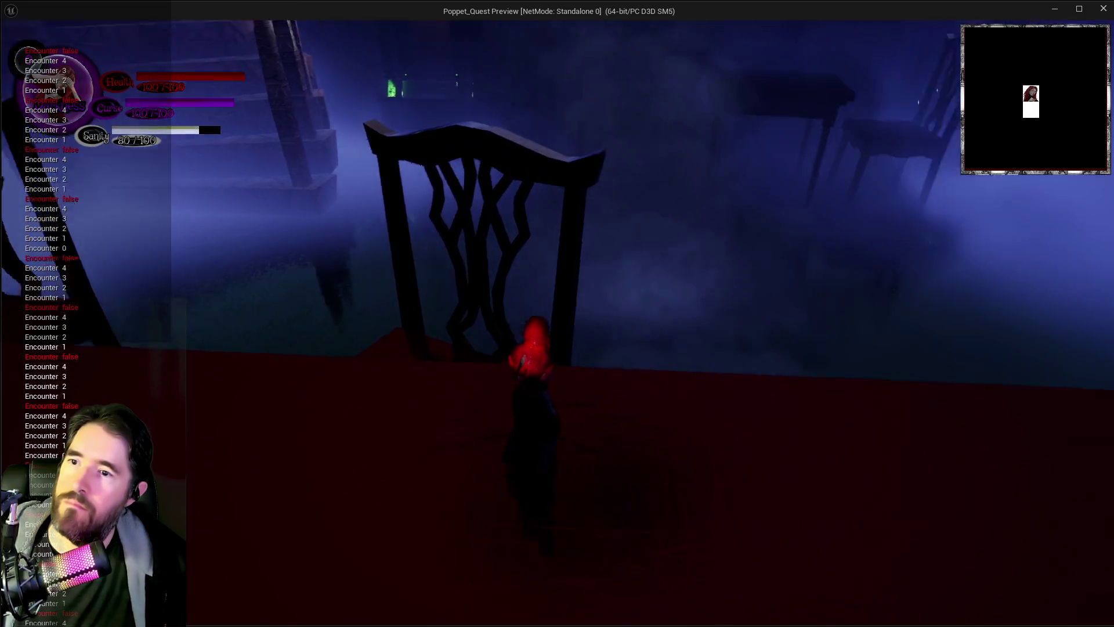
key(w)
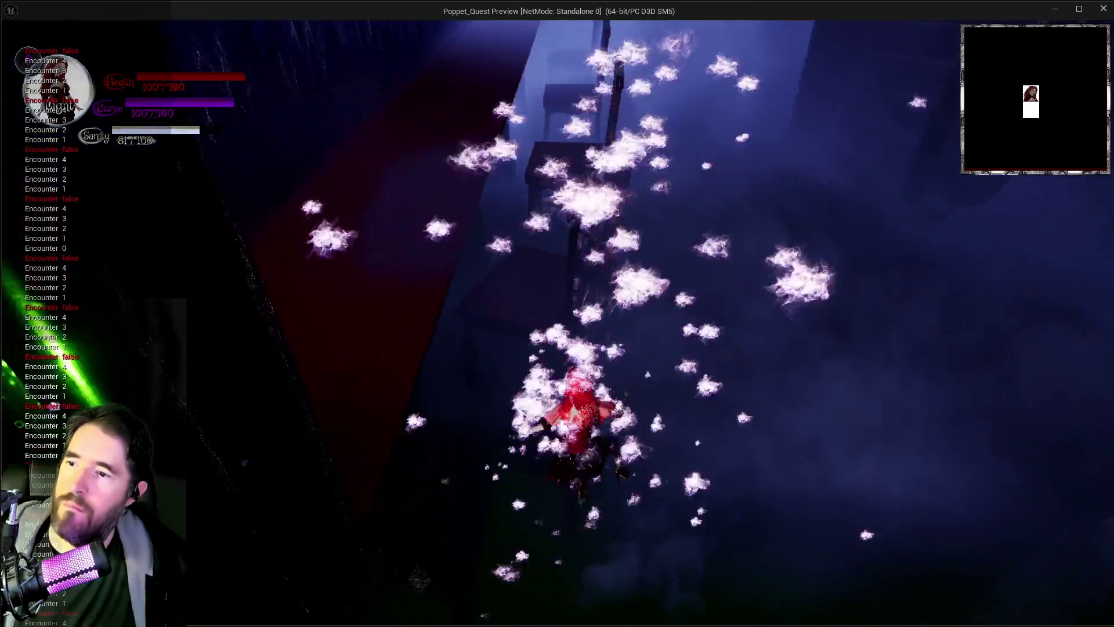
key(w)
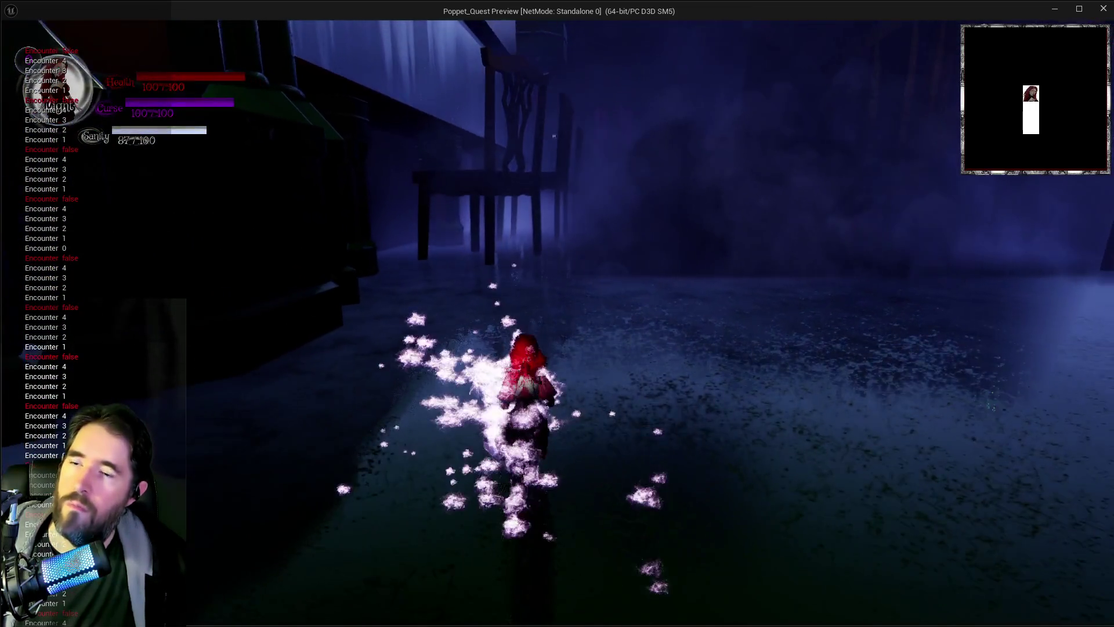
key(w)
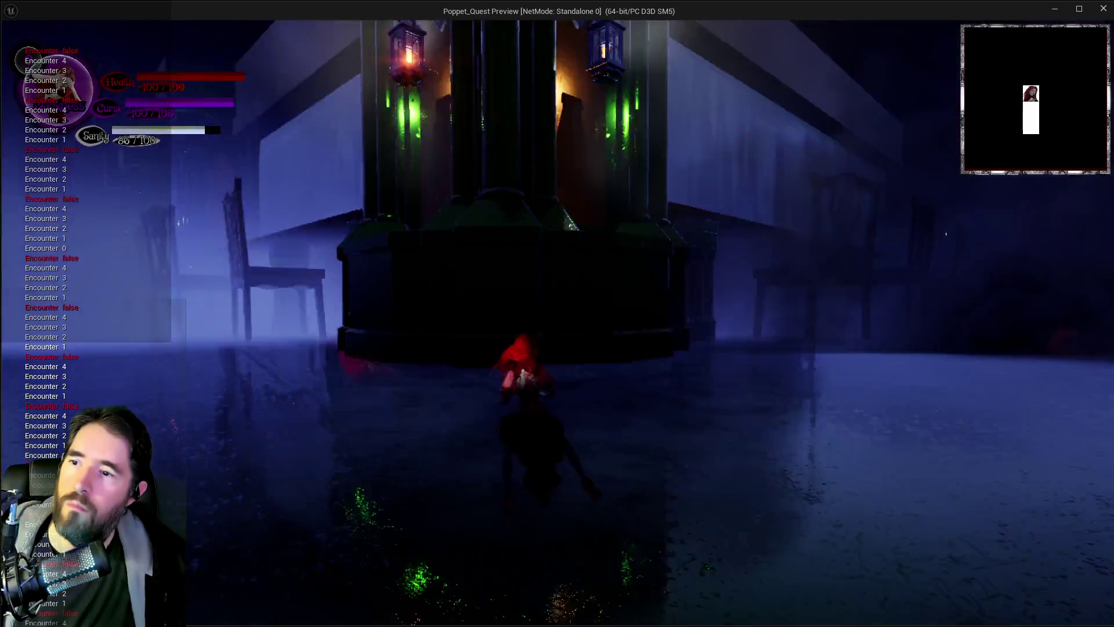
key(w)
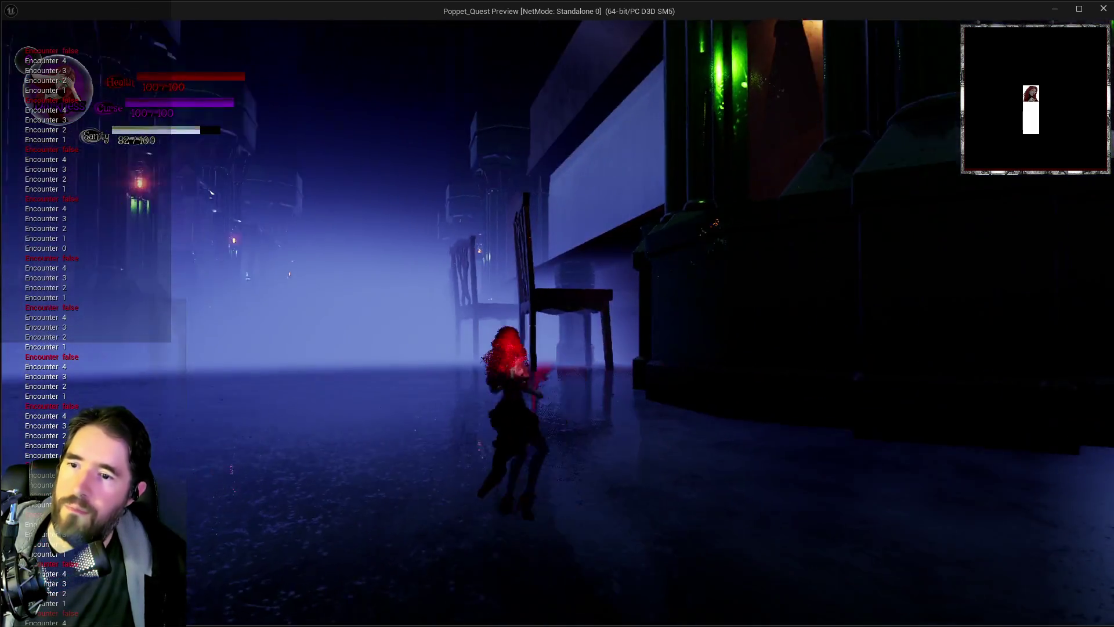
key(w)
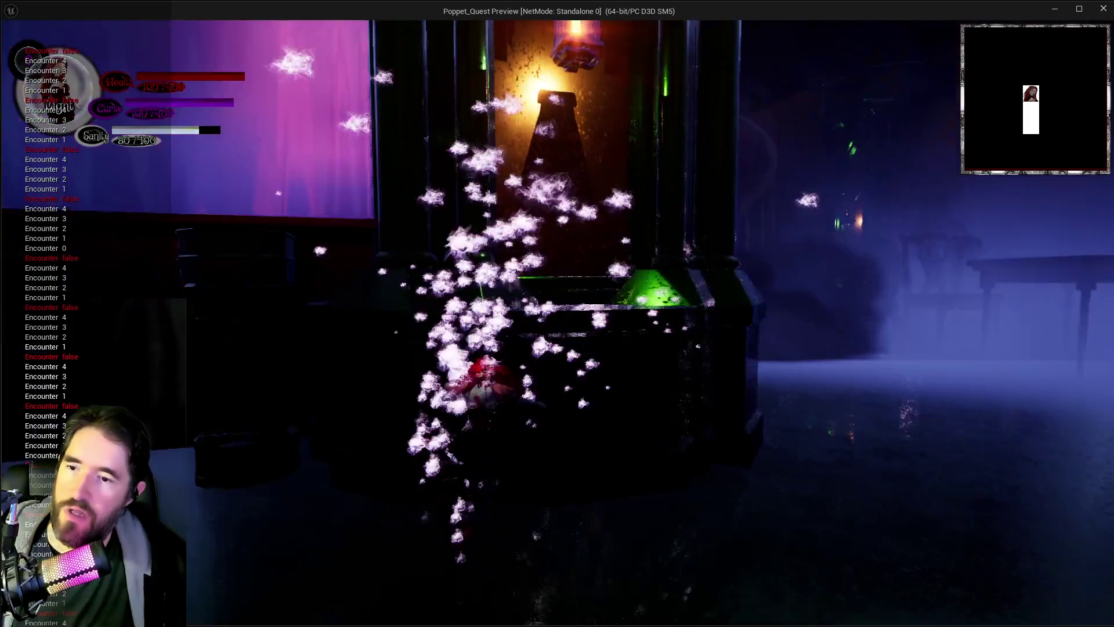
key(w)
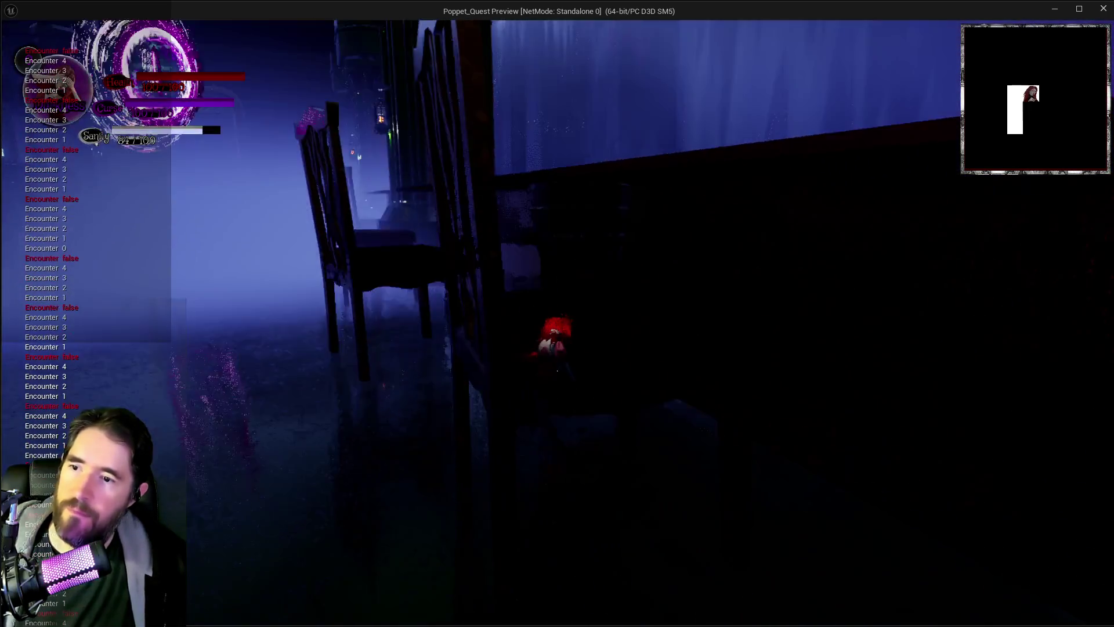
key(w)
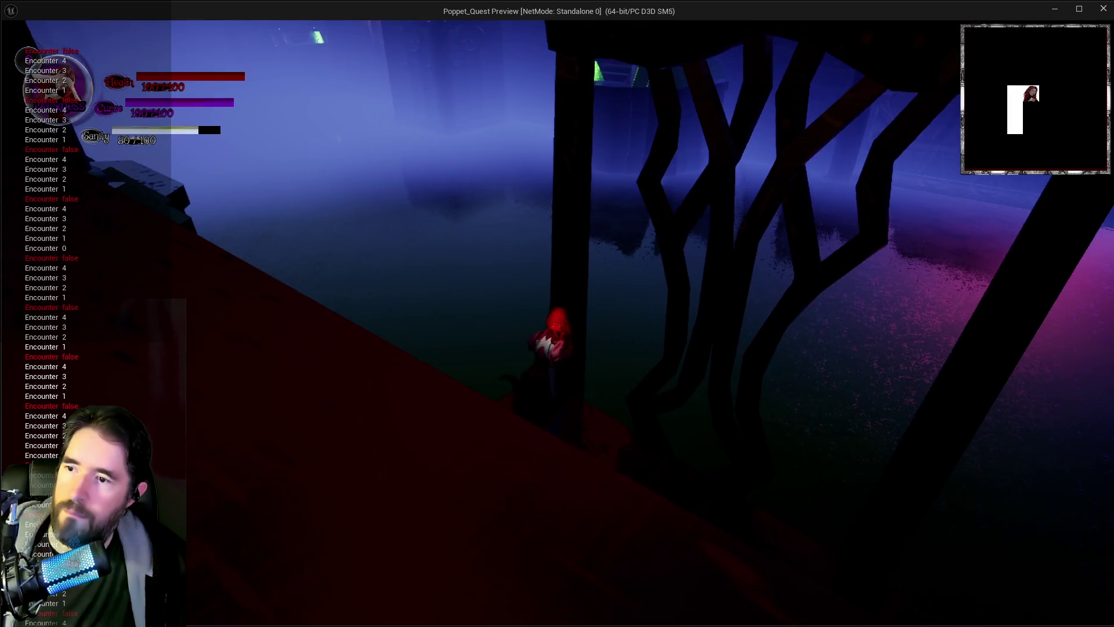
key(w)
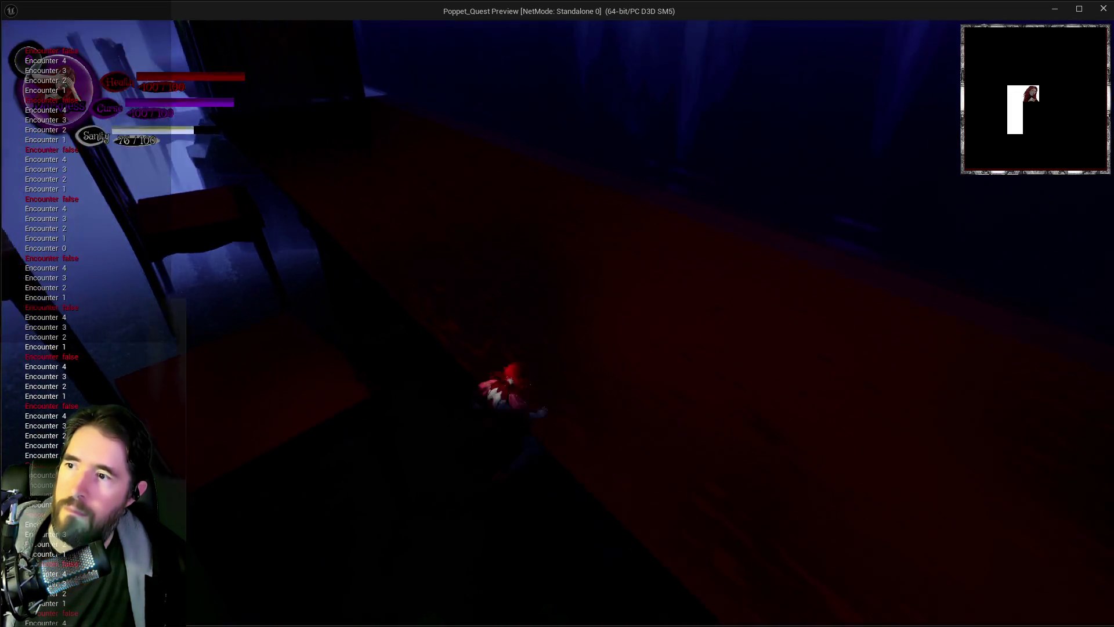
key(w)
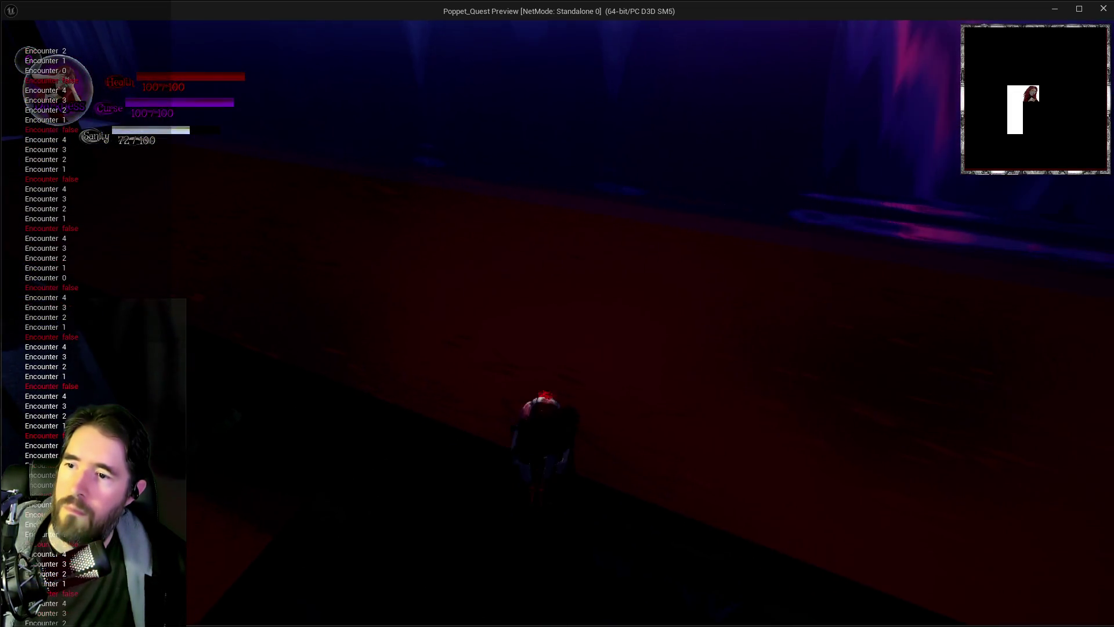
key(w)
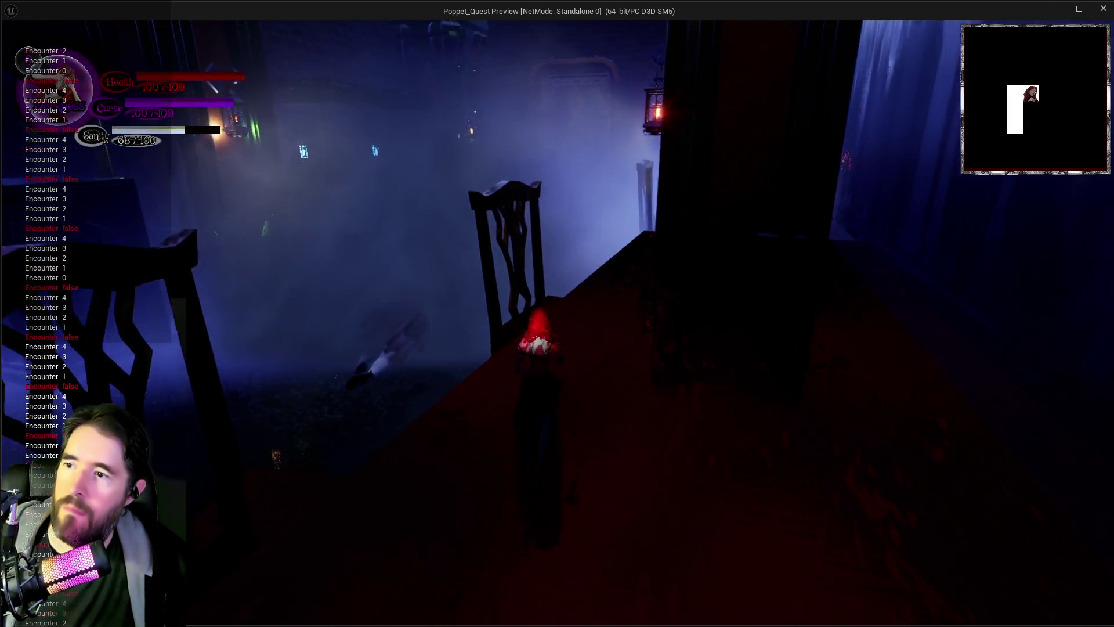
key(w)
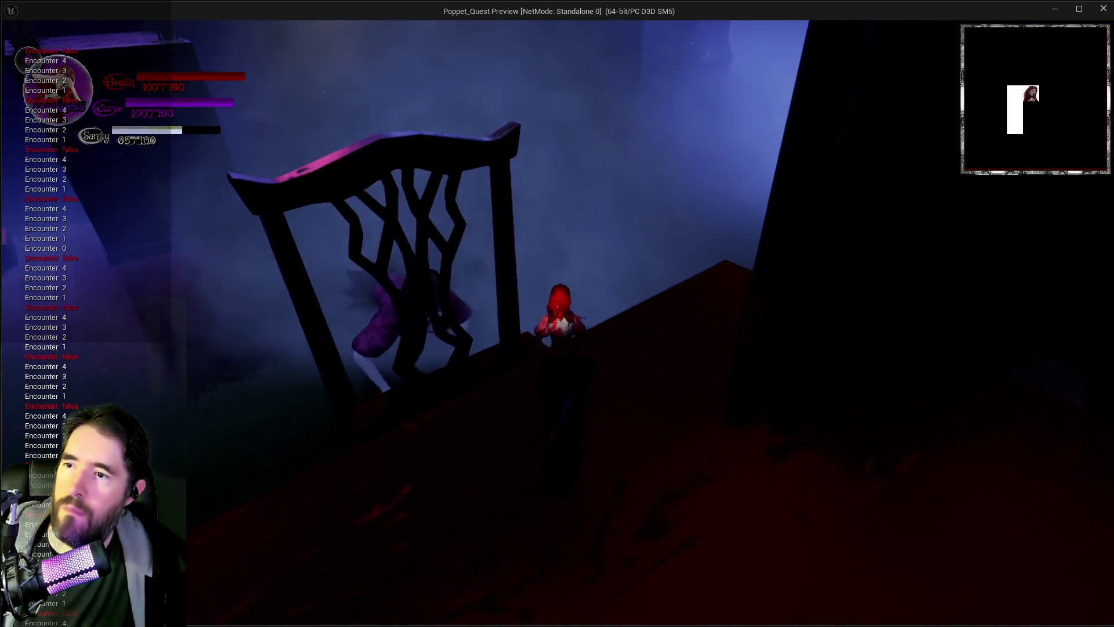
key(w)
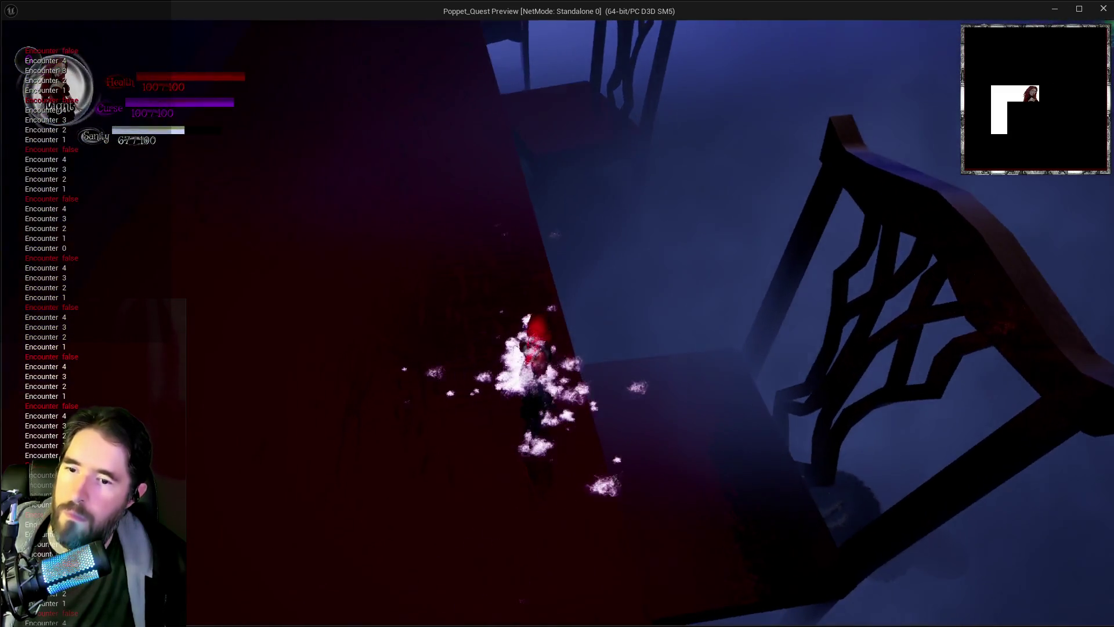
key(w)
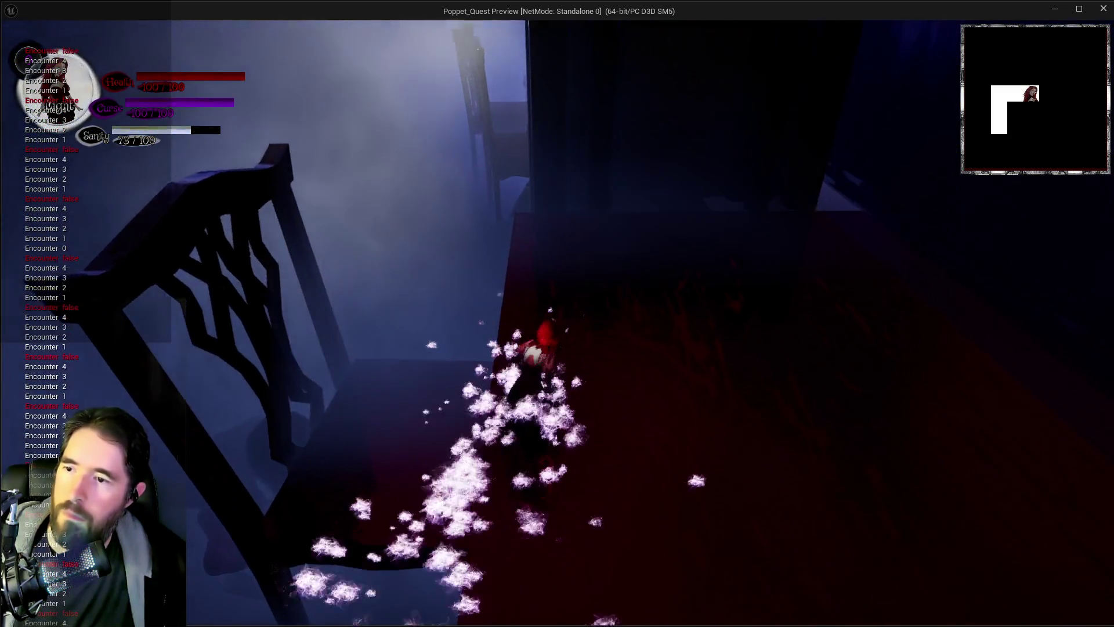
key(w)
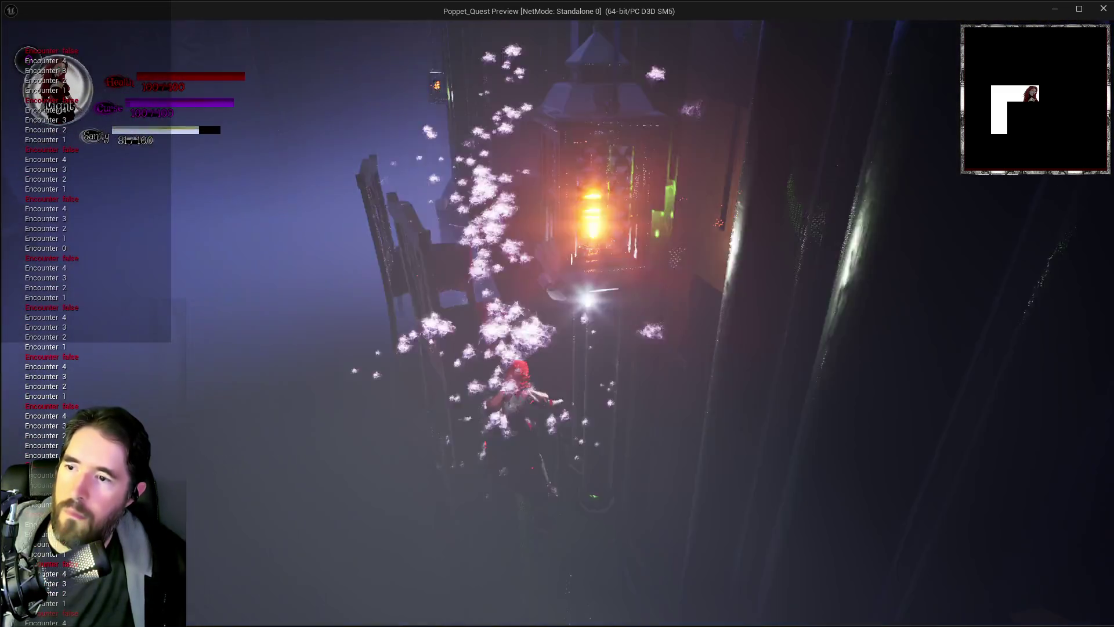
key(w)
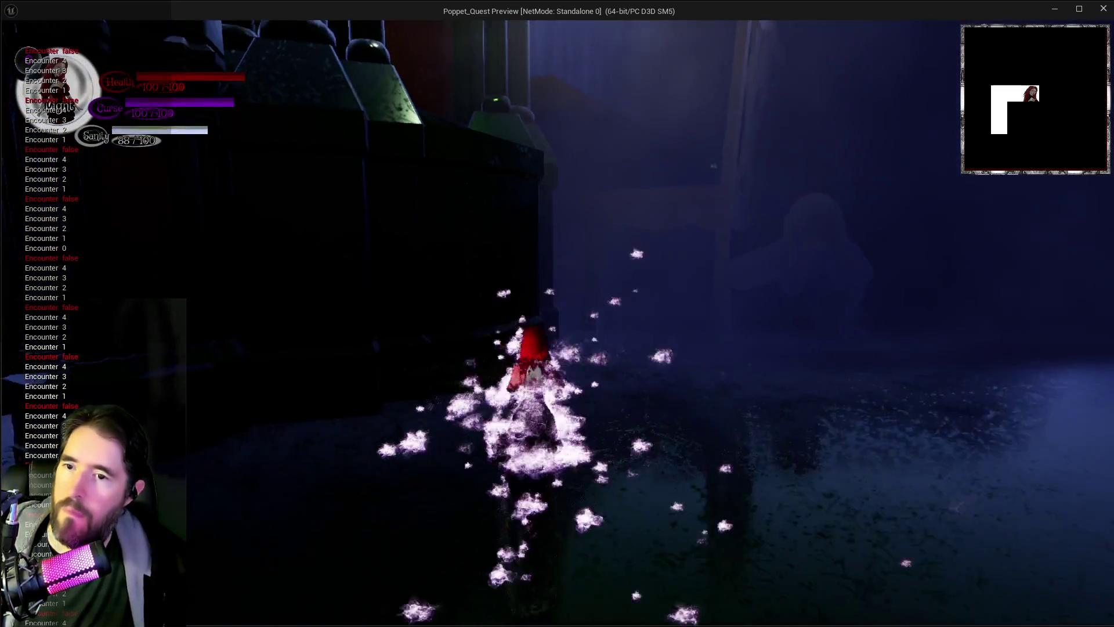
key(w)
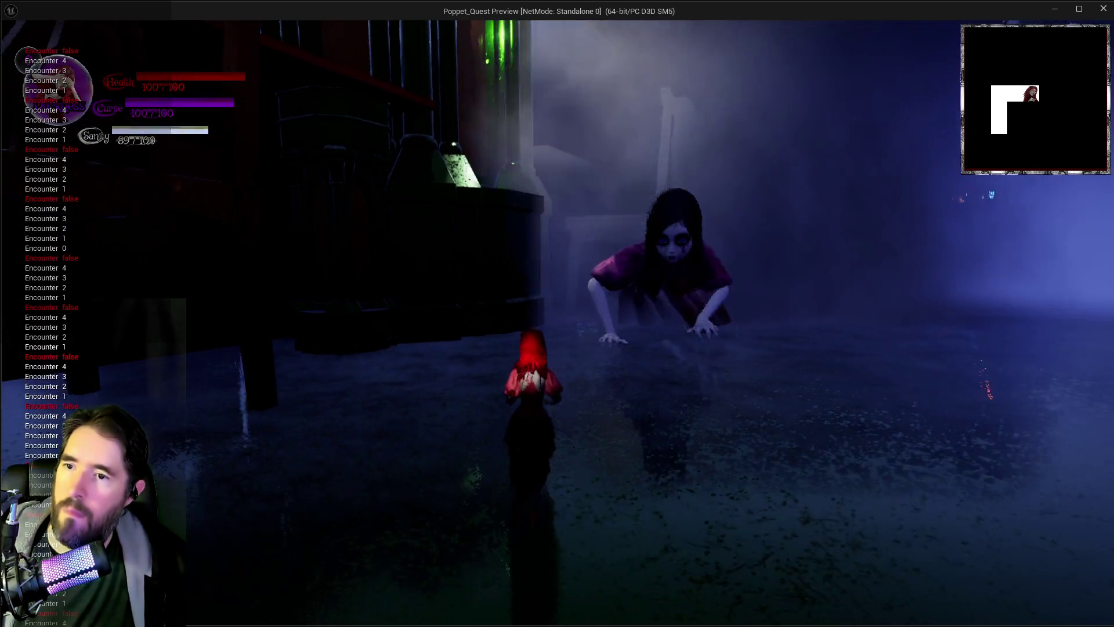
key(w)
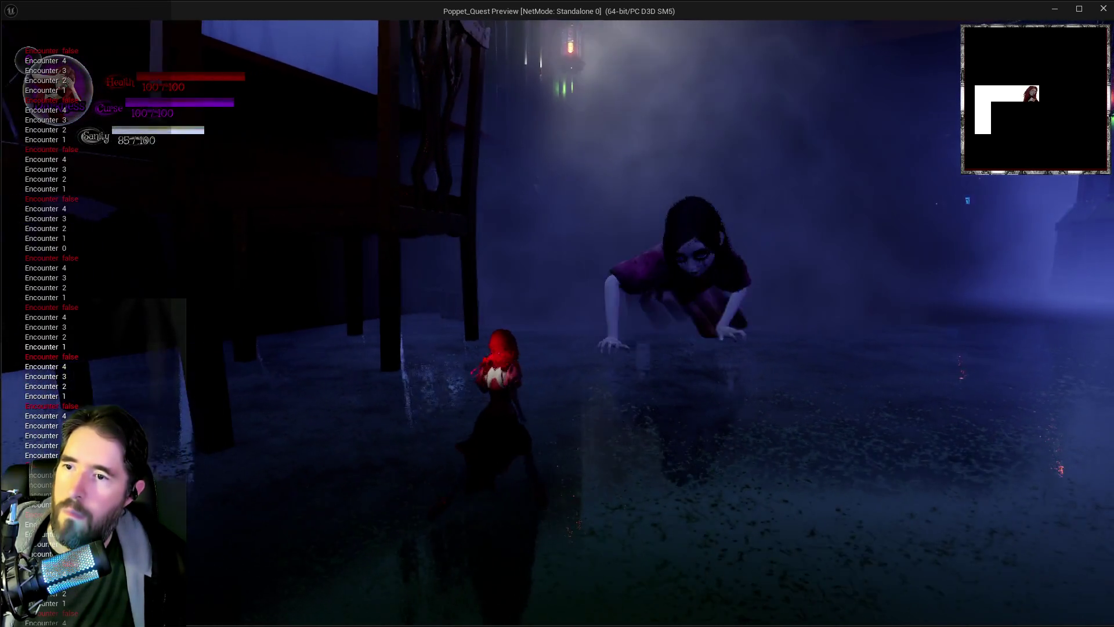
key(w)
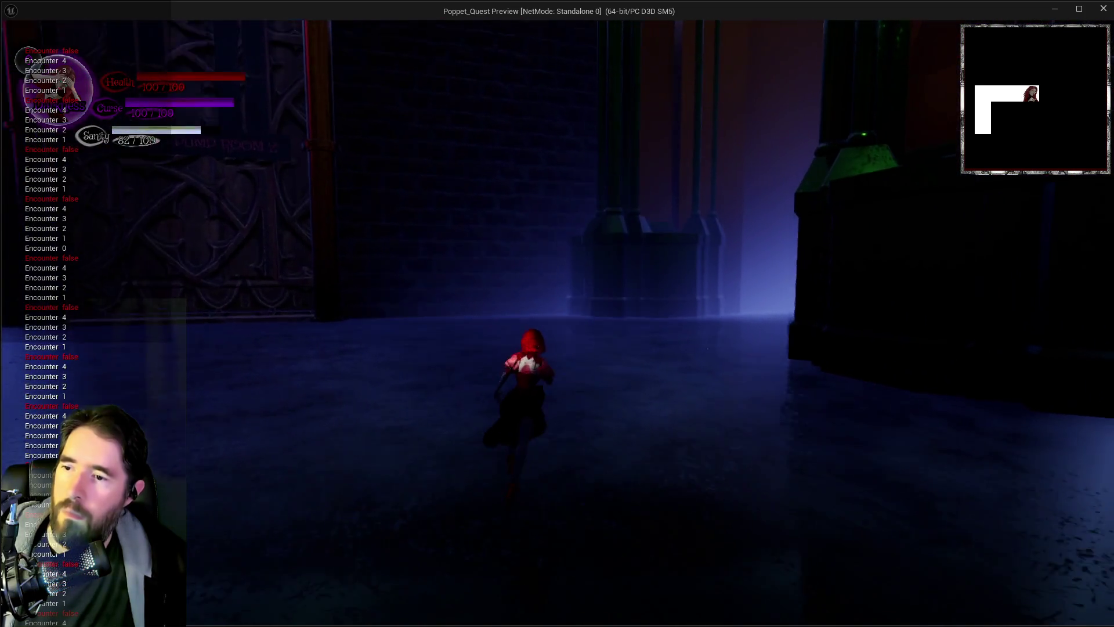
key(alt+Tab)
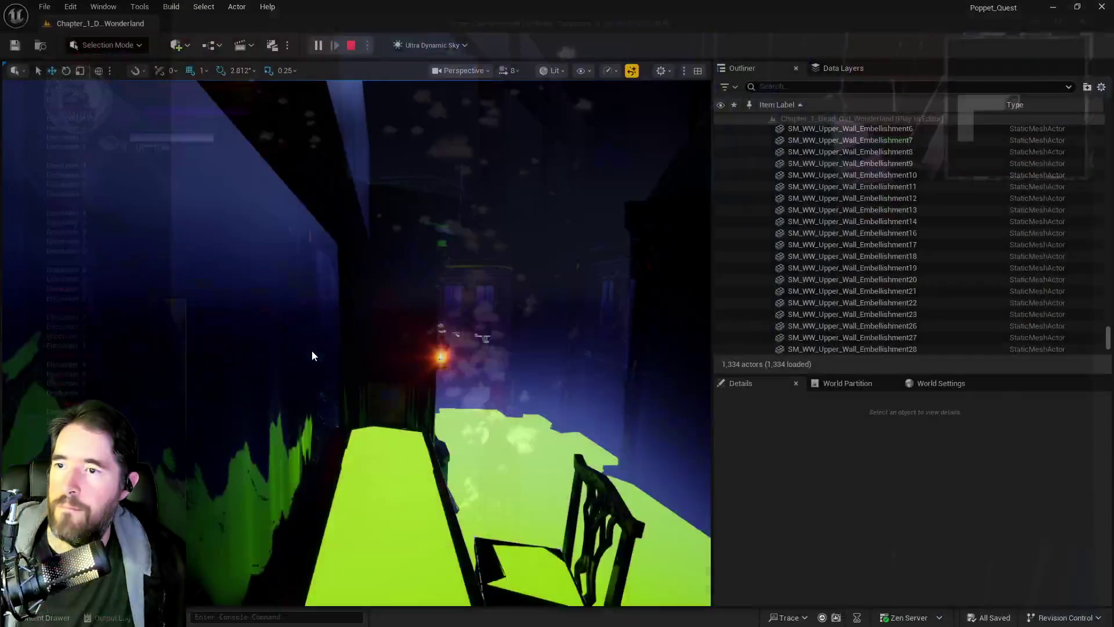
Step: Stop the play session and return to BP_Poppet's Tarot 3: The Empress graph
key(Escape)
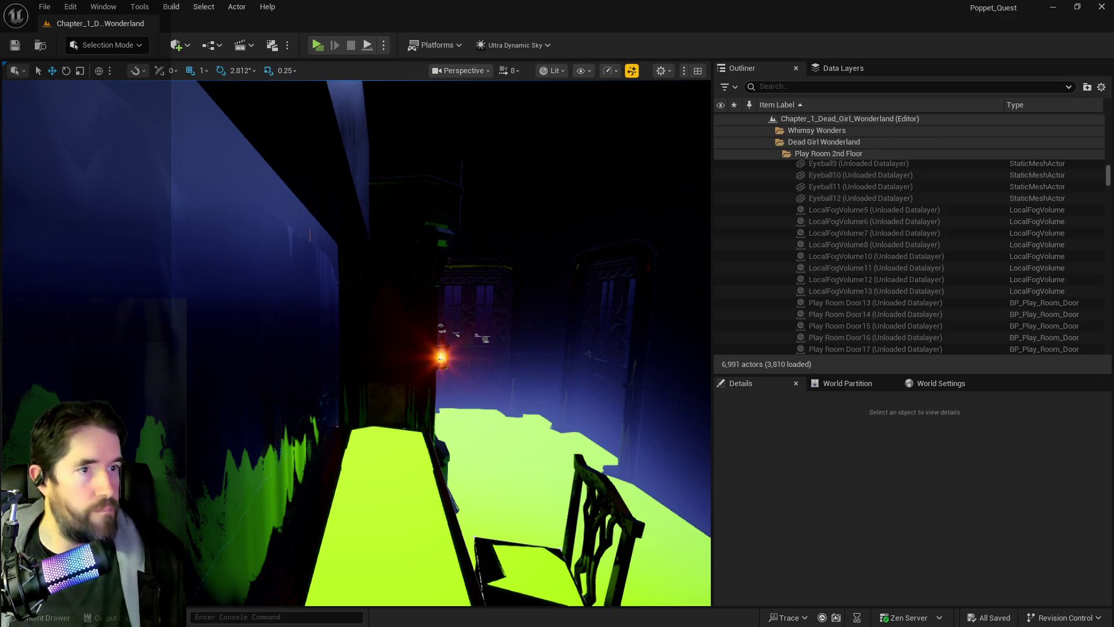
key(alt+Tab)
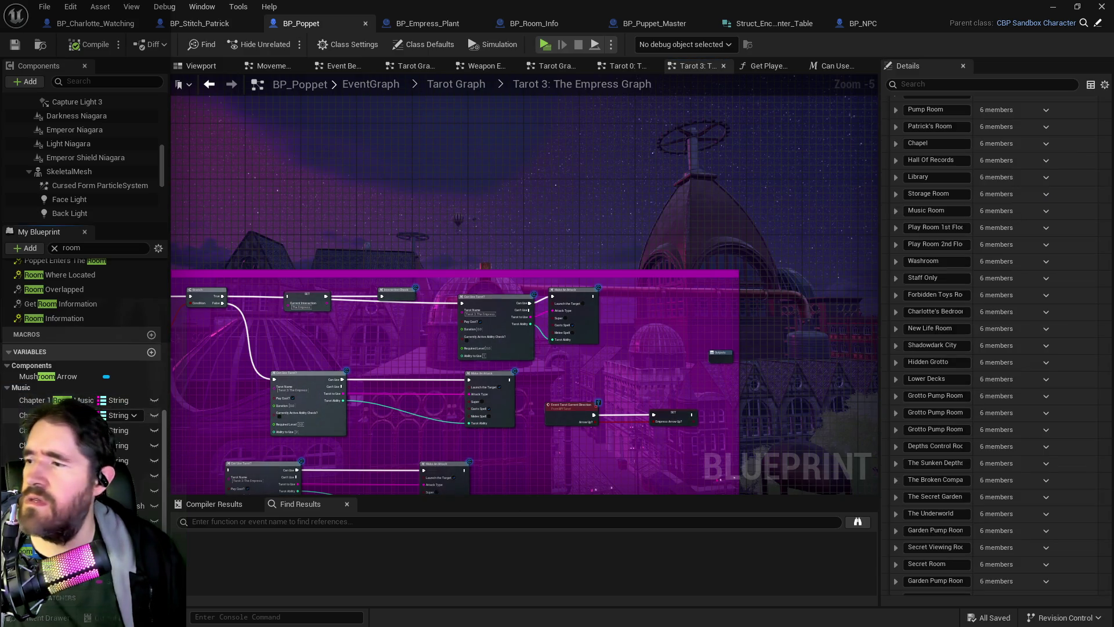
Step: Try deleting the Chapter 4 Room Music variable, declining when it proves to be in use
click(69, 400)
right_click(70, 400)
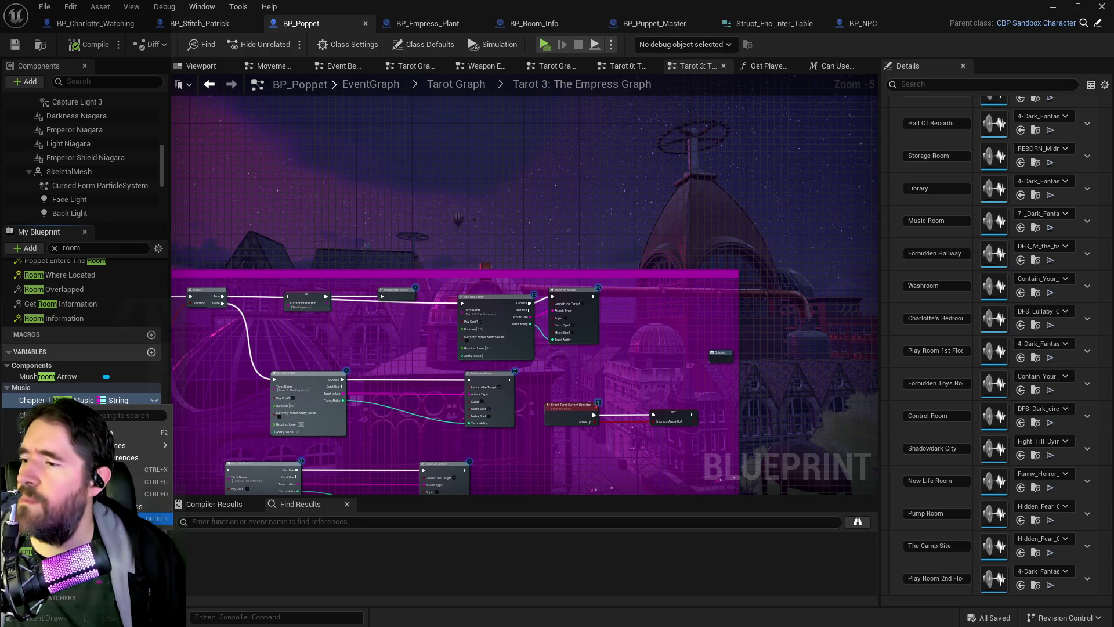
click(116, 493)
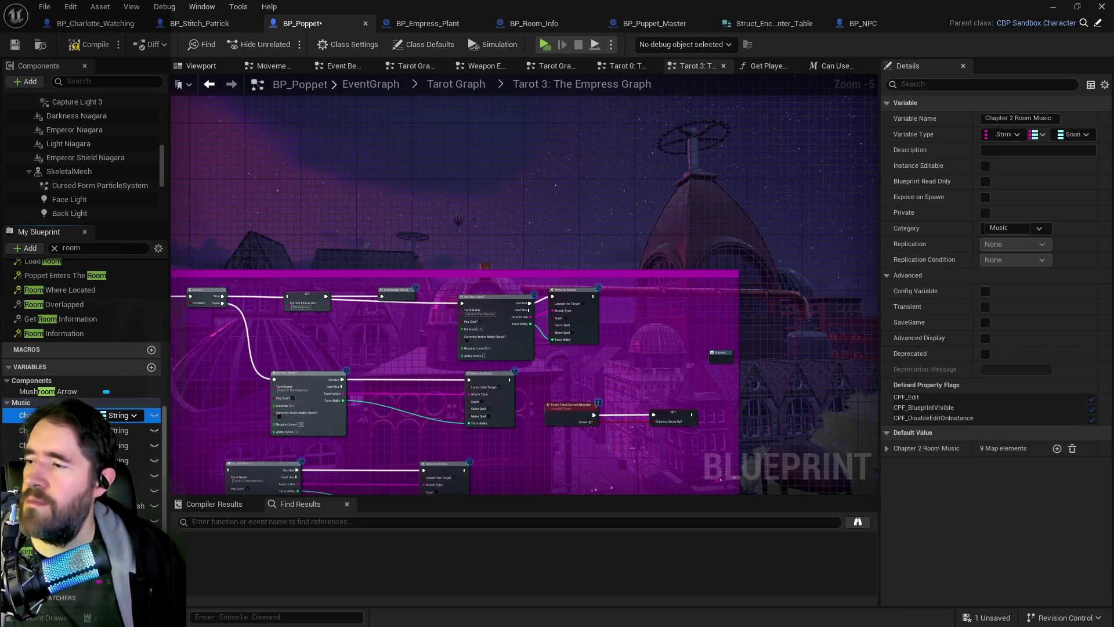
click(116, 445)
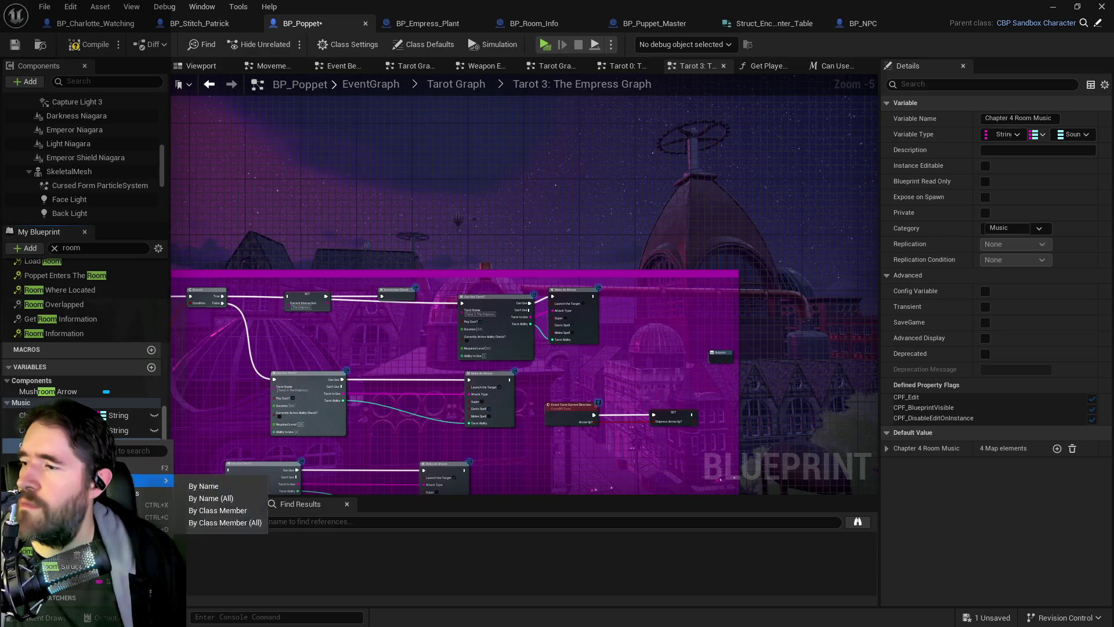
right_click(116, 445)
click(85, 555)
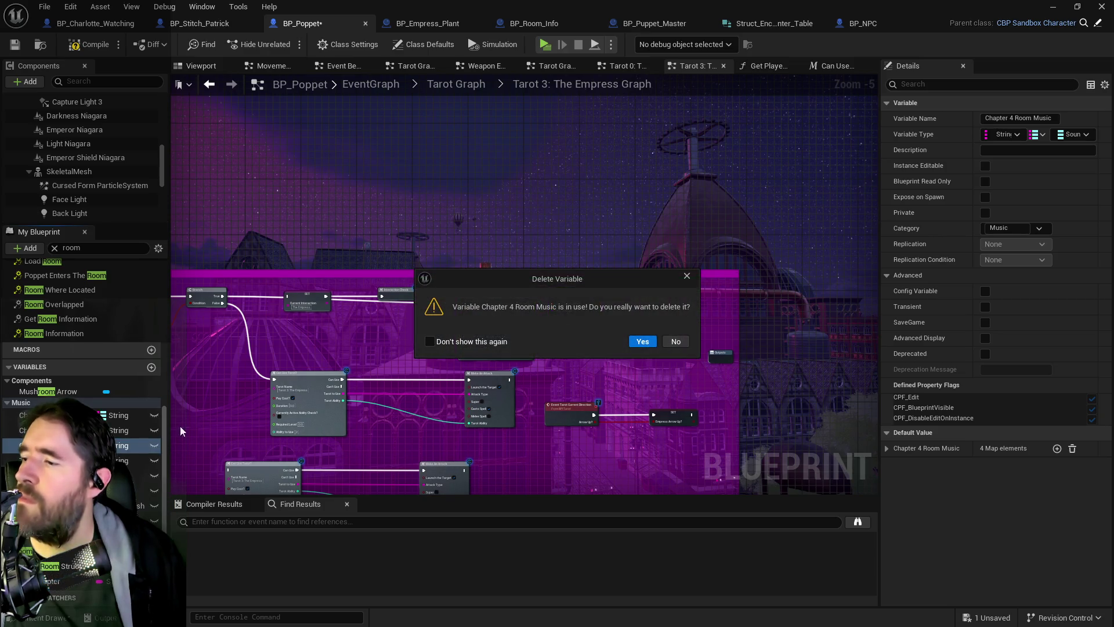
click(673, 341)
Step: Find references to Chapter 4 Room Music by name and jump to its Room Information Graph use
right_click(116, 445)
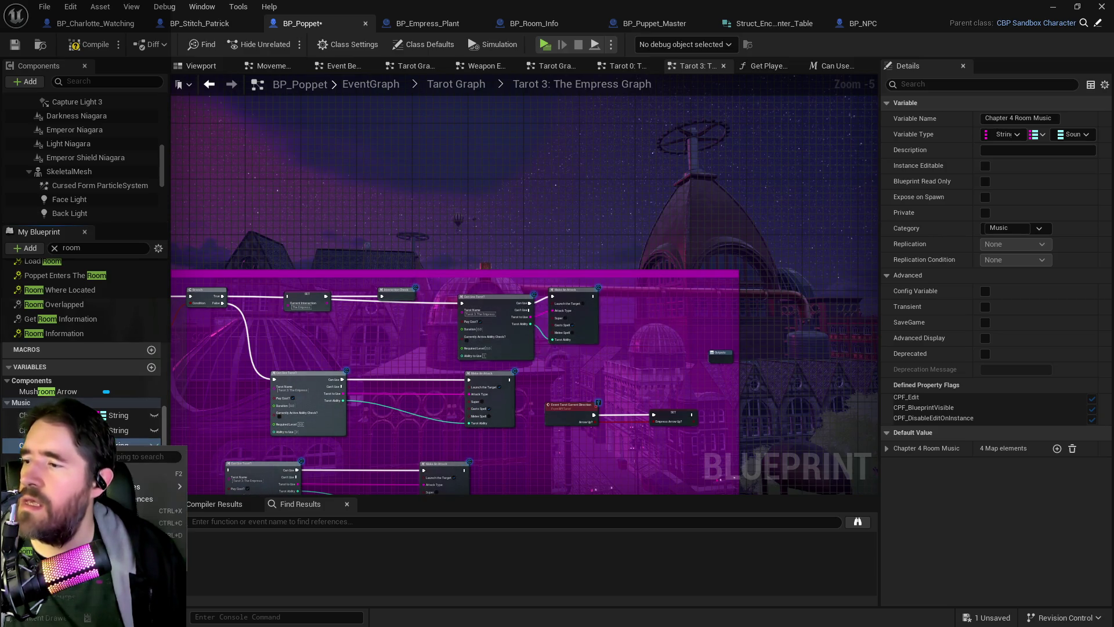
mouse_move(163, 487)
click(200, 491)
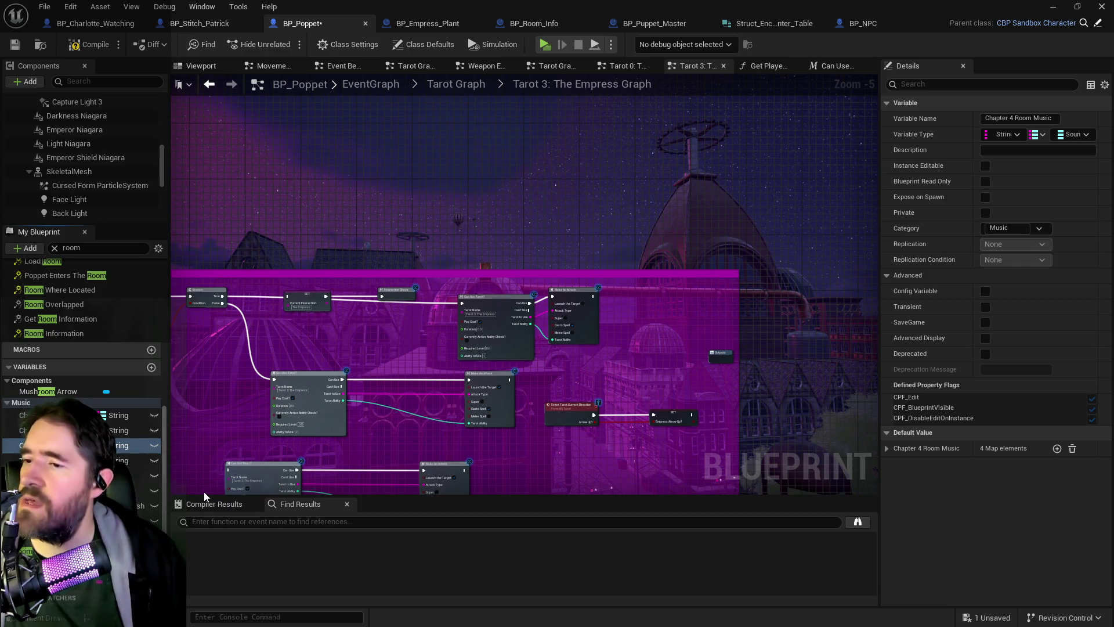
double_click(233, 575)
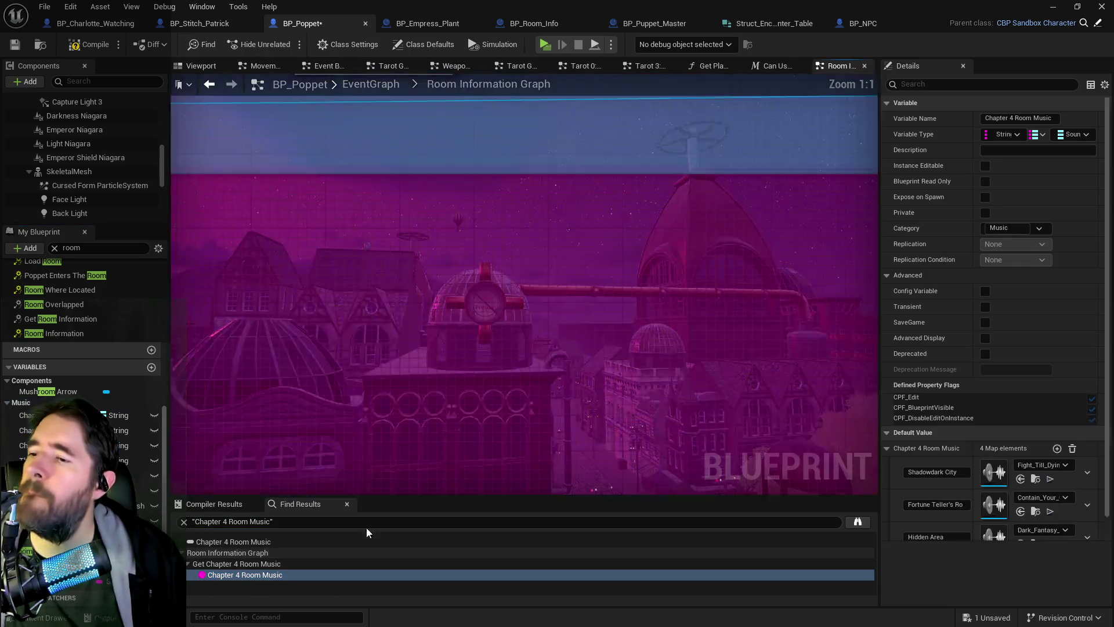
Step: Delete the Switch on String music-selection nodes and move the Outputs node up
scroll(514, 413, down, 5)
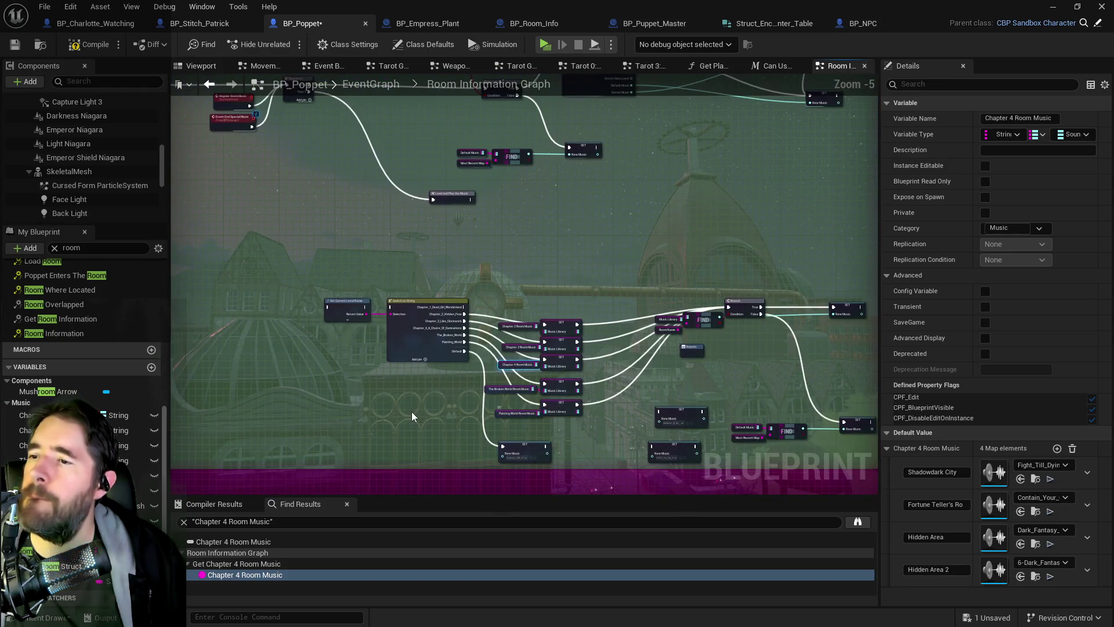
scroll(412, 360, up, 2)
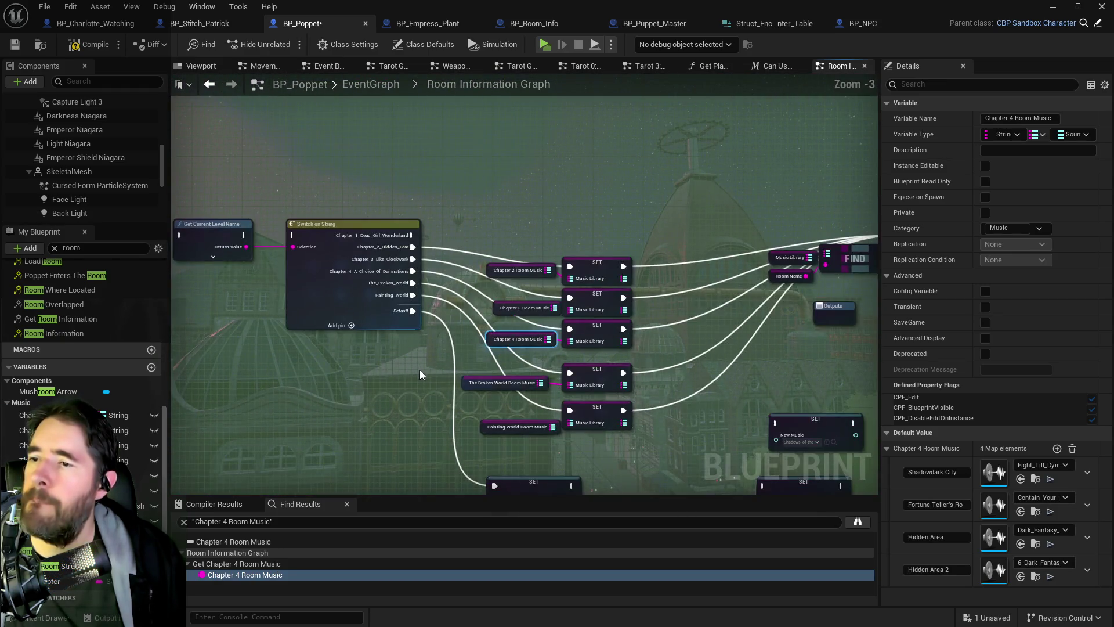
scroll(421, 379, down, 2)
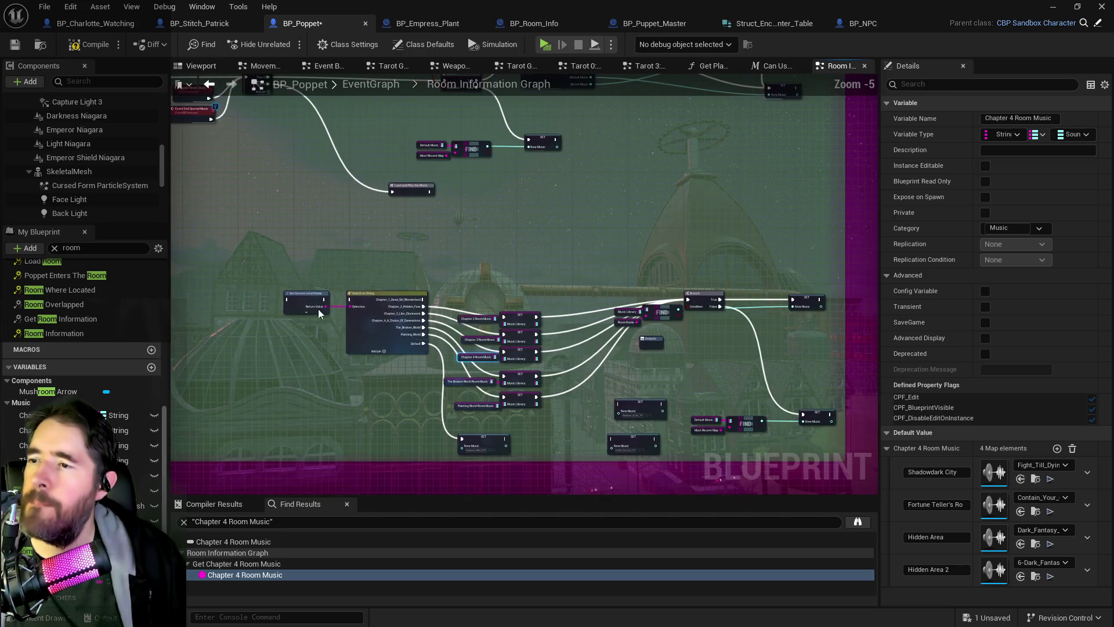
drag(281, 256, 826, 442)
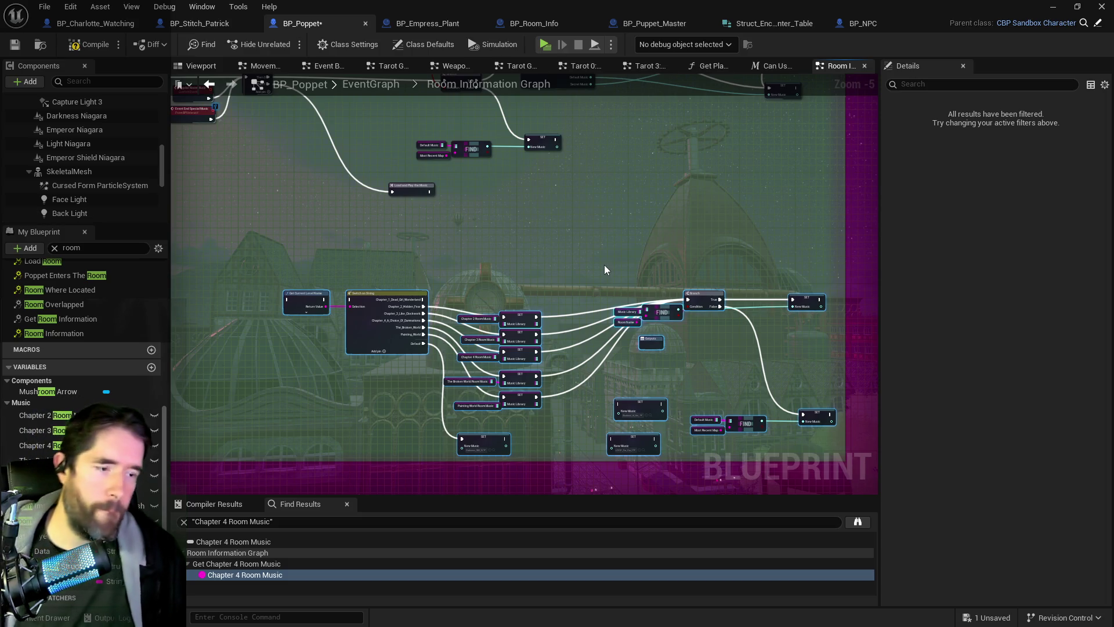
key(Delete)
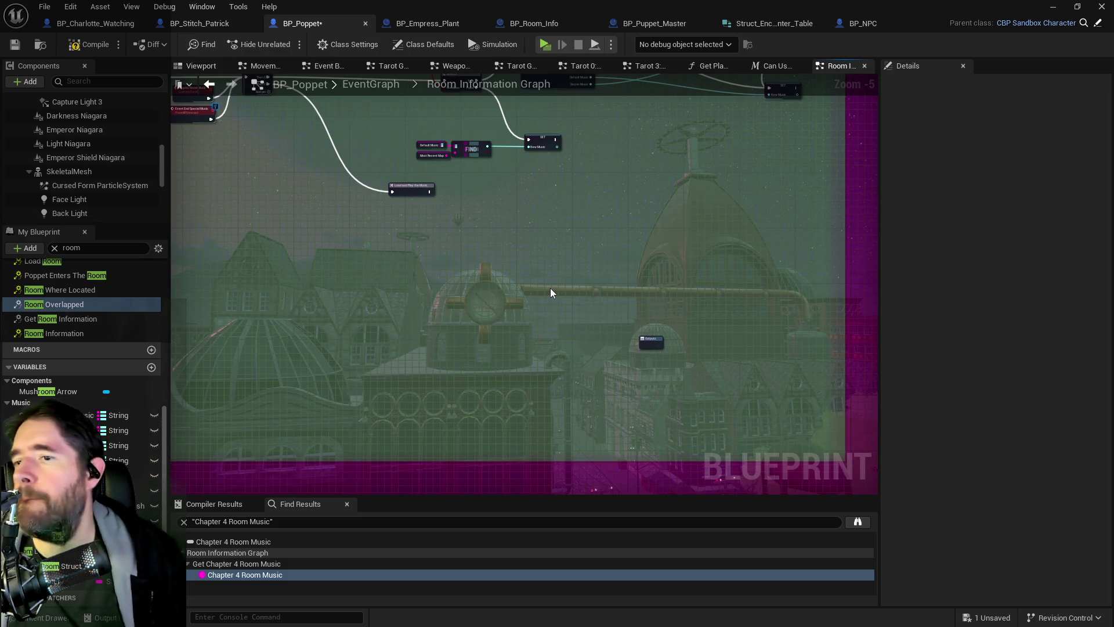
drag(649, 345, 828, 245)
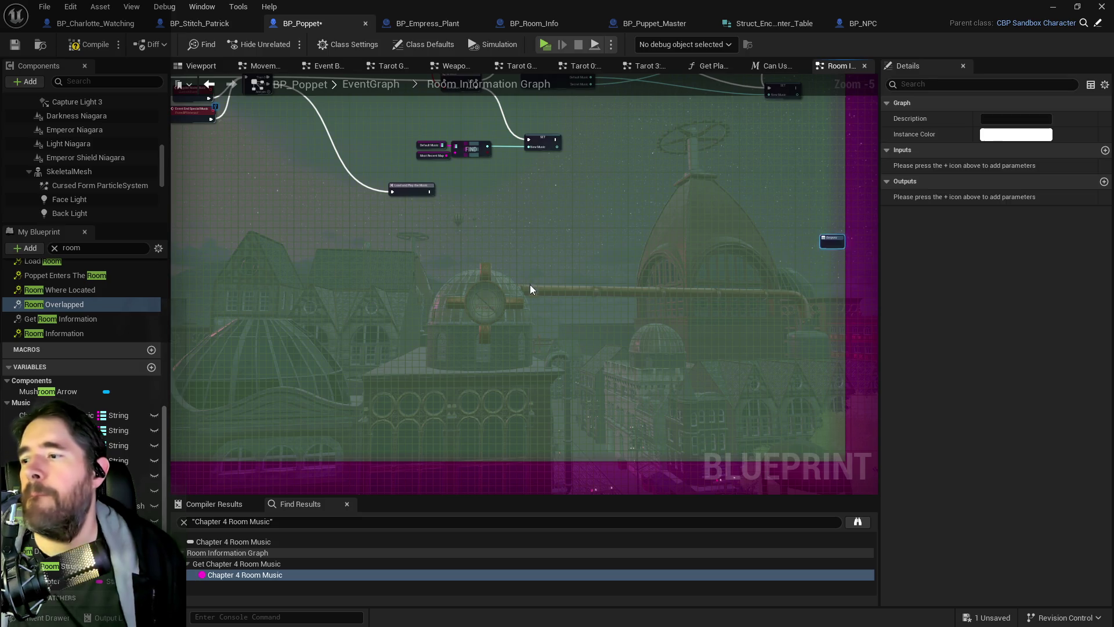
drag(622, 289, 732, 216)
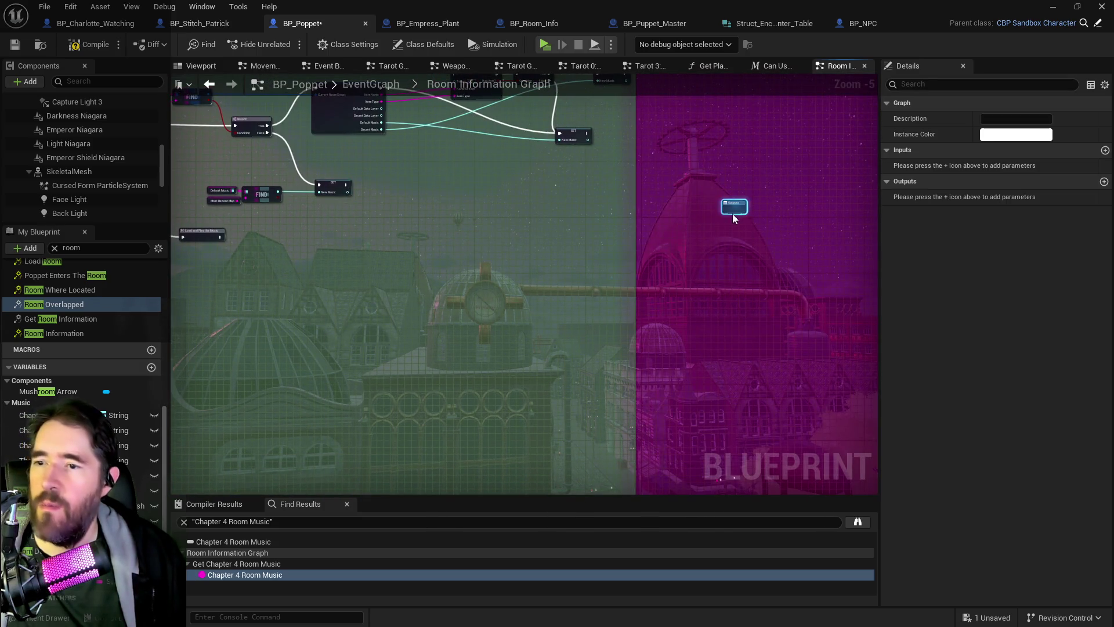
mouse_move(565, 255)
mouse_down()
mouse_move(687, 279)
mouse_move(375, 276)
mouse_move(331, 358)
mouse_up()
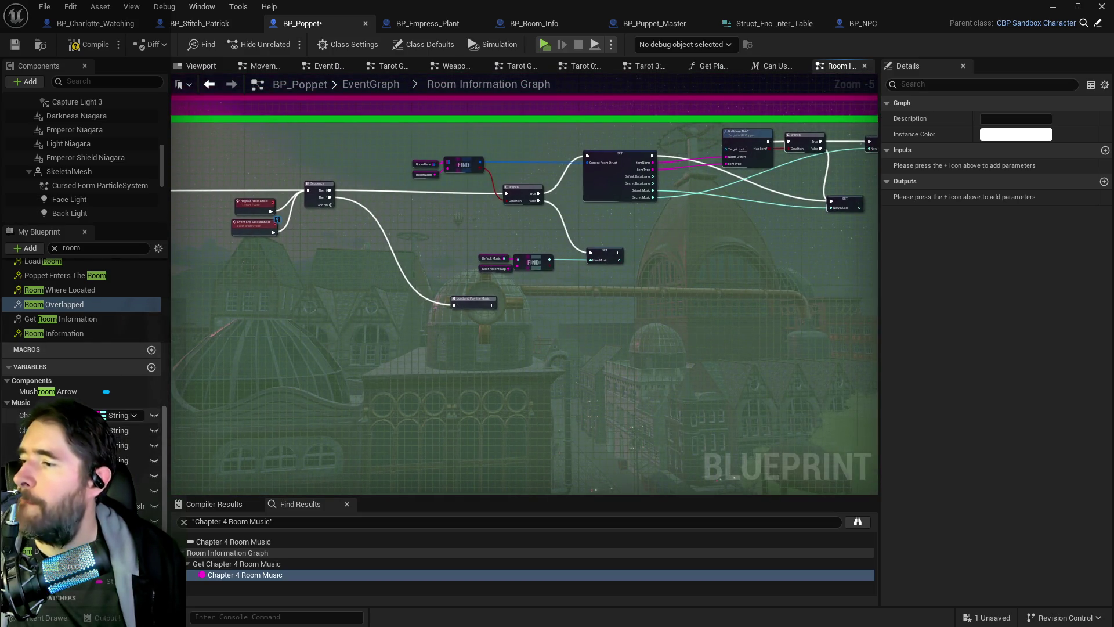
Step: Review the room music variables and Room Overlapped function, then save BP_Poppet
click(41, 434)
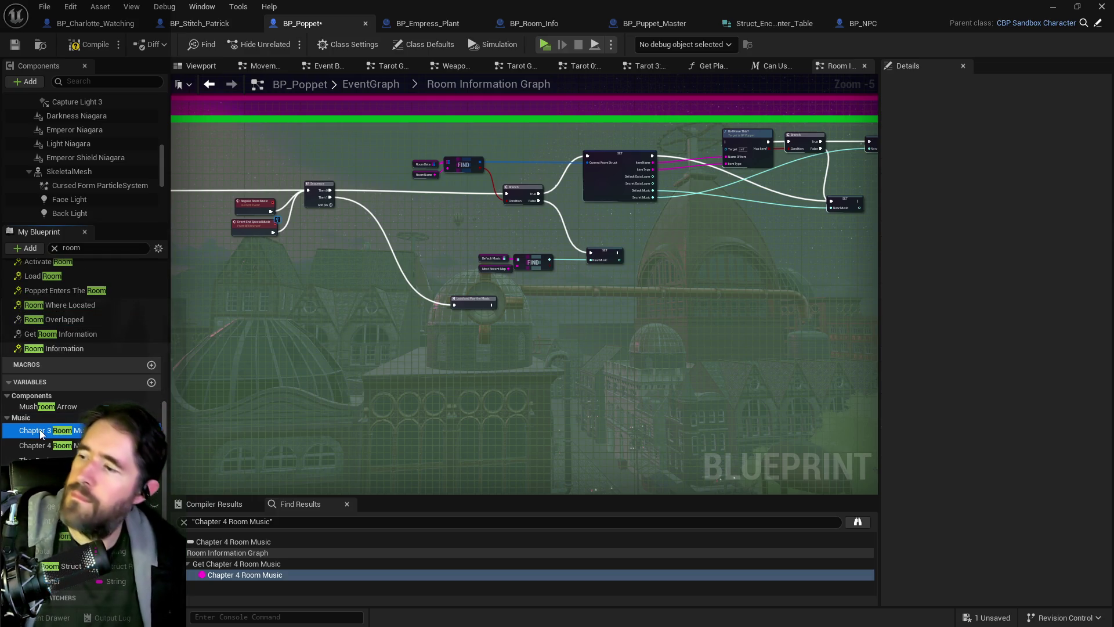
click(54, 349)
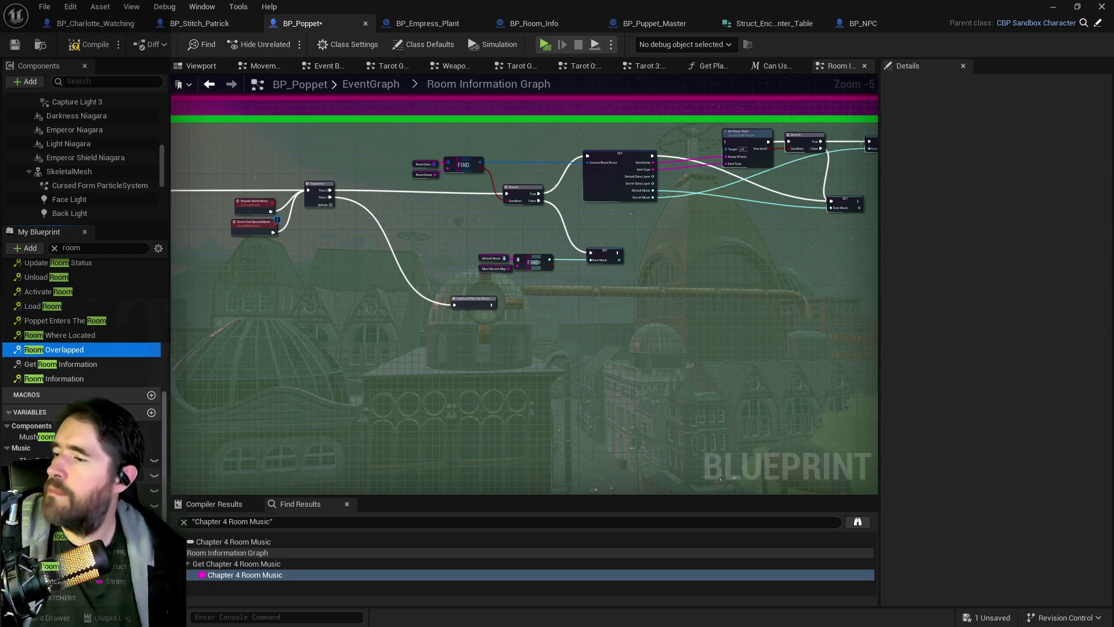
click(40, 460)
click(40, 476)
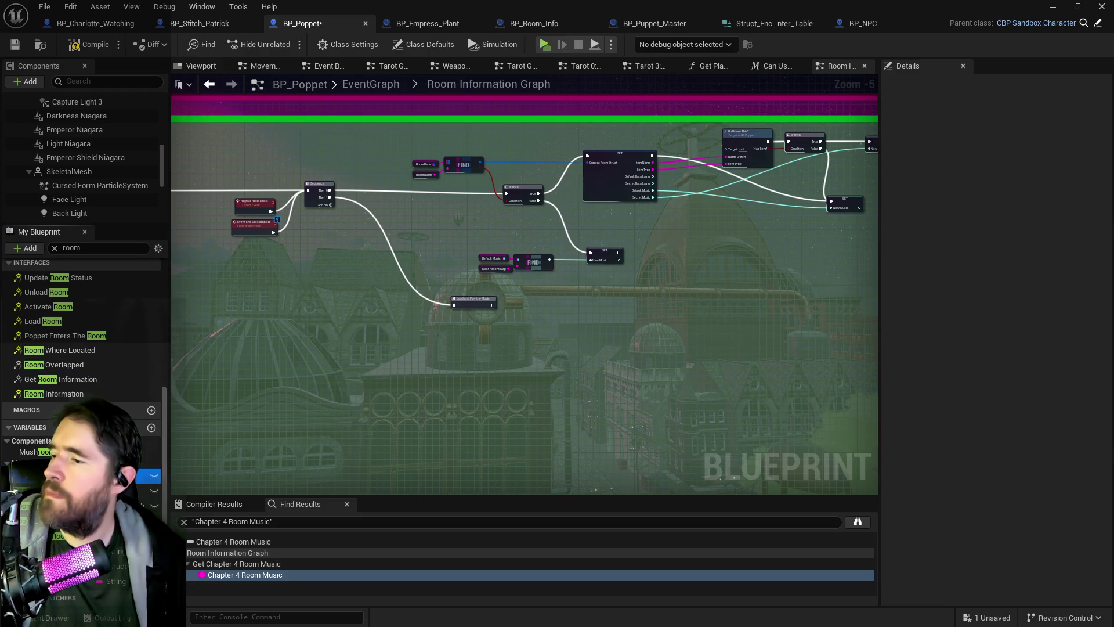
click(54, 364)
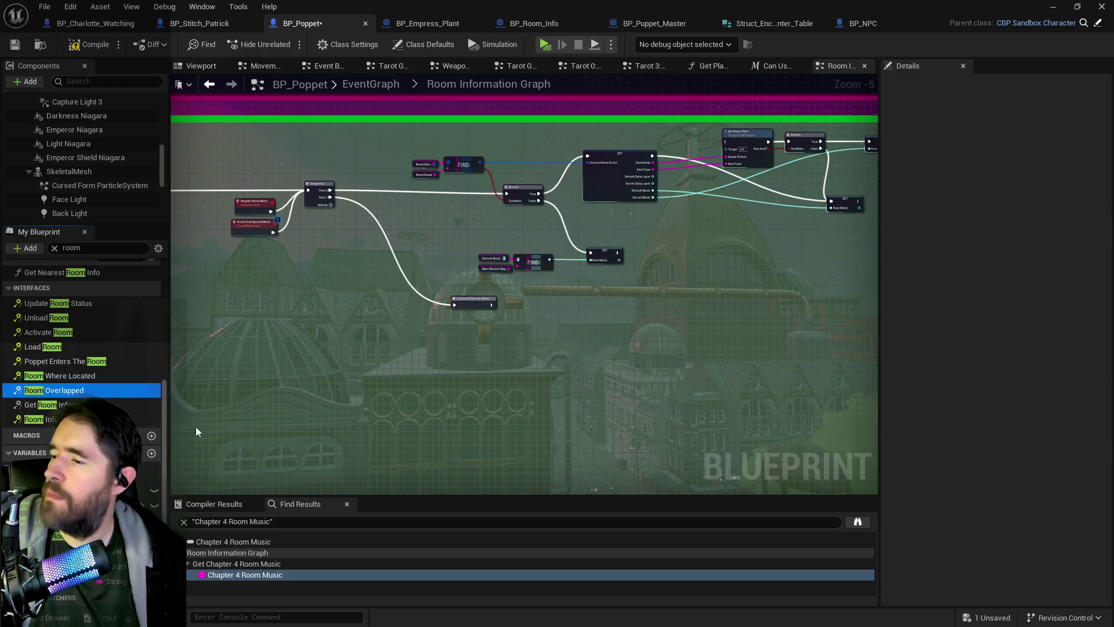
mouse_move(196, 429)
mouse_down()
mouse_move(561, 380)
mouse_move(567, 410)
mouse_move(54, 444)
mouse_up()
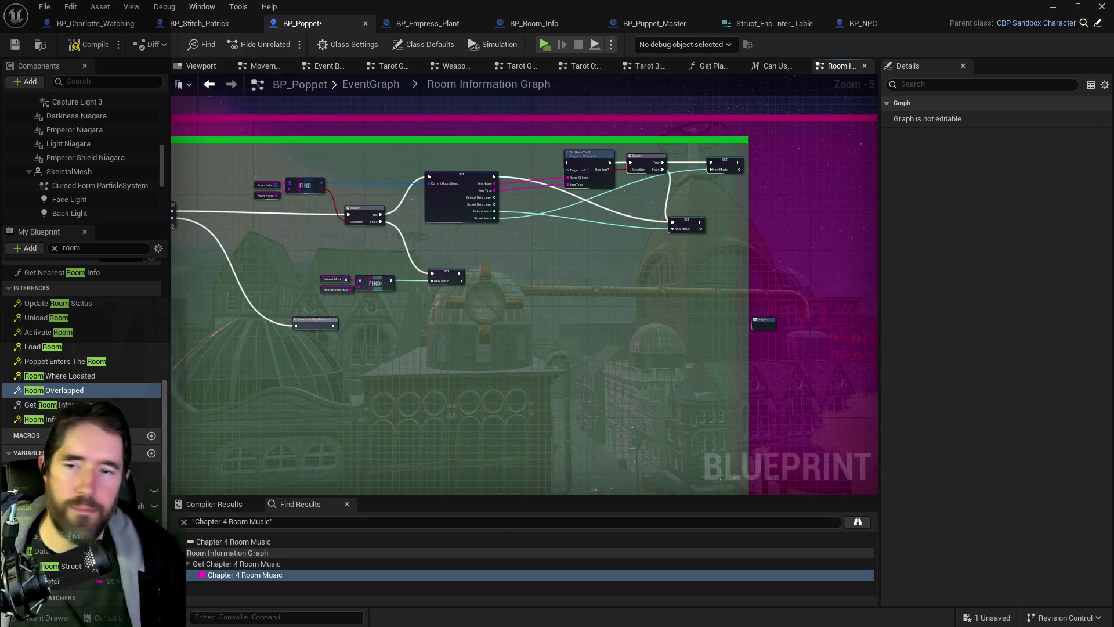
key(ctrl+s)
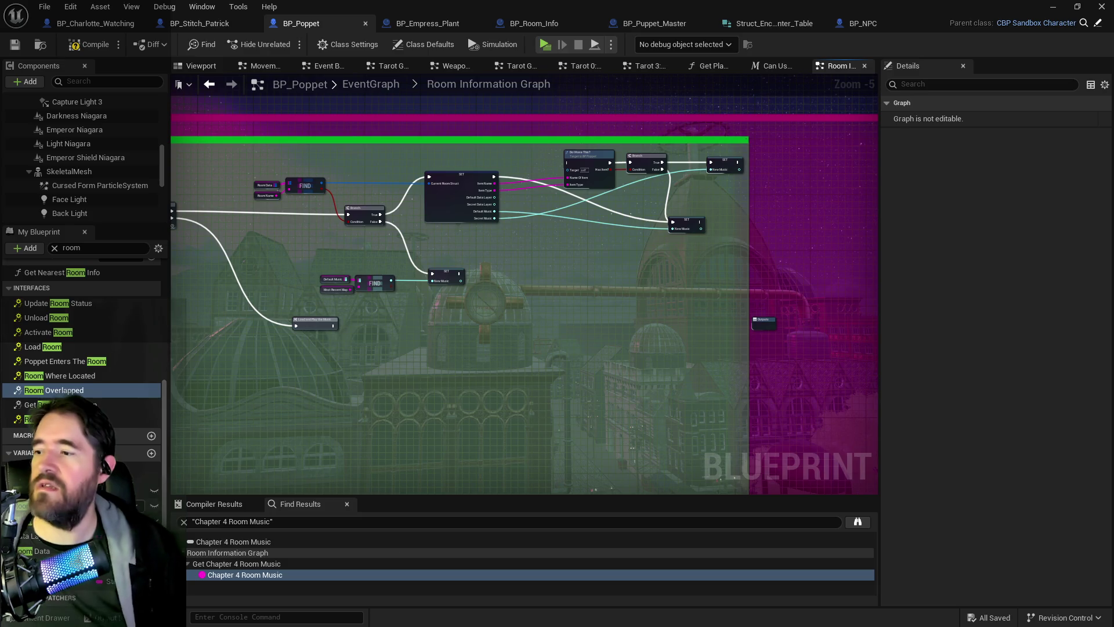
click(40, 551)
Step: Browse the Room Data defaults and expand Play Room 2nd Fl to check its music
scroll(458, 381, down, 3)
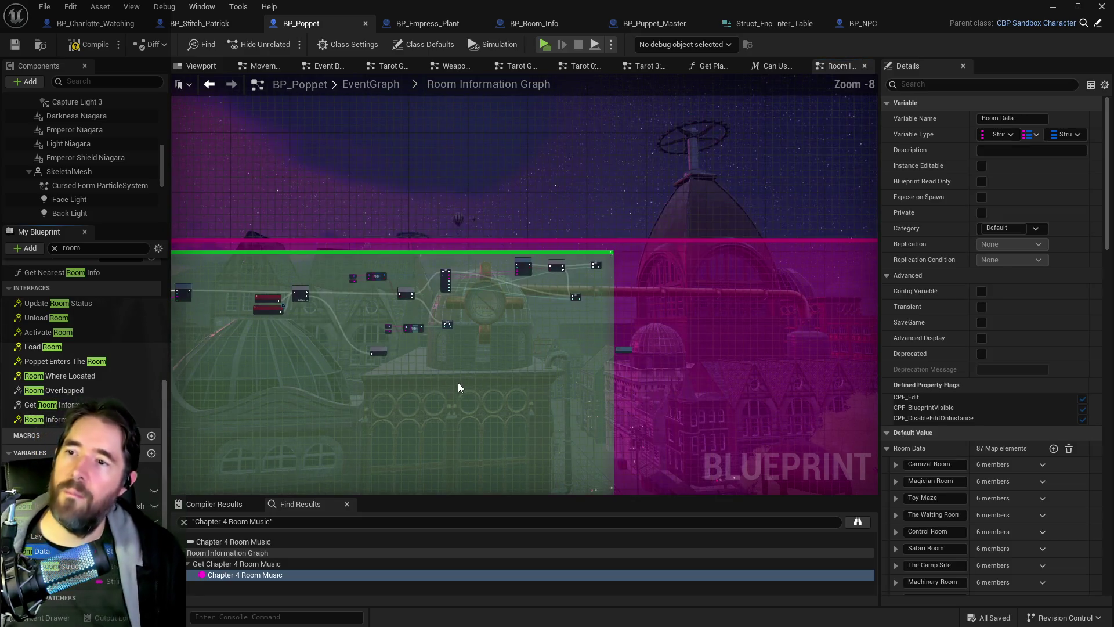
mouse_move(729, 349)
mouse_down()
mouse_move(878, 343)
mouse_move(485, 361)
mouse_up()
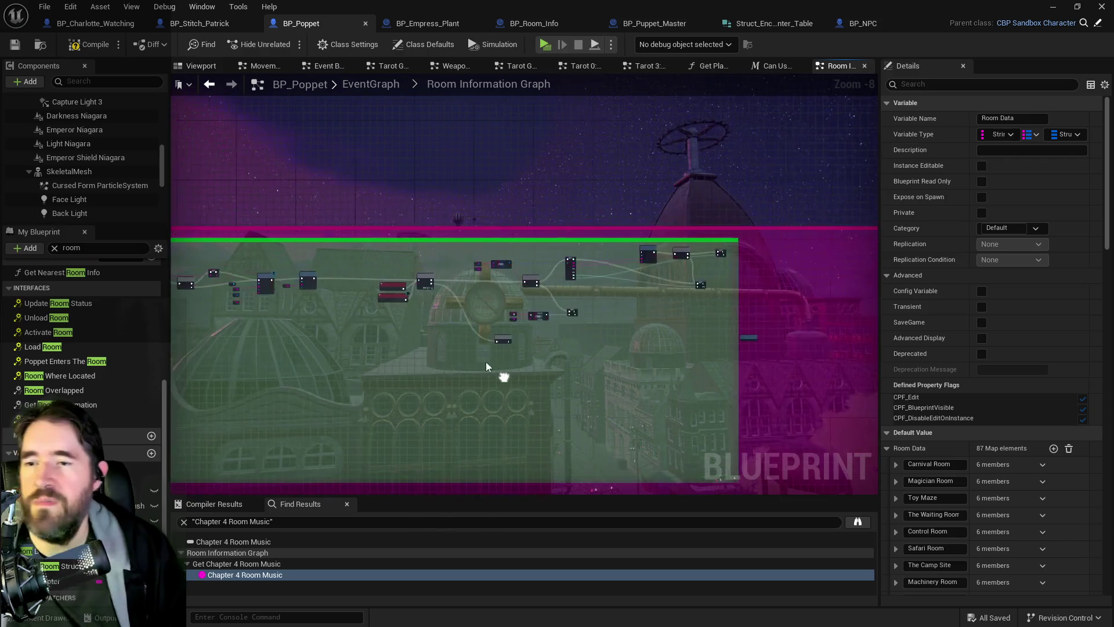
scroll(934, 514, down, 3)
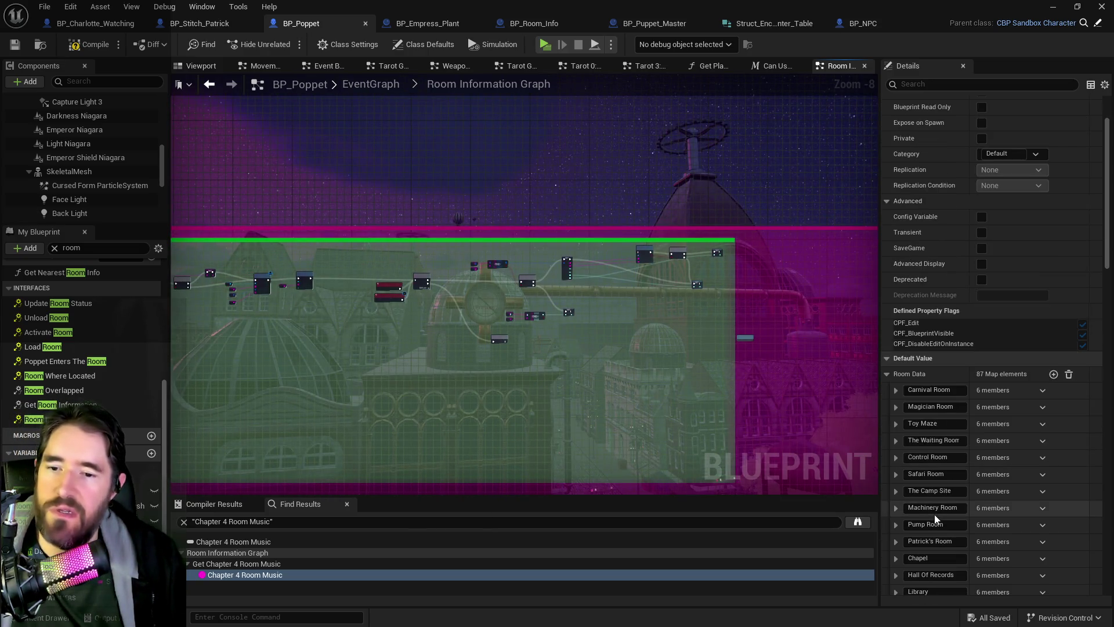
scroll(934, 518, down, 3)
scroll(933, 514, down, 4)
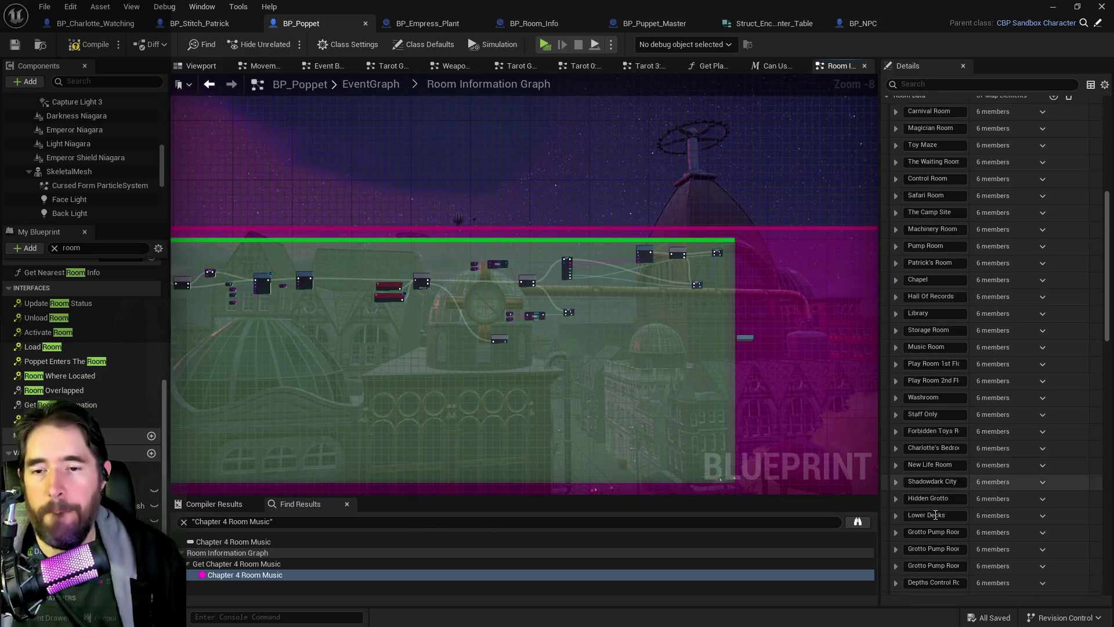
scroll(935, 515, down, 3)
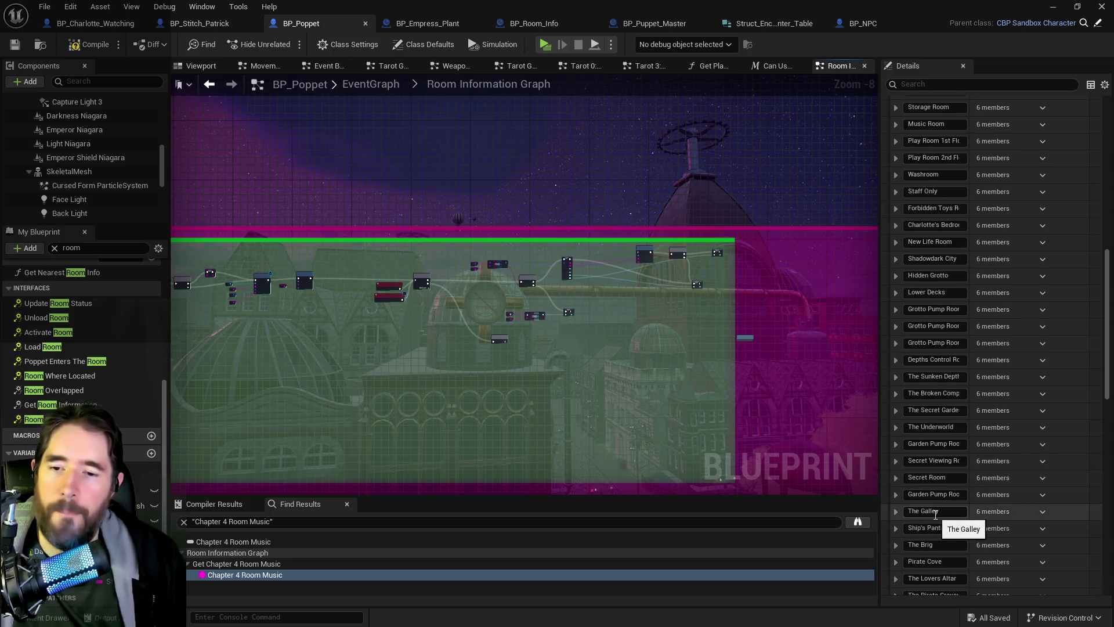
scroll(927, 433, up, 2)
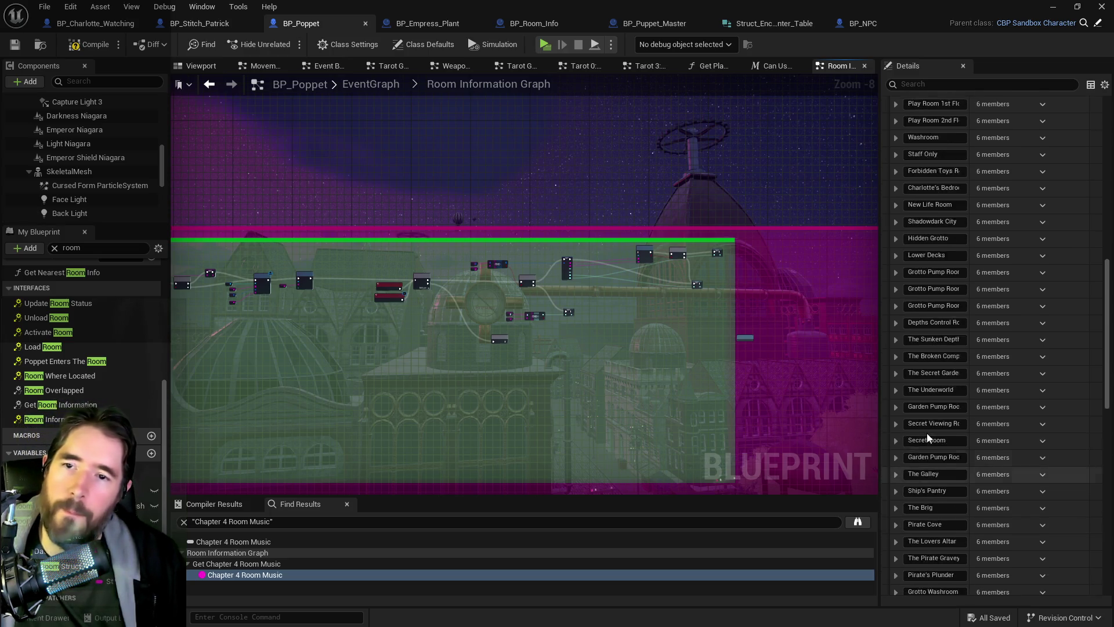
scroll(927, 433, up, 1)
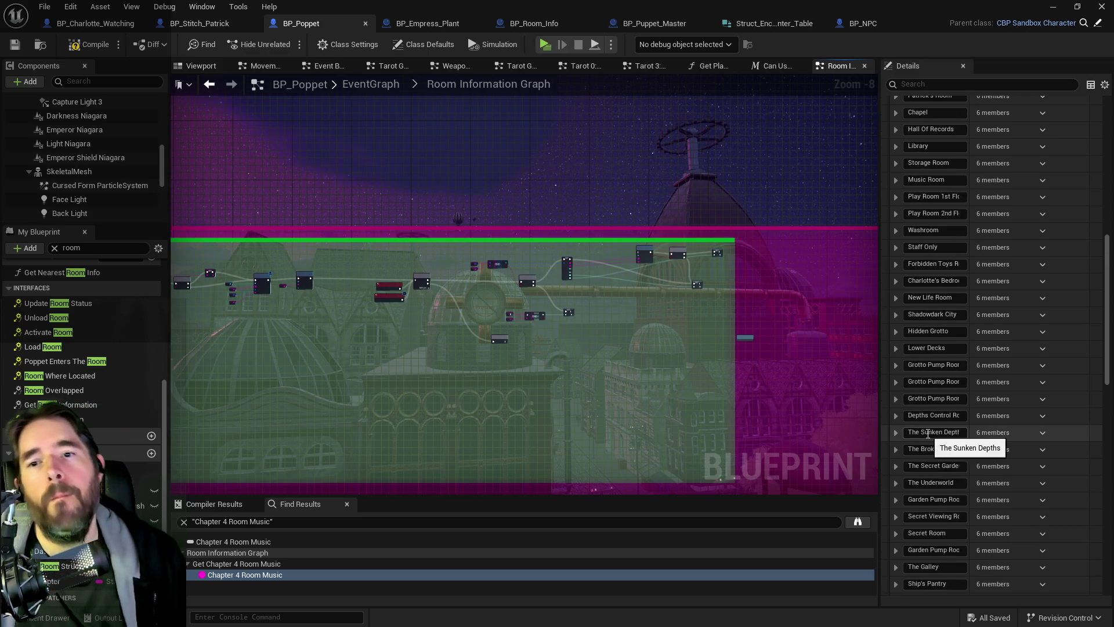
scroll(927, 433, up, 1)
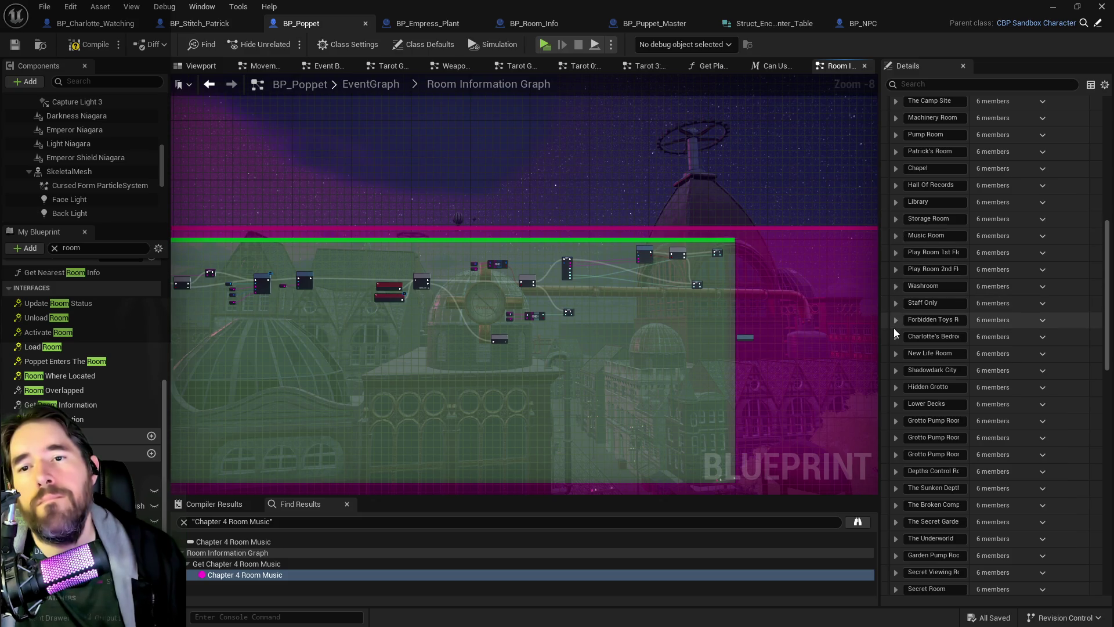
click(896, 269)
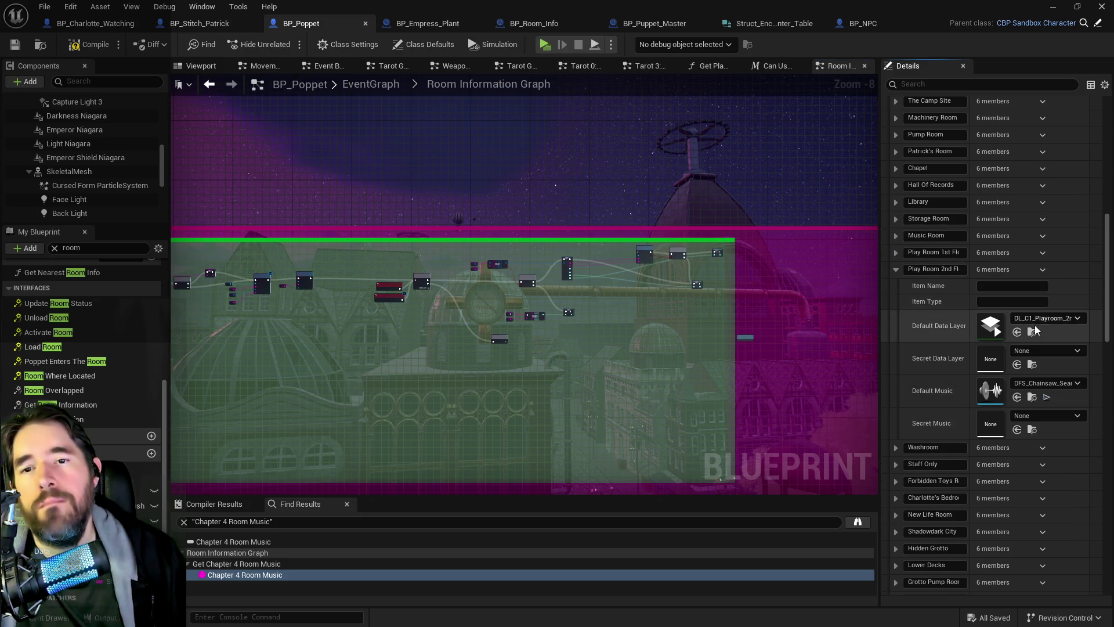
Step: Set Lower Decks' Default Music to the DFS_Chainsaw_Seam track and compile
scroll(953, 435, down, 5)
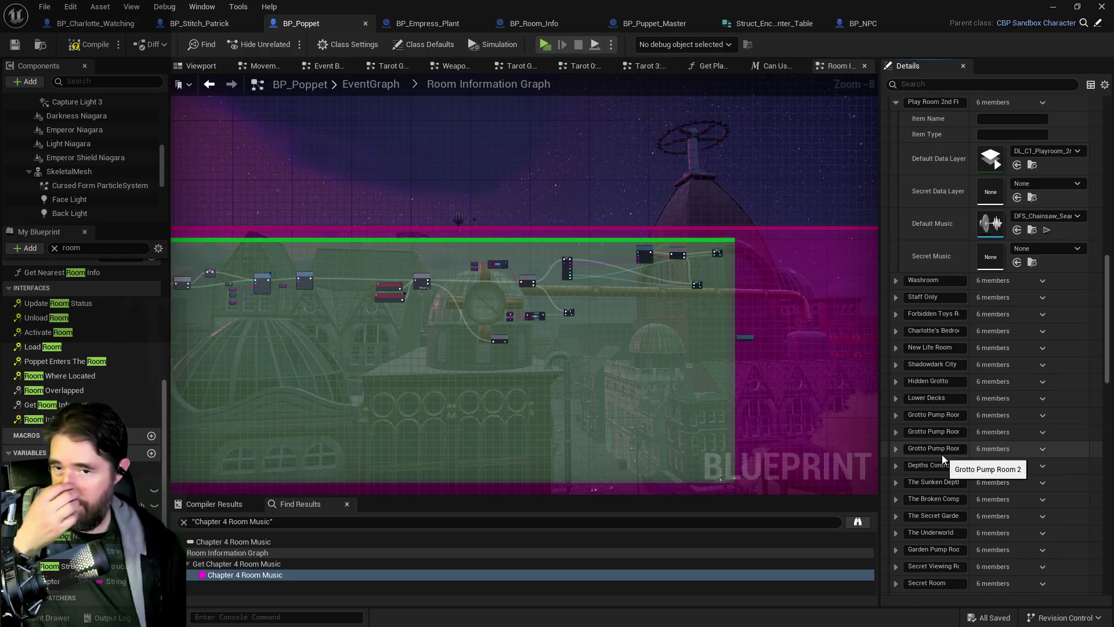
scroll(941, 454, up, 5)
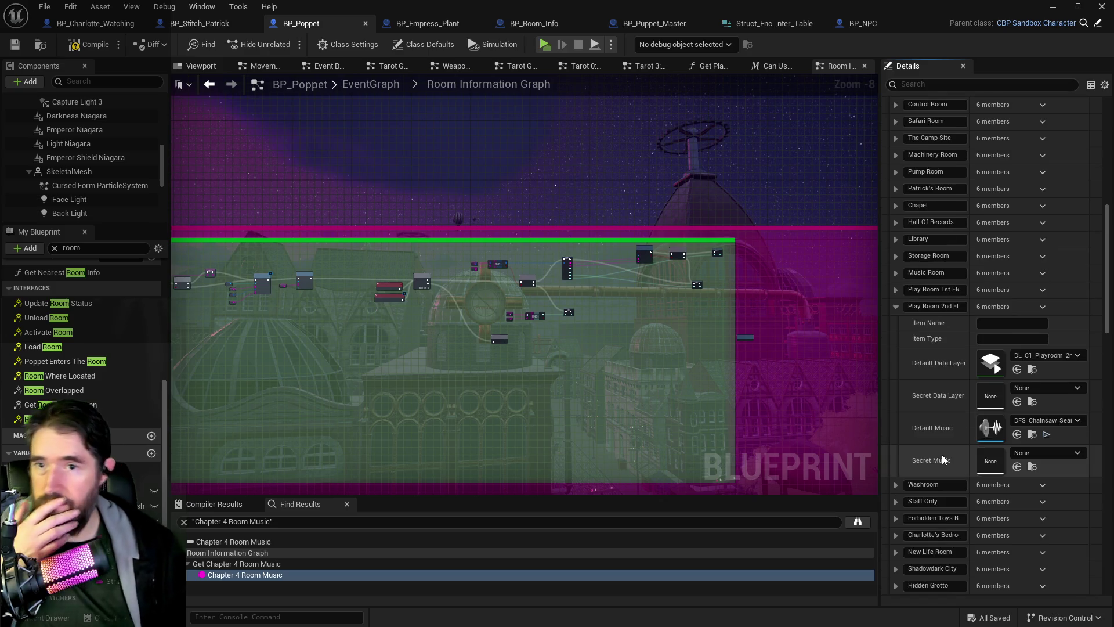
scroll(942, 455, down, 2)
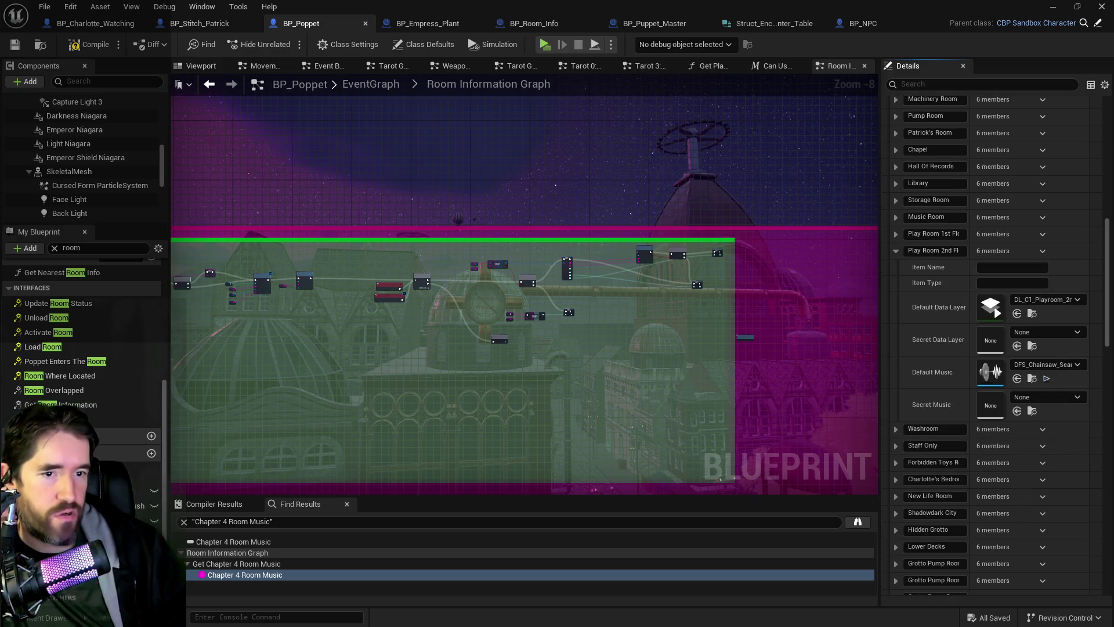
scroll(917, 429, down, 7)
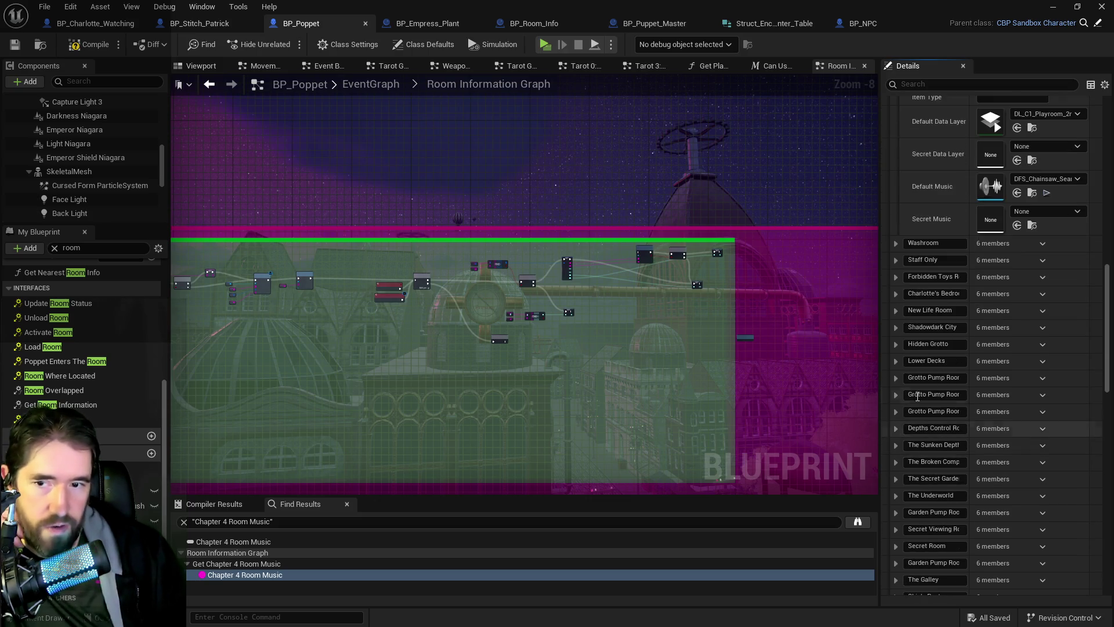
click(895, 361)
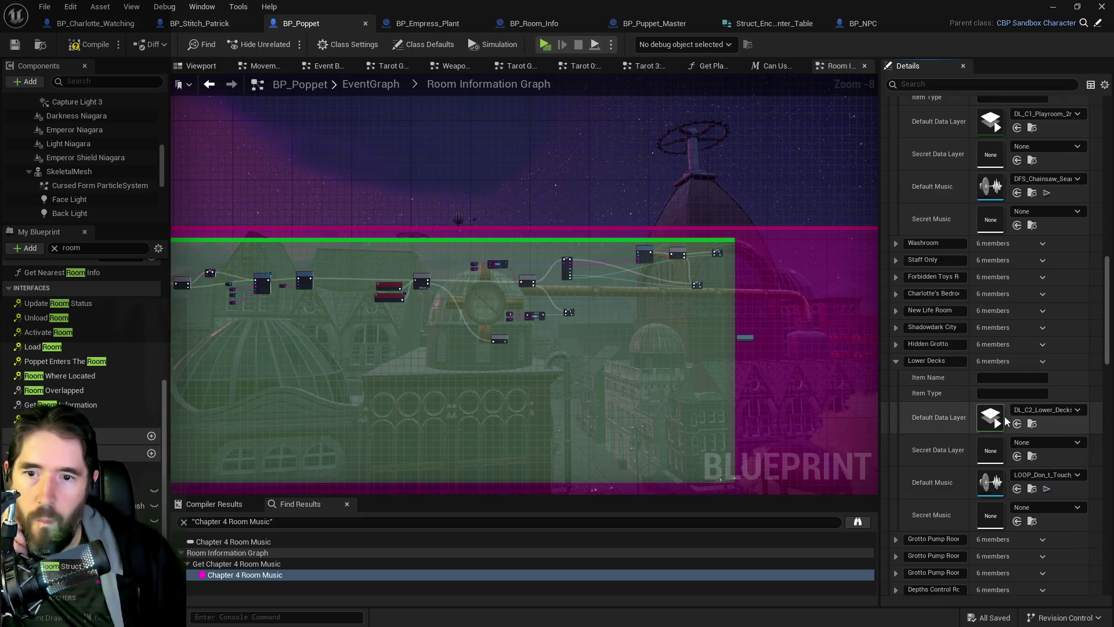
click(1017, 490)
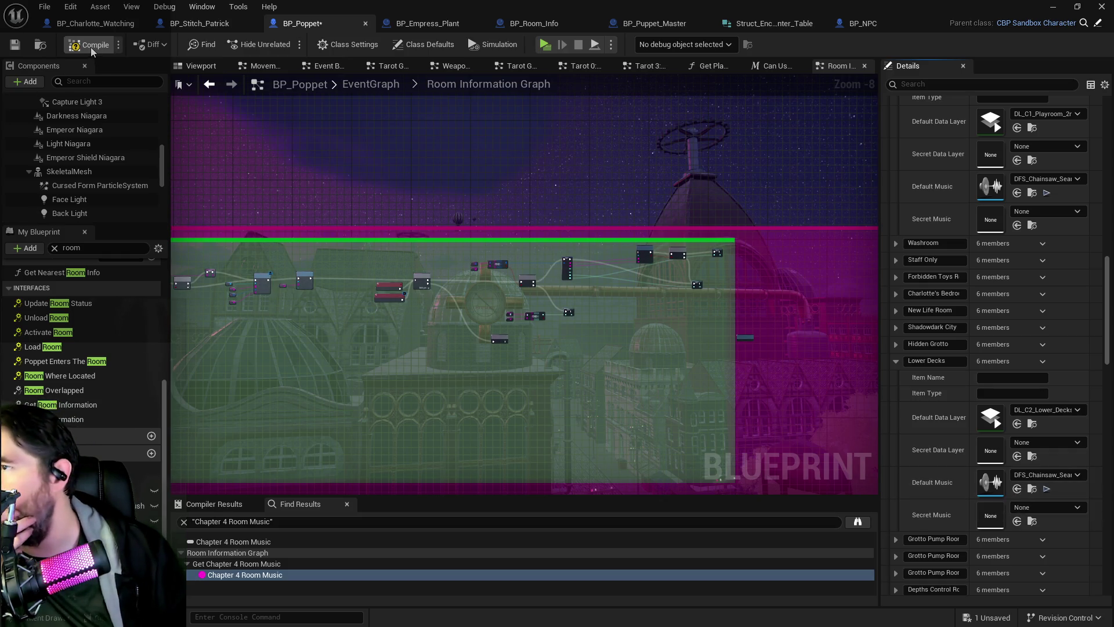
click(16, 46)
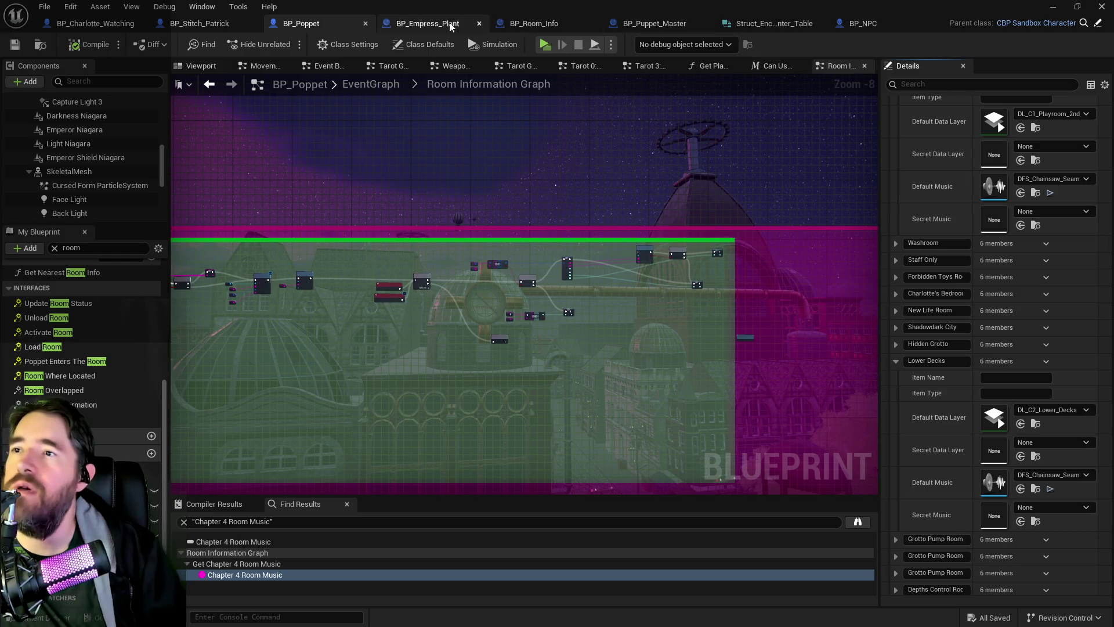
Step: Bring up BP_Puppet_Master's EventGraph with its 49-entry Encounter Table
click(655, 23)
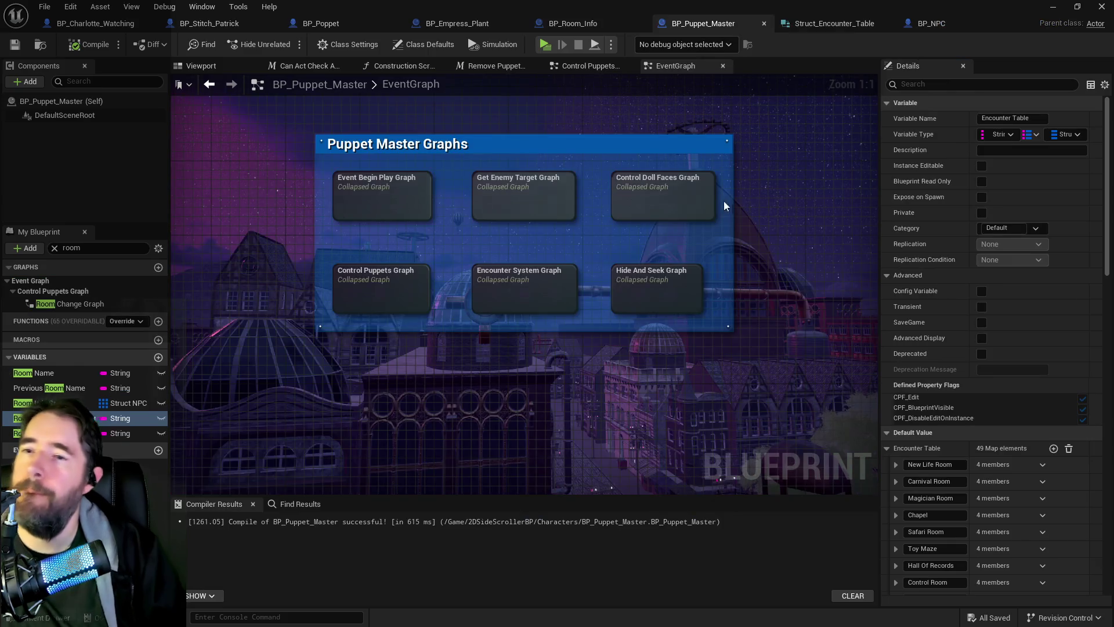
scroll(905, 468, down, 5)
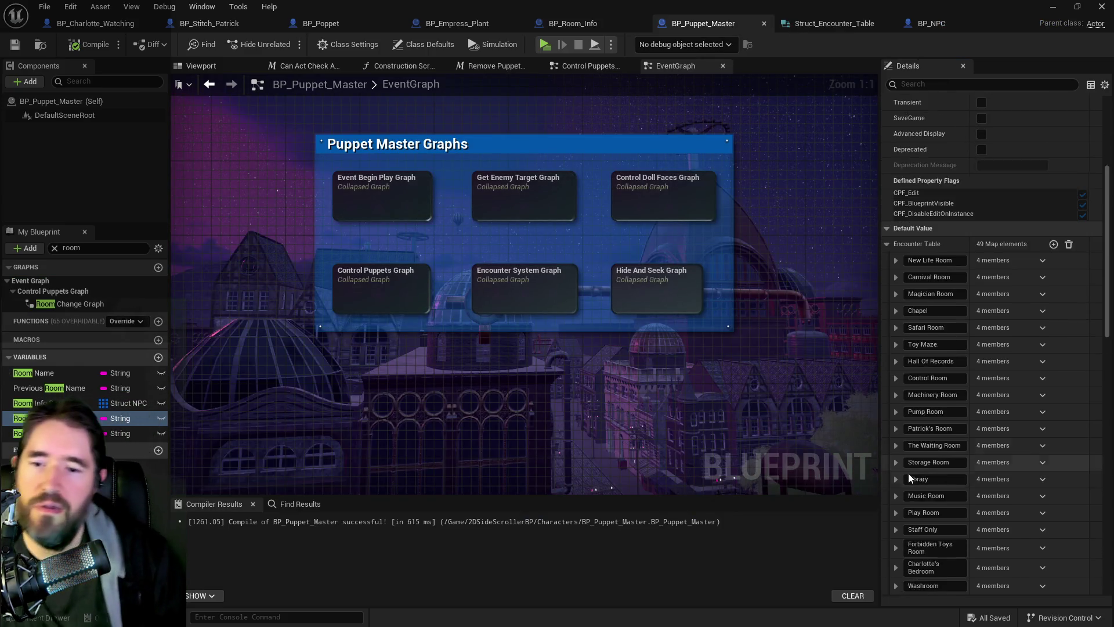
scroll(909, 474, down, 3)
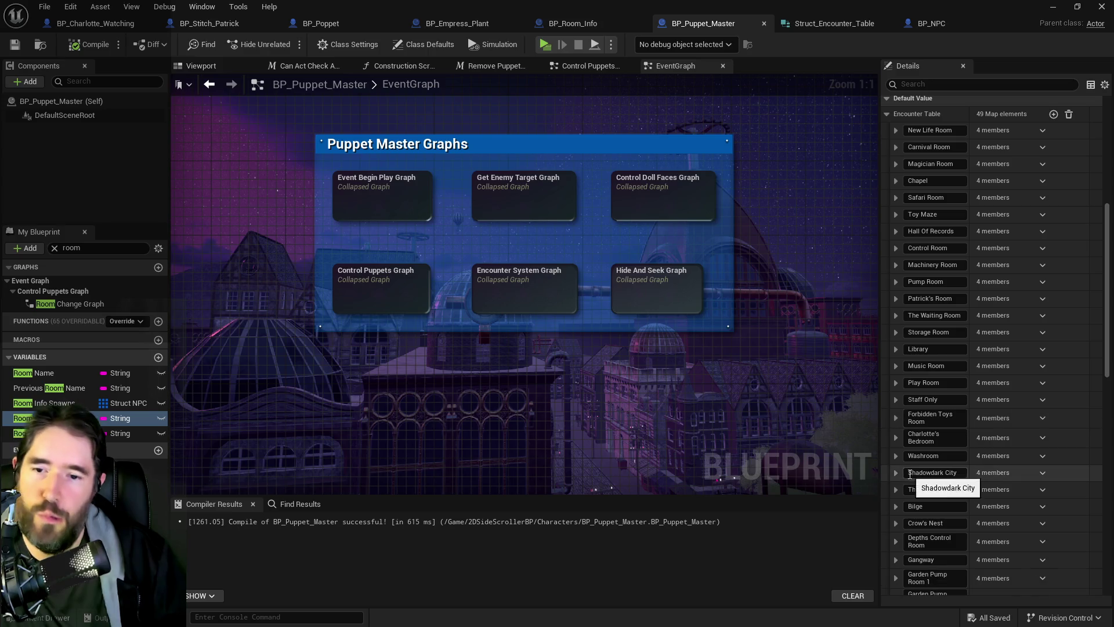
scroll(925, 479, down, 2)
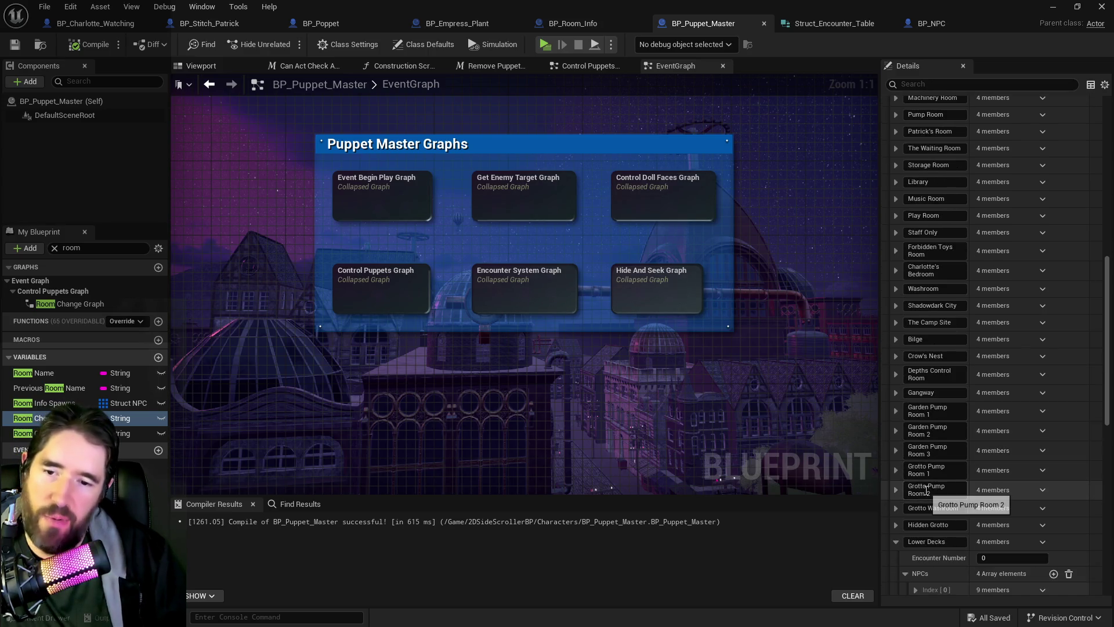
scroll(942, 534, up, 6)
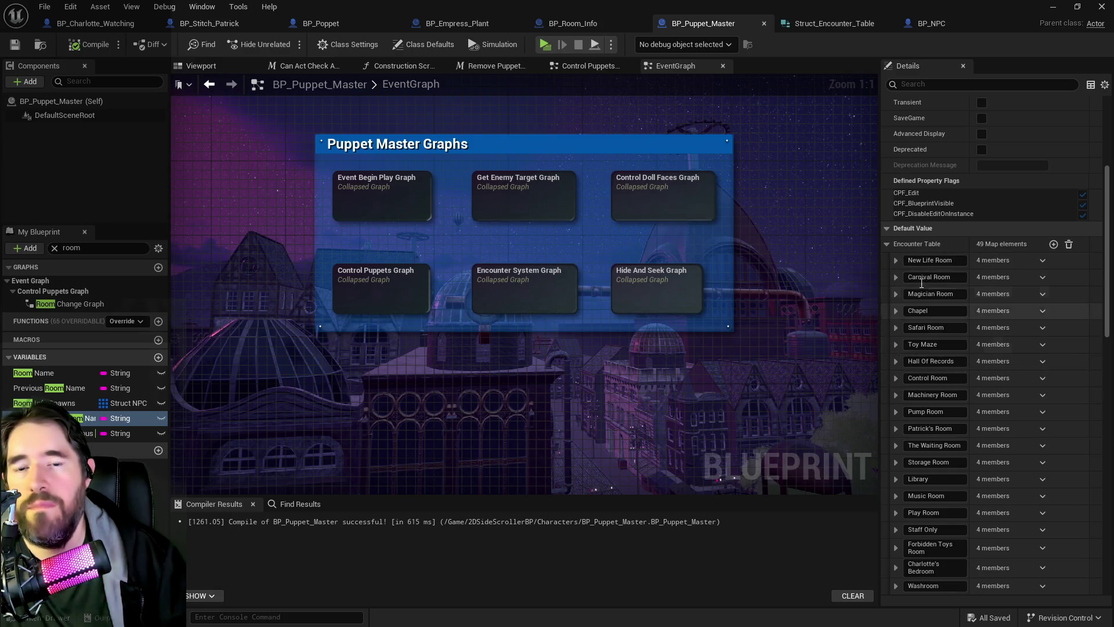
scroll(923, 443, down, 5)
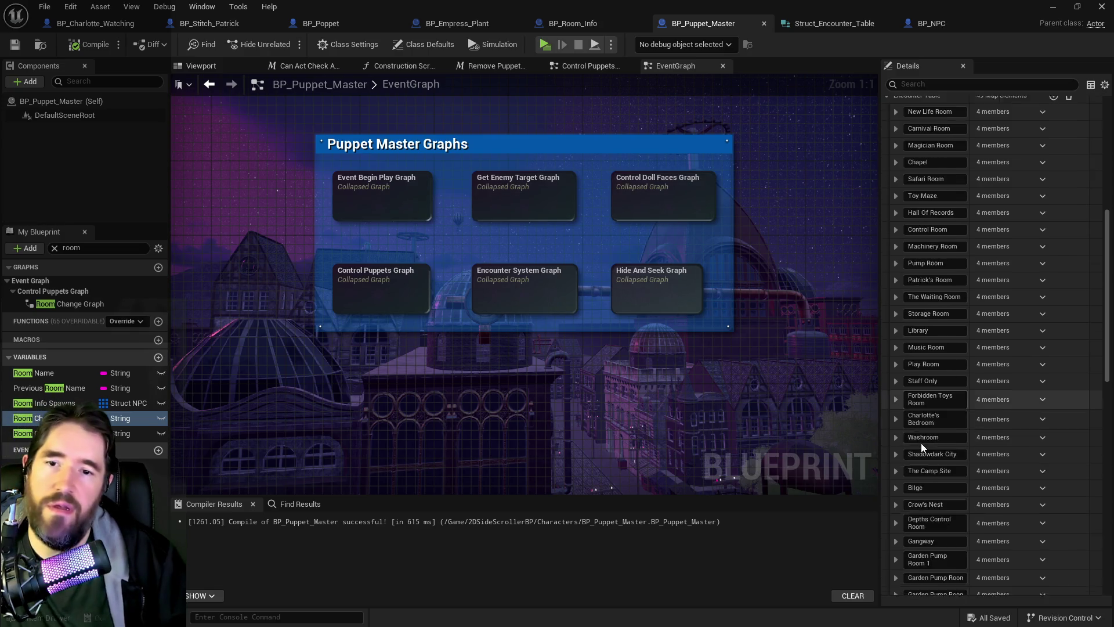
scroll(922, 446, down, 2)
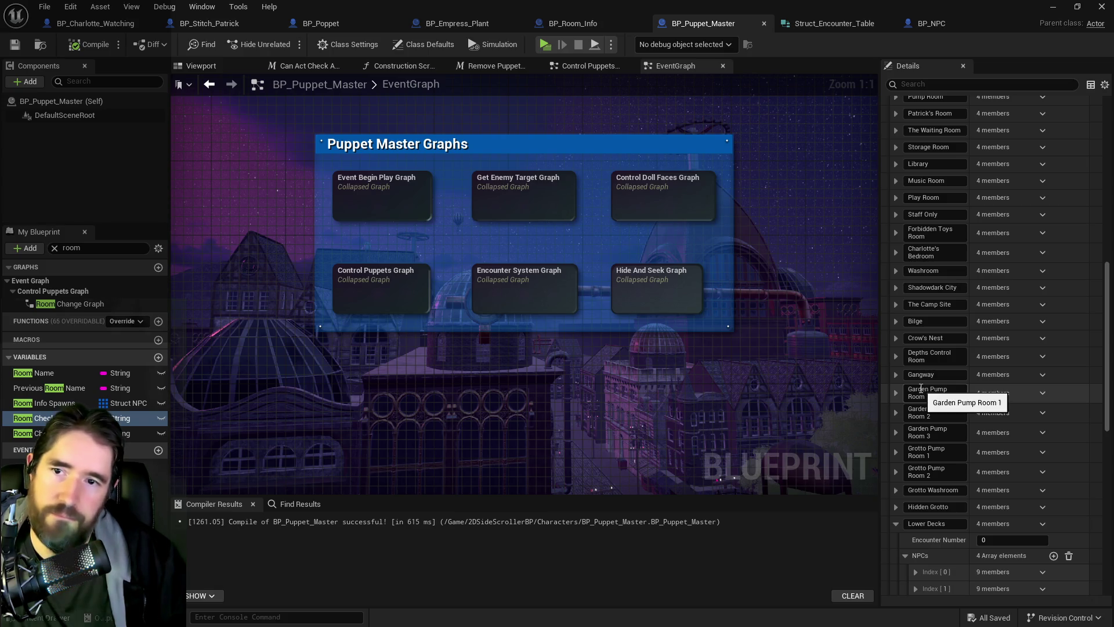
scroll(920, 389, down, 2)
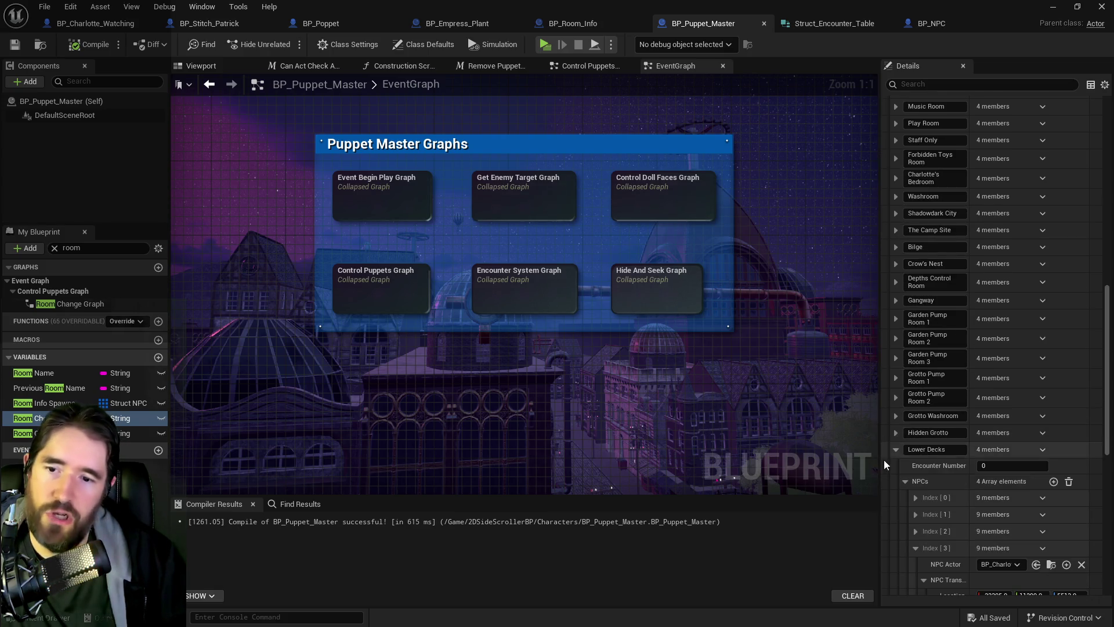
scroll(907, 441, up, 15)
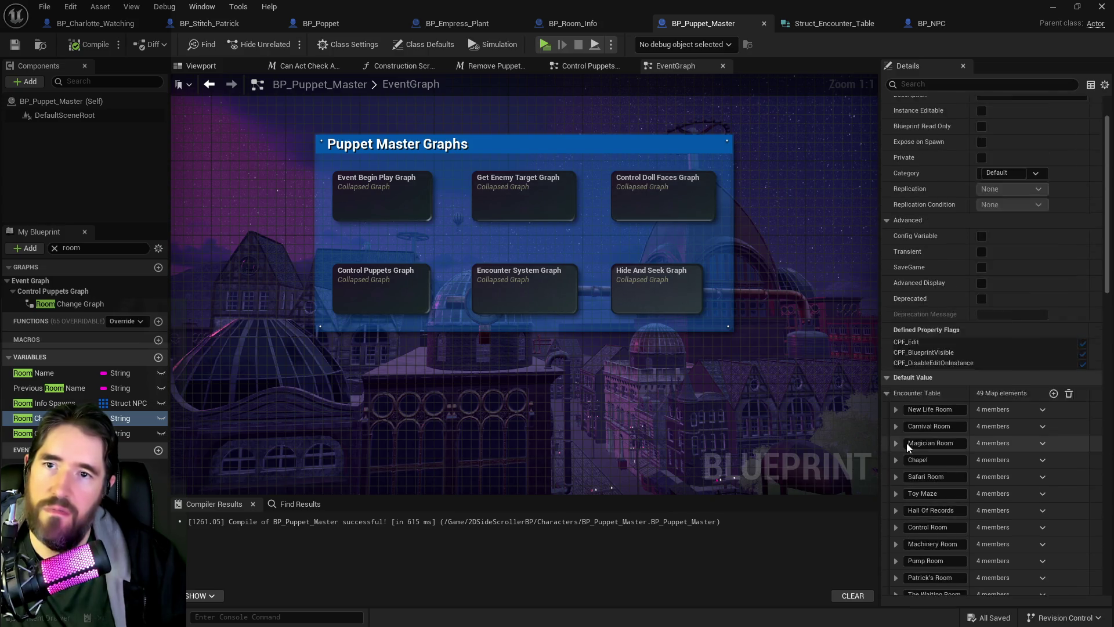
scroll(906, 444, up, 2)
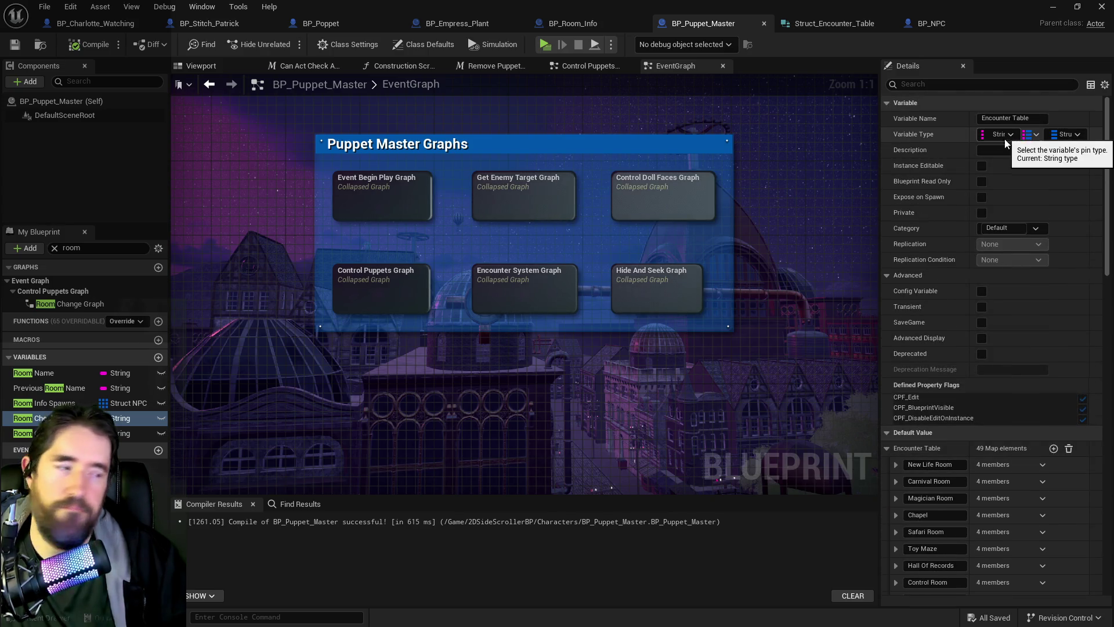
scroll(964, 258, down, 12)
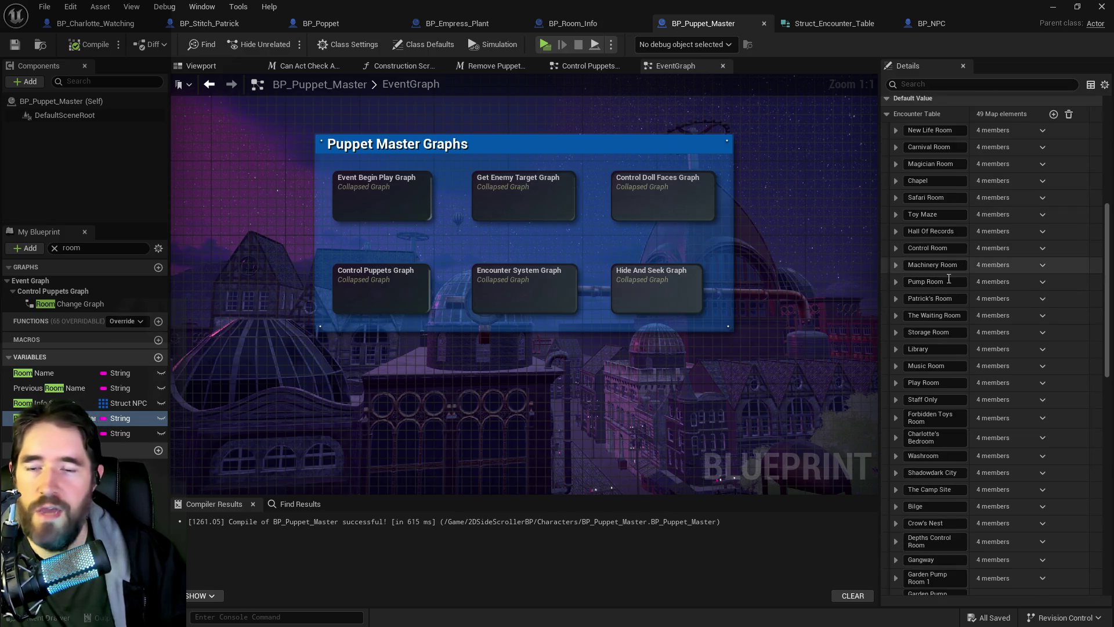
scroll(949, 279, down, 13)
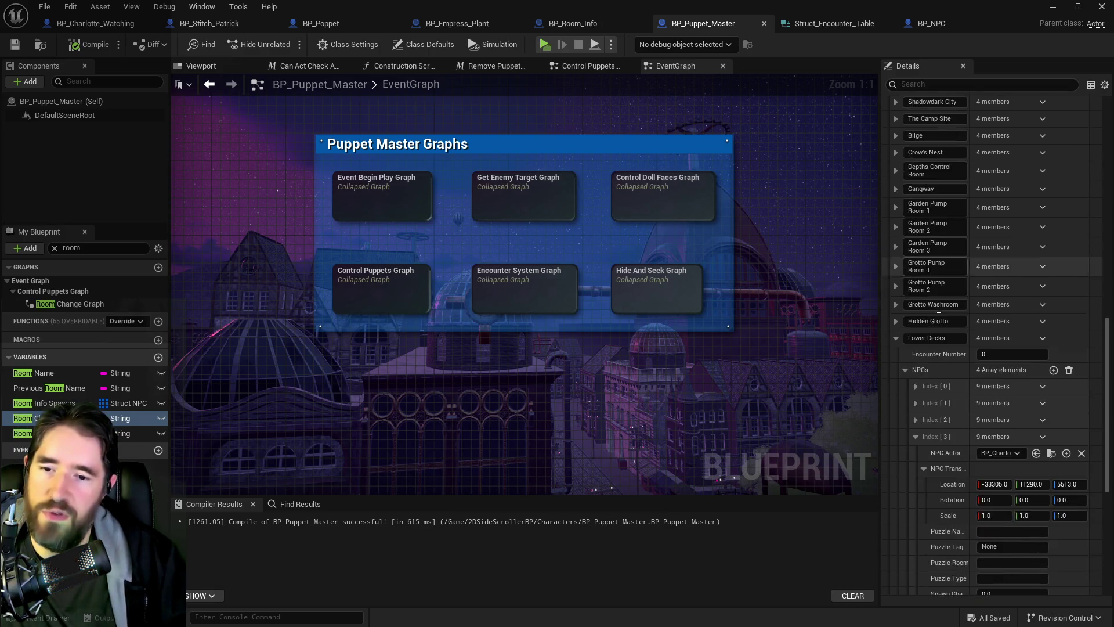
scroll(938, 308, down, 3)
click(915, 293)
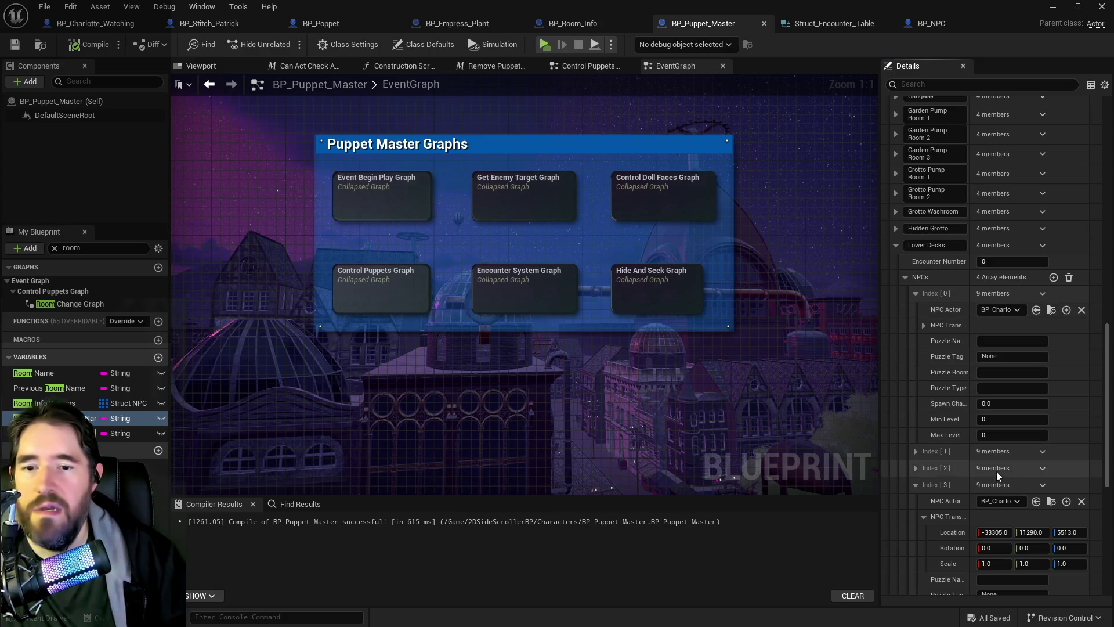
Step: Expand NPC entries Index [1] to [3] and their NPC Transform rows to check spawn Locations
click(914, 451)
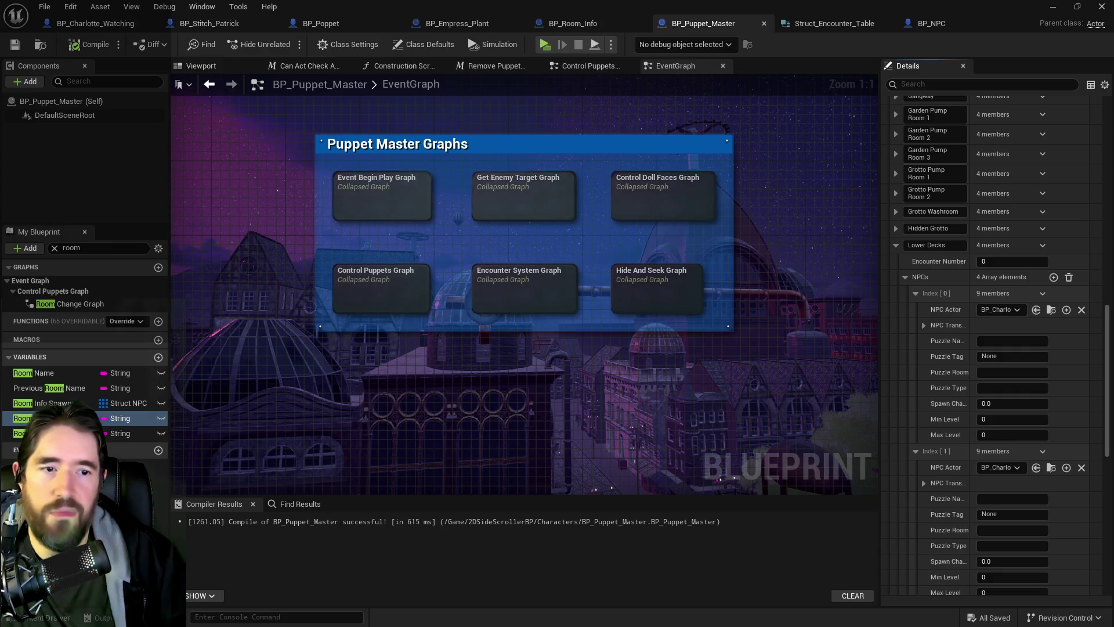
click(916, 458)
click(918, 469)
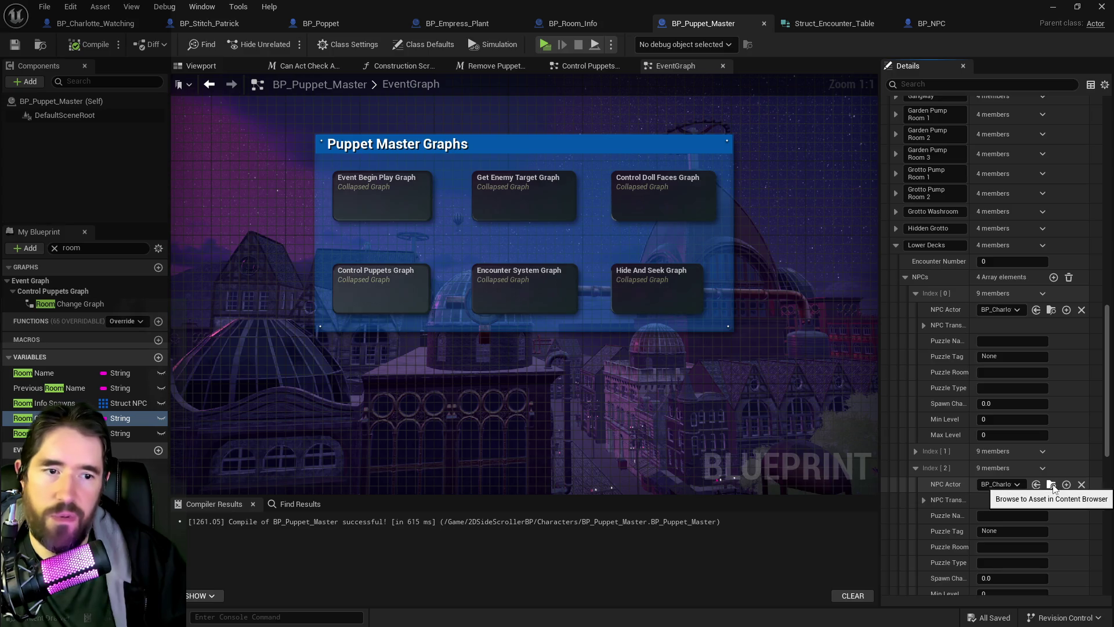
scroll(1004, 479, down, 2)
click(915, 412)
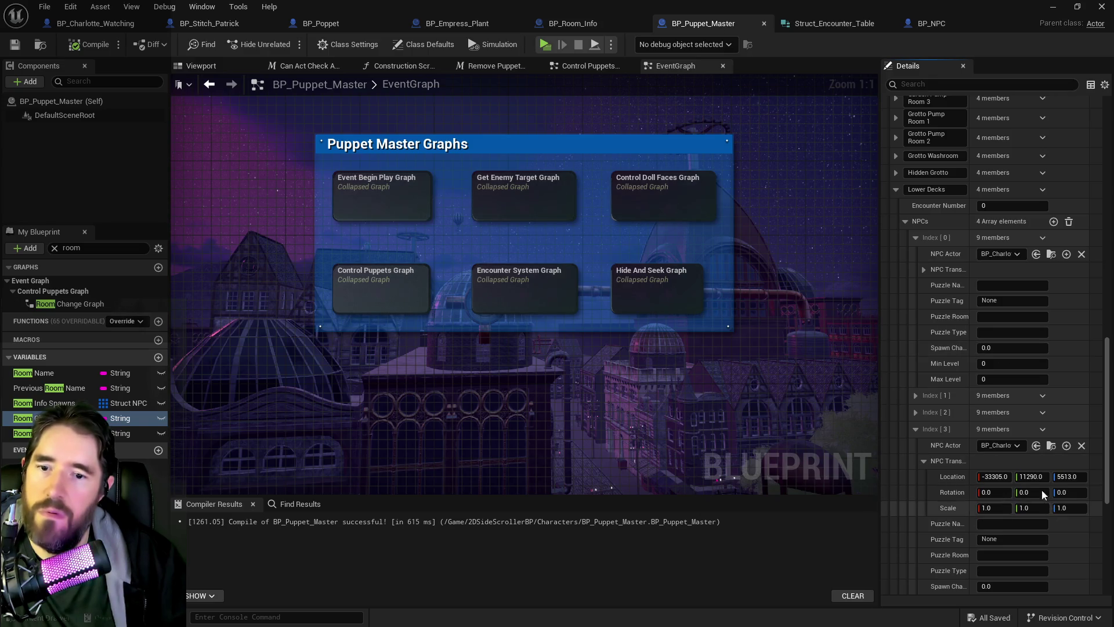
click(915, 413)
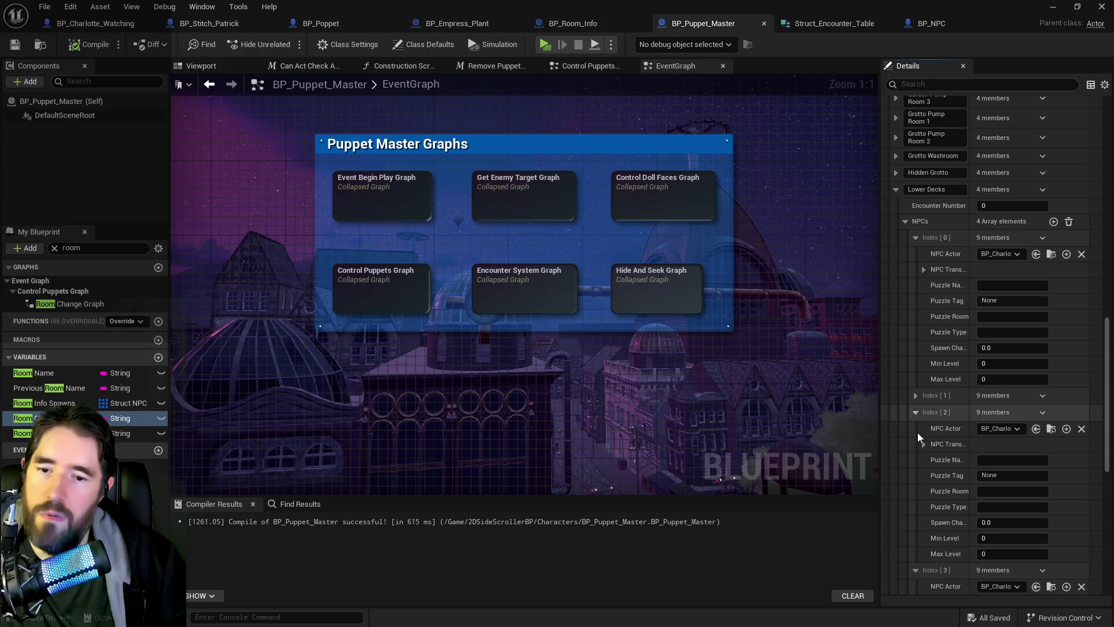
click(924, 445)
click(916, 395)
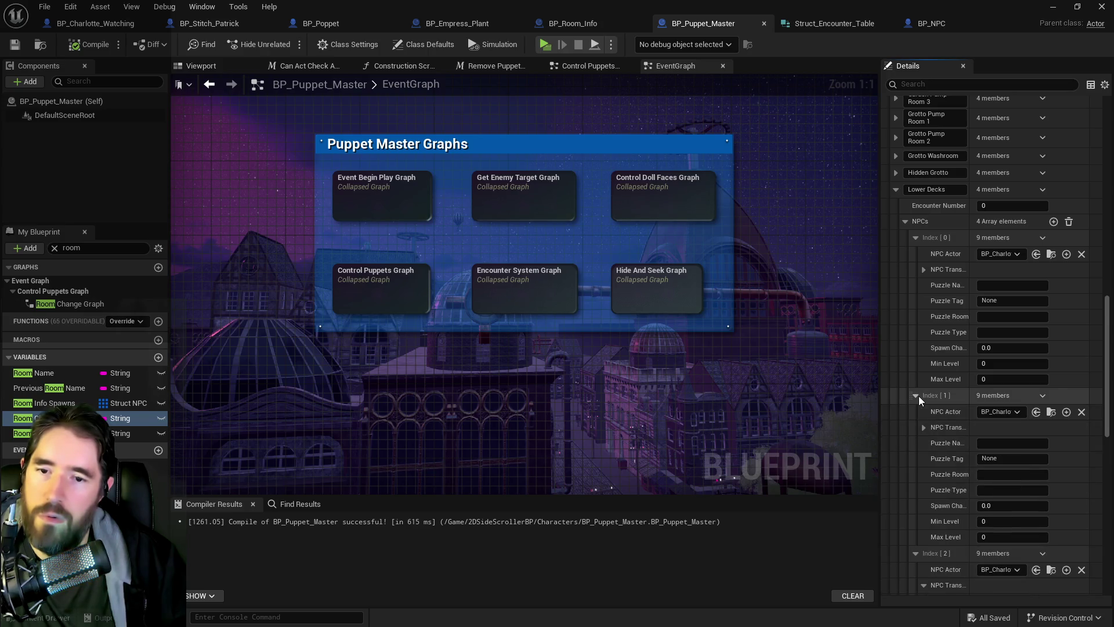
click(924, 427)
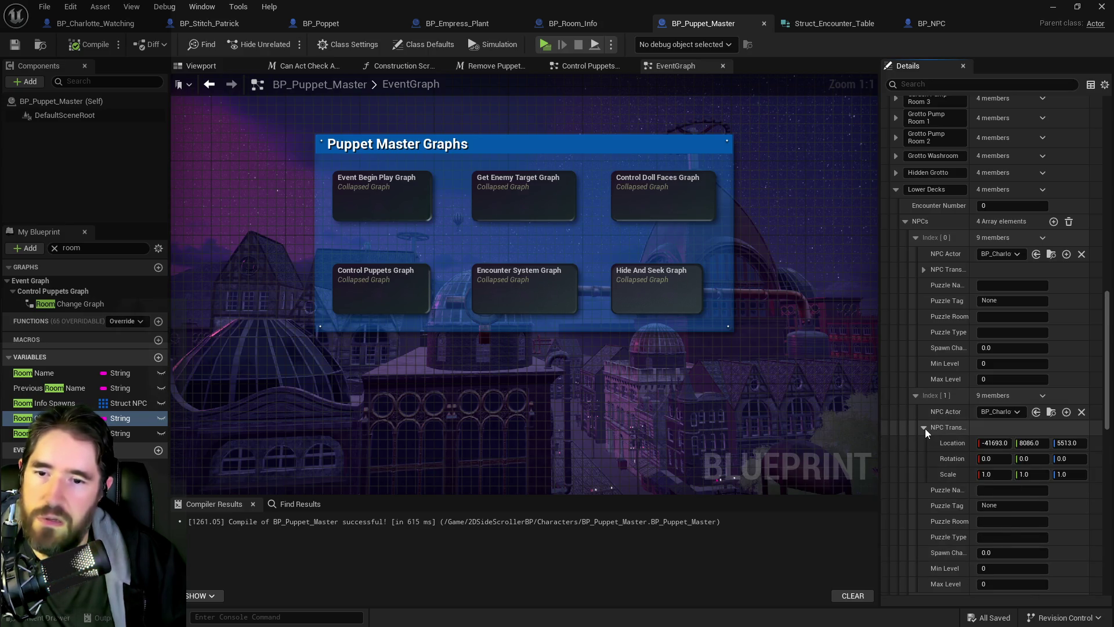
click(917, 397)
mouse_move(647, 30)
mouse_down()
mouse_move(890, 54)
mouse_move(1105, 111)
mouse_move(750, 159)
mouse_move(1113, 159)
mouse_up()
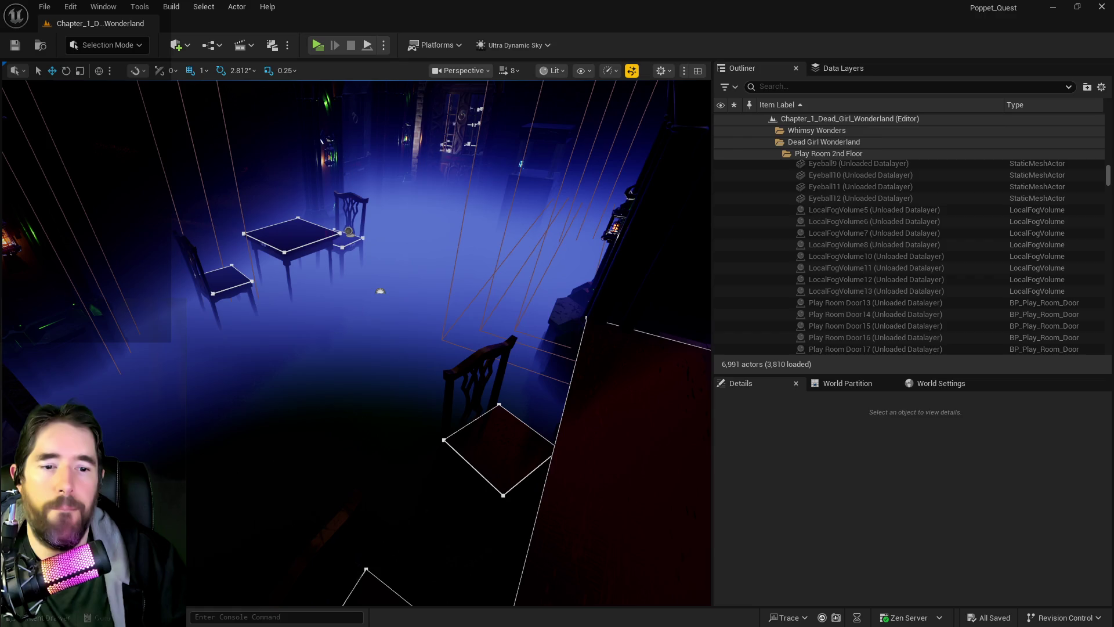
mouse_move(1113, 159)
mouse_down()
mouse_move(1113, 365)
mouse_move(509, 360)
mouse_up()
double_click(509, 360)
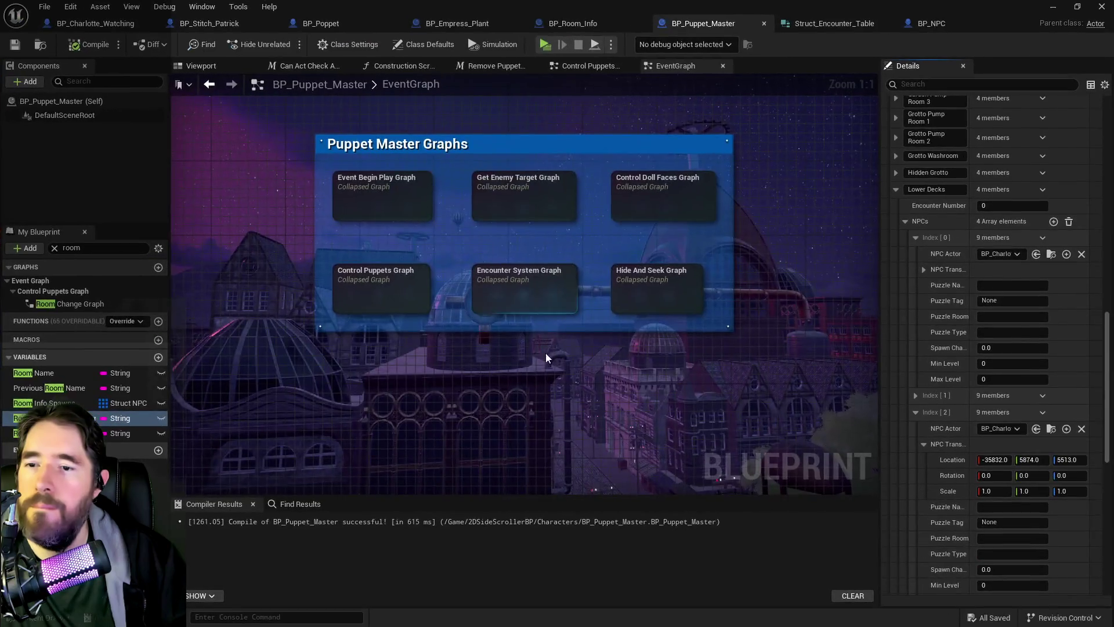
Step: Drill from Control Puppets Graph through Command Puppet and Boss graphs into Charlotte Smoke Trap Graph
click(564, 72)
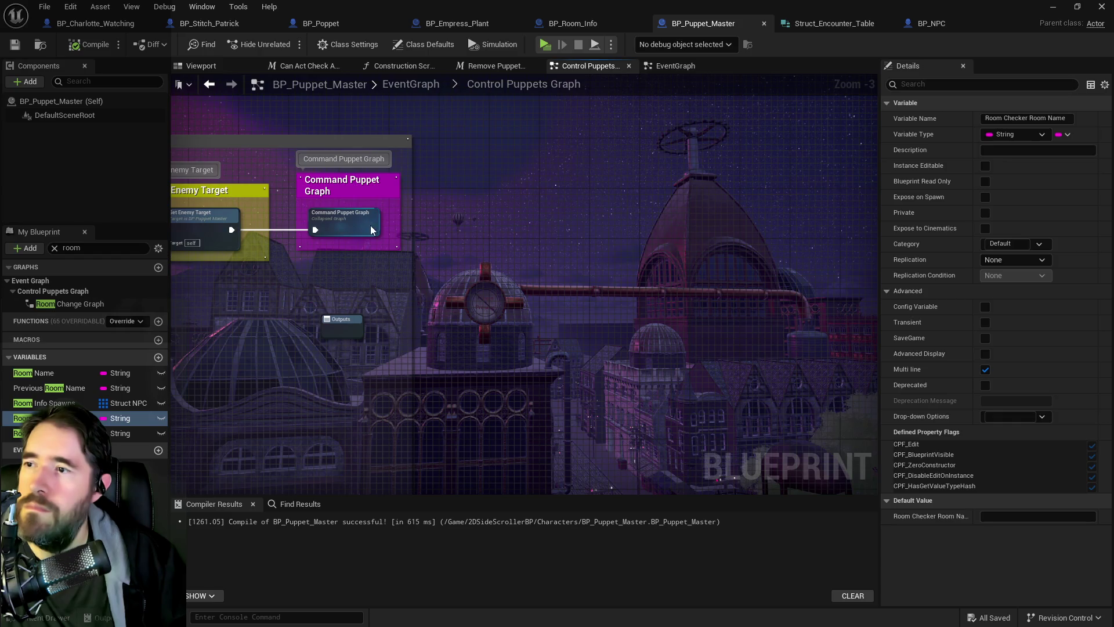
double_click(372, 229)
scroll(545, 218, up, 5)
double_click(552, 219)
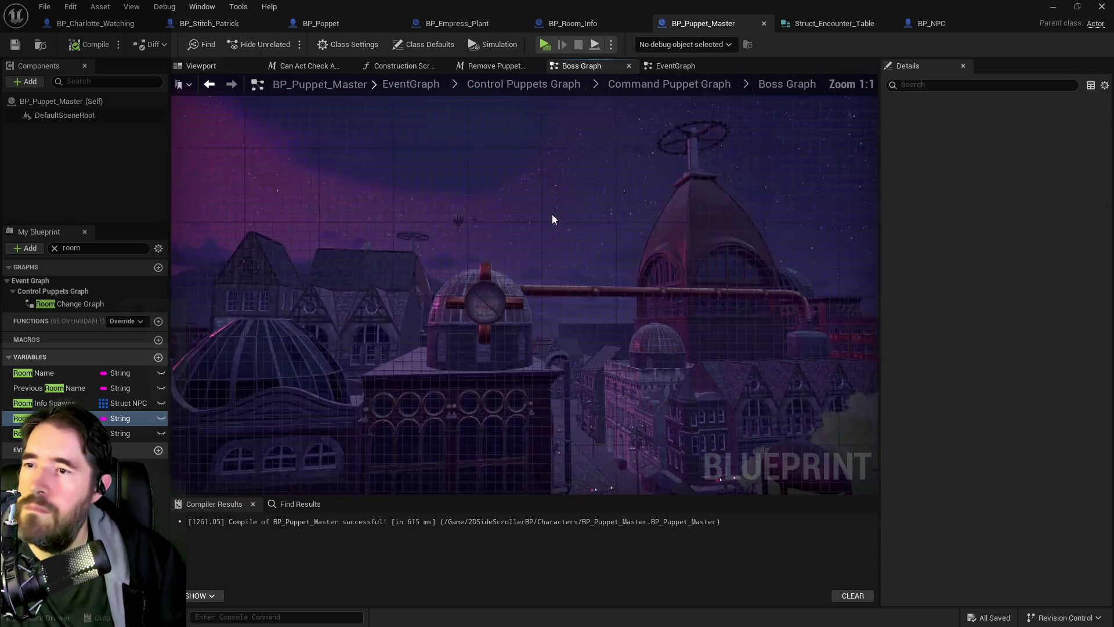
scroll(496, 213, up, 2)
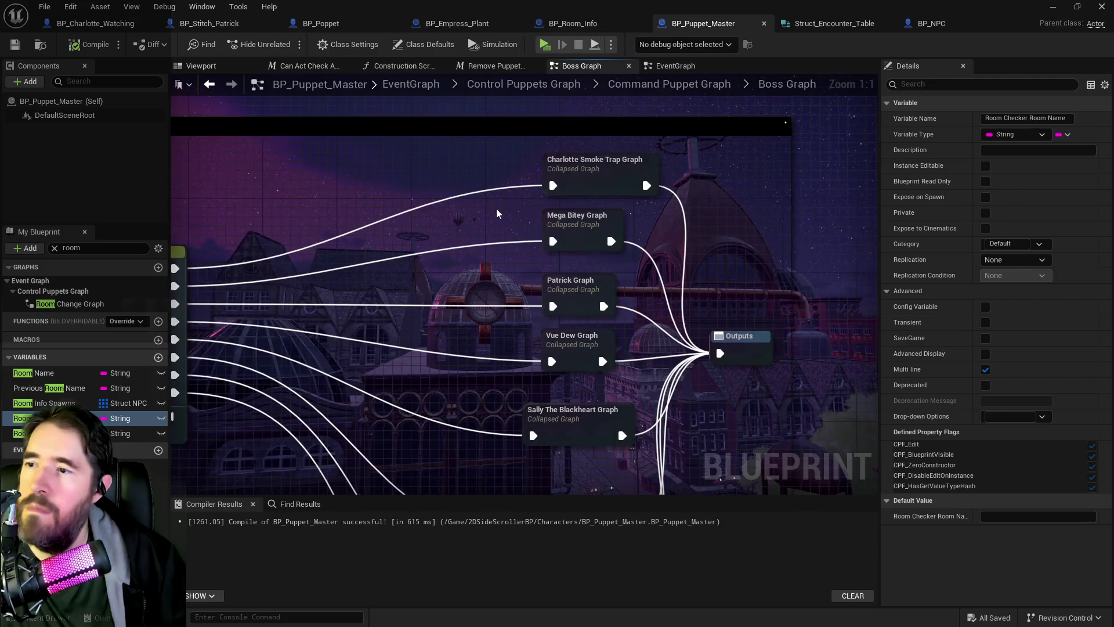
double_click(593, 165)
scroll(503, 191, up, 2)
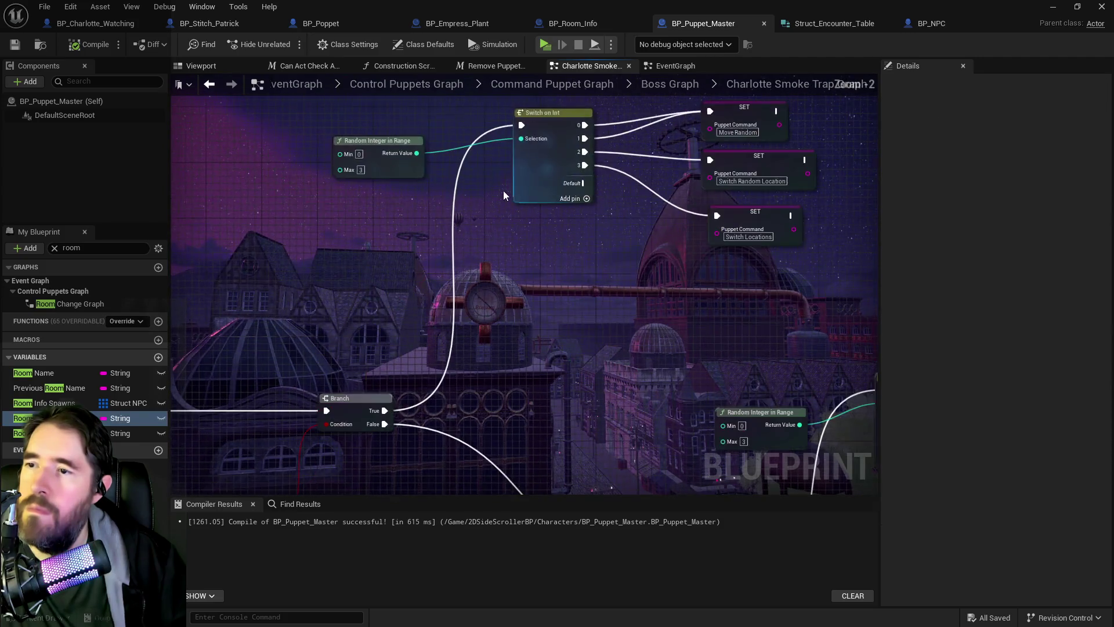
Step: Review the Sequence, Branch, Switch on Int and distance-check nodes, then save the blueprint
drag(503, 191, 696, 189)
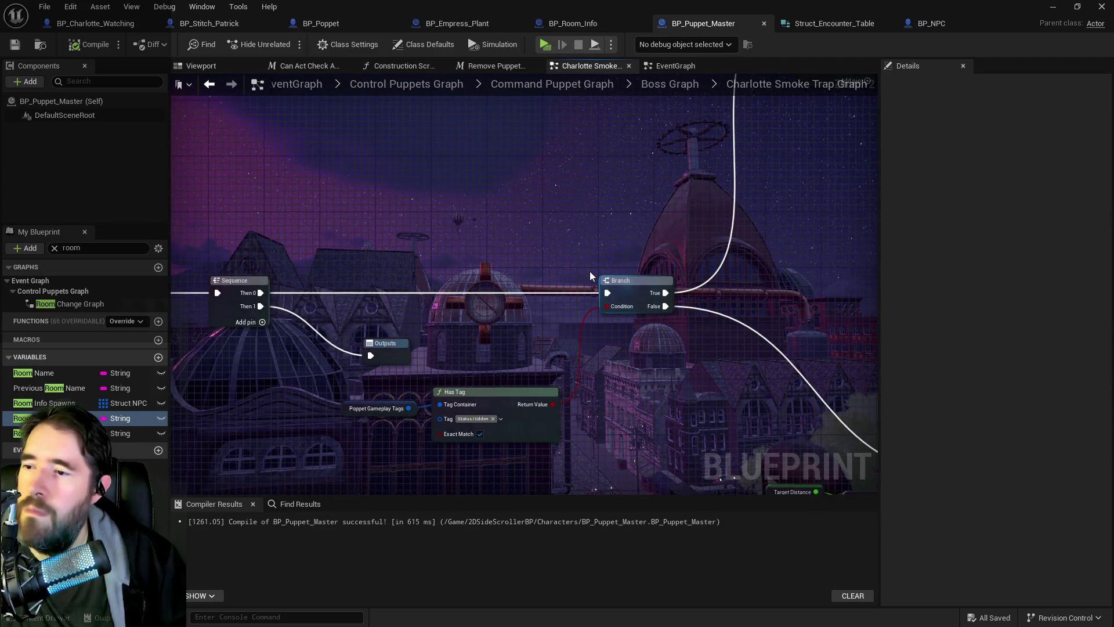
scroll(590, 271, down, 4)
scroll(501, 232, up, 3)
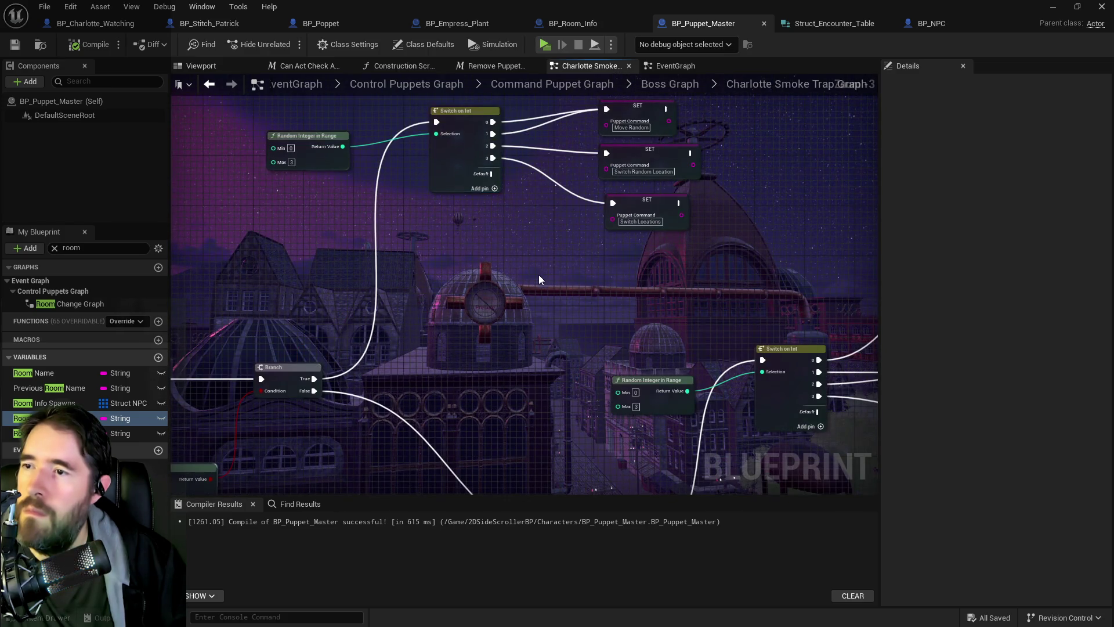
mouse_move(538, 273)
mouse_down()
mouse_move(429, 174)
mouse_move(389, 96)
mouse_up()
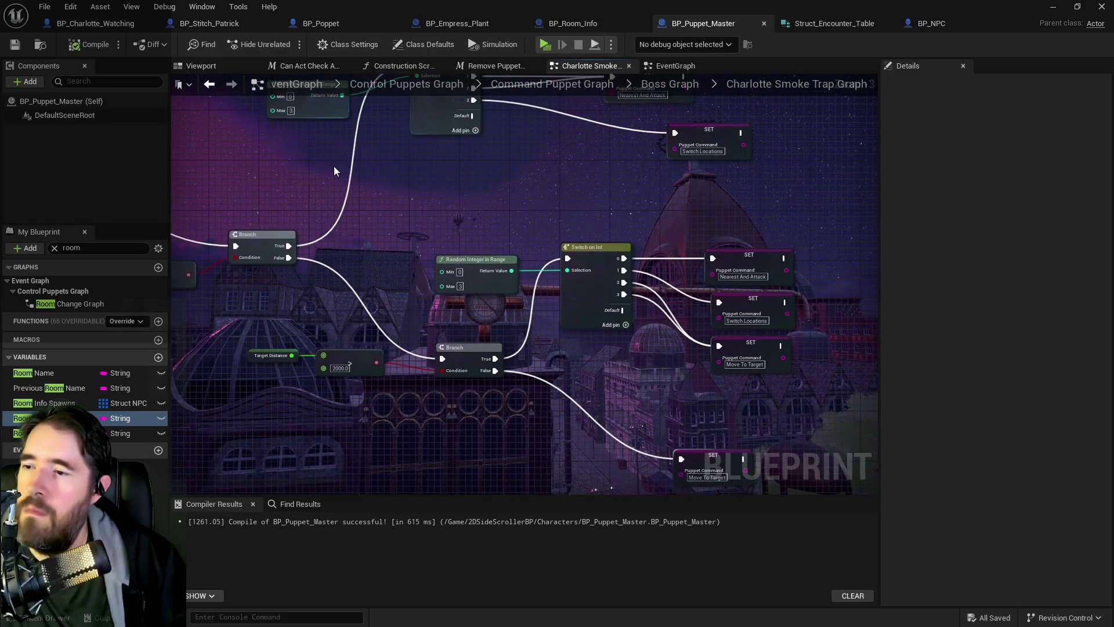
drag(365, 207, 381, 70)
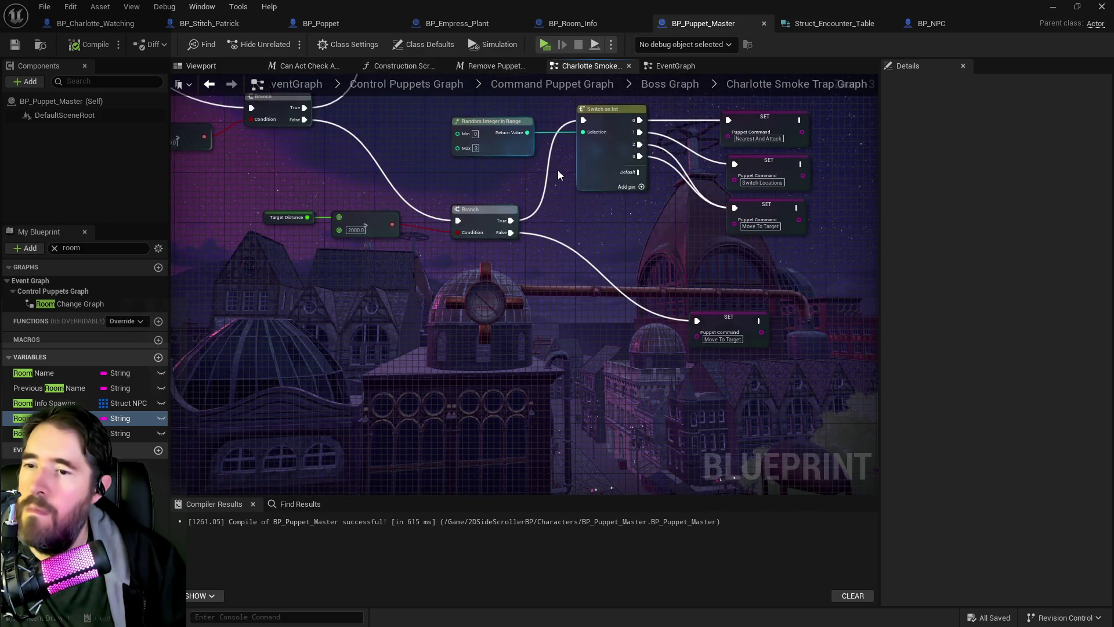
mouse_move(565, 180)
mouse_down()
mouse_move(547, 216)
mouse_move(599, 232)
mouse_move(616, 276)
mouse_up()
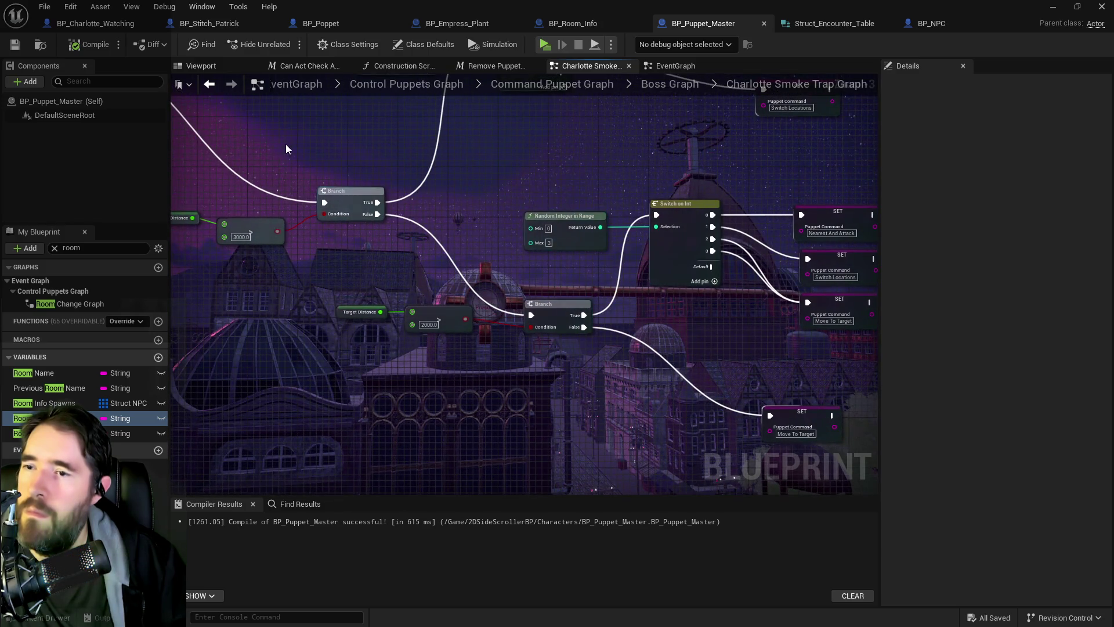
click(16, 45)
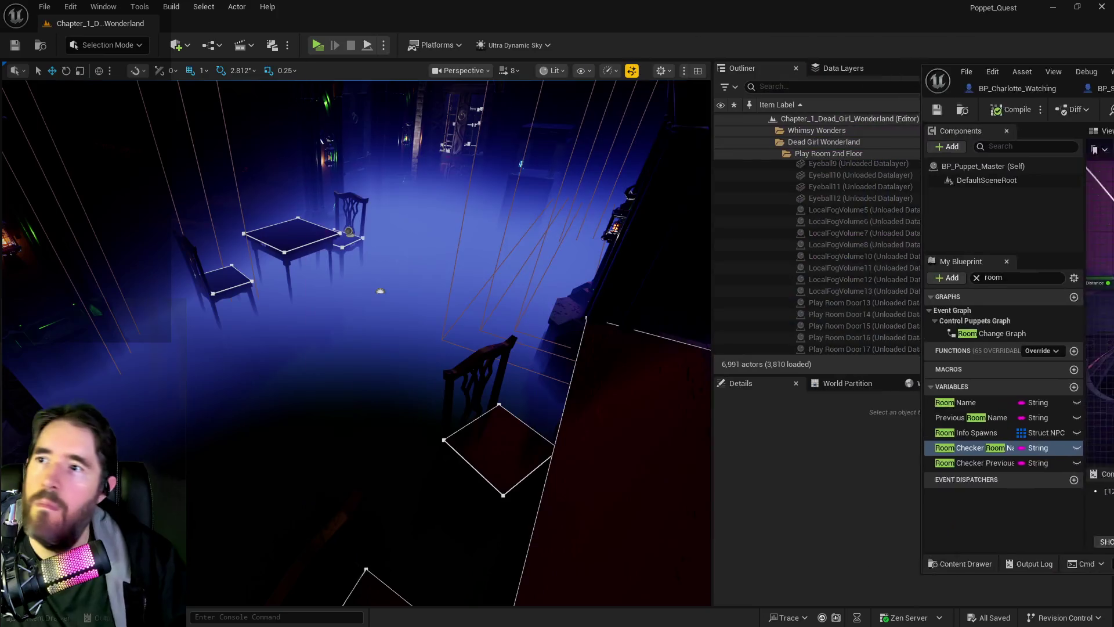
key(alt+Tab)
Step: Orbit toward the red-floored wall and launch Poppet Quest as a Standalone Game preview
drag(667, 153, 404, 70)
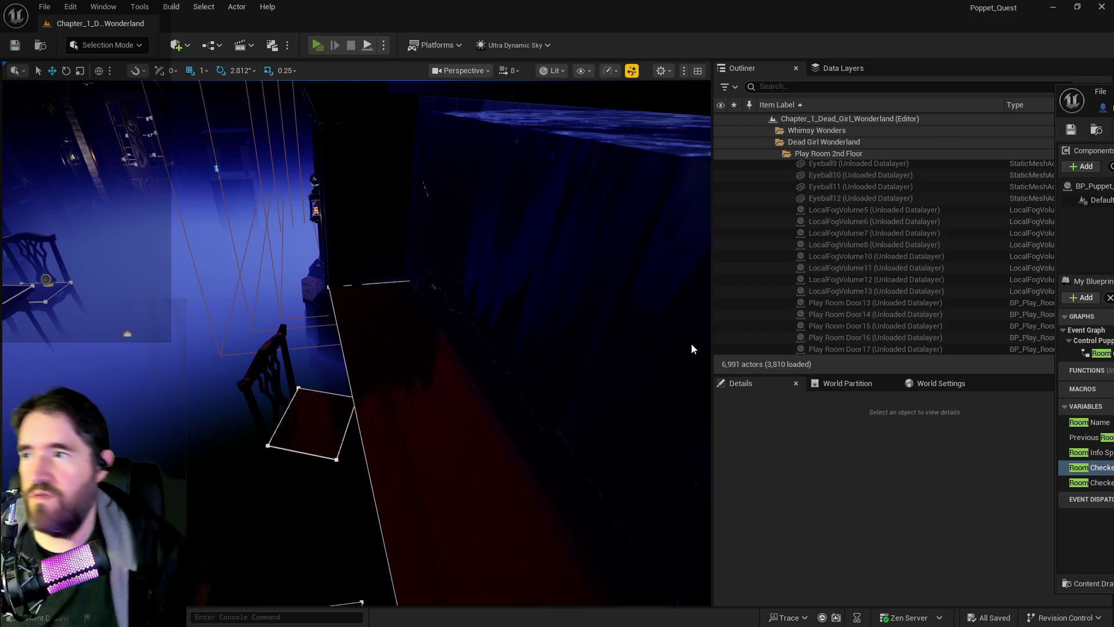
key(alt+p)
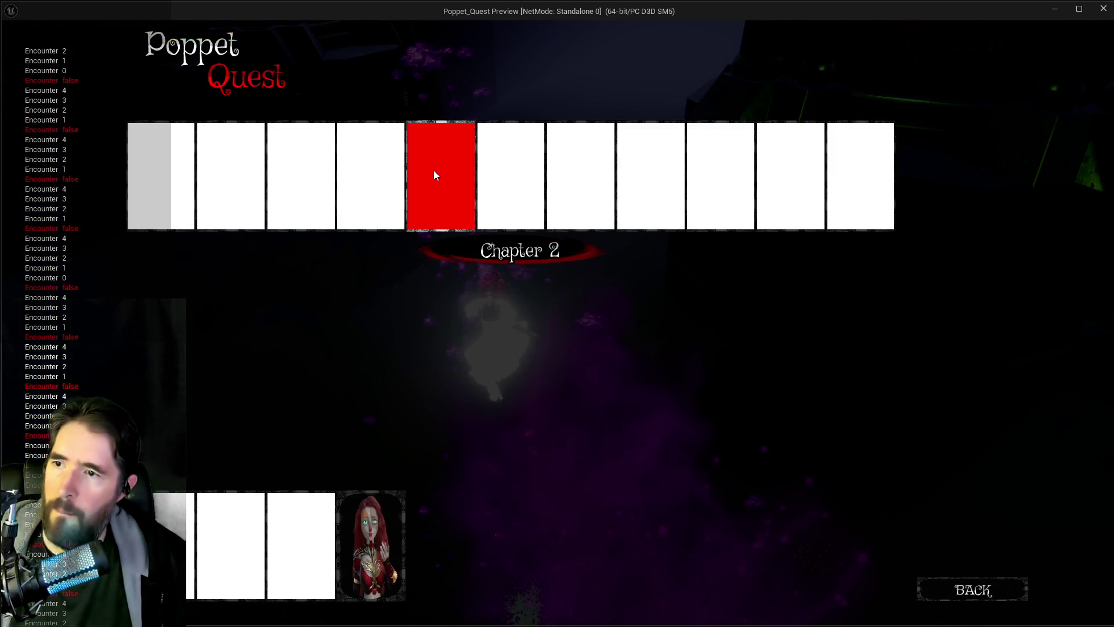
Step: Pick the red Chapter 2 tile on the chapter-select screen to enter gameplay
click(435, 174)
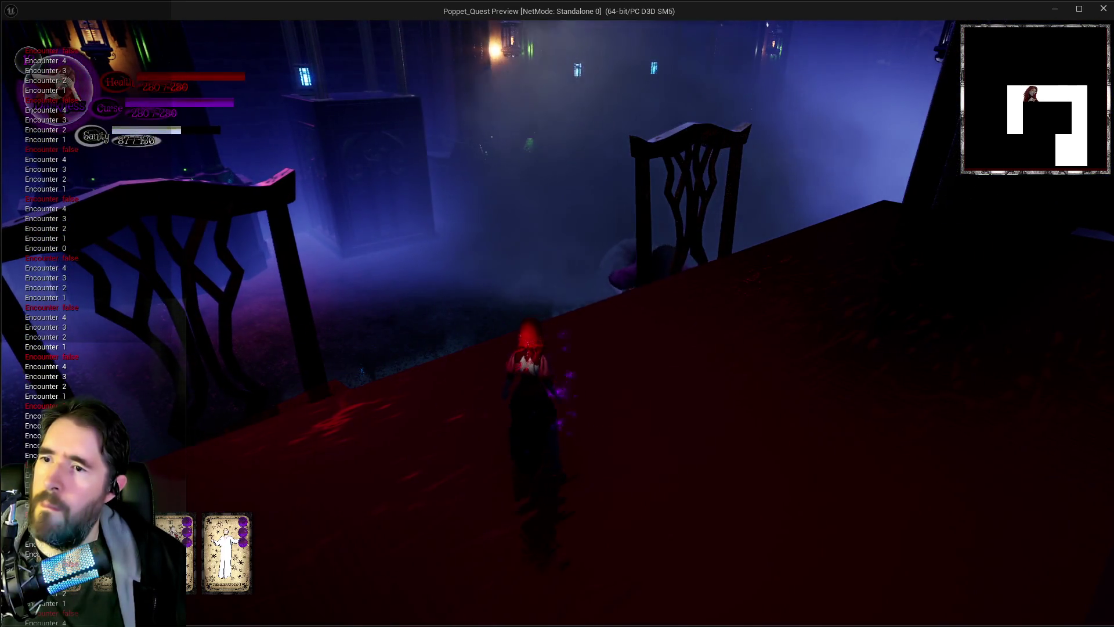
Step: Walk Poppet from the balcony through the dark room, alley and foggy room past the crawling ghost
key(w)
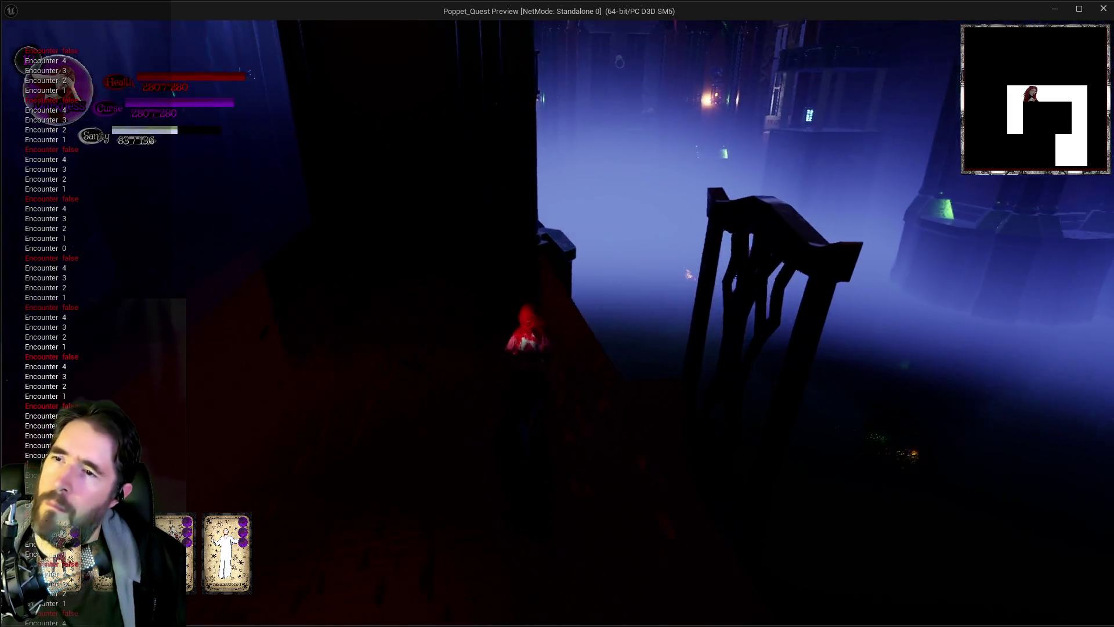
key(space)
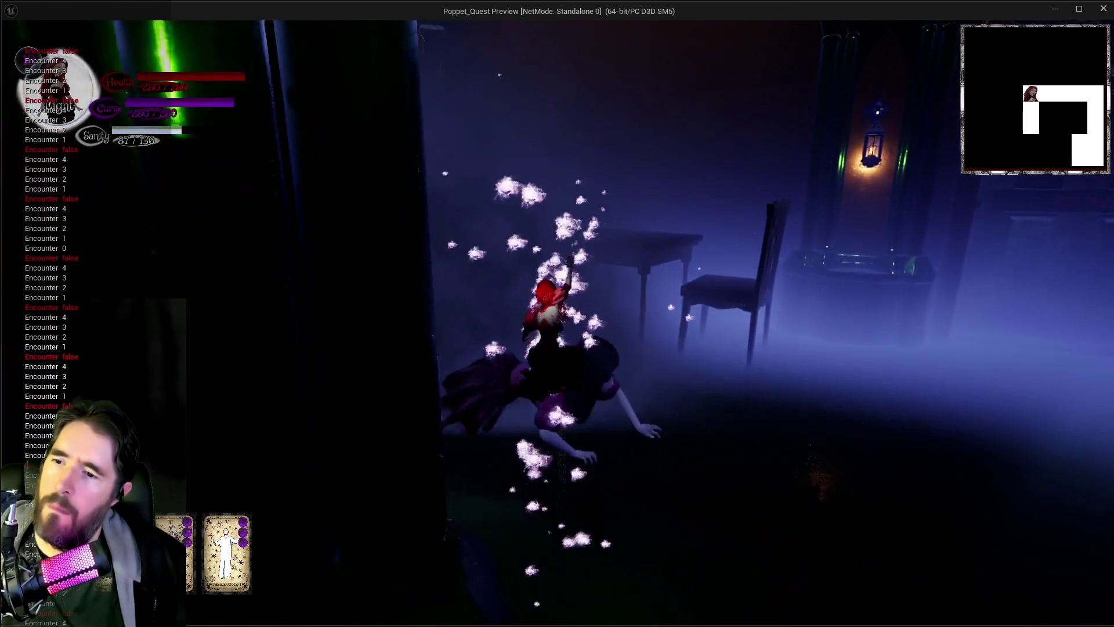
key(w)
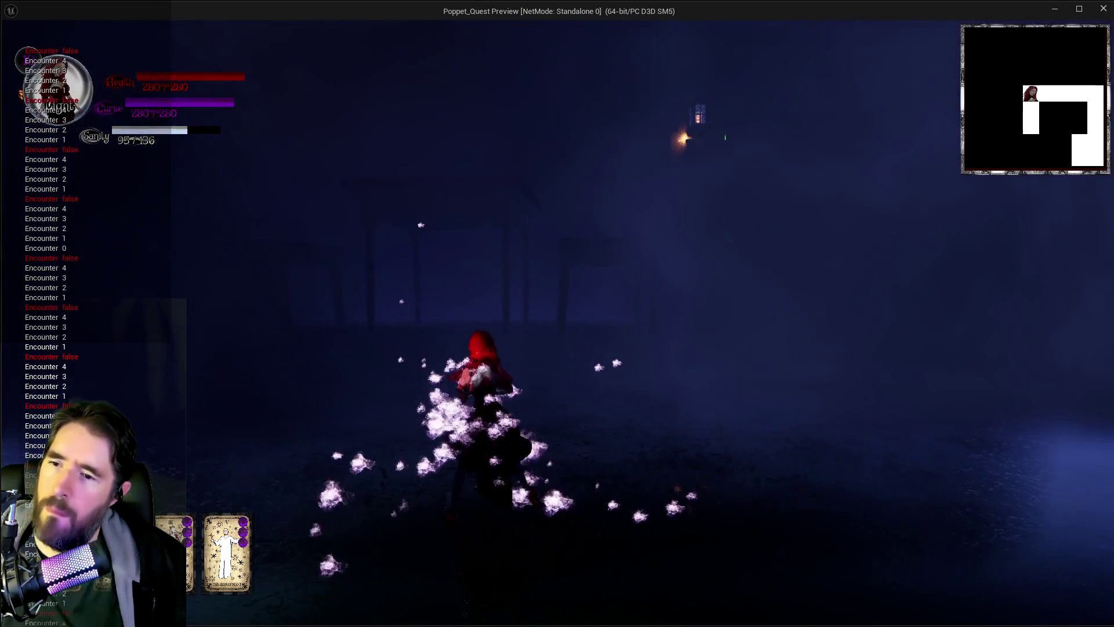
key(w)
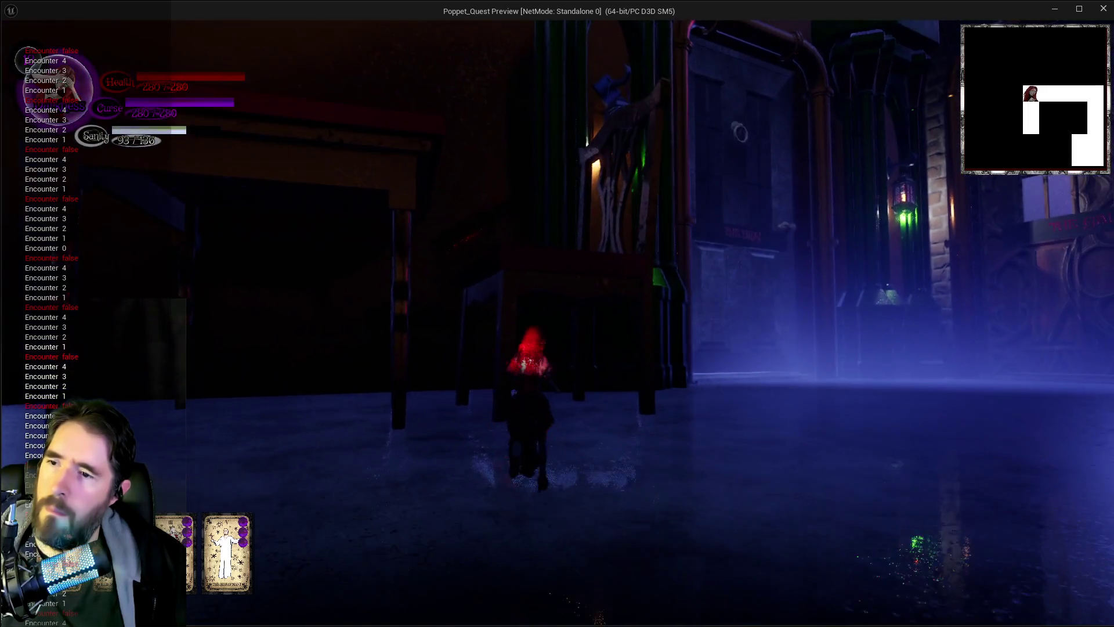
key(w)
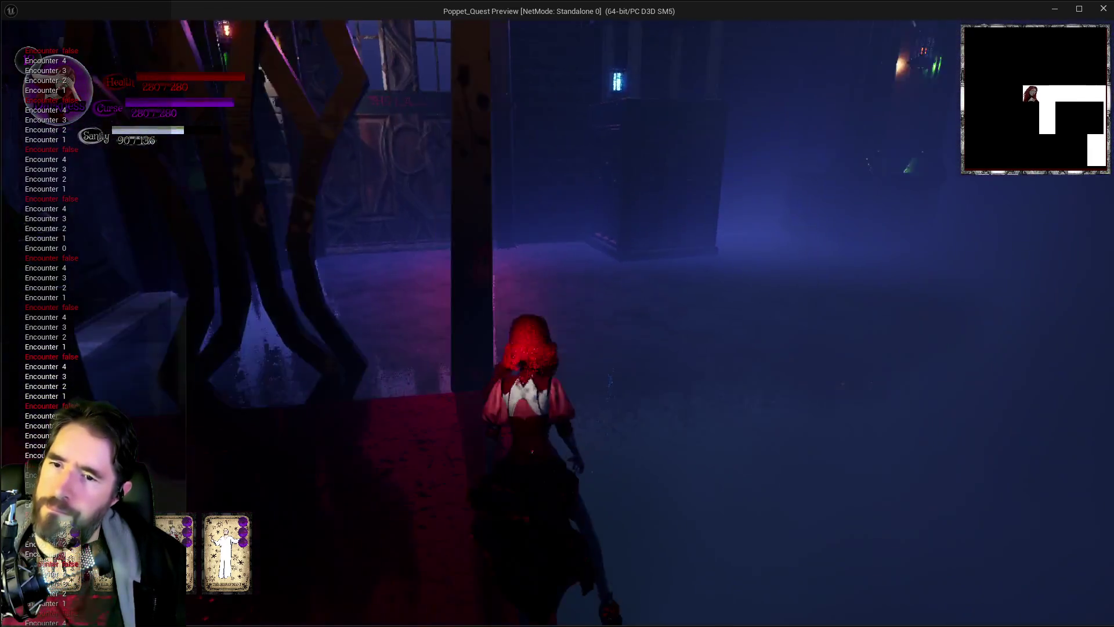
key(w)
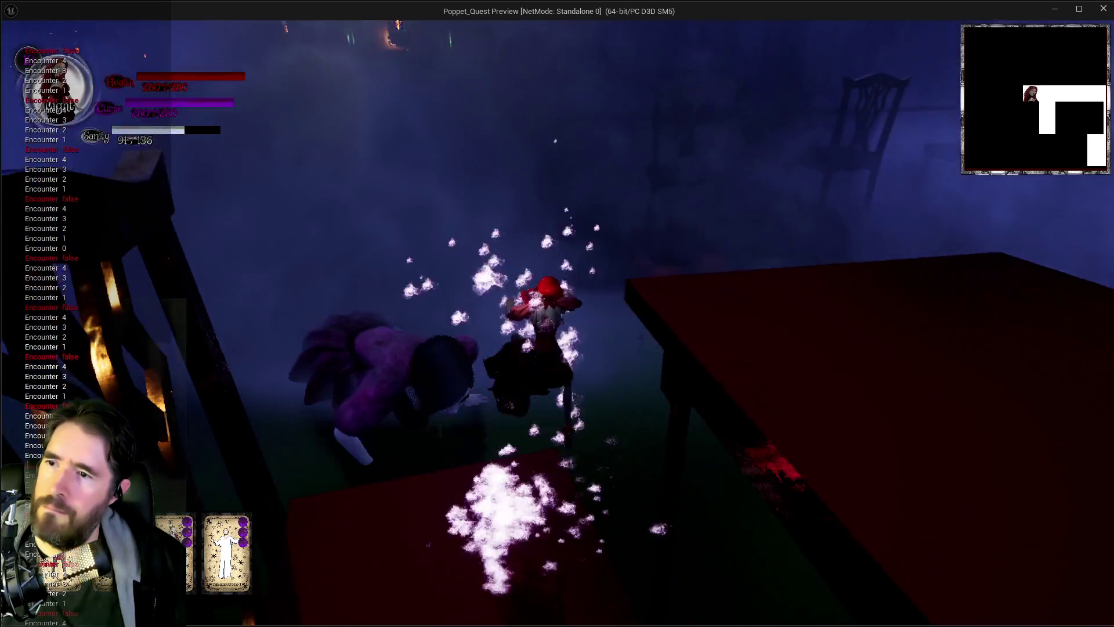
key(w)
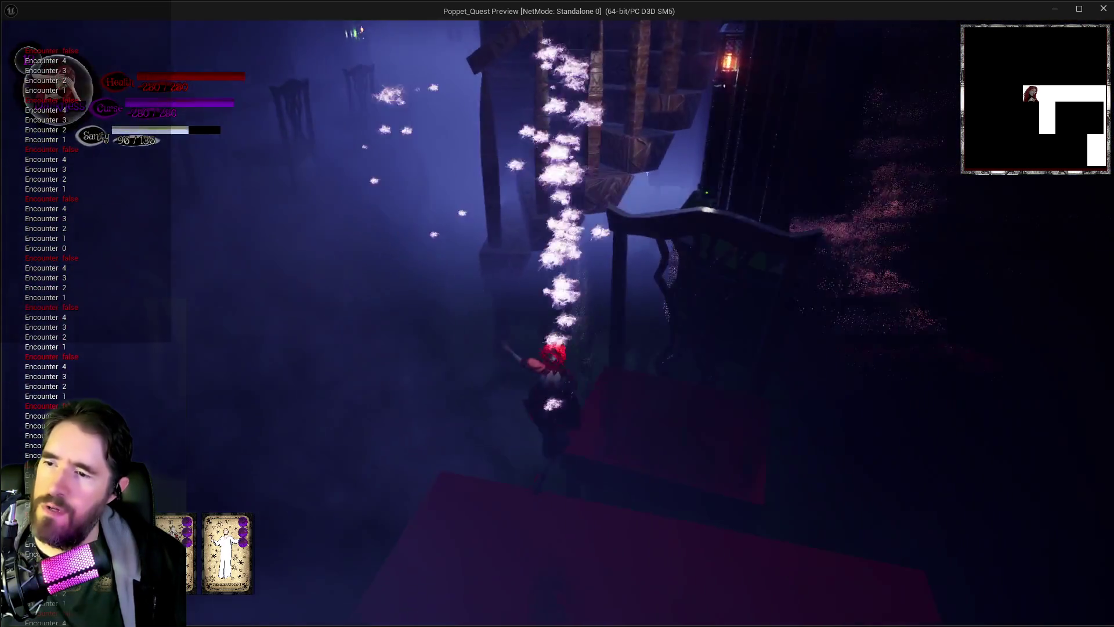
Step: Cross the red platform, walk off its edge, and bring up the card-slot screen
key(w)
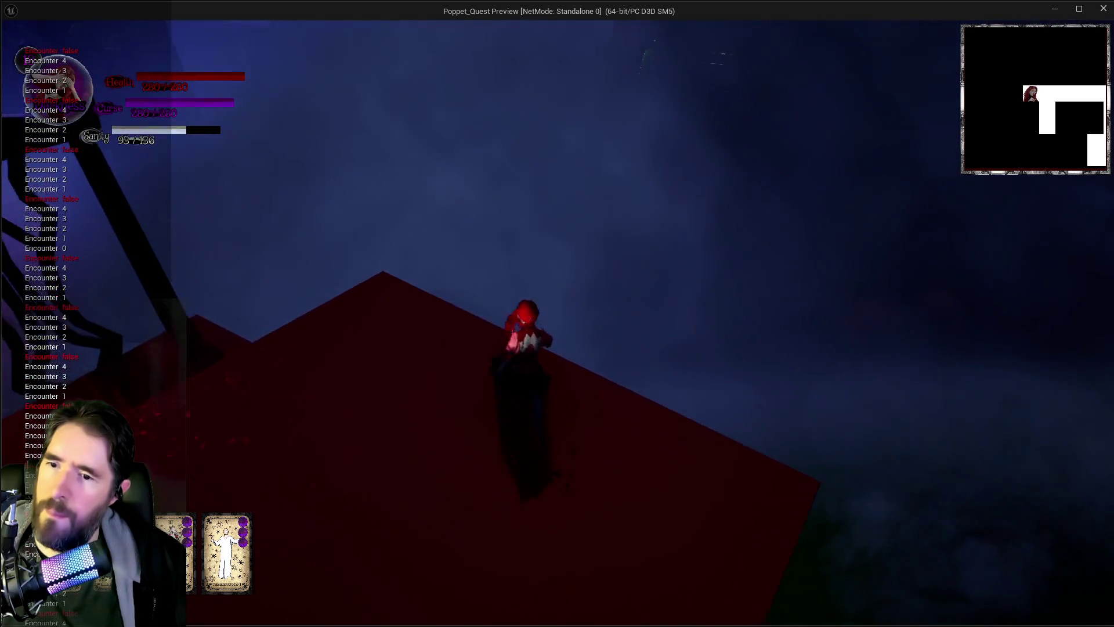
key(w)
key(w)
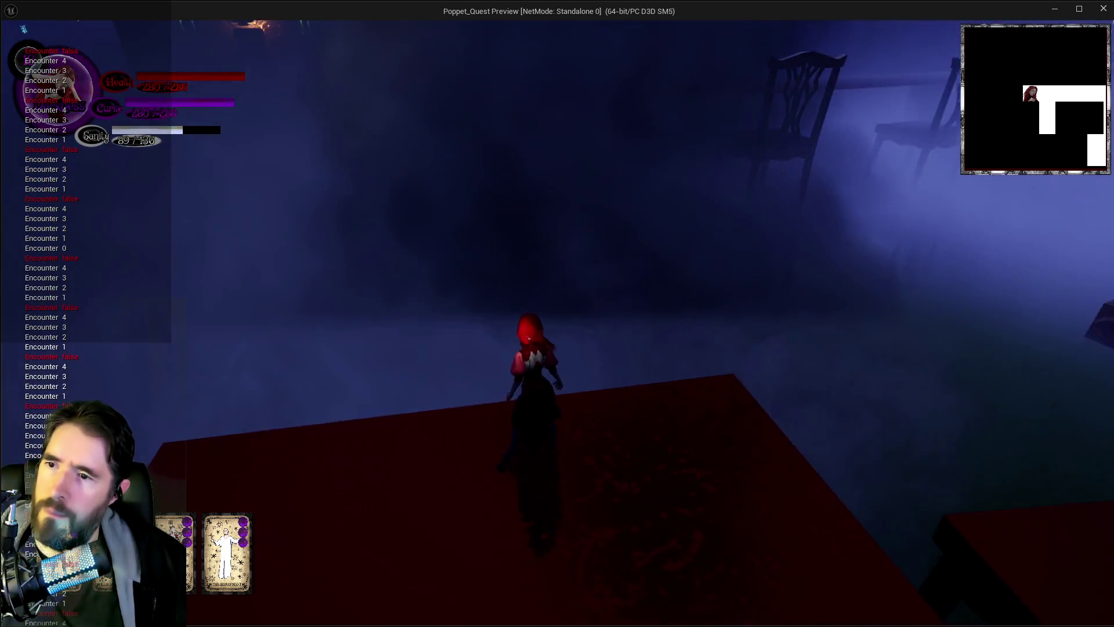
key(w)
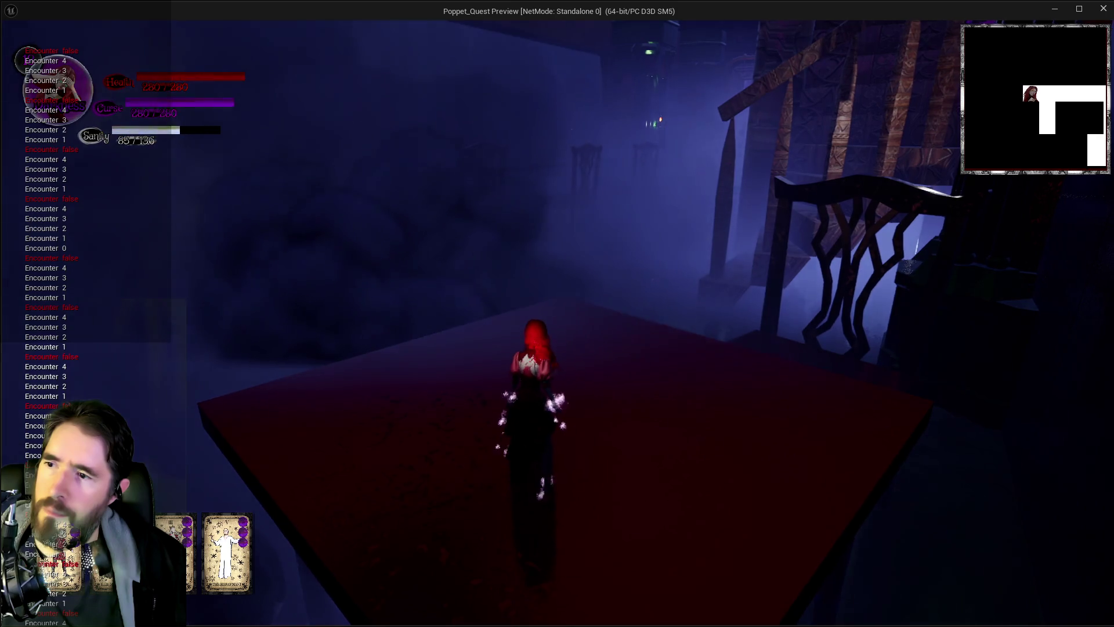
key(w)
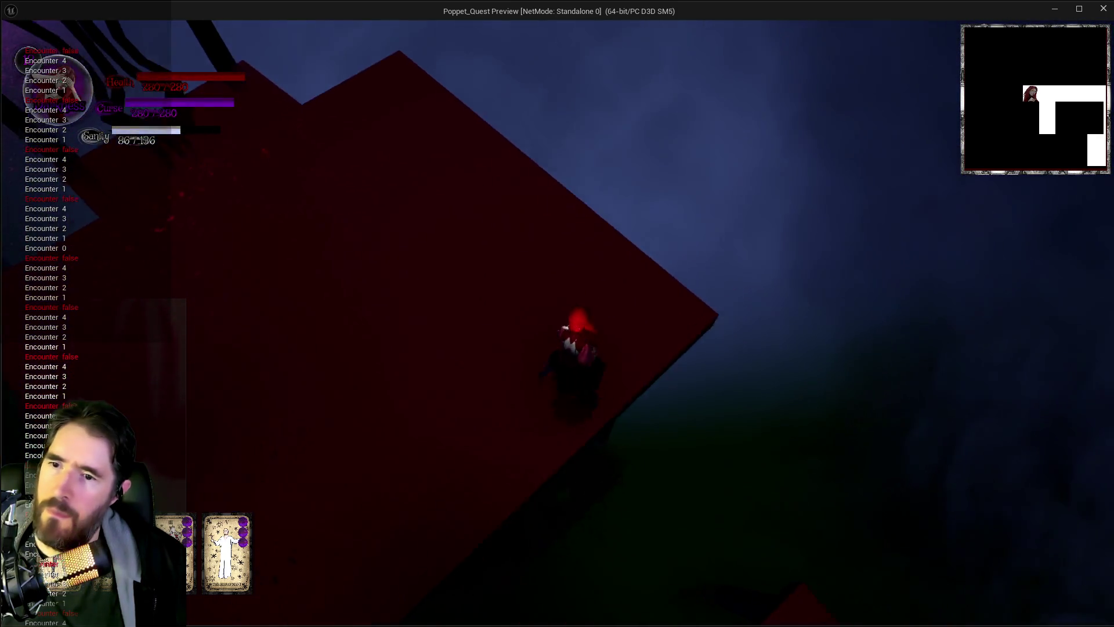
key(w)
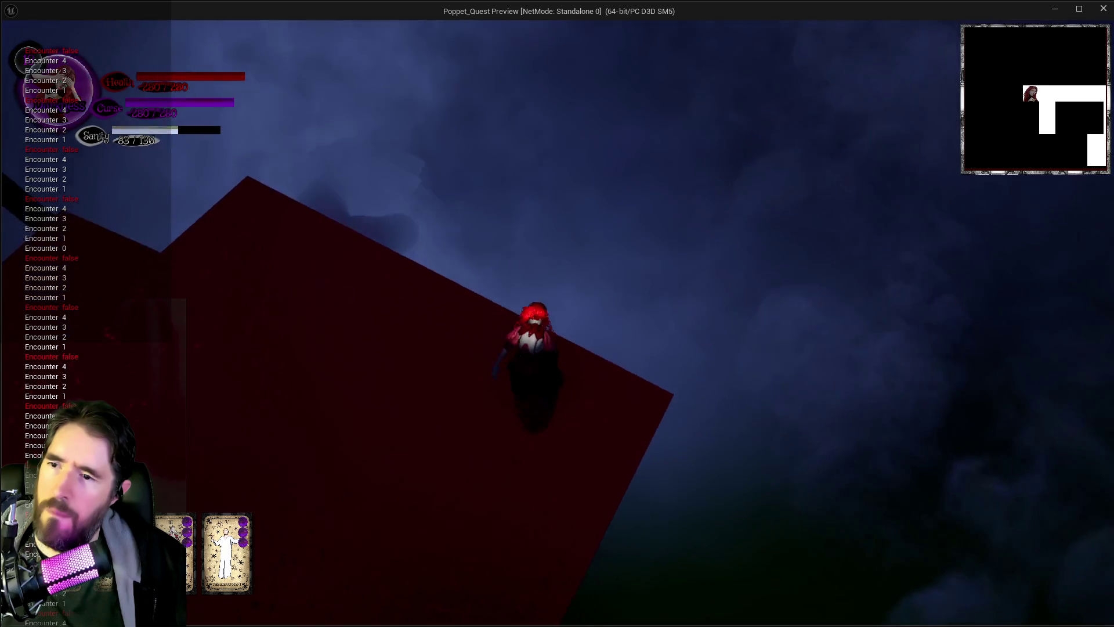
key(w)
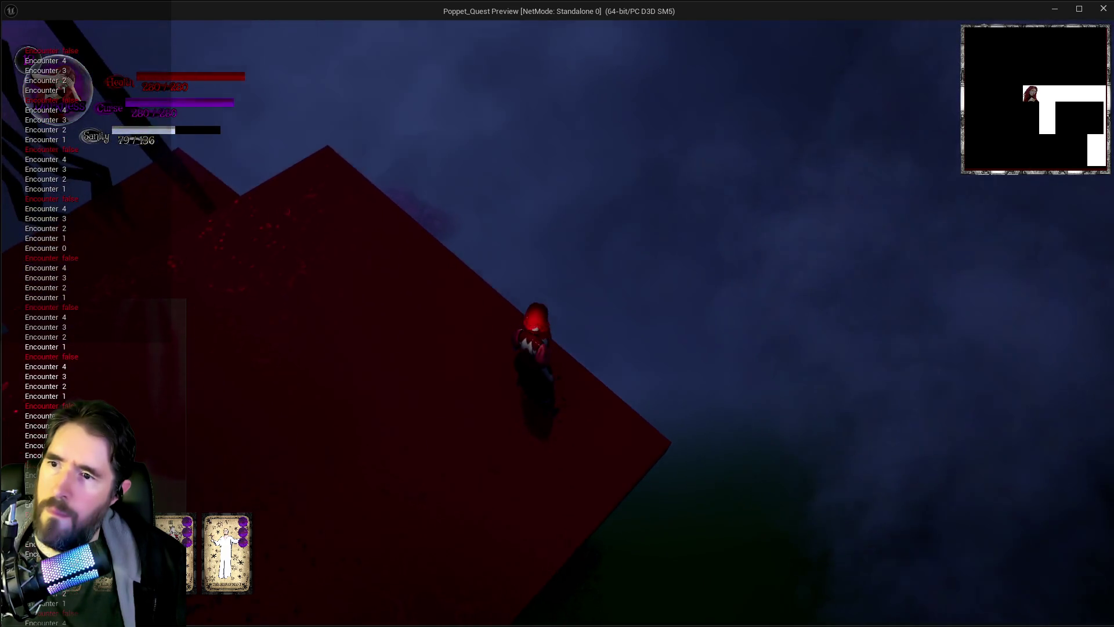
key(w)
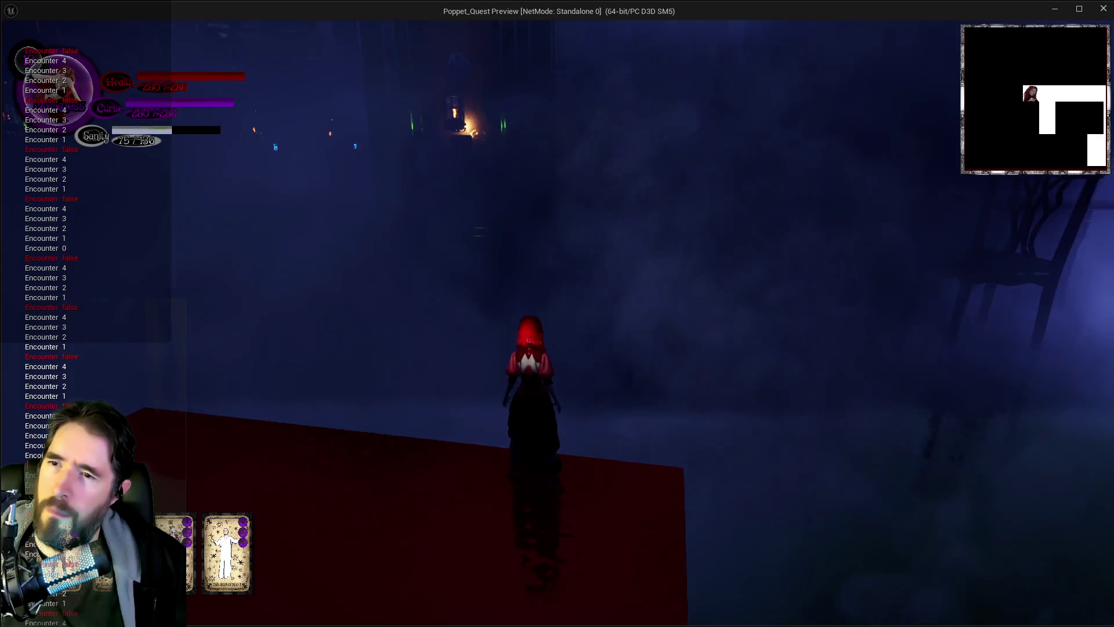
key(w)
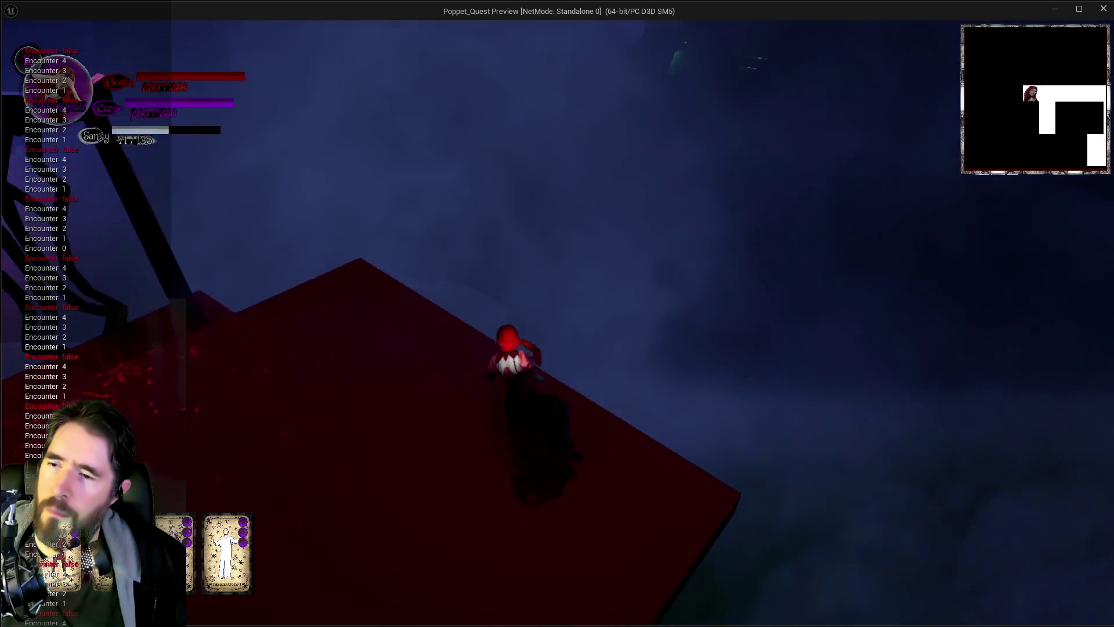
key(w)
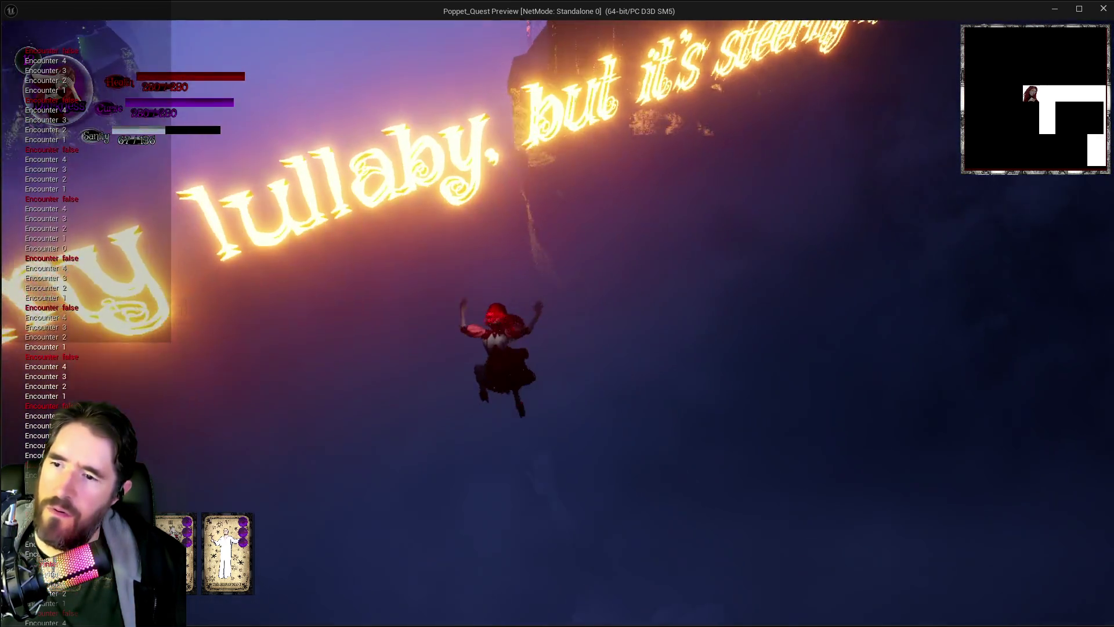
key(Tab)
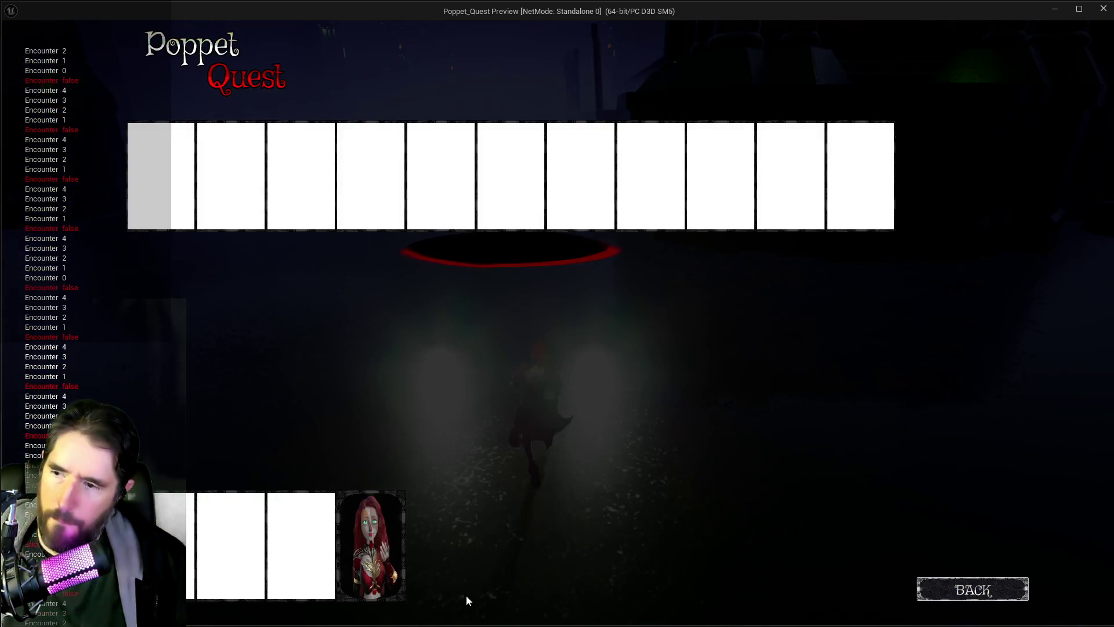
Step: Resume play, run through the fog with a blade attack, and pass through the purple portal twice
key(Tab)
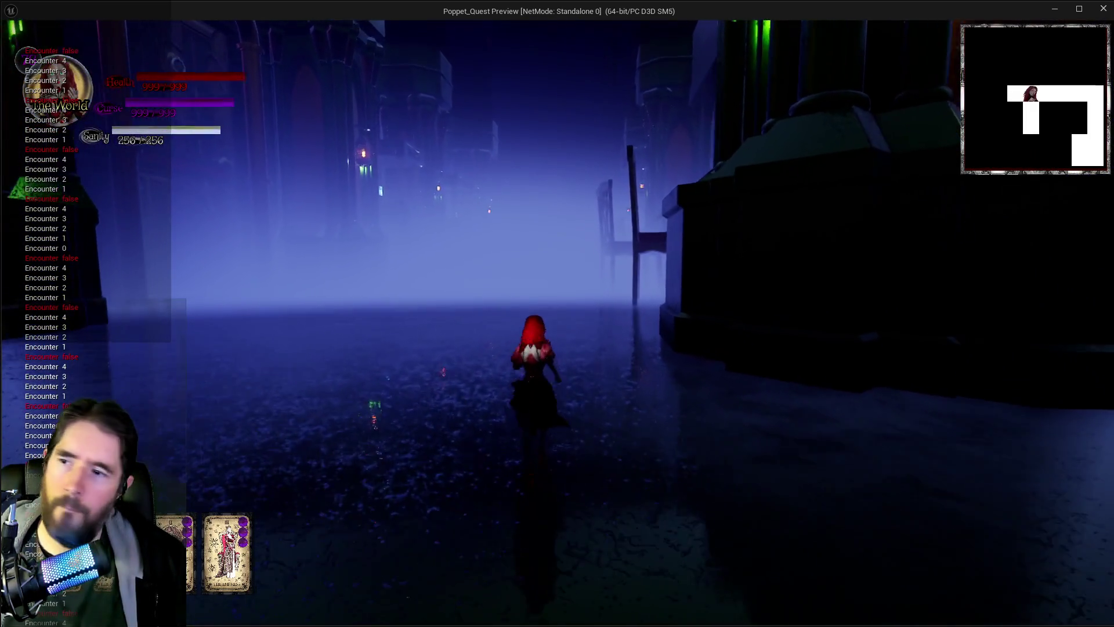
key(w)
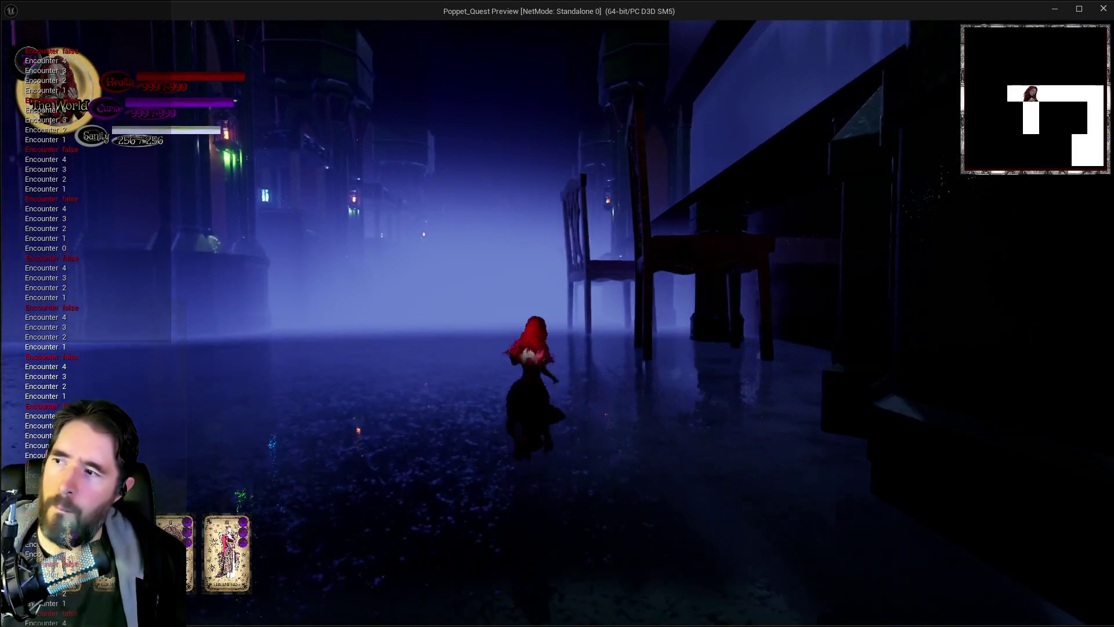
key(e)
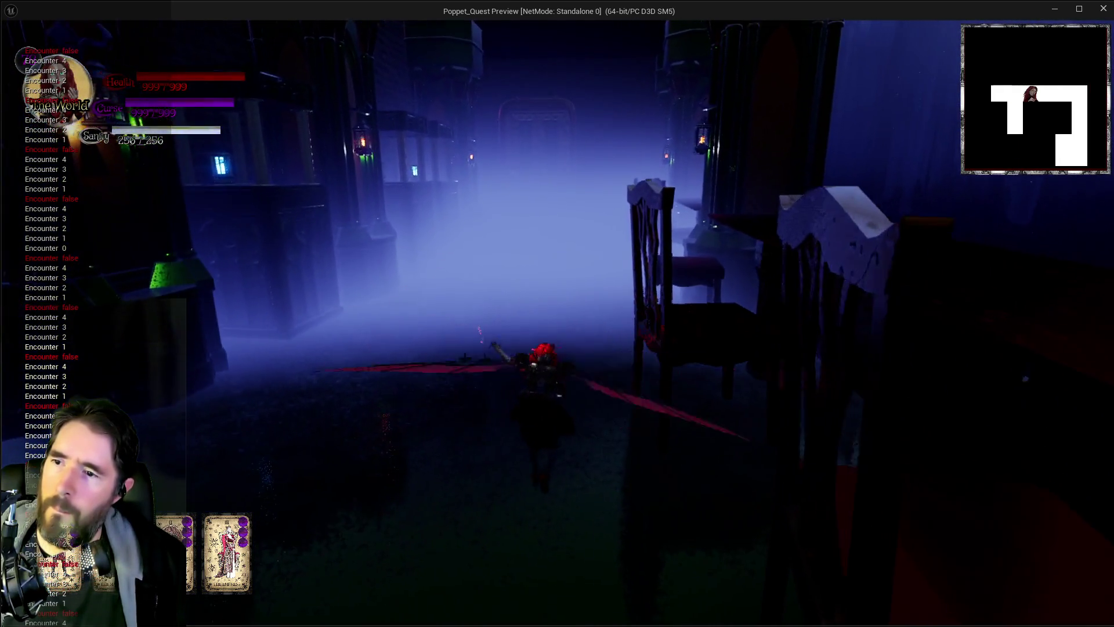
key(w)
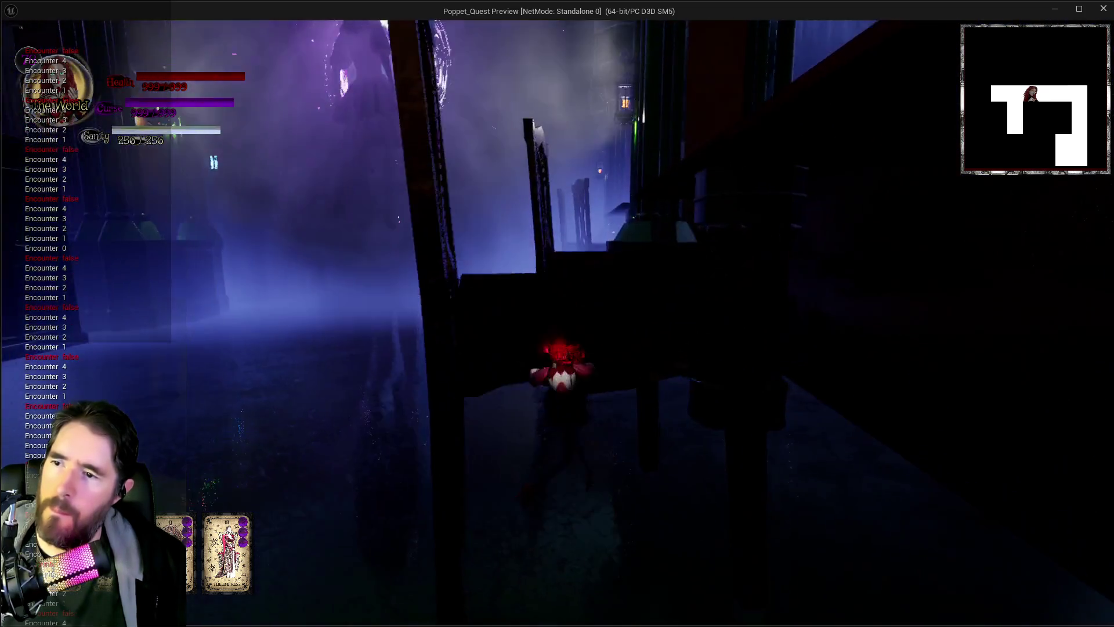
key(w)
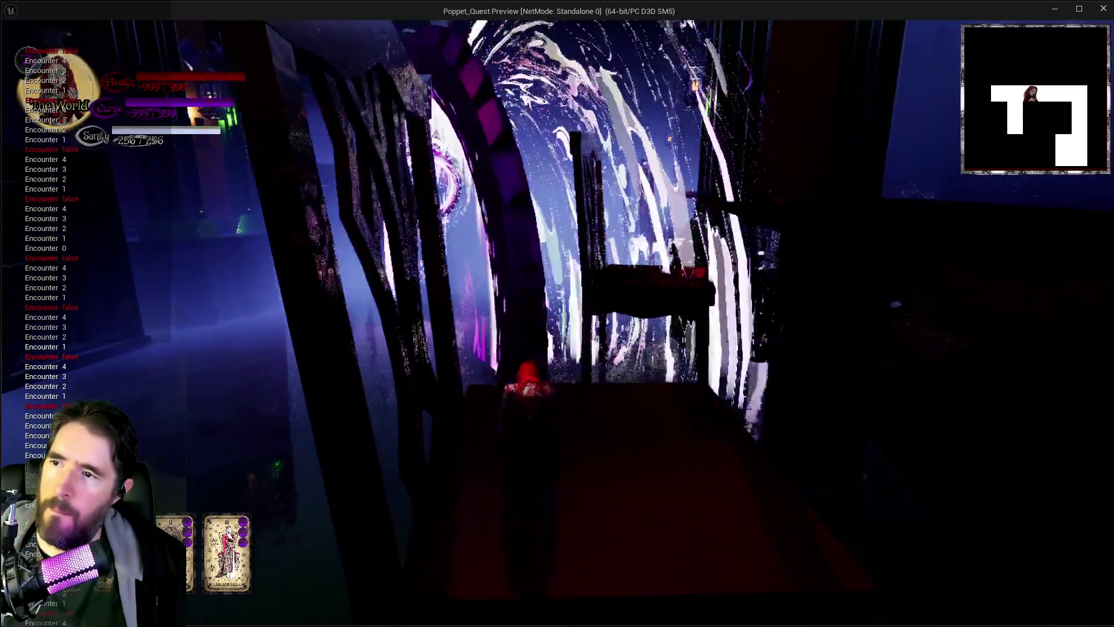
key(w)
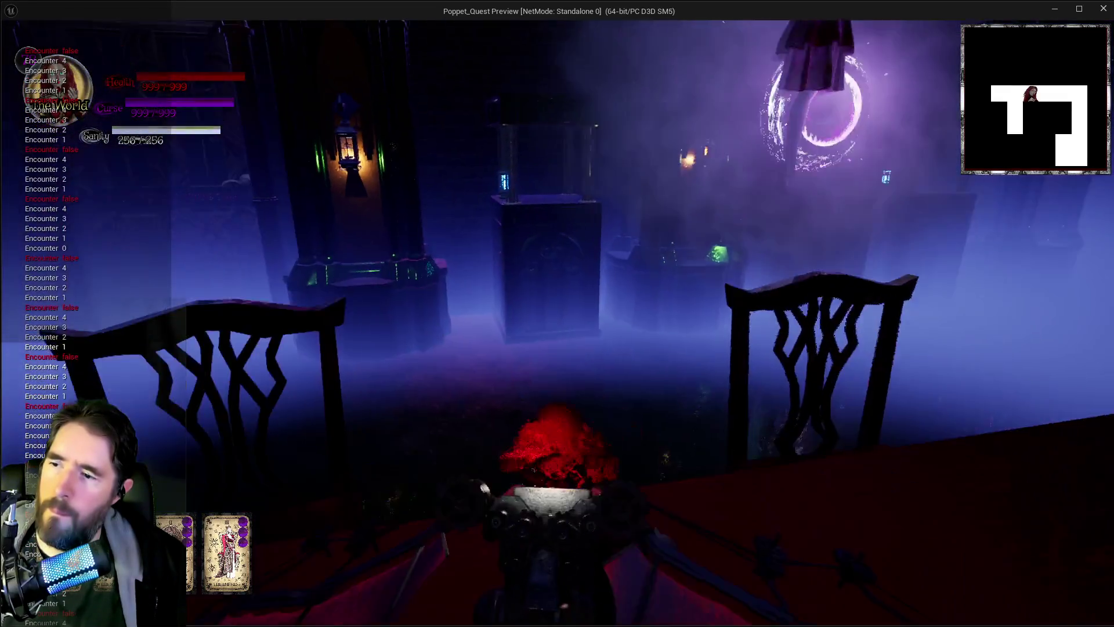
key(w)
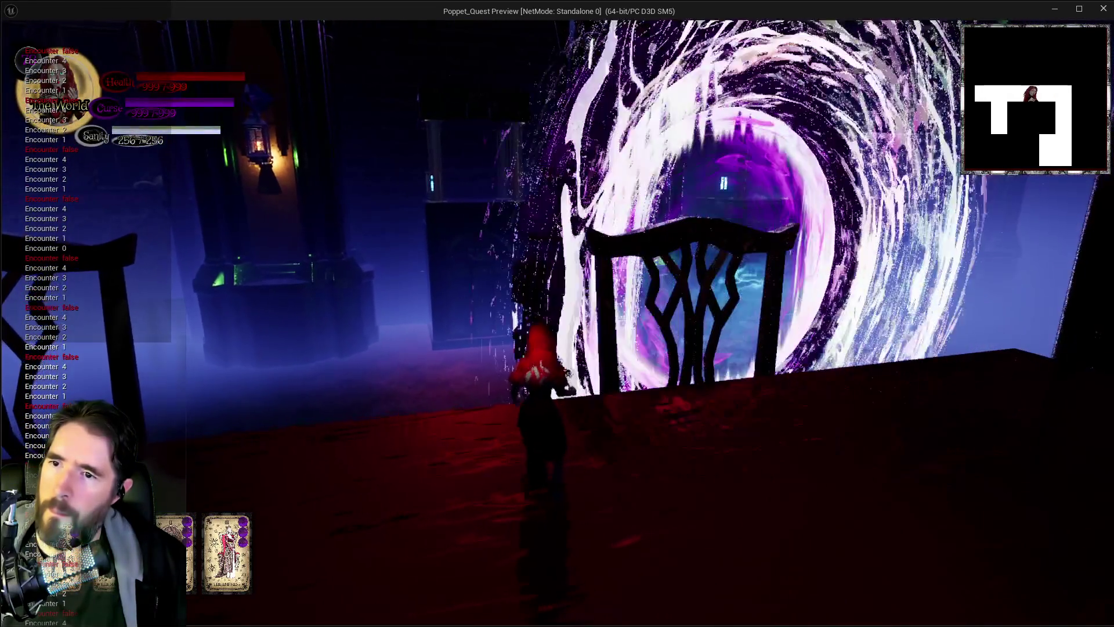
key(w)
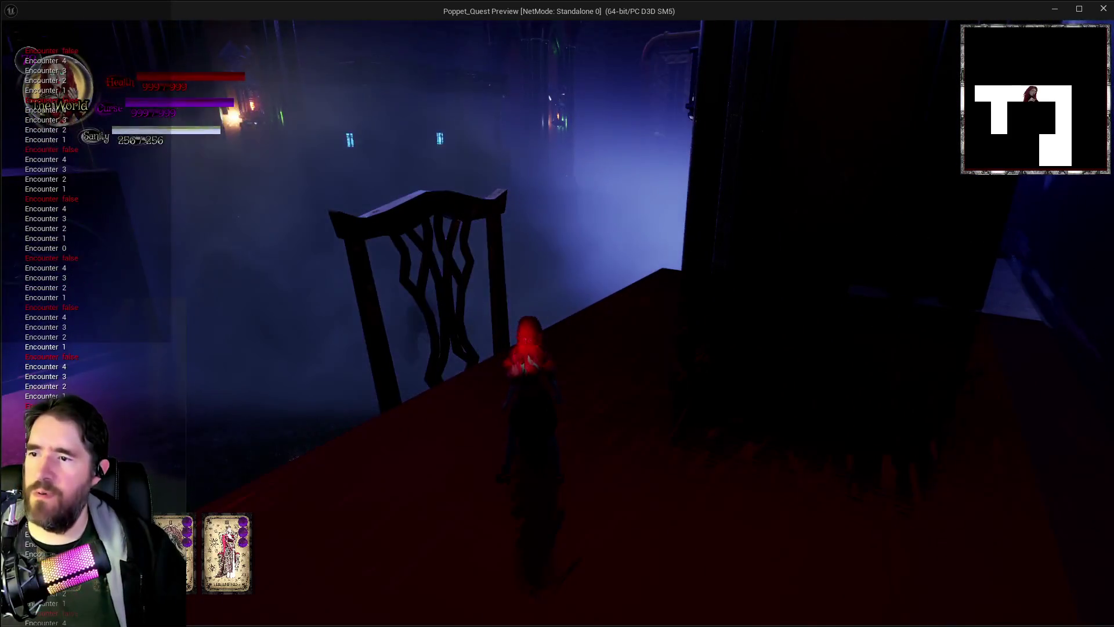
key(s)
key(s)
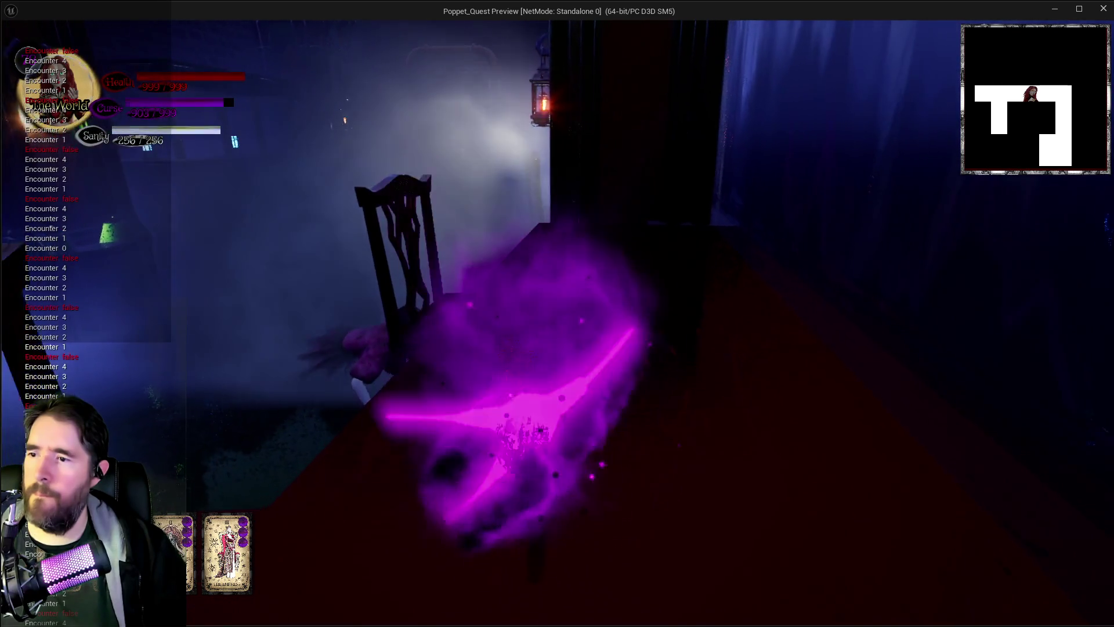
key(w)
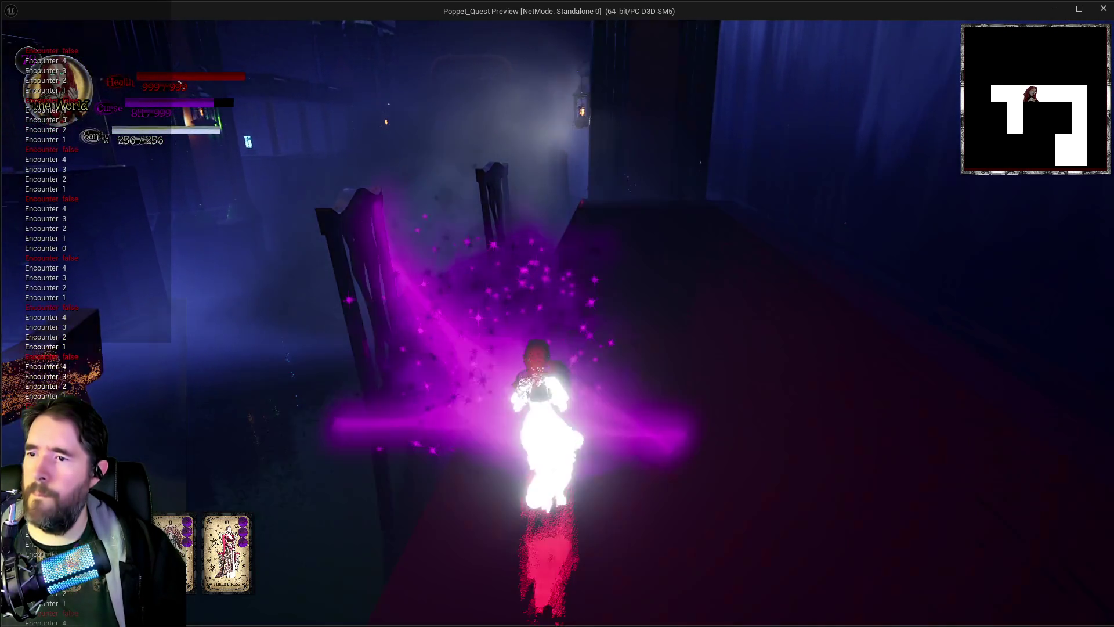
Step: Glide off the ledge, run under the table toward the crawling girl, then stop the preview
key(w)
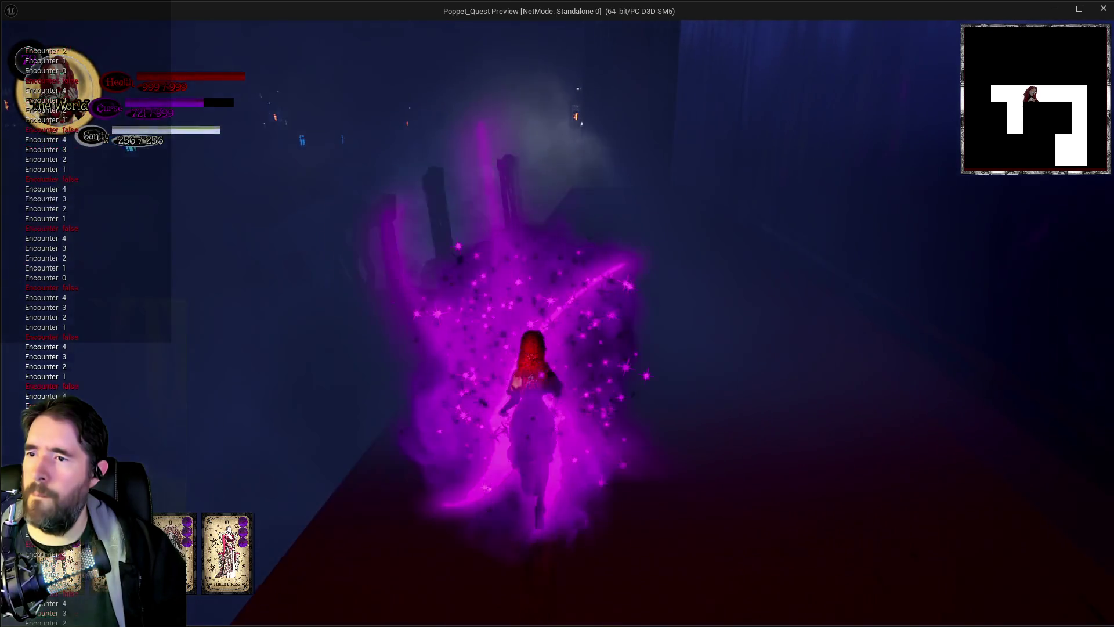
key(w)
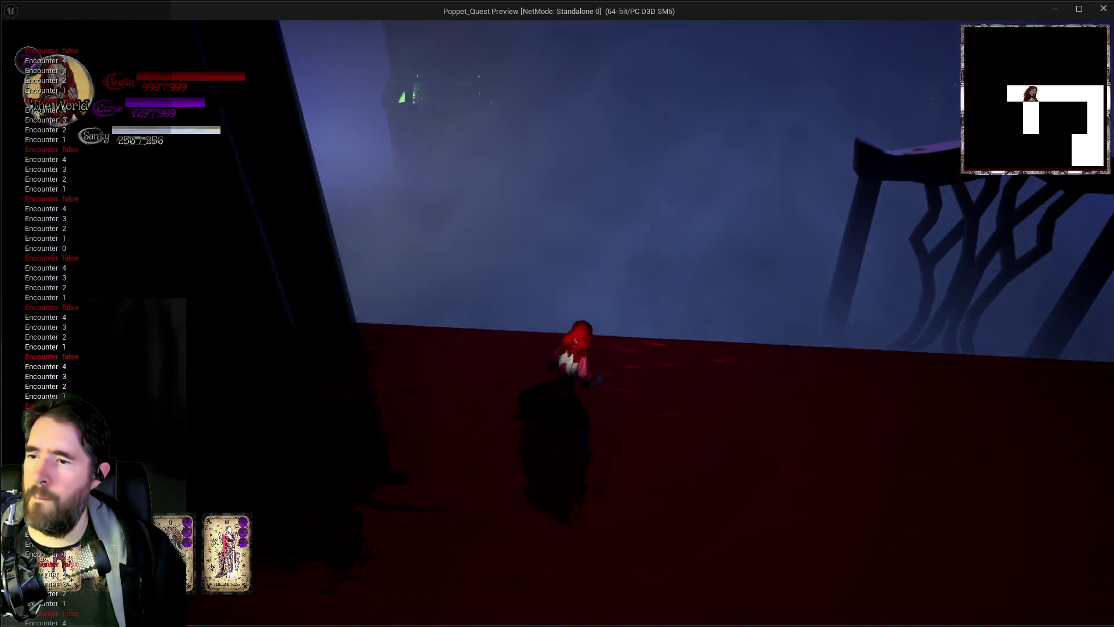
key(w)
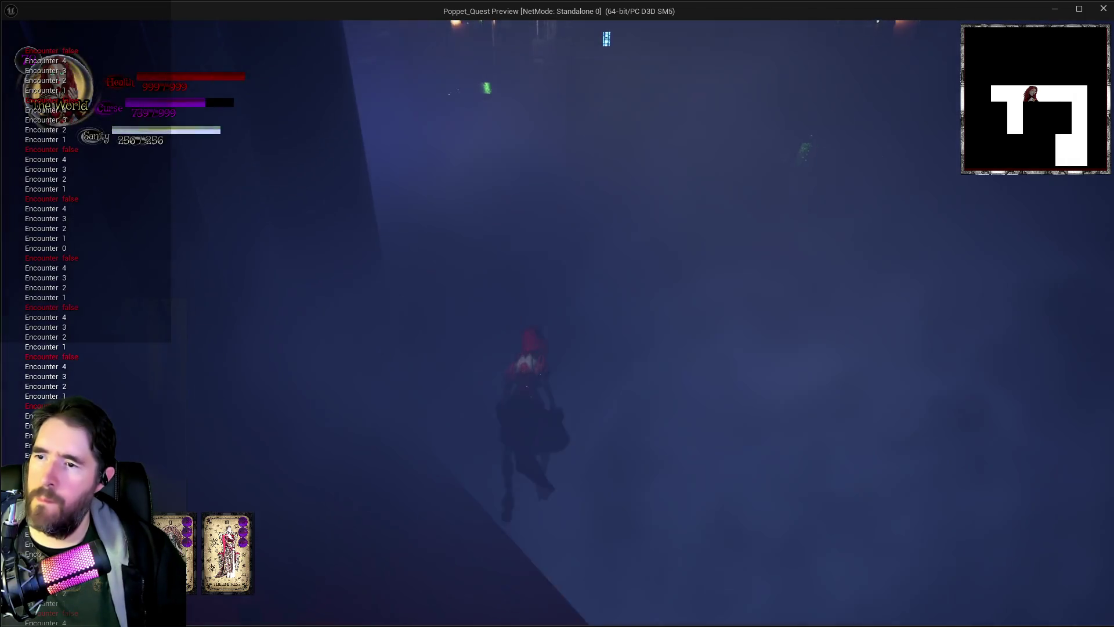
key(w)
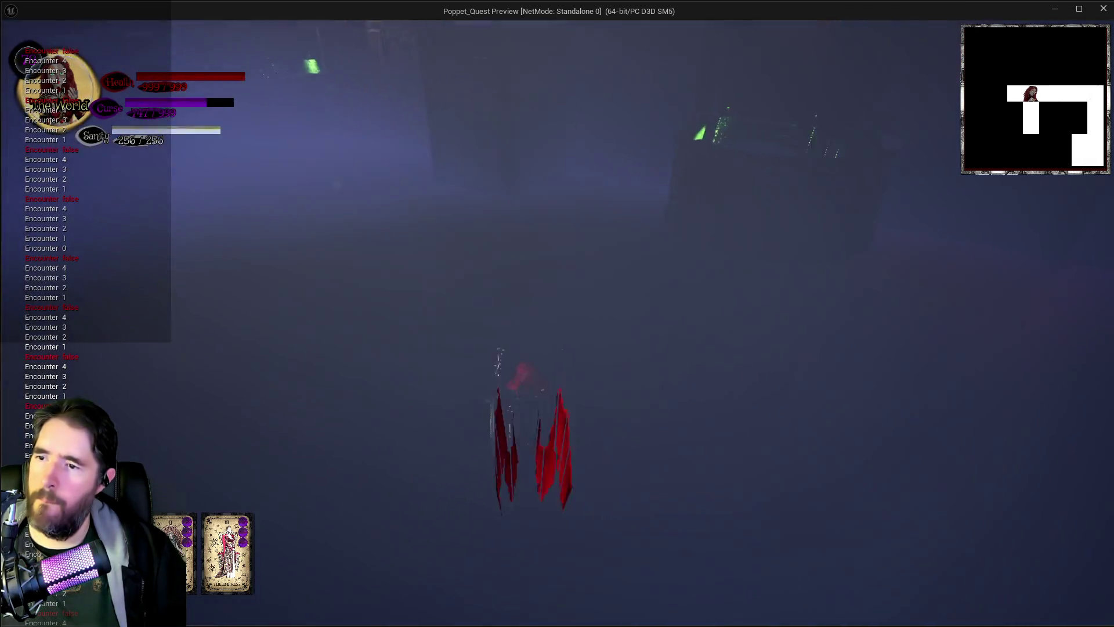
key(w)
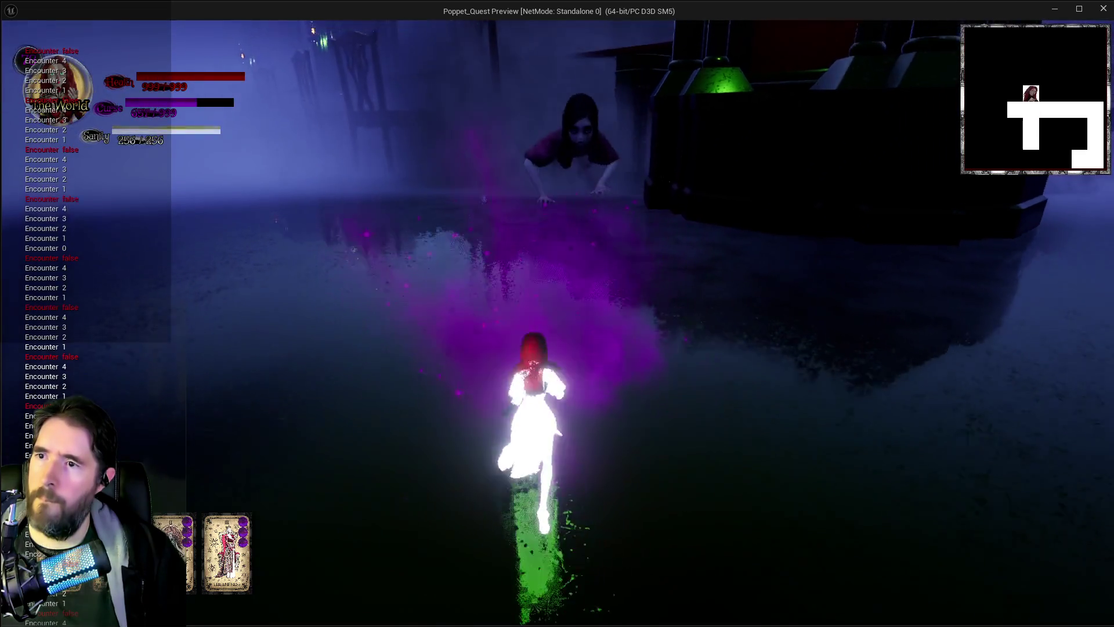
key(w)
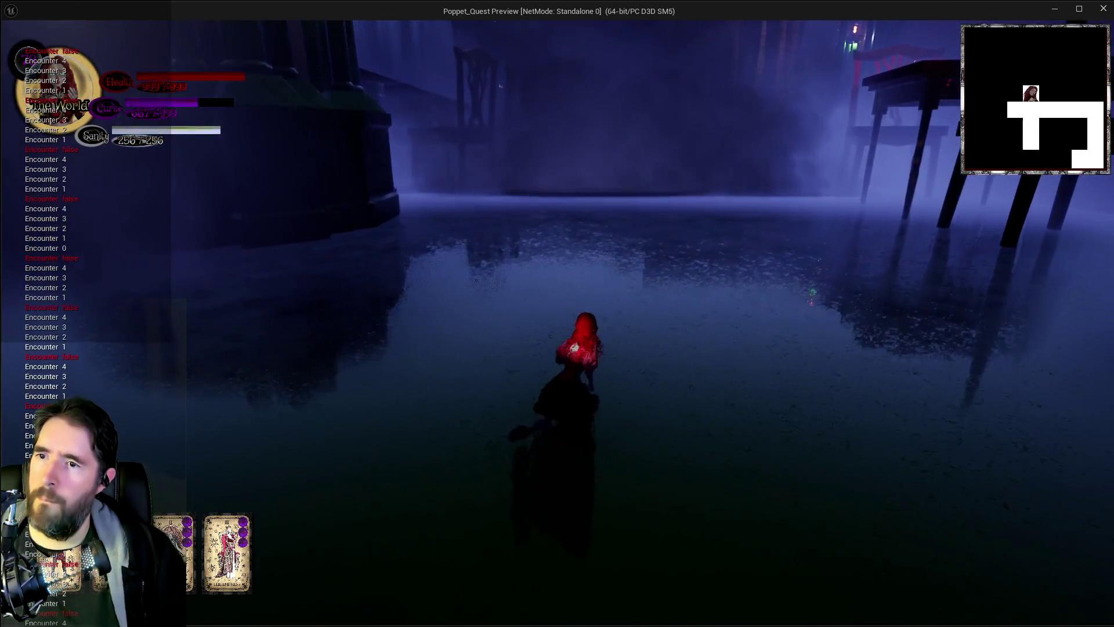
key(w)
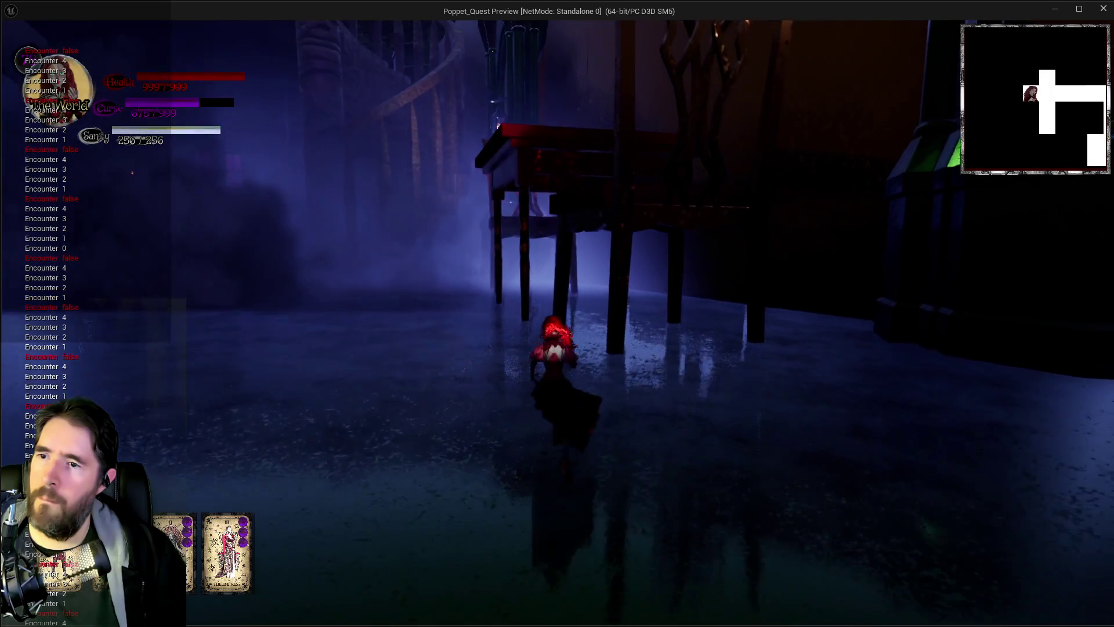
key(w)
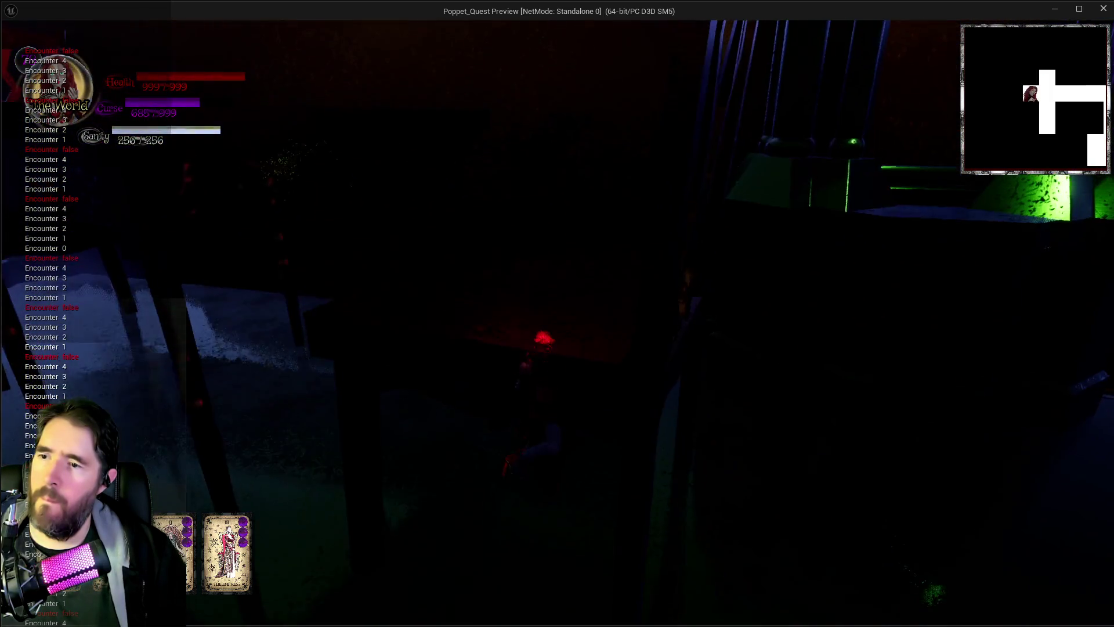
key(w)
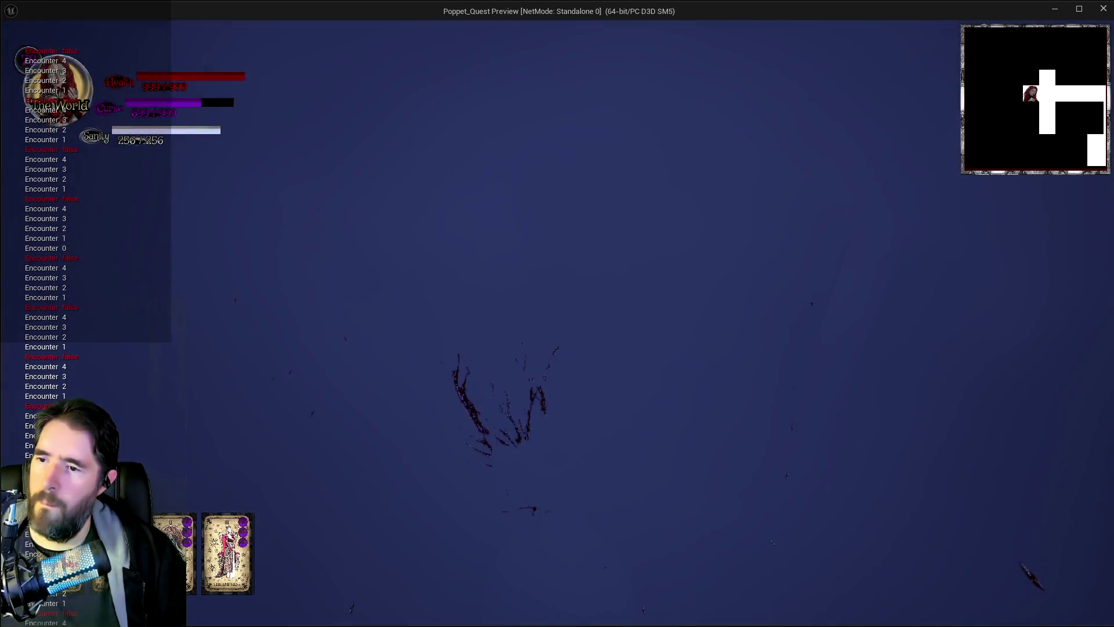
key(alt+Tab)
key(Escape)
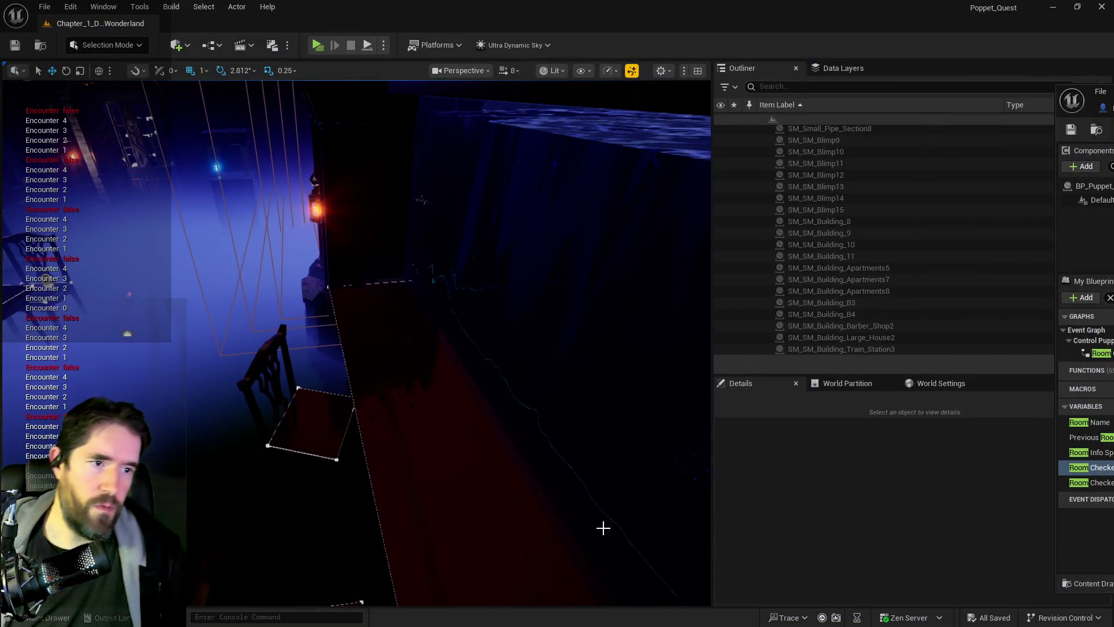
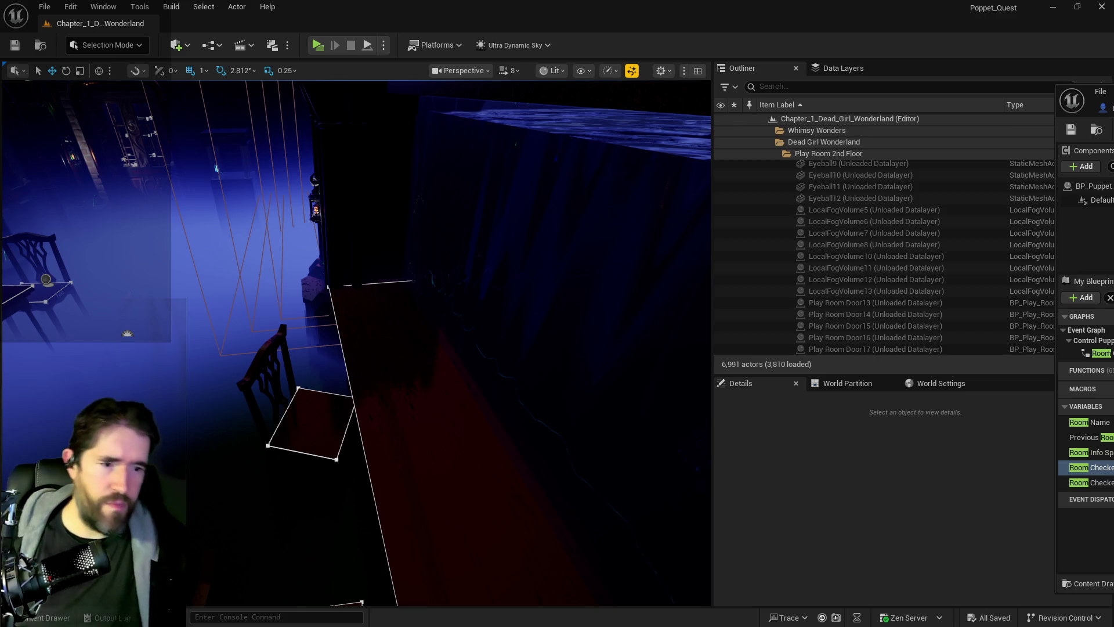
Step: Maximize the BP_Puppet_Master editor and pan around its Charlotte Smoke Trap Graph
mouse_move(1084, 90)
mouse_down()
mouse_move(661, 116)
mouse_move(593, 136)
mouse_up()
double_click(593, 136)
scroll(537, 284, down, 4)
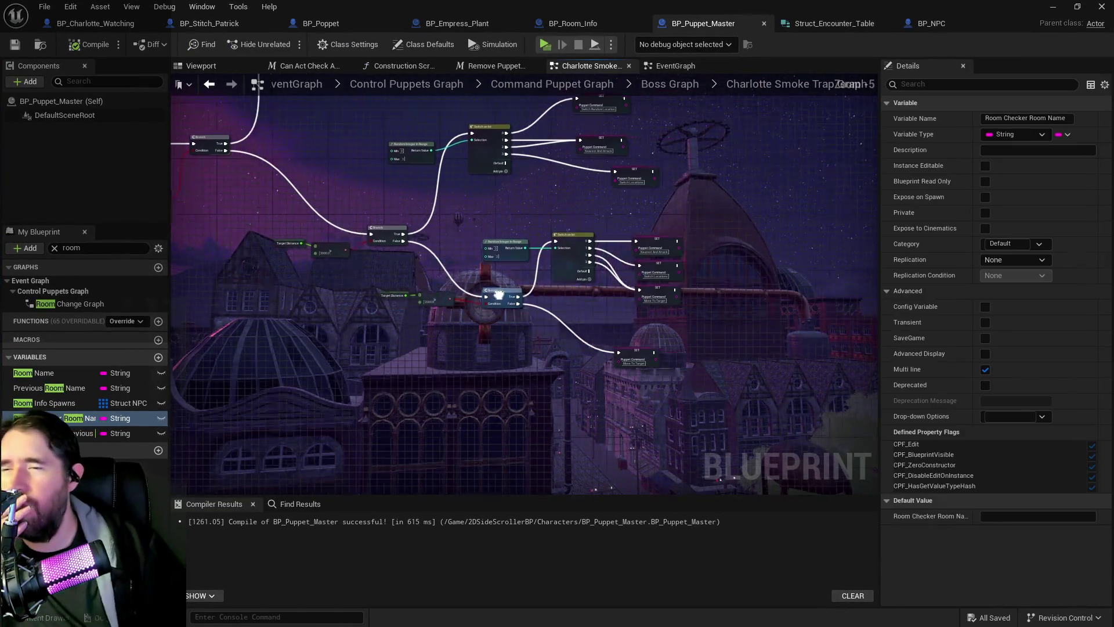
drag(559, 303, 617, 342)
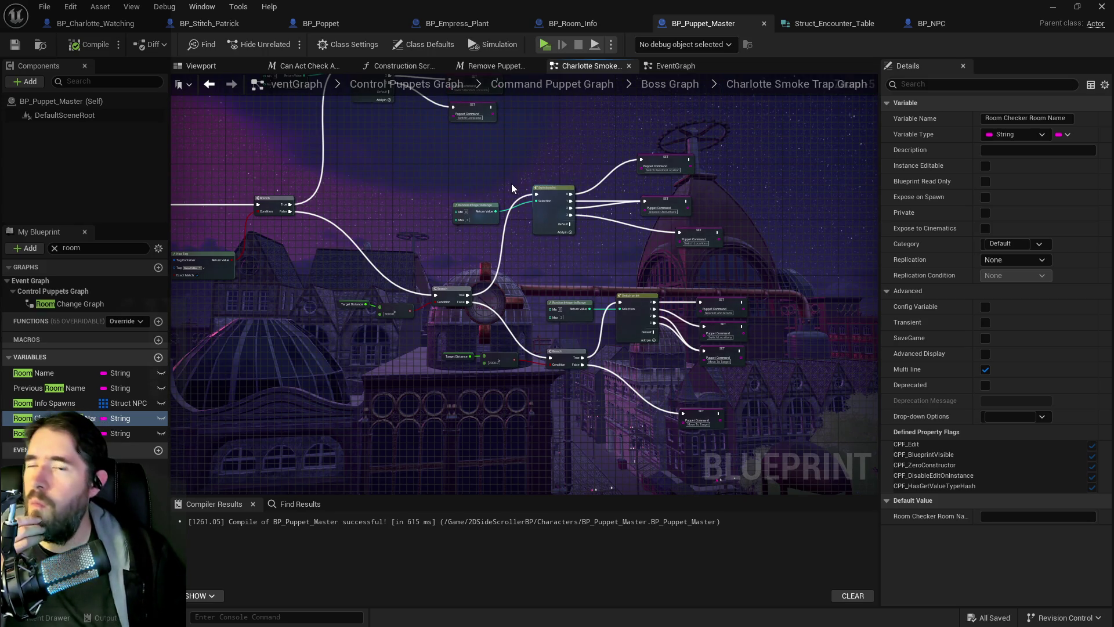
scroll(510, 184, down, 2)
scroll(620, 193, up, 2)
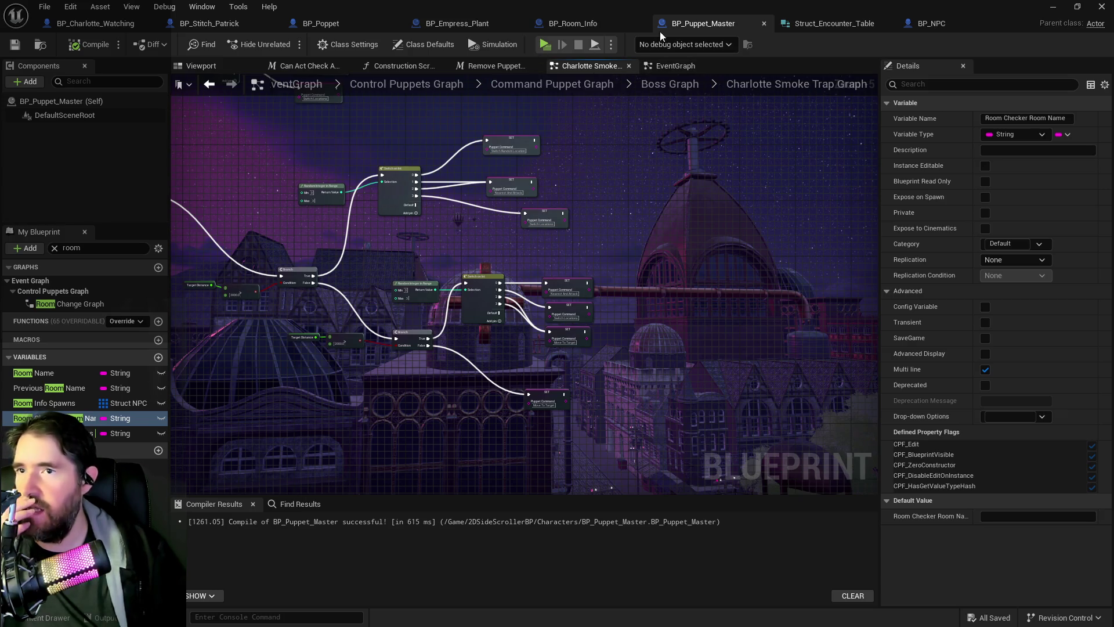
Step: Navigate from EventGraph through Encounter System Graph into the Spawn NPC Graph
click(535, 87)
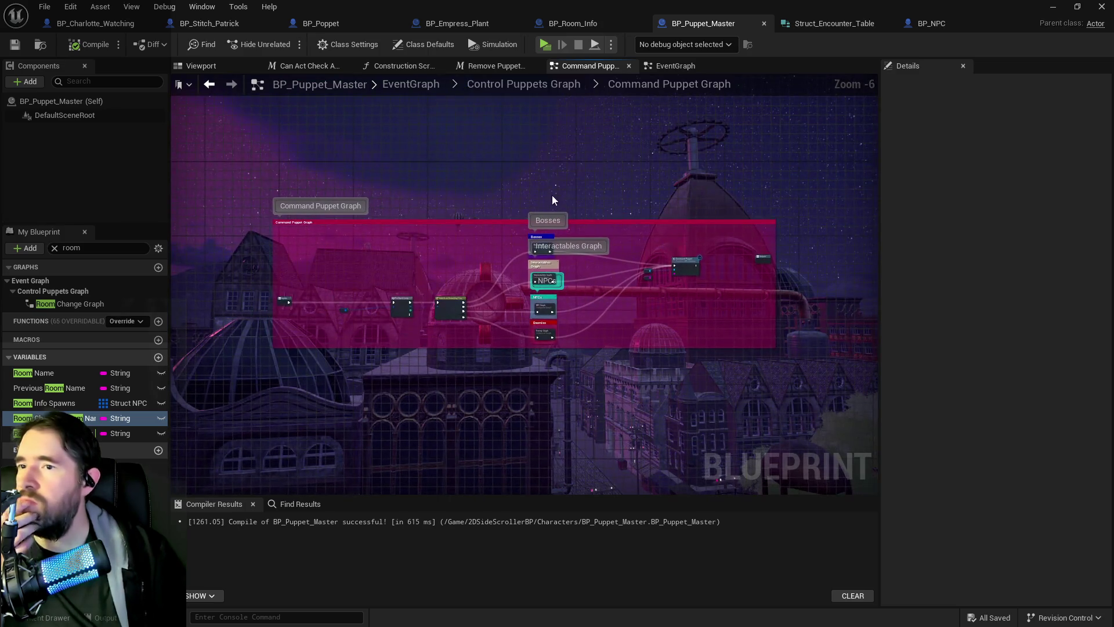
click(432, 84)
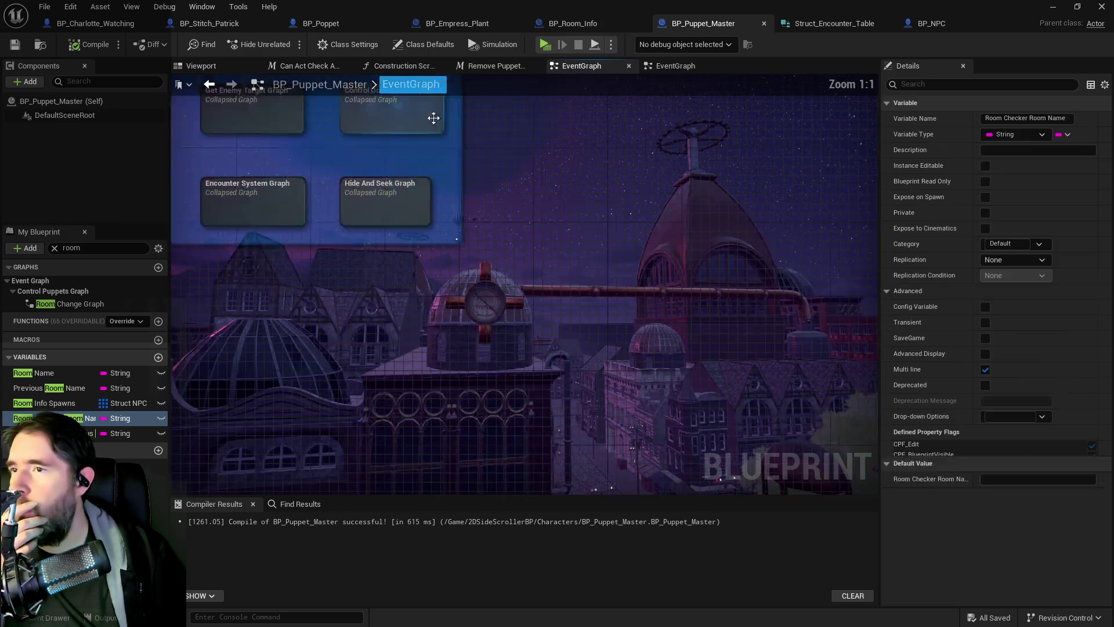
double_click(532, 340)
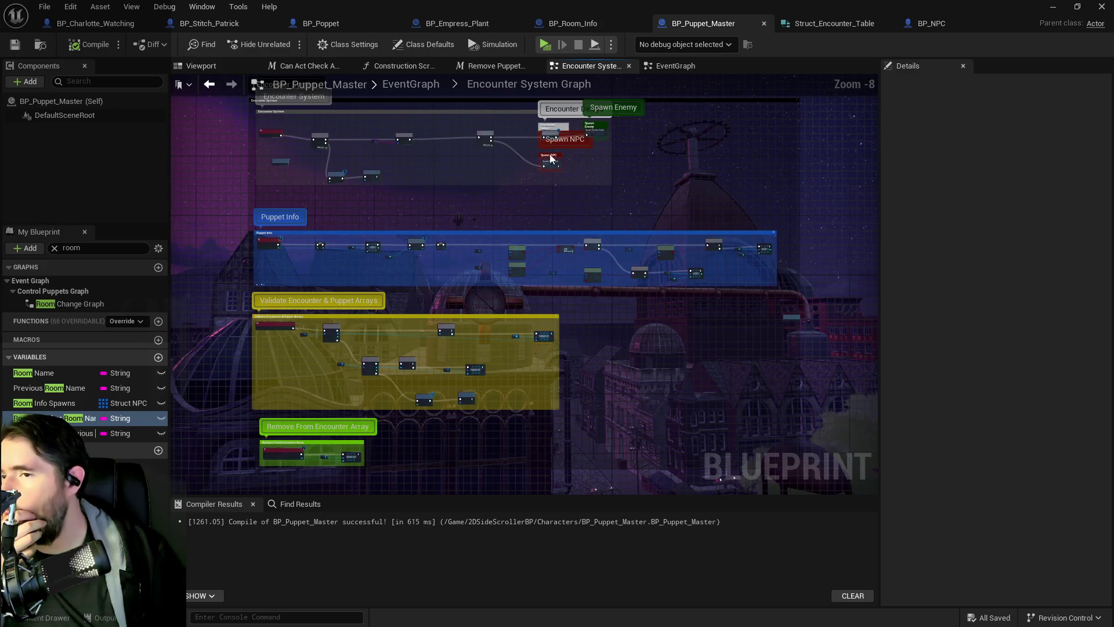
scroll(550, 158, up, 5)
double_click(544, 195)
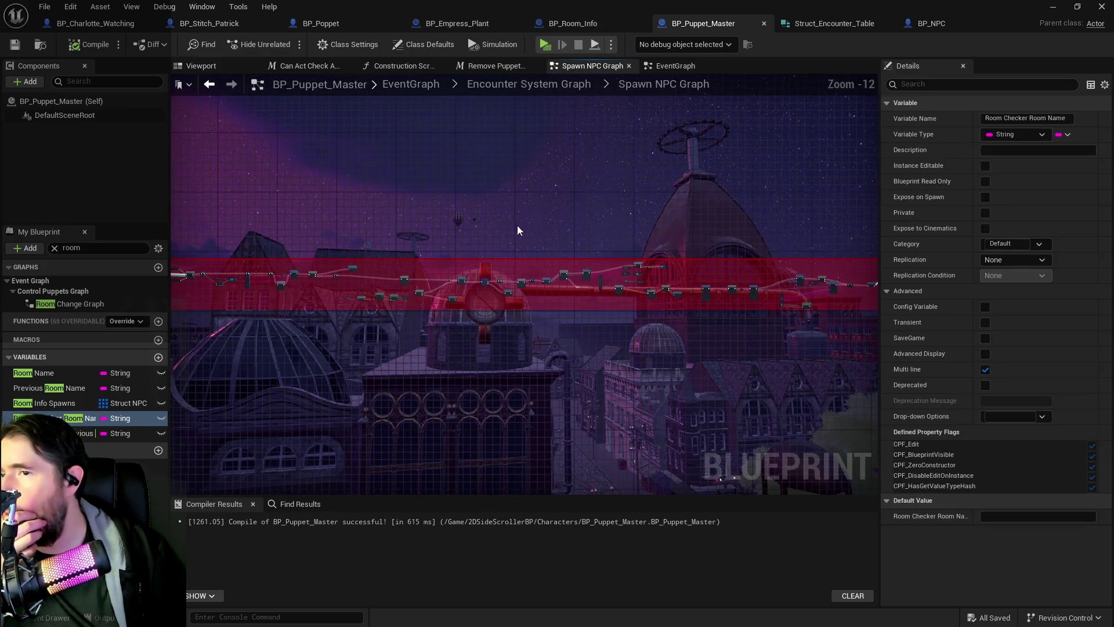
Step: Shift the SpawnActor, Print String and spawn-transform nodes slightly left
scroll(562, 315, up, 5)
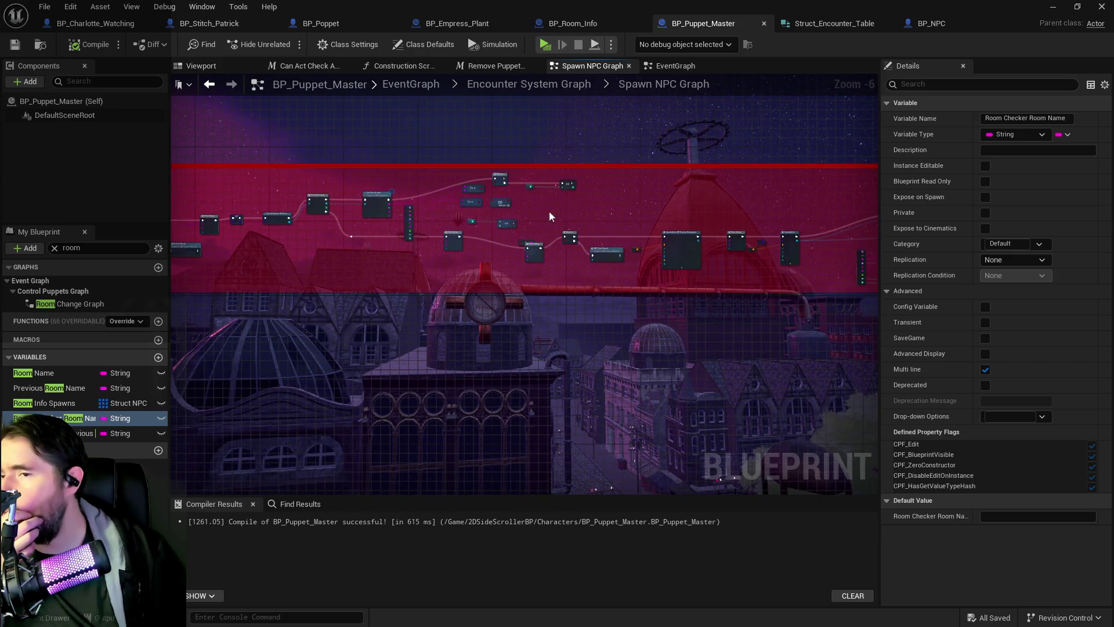
scroll(408, 237, up, 1)
scroll(408, 232, up, 1)
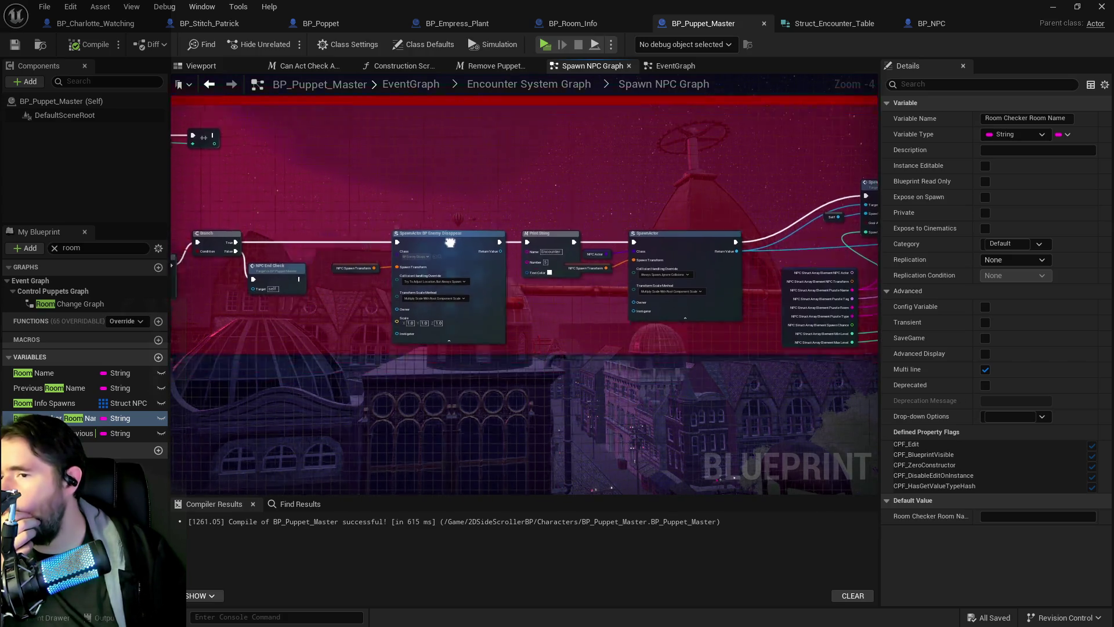
mouse_move(634, 232)
mouse_down()
mouse_move(356, 249)
mouse_move(402, 180)
mouse_move(516, 231)
mouse_up()
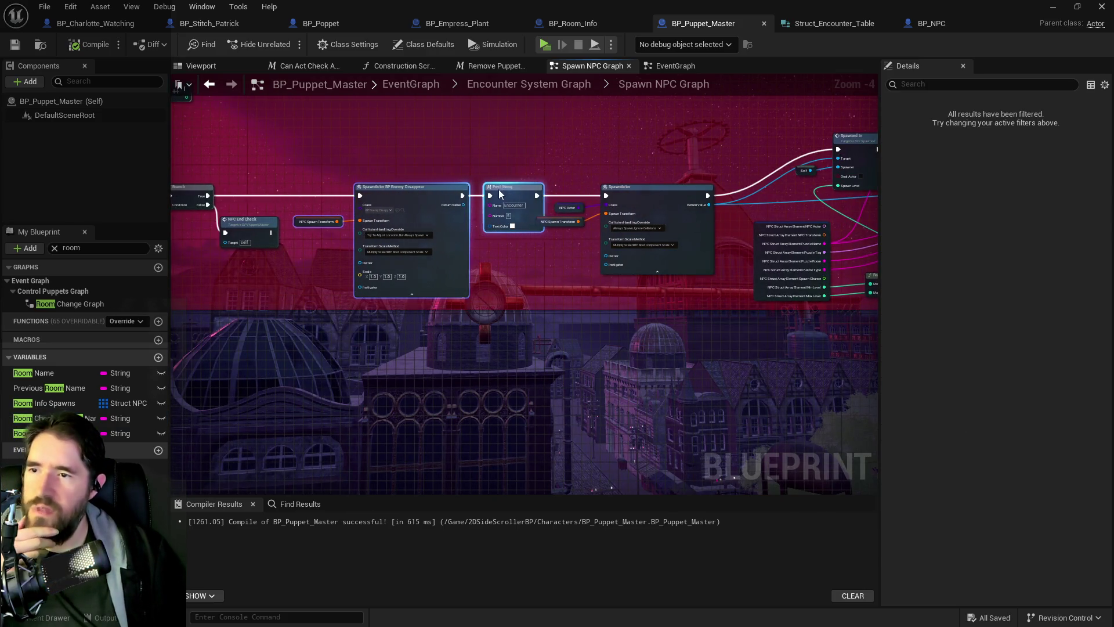
drag(499, 193, 492, 190)
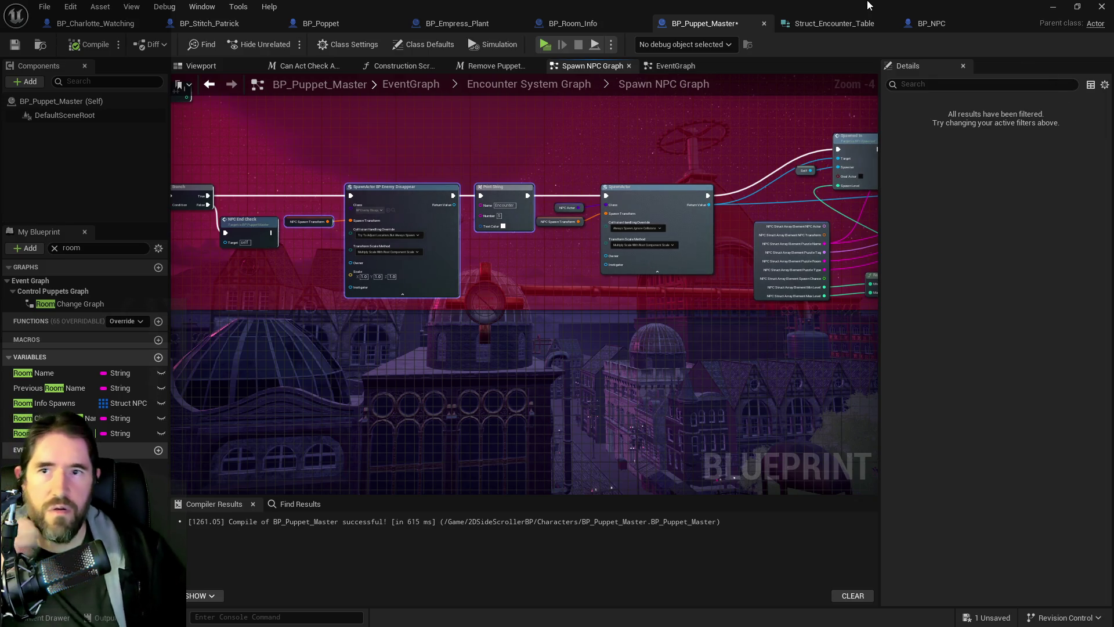
Step: Return to the level editor and fly the camera back into the hallway
key(alt+Tab)
drag(665, 250, 665, 250)
drag(552, 245, 552, 245)
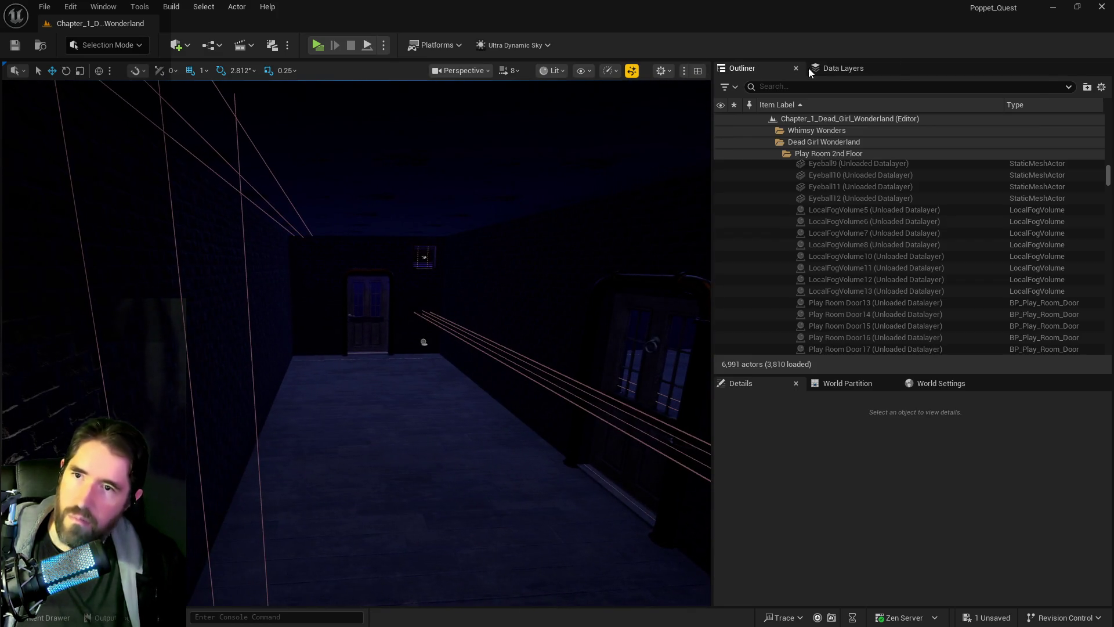
Step: Find and enable the DL_C1_Playroom_1st_Floor data layer
click(830, 71)
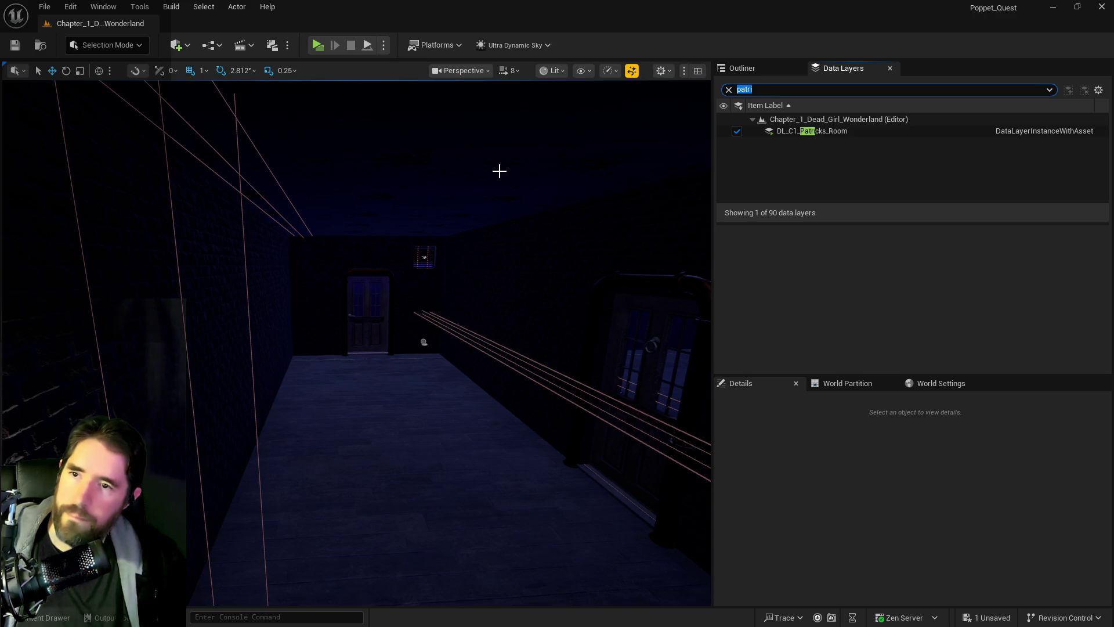
drag(499, 171, 499, 170)
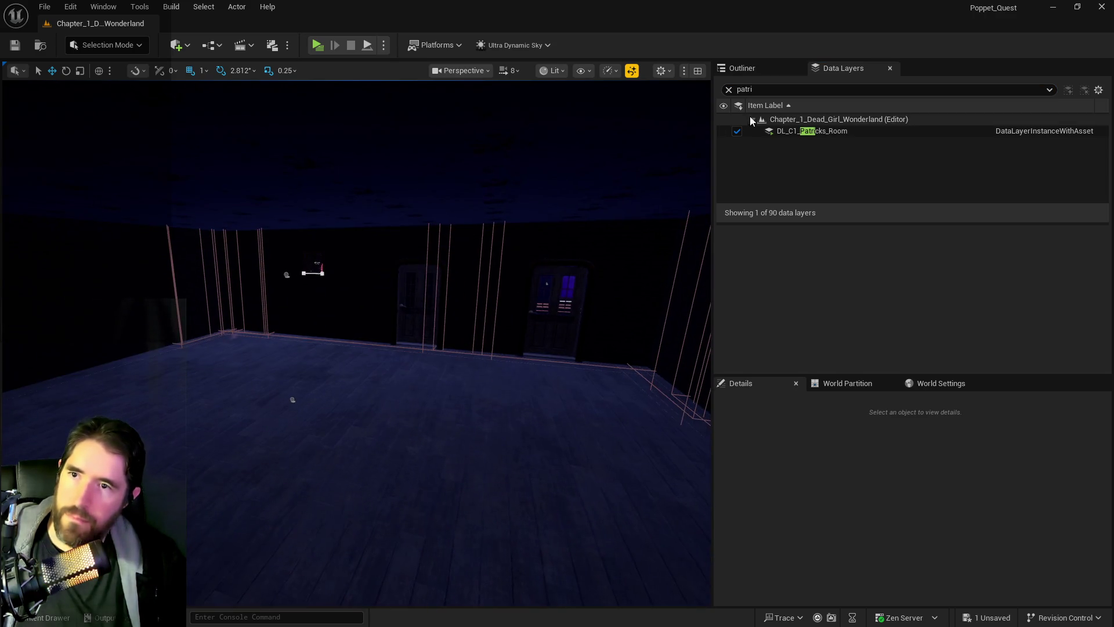
text(al)
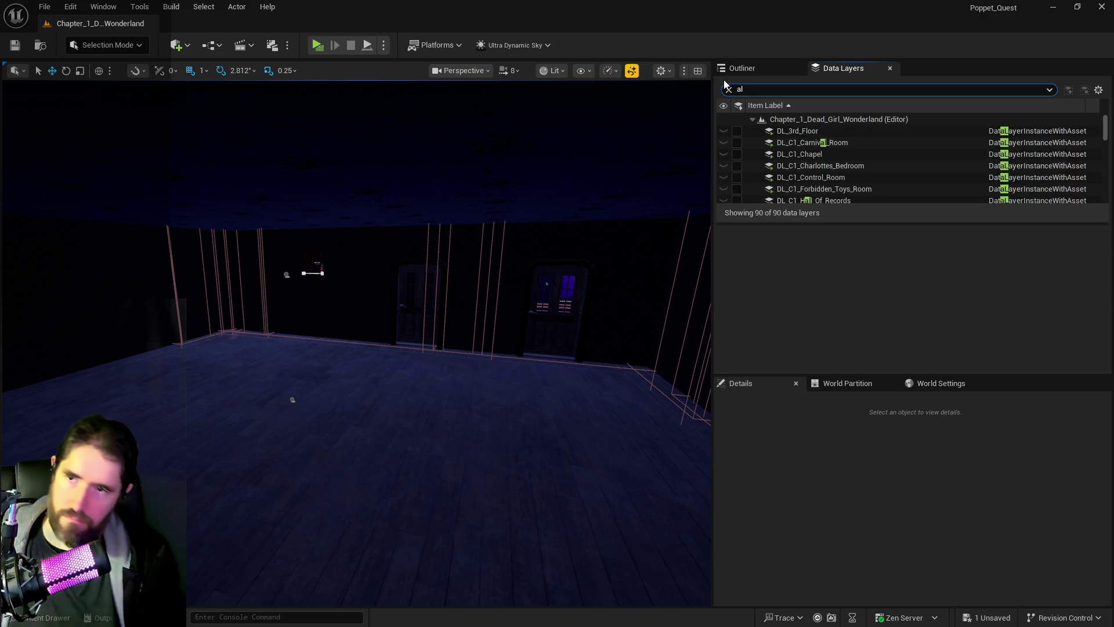
text(lay)
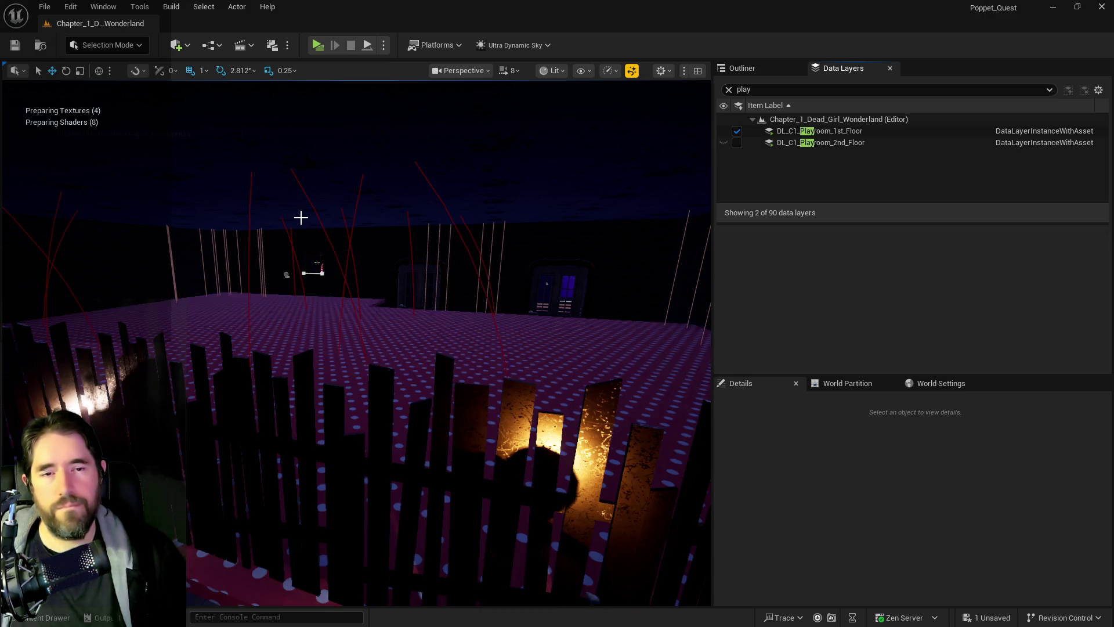
scroll(467, 451, up, 10)
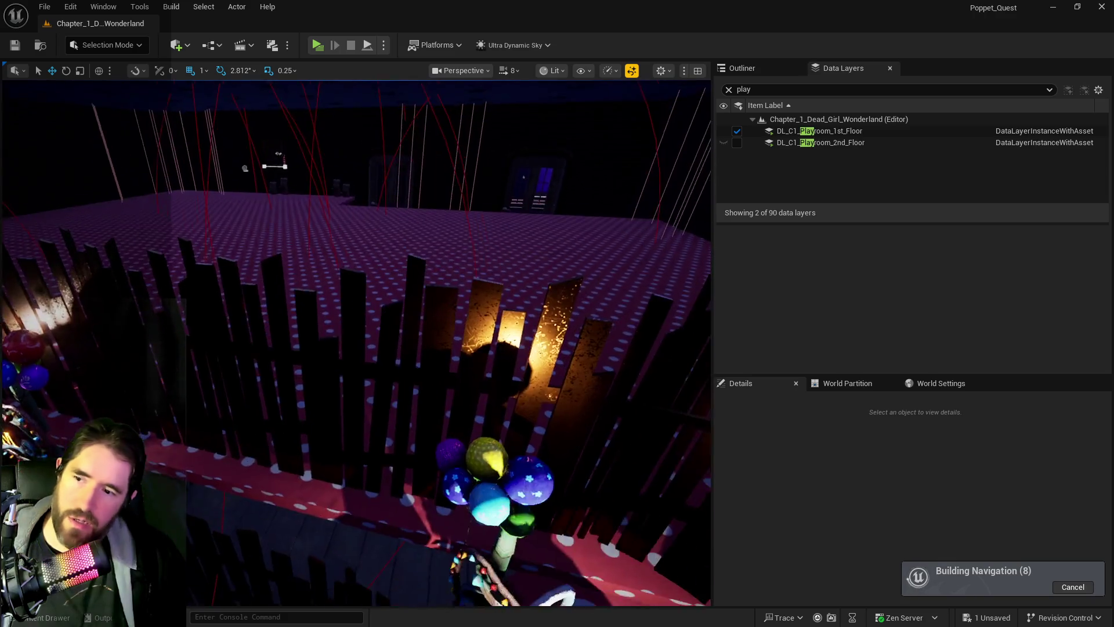
scroll(356, 342, down, 5)
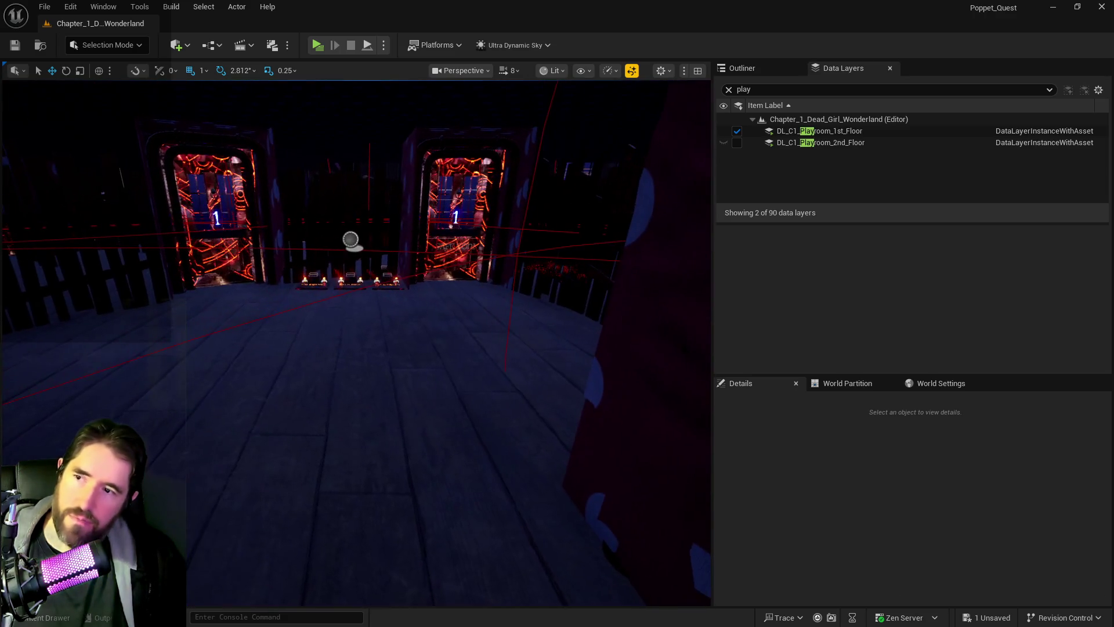
Step: Select BP_Room_Play_Room_1_Floor and review its seven-entry Spawn Array
click(350, 261)
scroll(900, 567, down, 8)
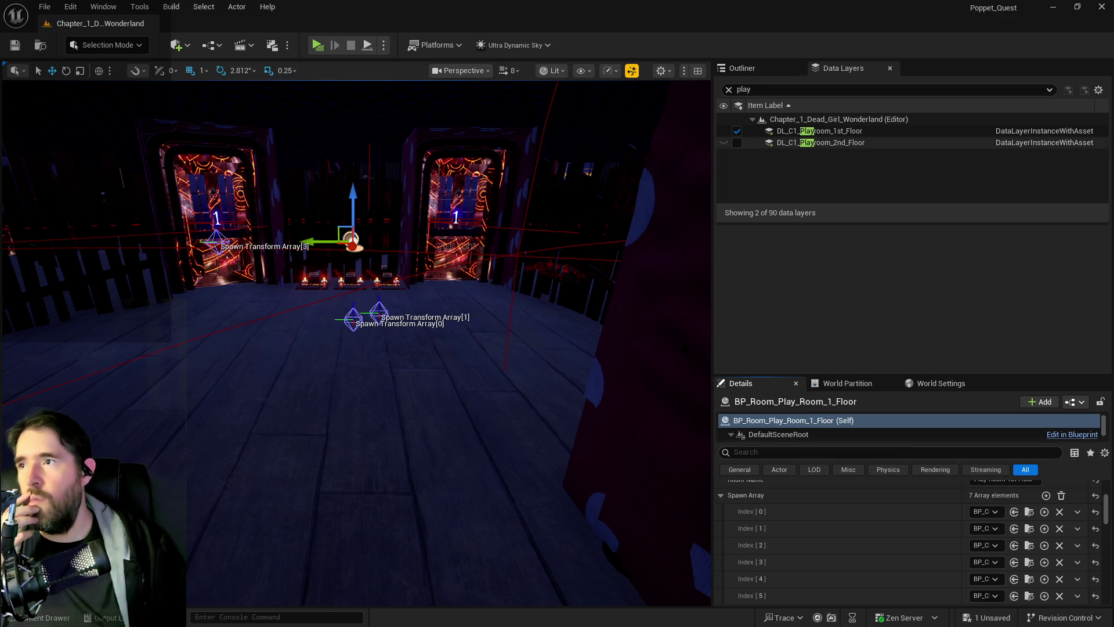
key(alt+Tab)
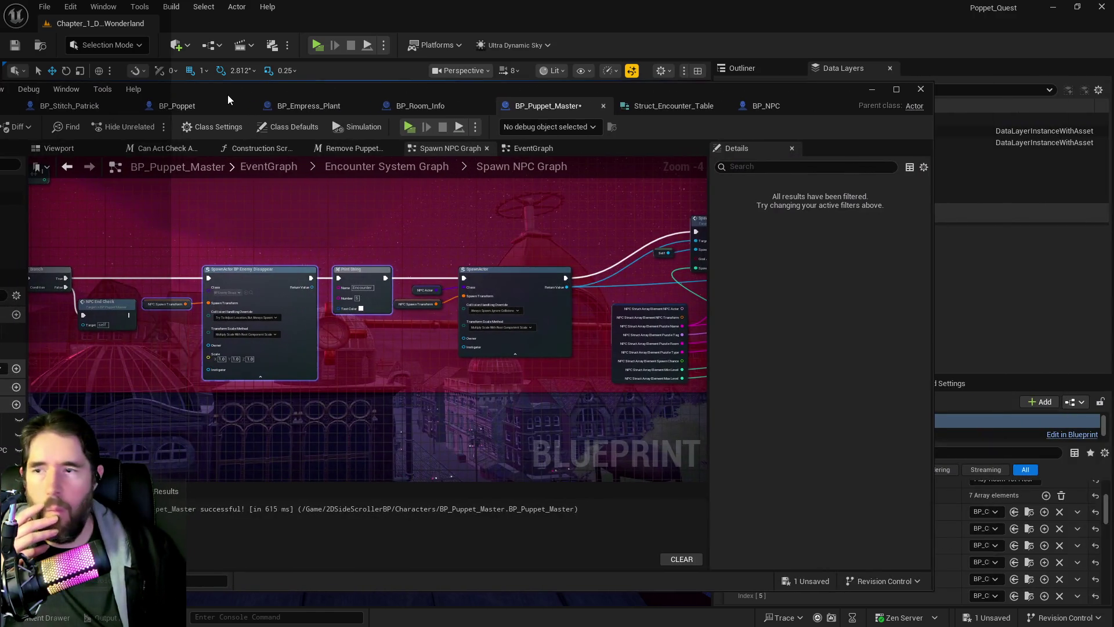
Step: Maximize the Blueprint and expand the Encounter Table defaults to the Lower Decks entry
double_click(229, 95)
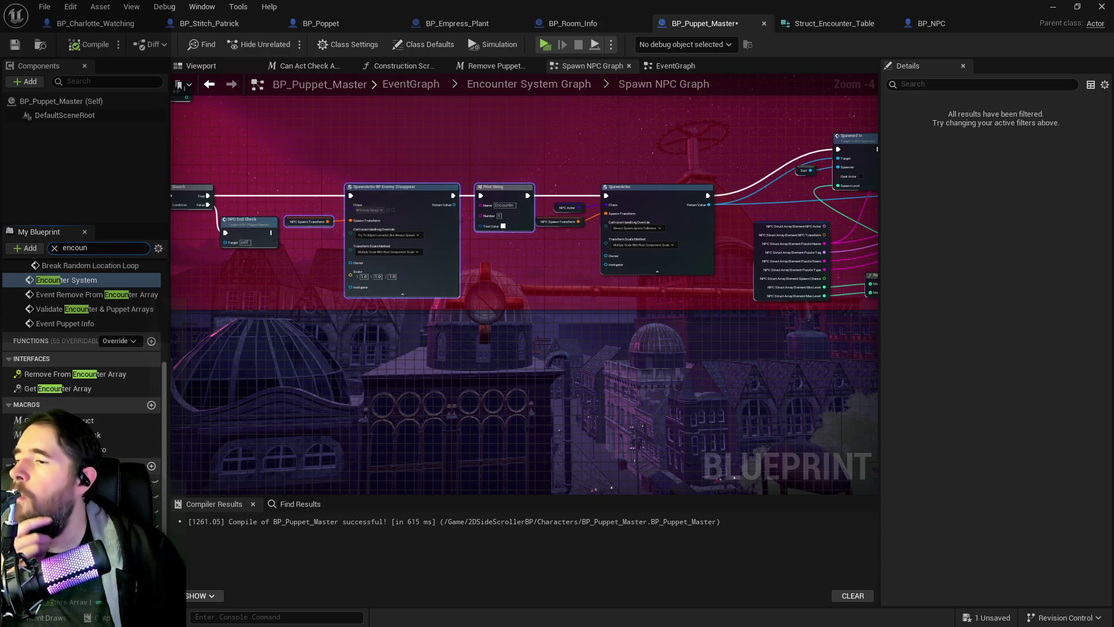
click(88, 480)
scroll(987, 536, down, 10)
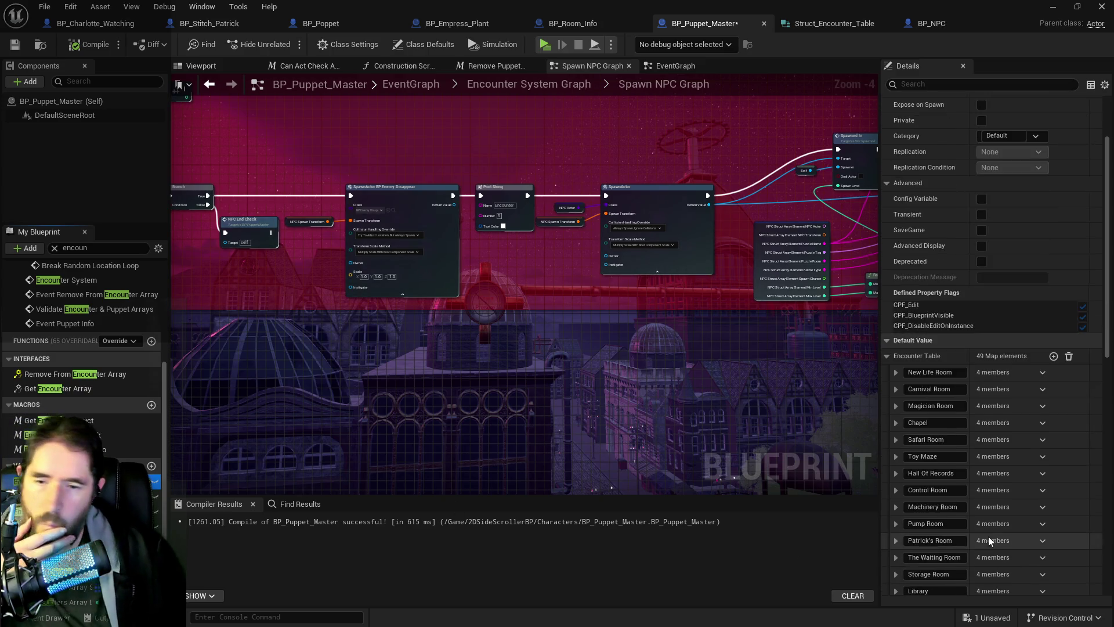
scroll(948, 512, down, 5)
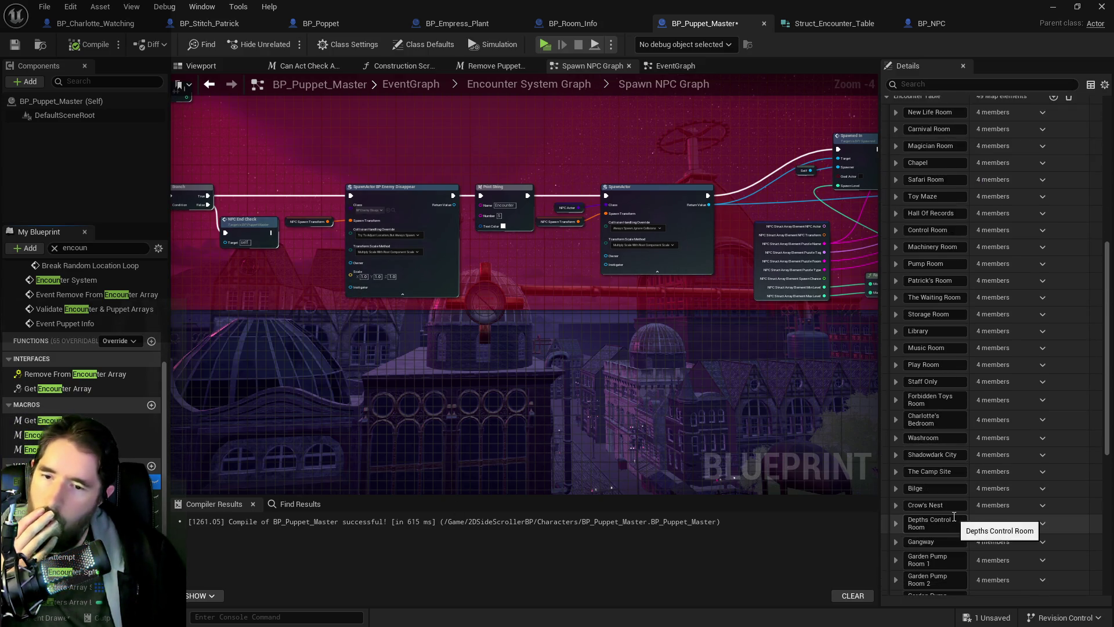
scroll(948, 512, down, 3)
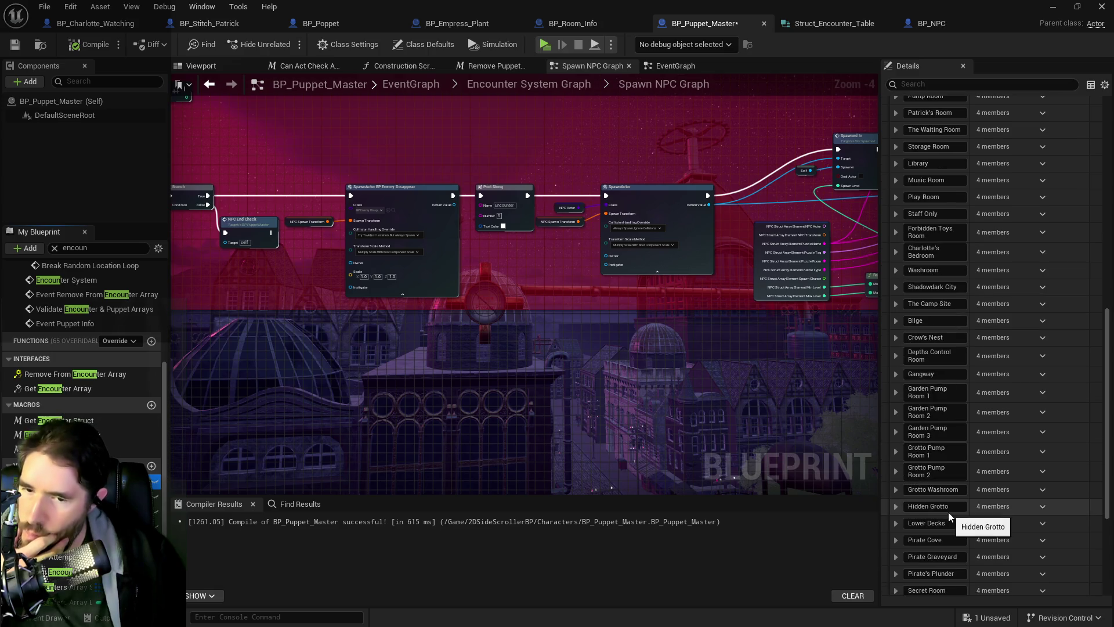
click(896, 522)
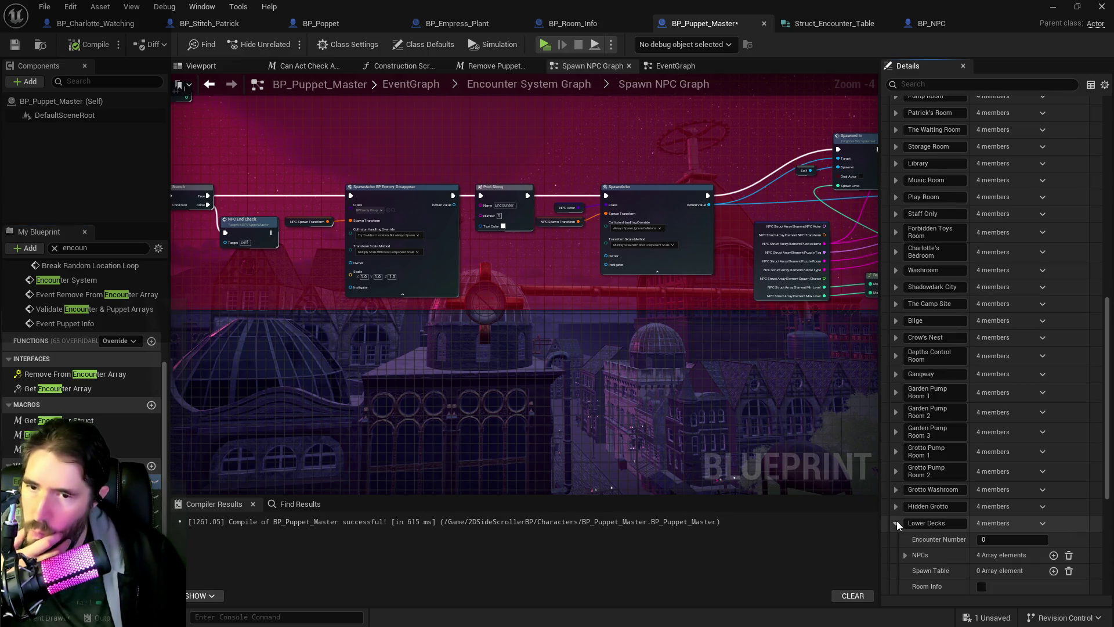
scroll(949, 537, down, 2)
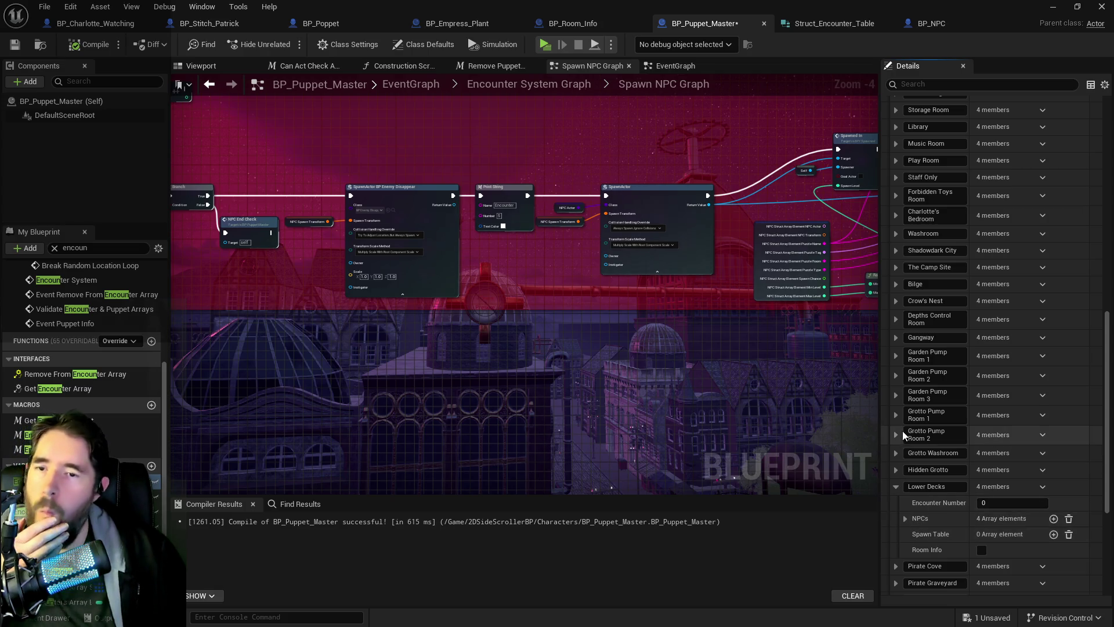
Step: Expand Lower Decks NPCs Index [2] and [3], revealing Index [3]'s transform (-33305, 11290, 5513)
click(895, 470)
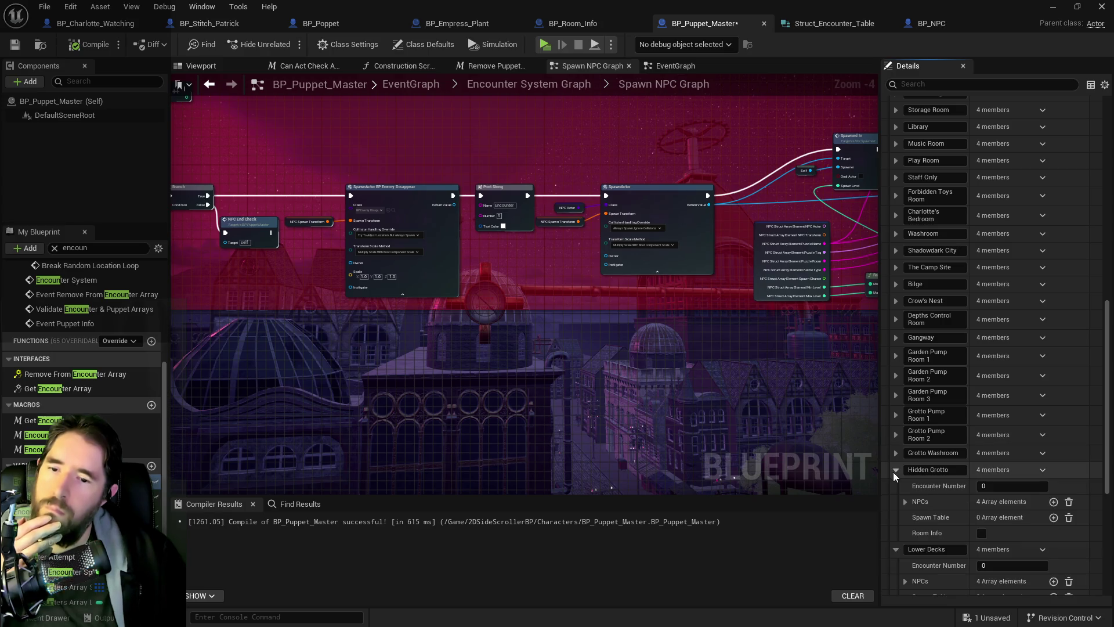
click(894, 470)
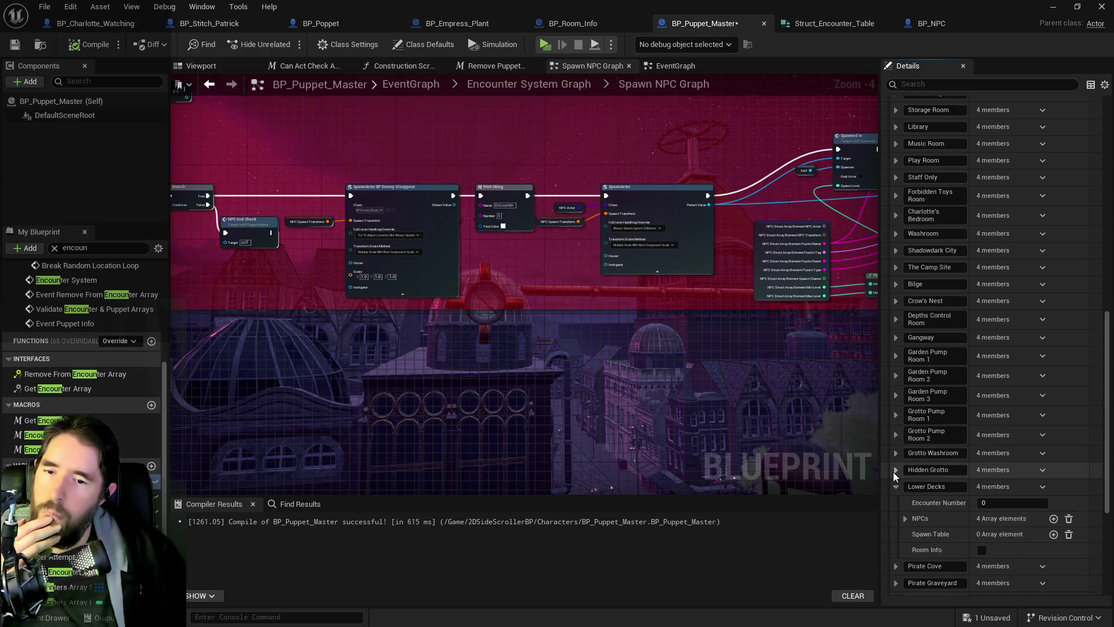
click(905, 518)
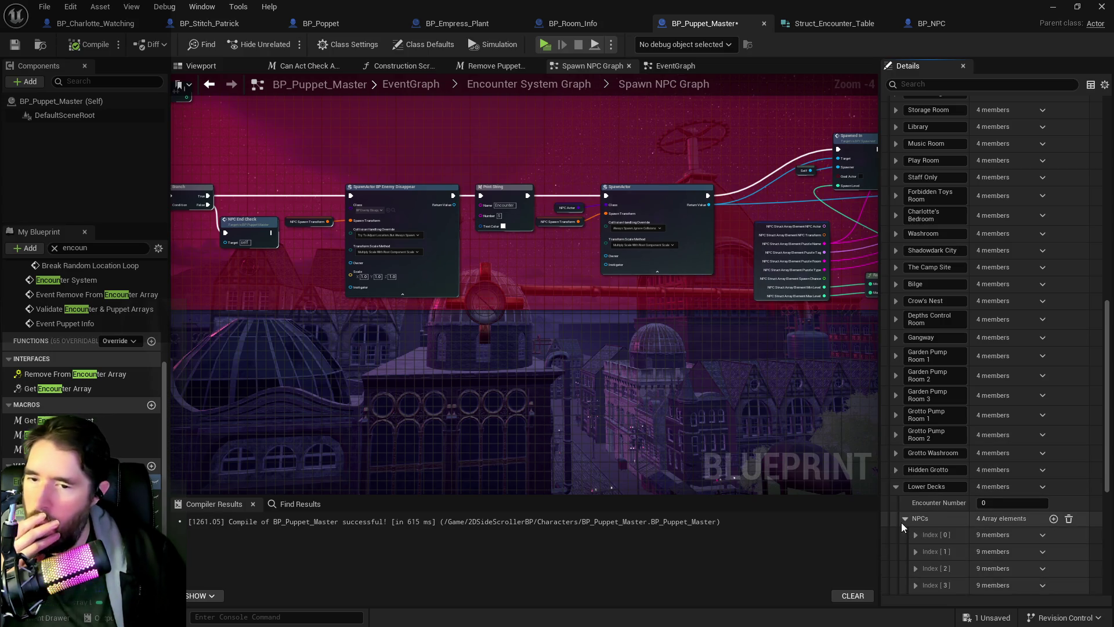
click(916, 550)
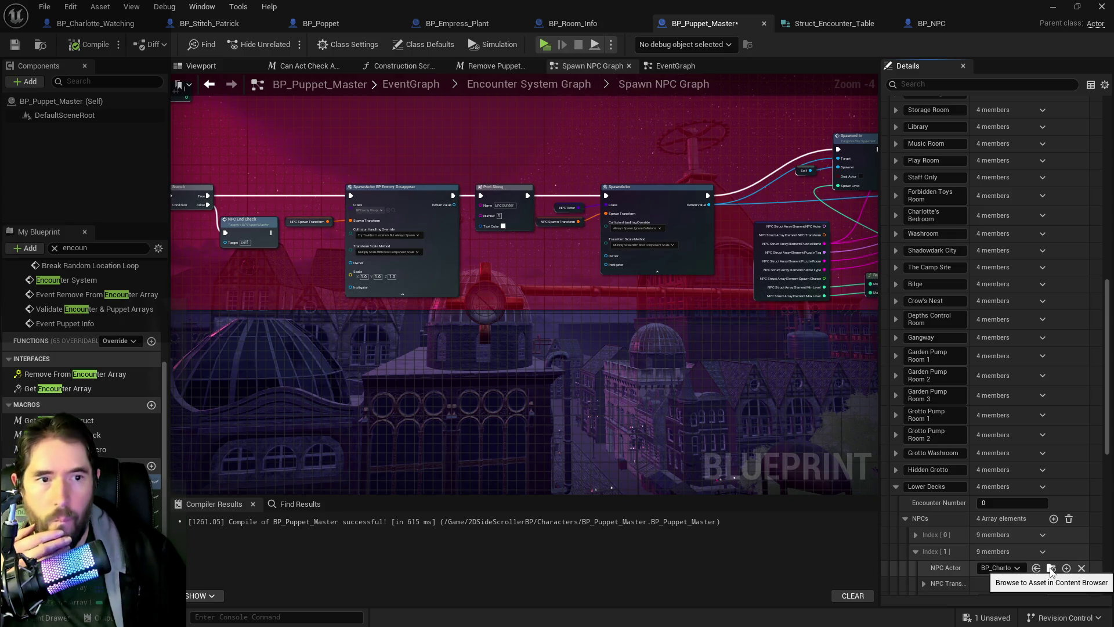
scroll(1044, 571, down, 3)
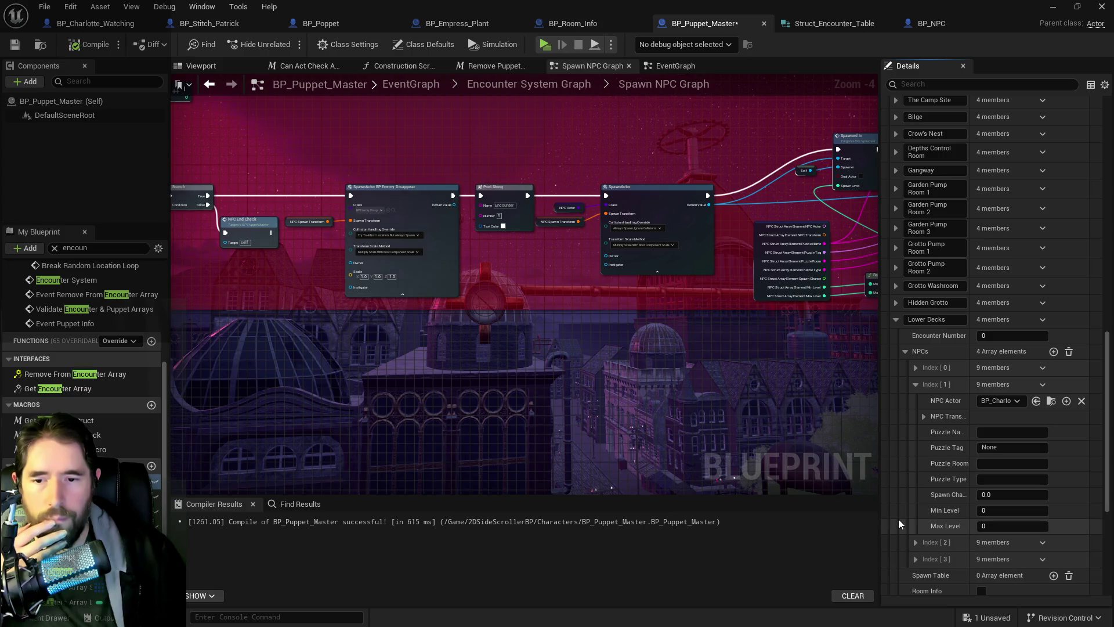
click(915, 542)
scroll(987, 554, down, 3)
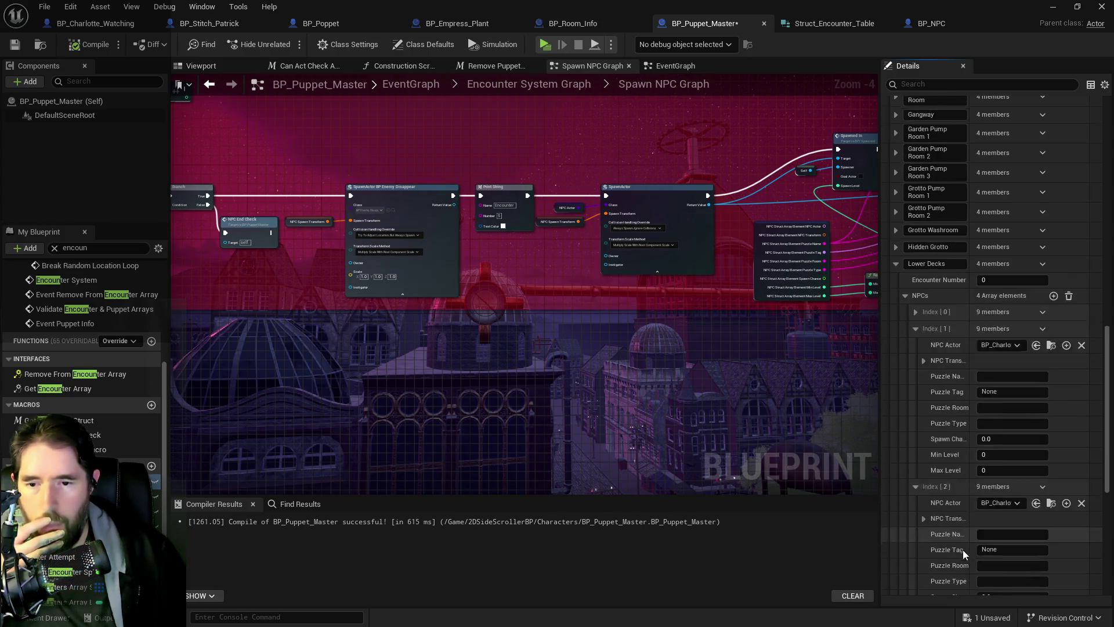
click(915, 515)
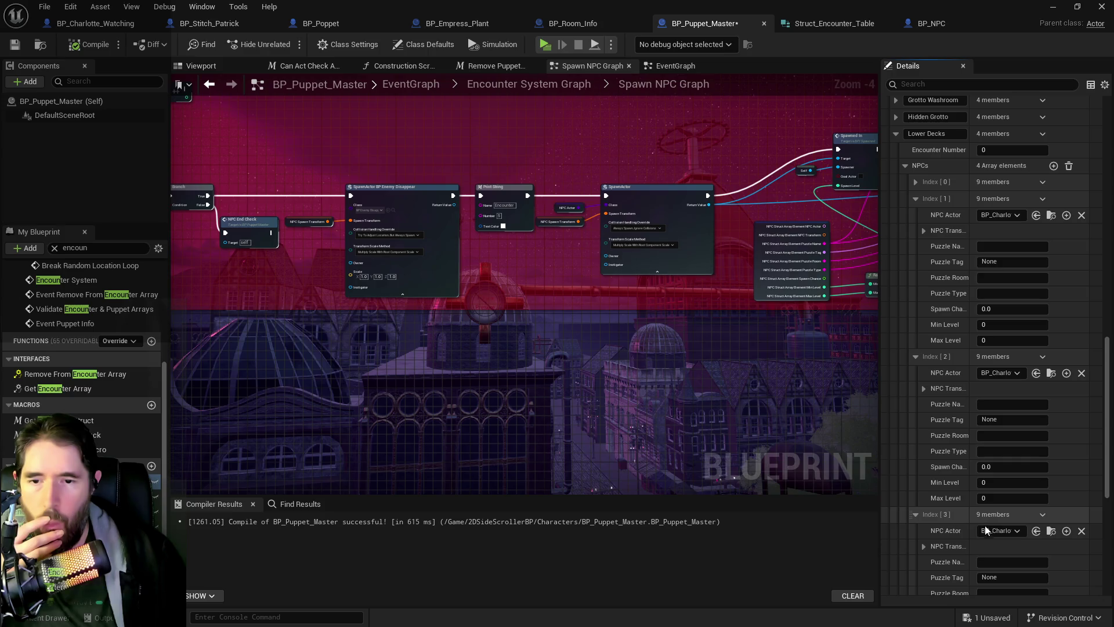
click(923, 547)
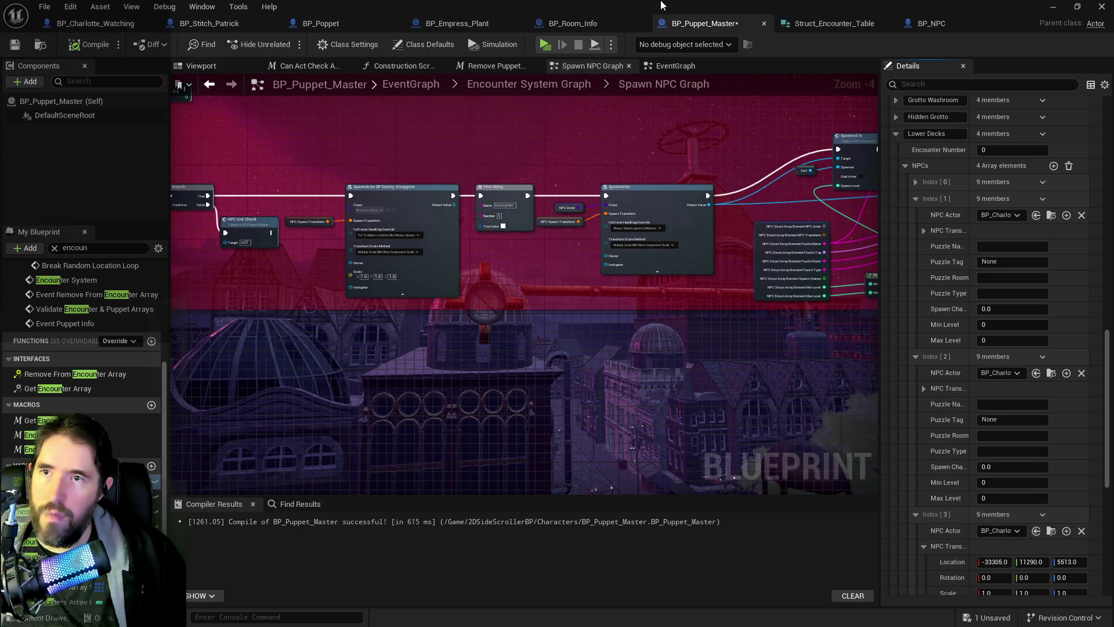
key(alt+Tab)
Step: Select BP_Empress_Plant104 in the corridor and focus the view on it
mouse_move(463, 327)
mouse_down()
mouse_move(424, 290)
mouse_move(400, 325)
mouse_move(377, 310)
mouse_move(442, 281)
mouse_up()
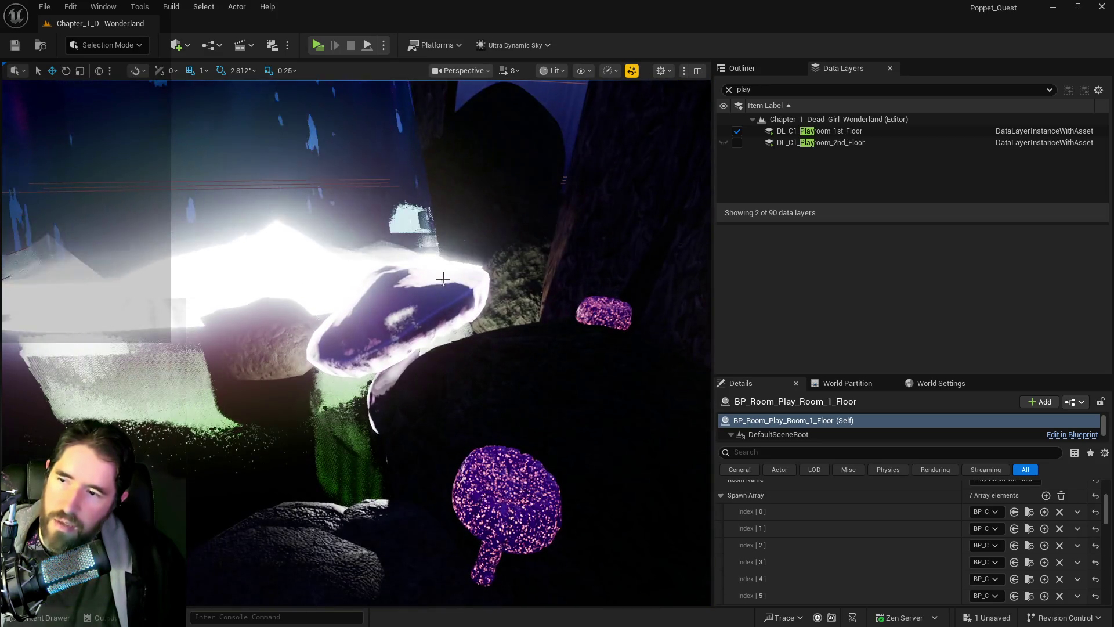
click(492, 536)
drag(493, 536, 484, 528)
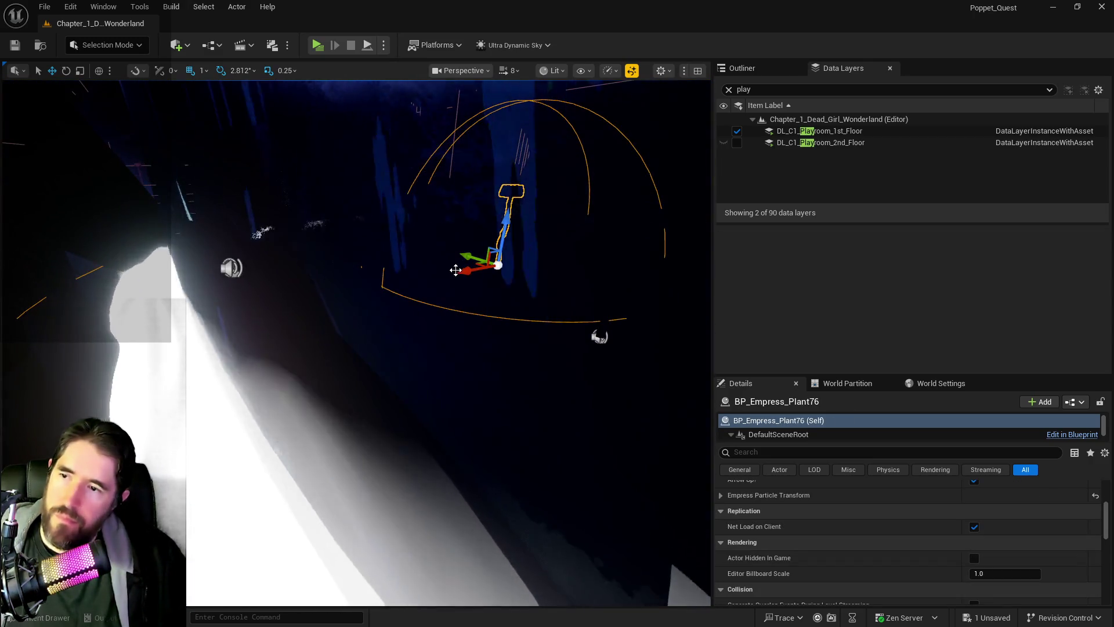
mouse_move(482, 272)
mouse_down()
mouse_move(490, 255)
mouse_move(151, 325)
mouse_up()
drag(269, 338, 285, 325)
key(f)
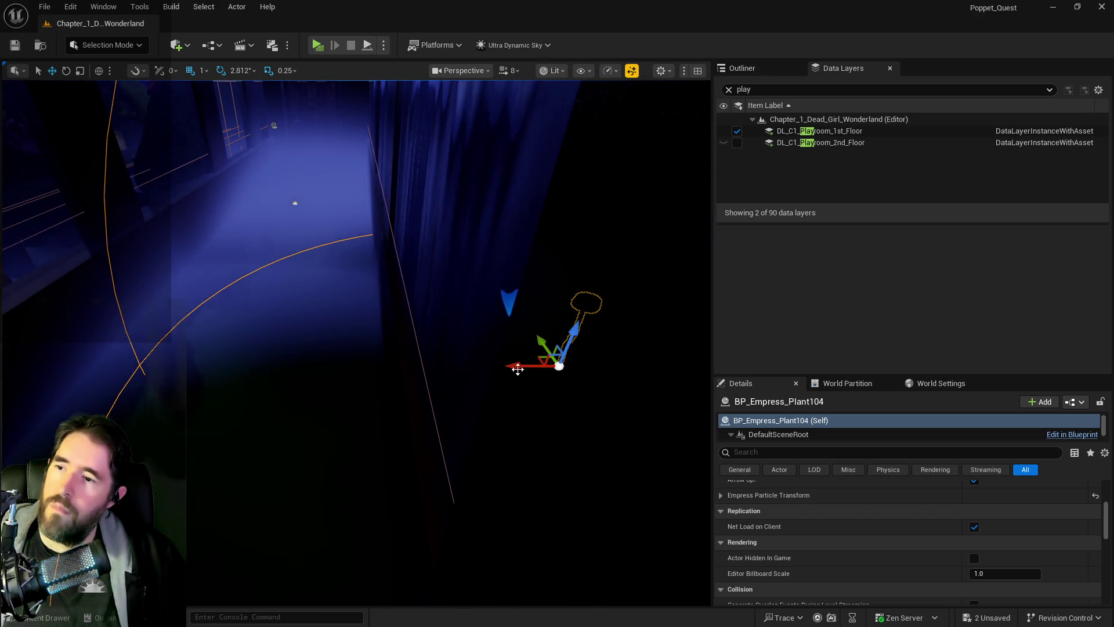
Step: Move the plant along X and Y to -33335, 11076, 5586 and copy its Location
mouse_move(477, 363)
mouse_down()
mouse_move(141, 351)
mouse_move(175, 352)
mouse_up()
drag(240, 340, 261, 239)
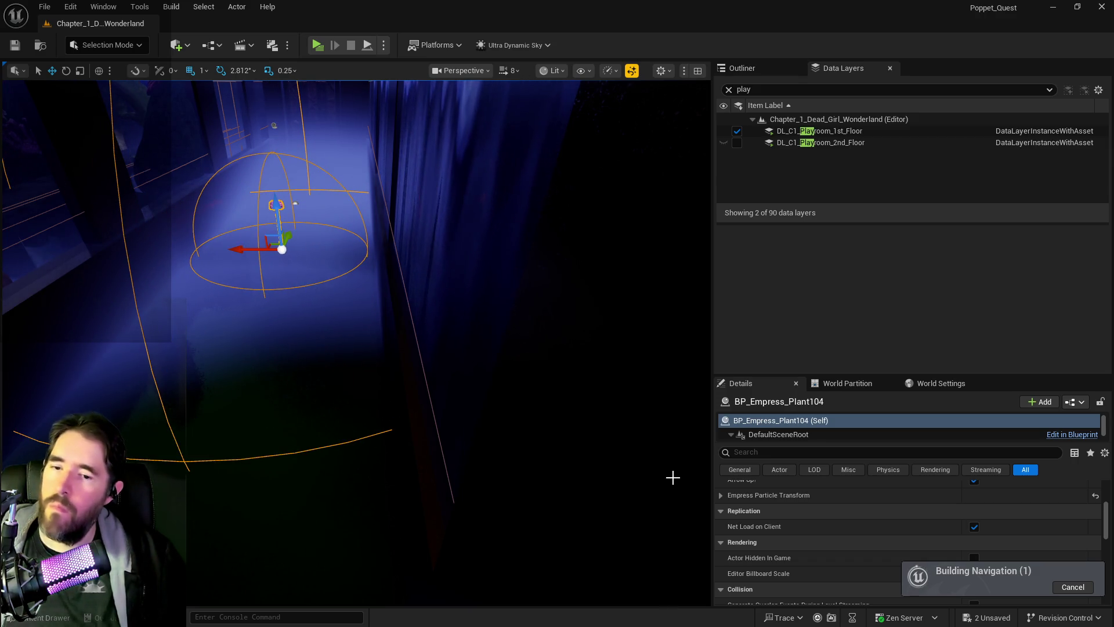
scroll(851, 563, up, 5)
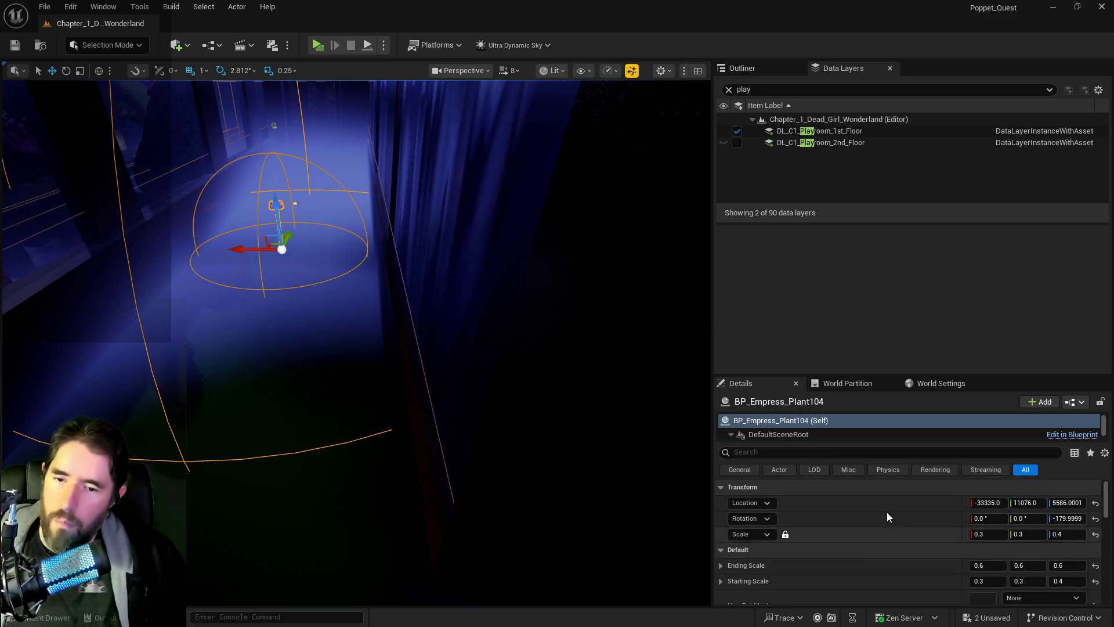
right_click(890, 500)
click(920, 523)
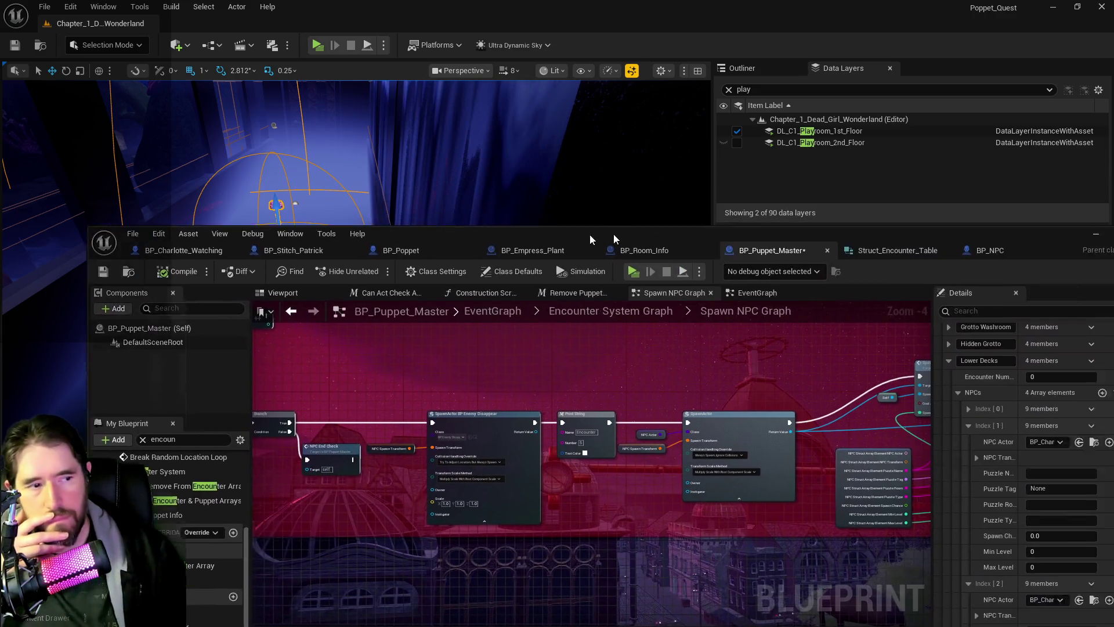
Step: Paste the copied plant transform into Lower Decks NPC Index [3]'s NPC Transform
mouse_move(614, 234)
mouse_down()
mouse_move(486, 188)
mouse_move(510, 121)
mouse_up()
scroll(882, 533, down, 5)
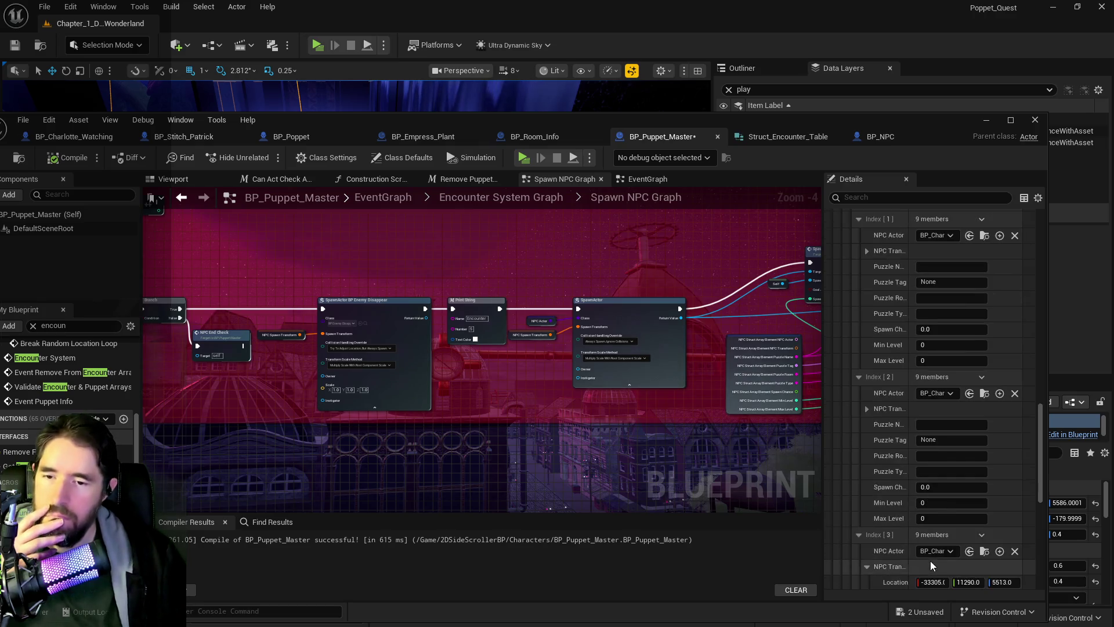
right_click(929, 497)
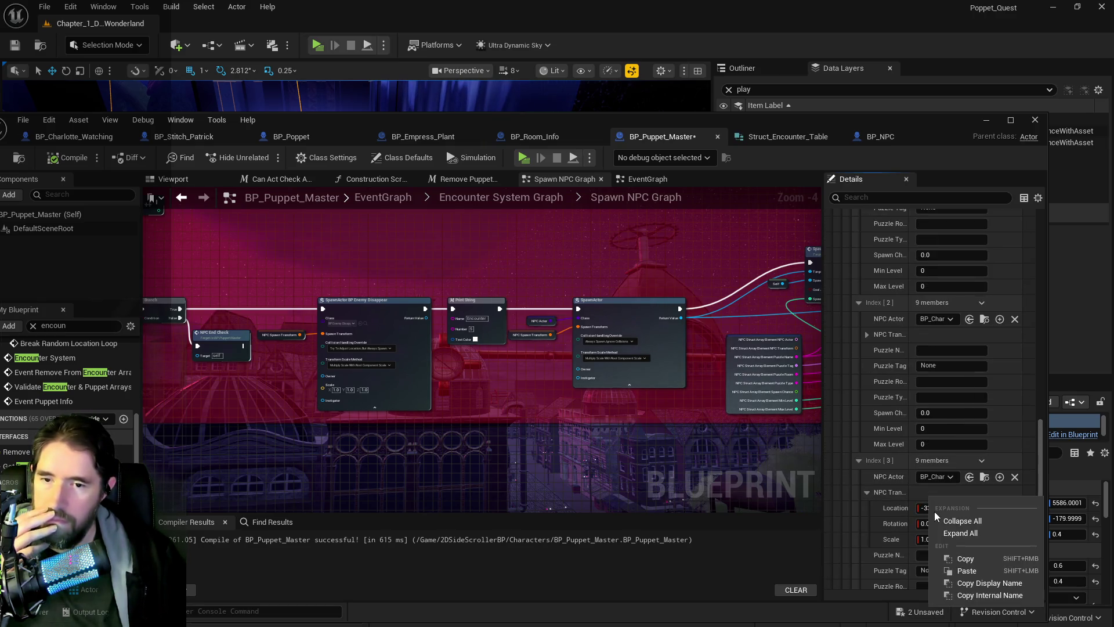
click(966, 571)
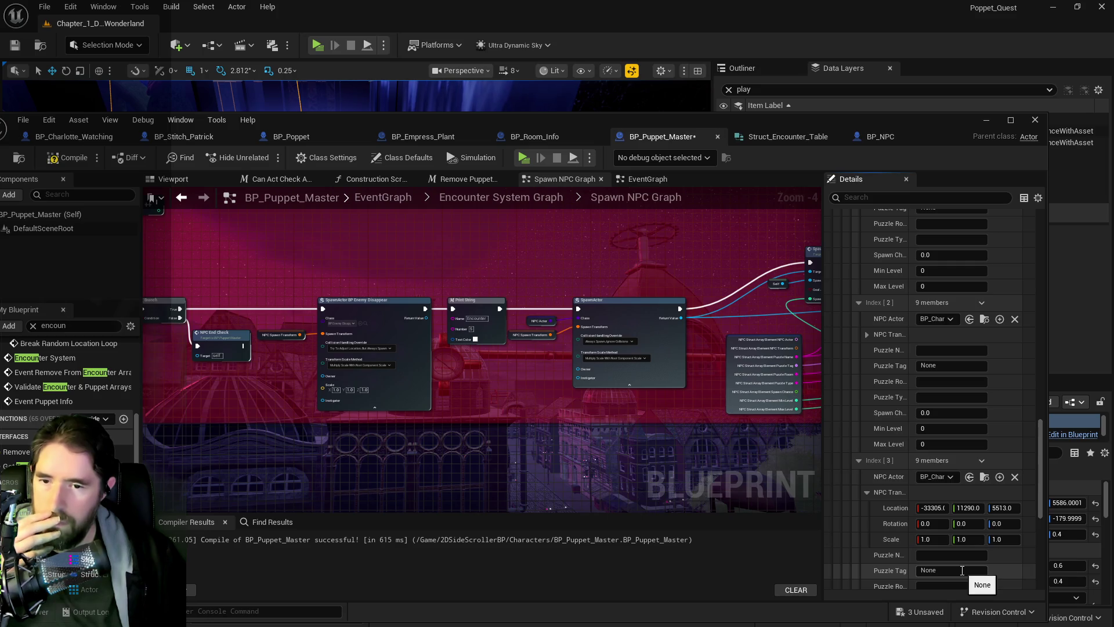
Step: Recopy the plant's Location and paste it into Index [3], giving -33335, 11076, 5586
click(517, 101)
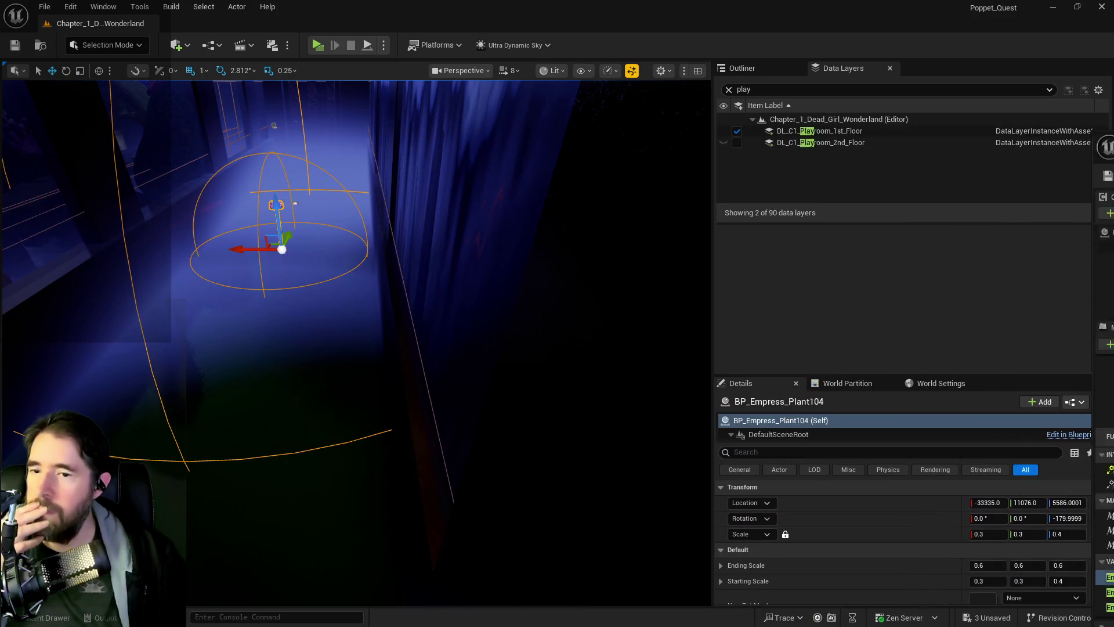
right_click(895, 501)
click(916, 526)
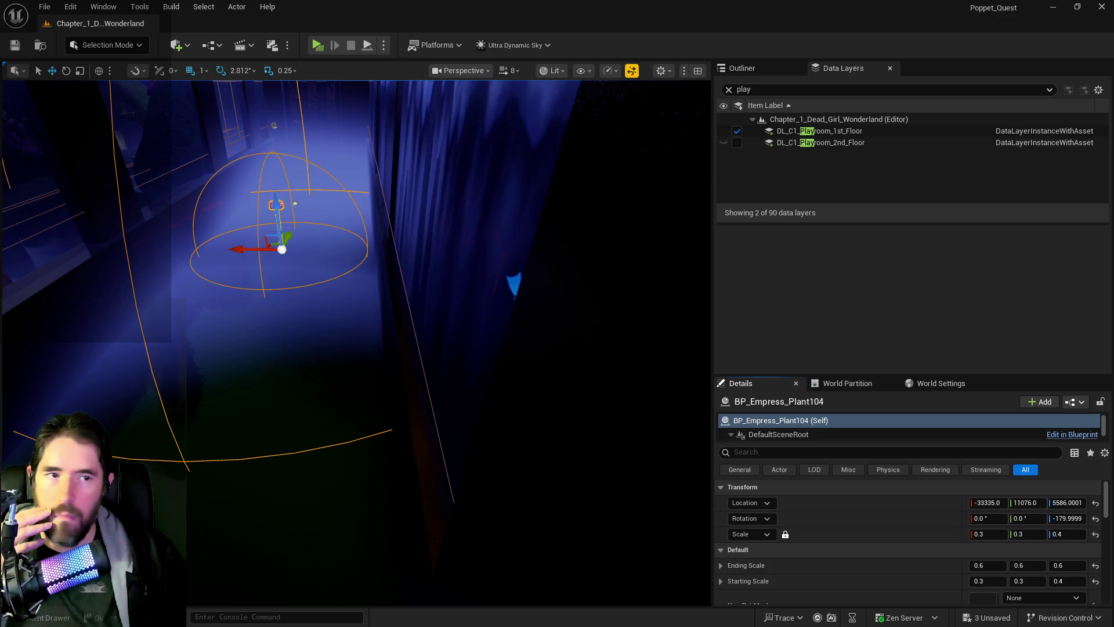
key(alt+Tab)
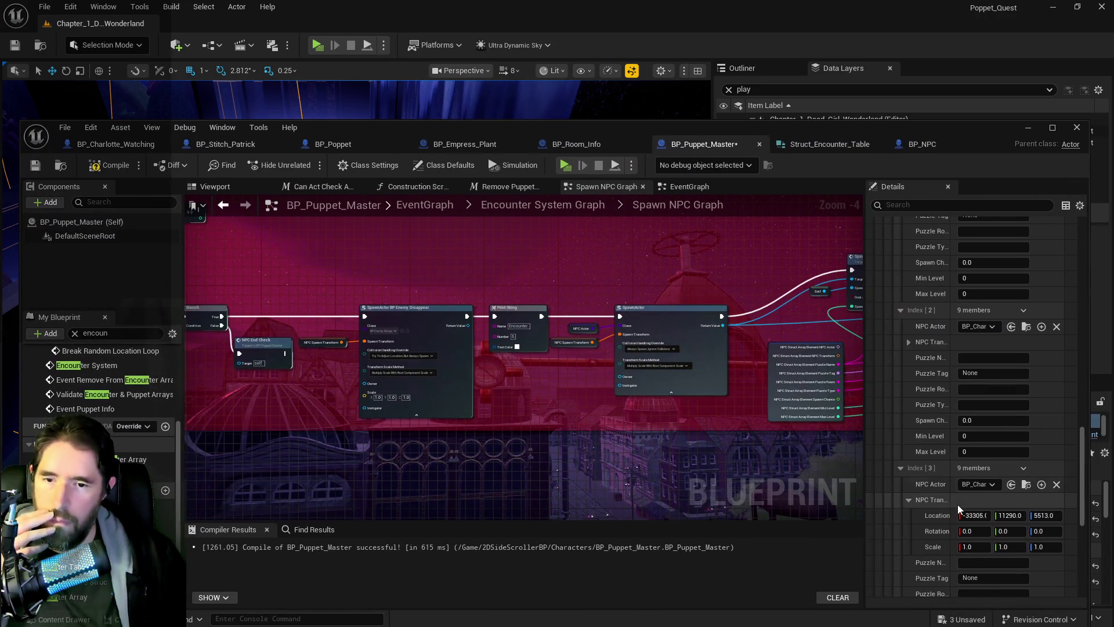
right_click(946, 517)
click(969, 554)
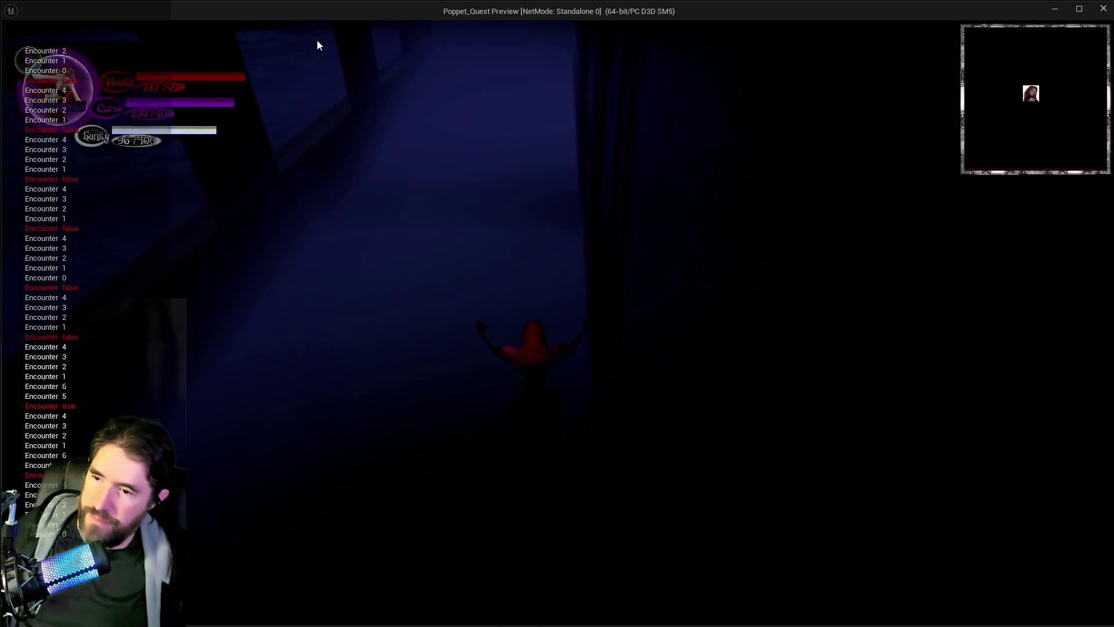
Step: Run the character down the foggy hallway in the standalone preview, then return to the editor
click(336, 301)
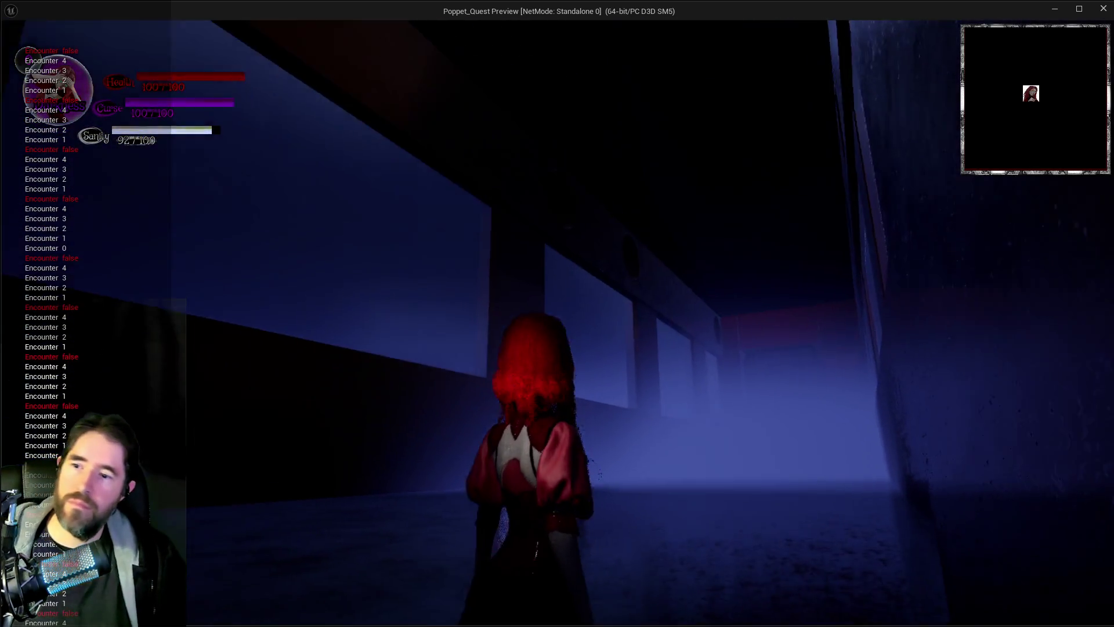
key(w)
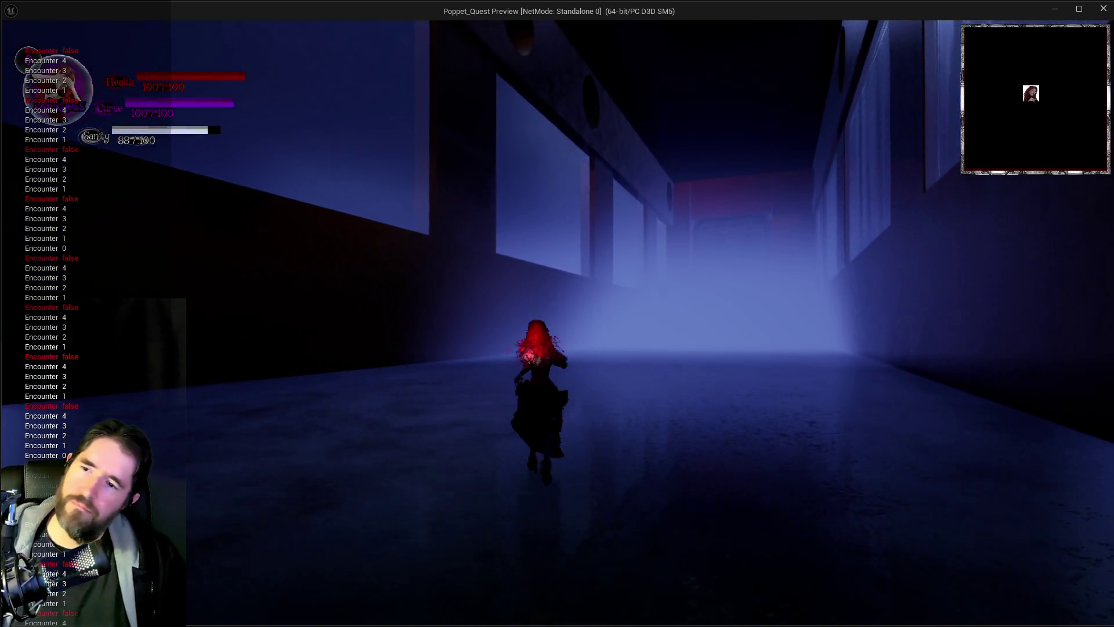
key(w)
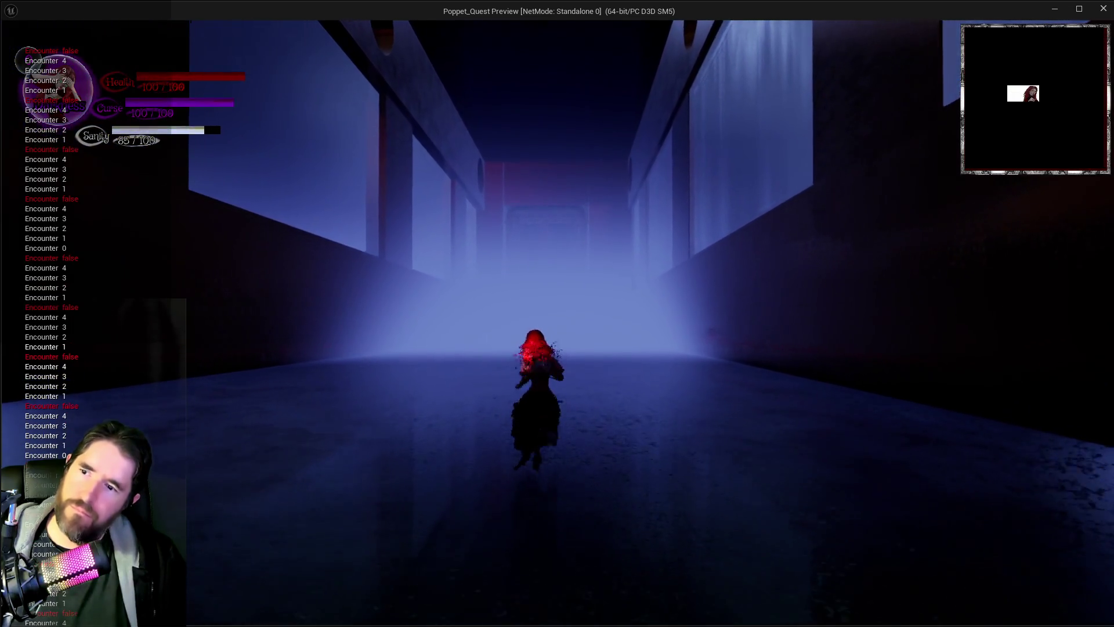
key(w)
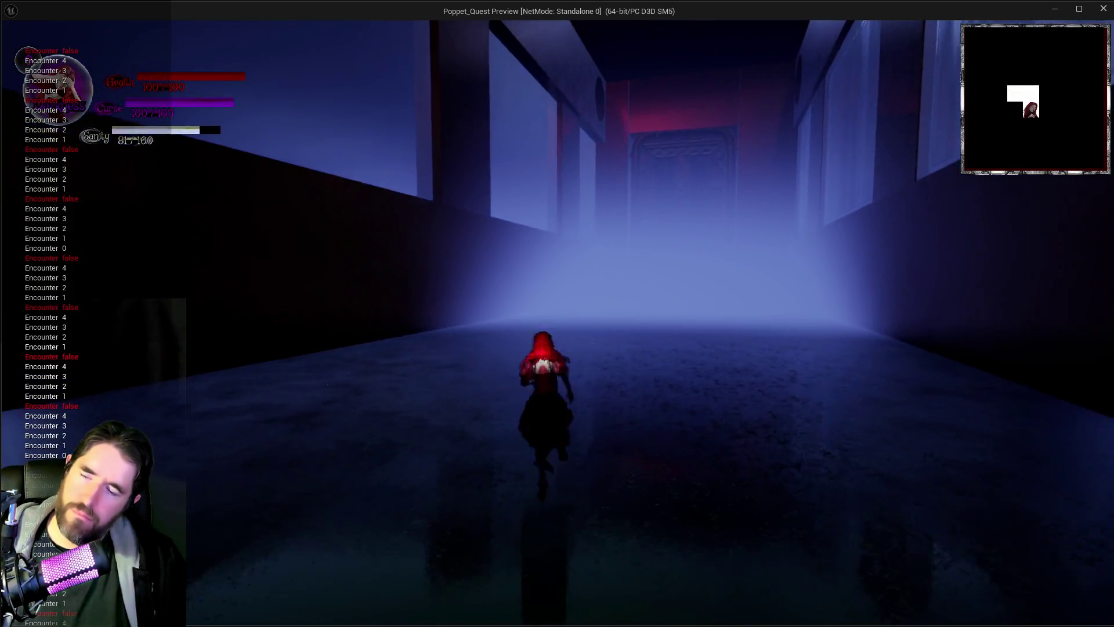
key(w)
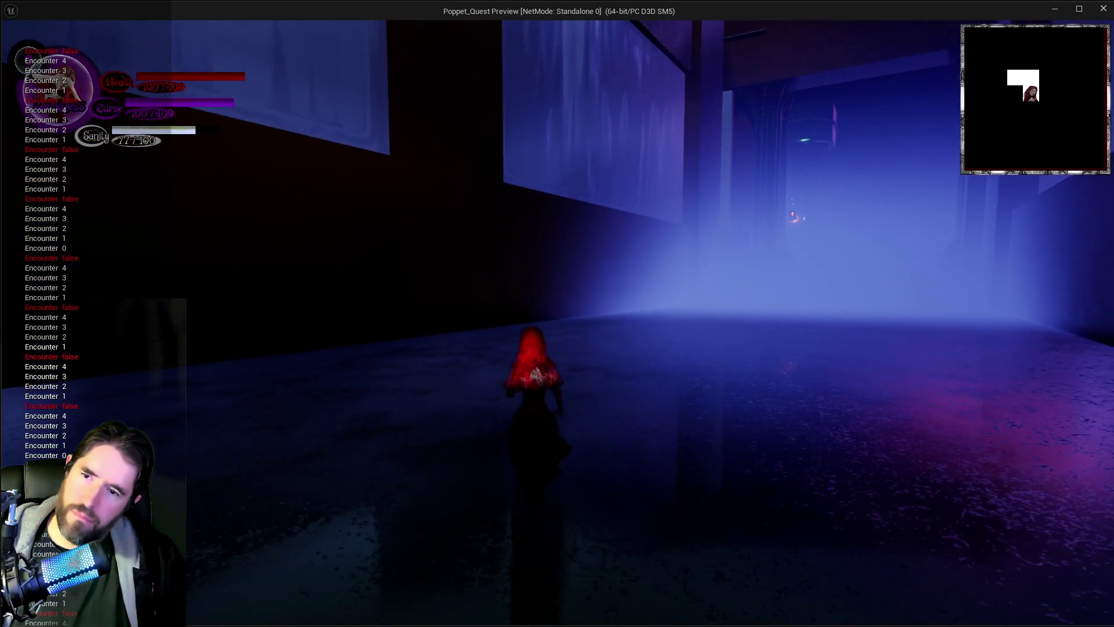
key(w)
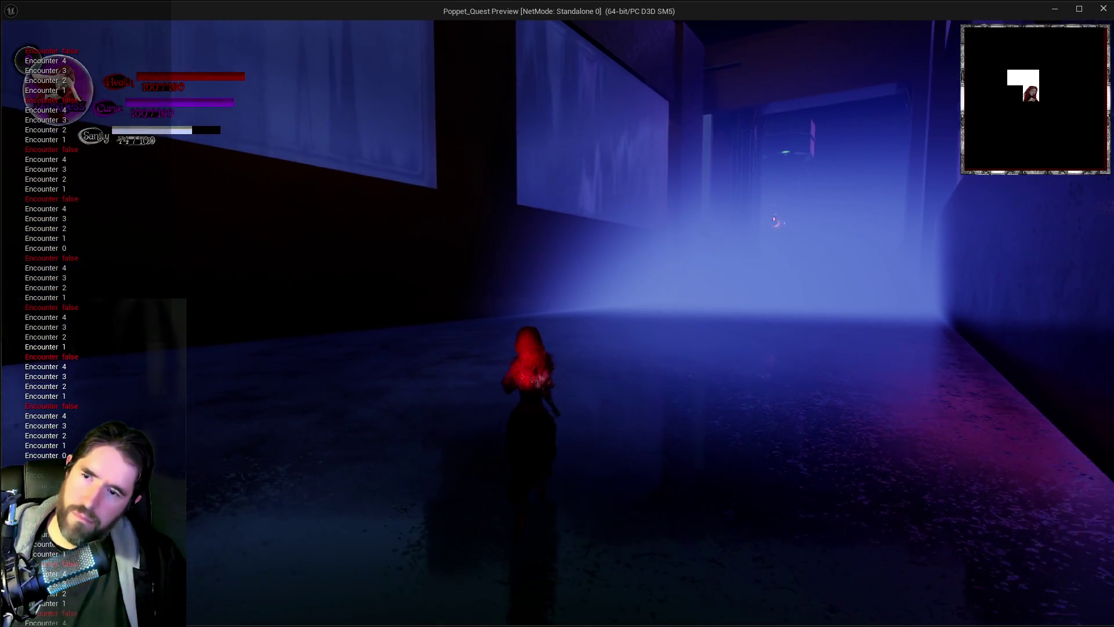
key(w)
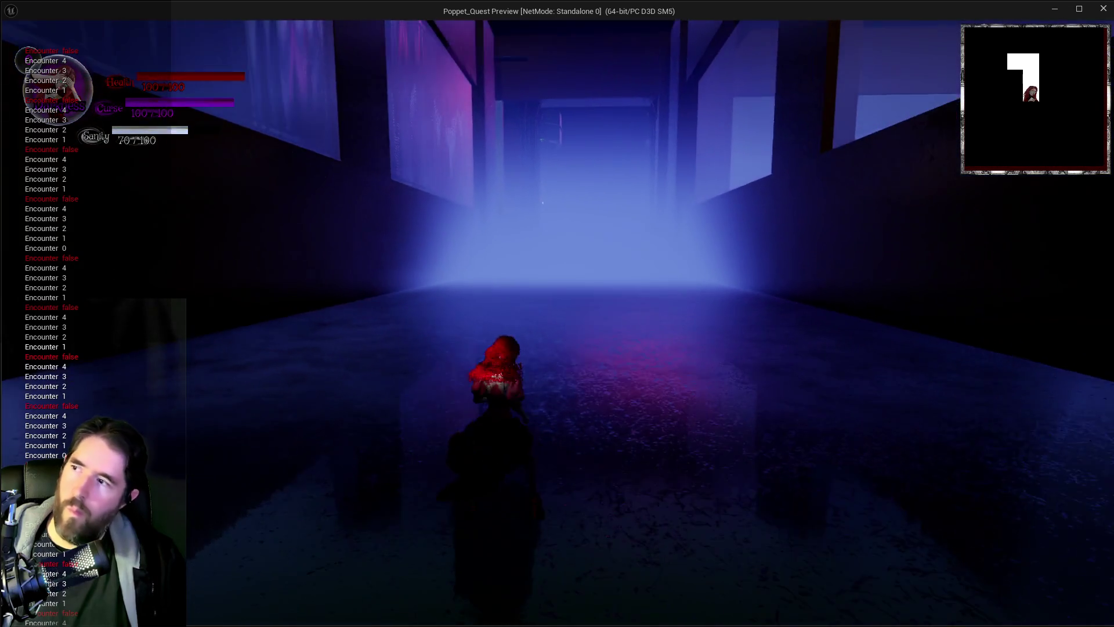
key(w)
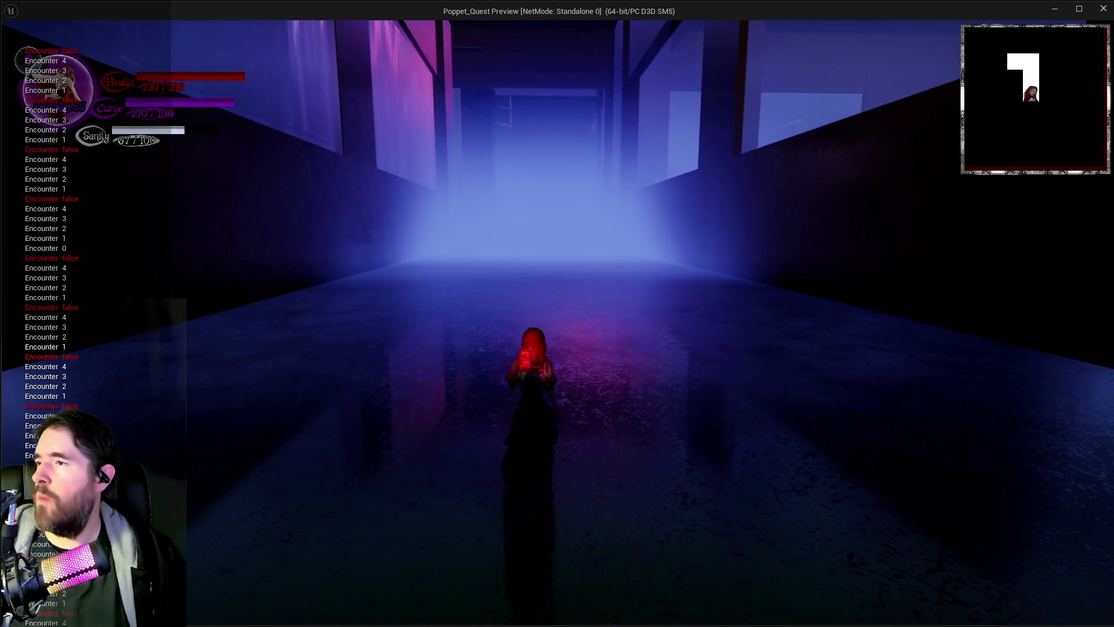
key(alt+Tab)
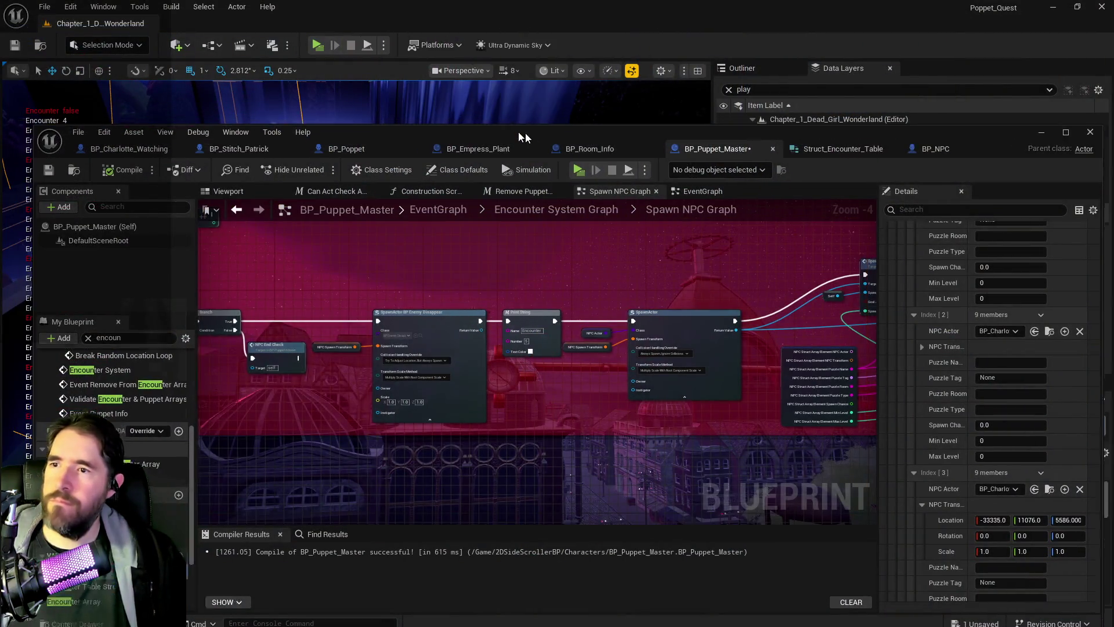
Step: Stop the preview, fly into the chair room, and clear that room's Spawn Array
click(511, 113)
key(Escape)
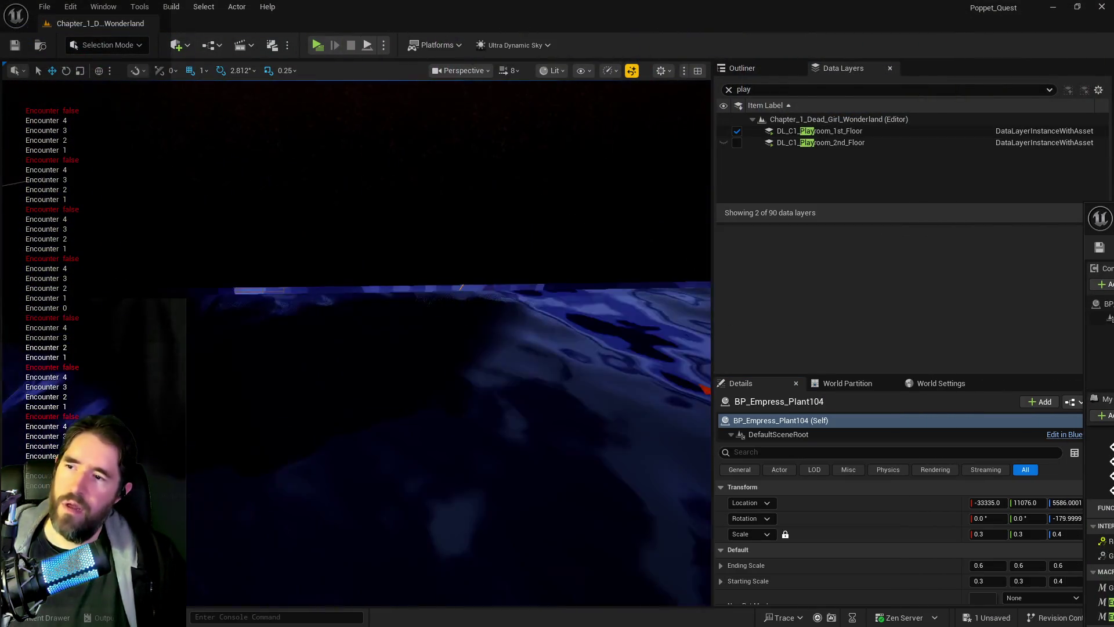
key(f)
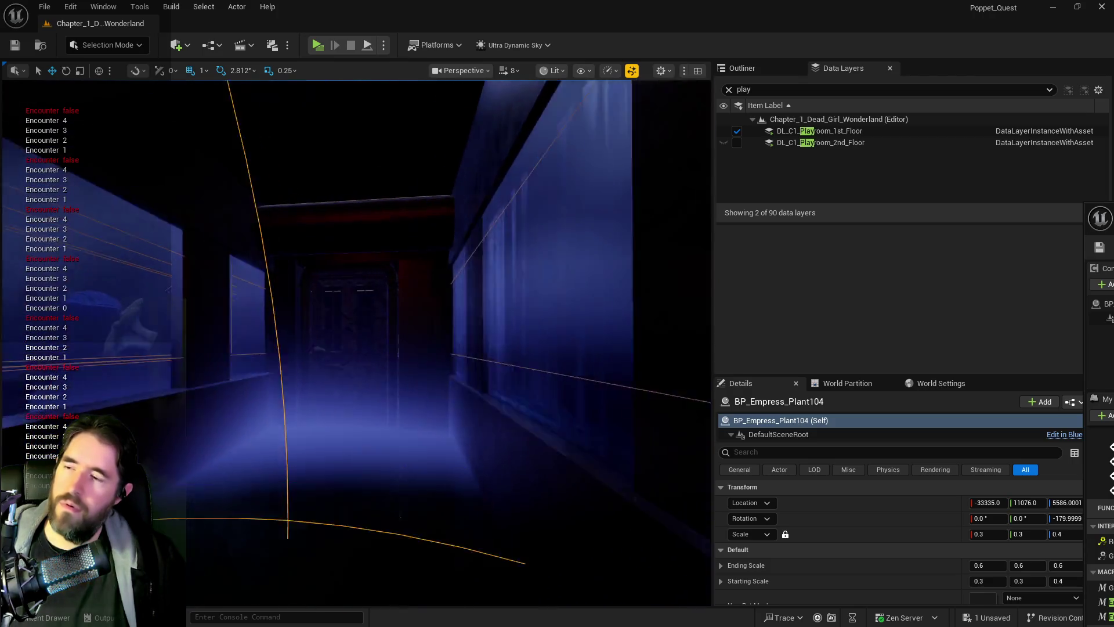
key(f)
key(w)
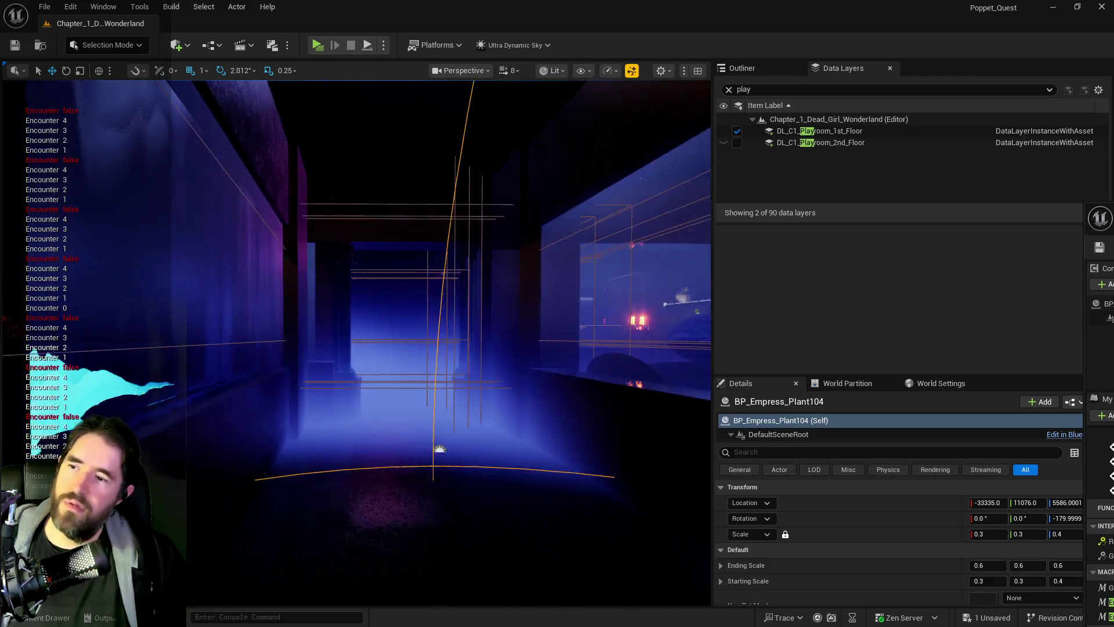
key(w)
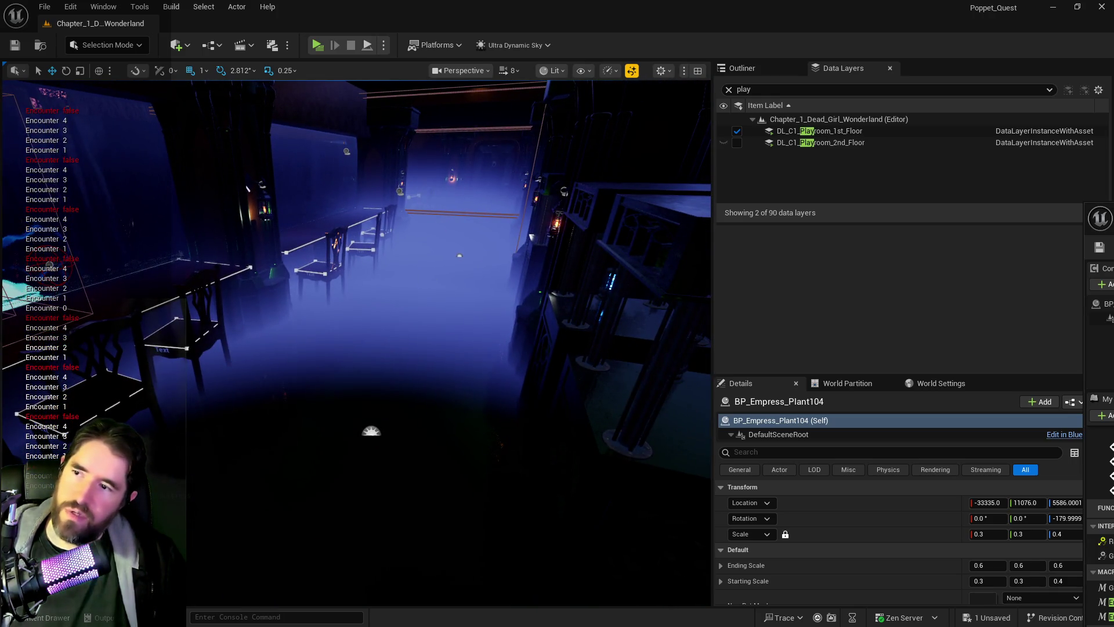
scroll(914, 513, down, 5)
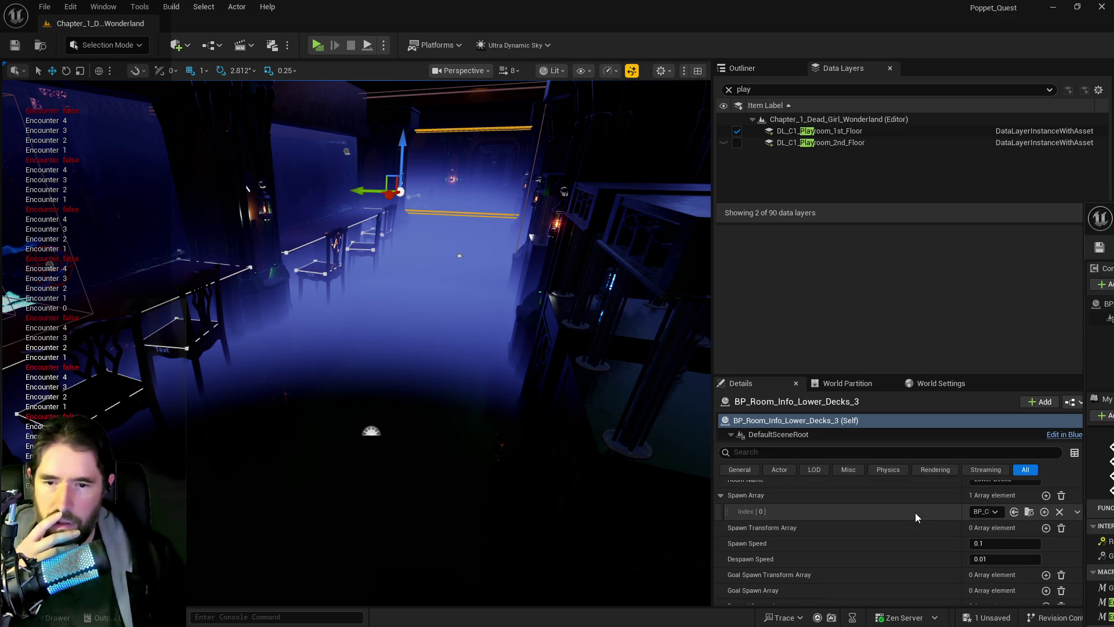
click(1062, 496)
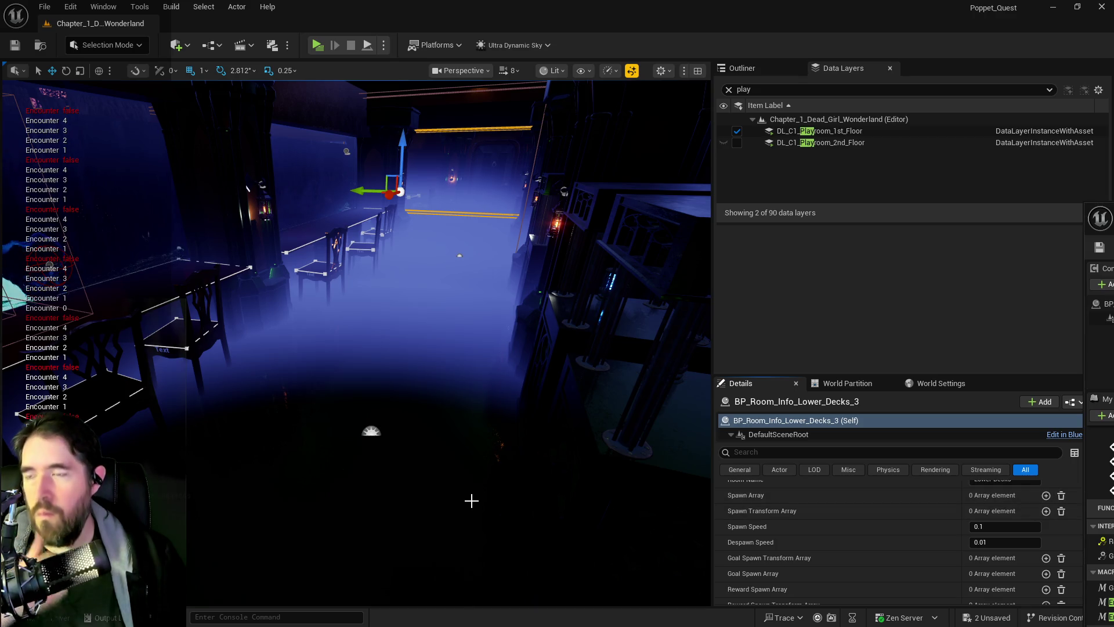
Step: Select the Grotto Pump Room 4 volume, name it Lower Decks, and save all changes
drag(439, 497, 425, 408)
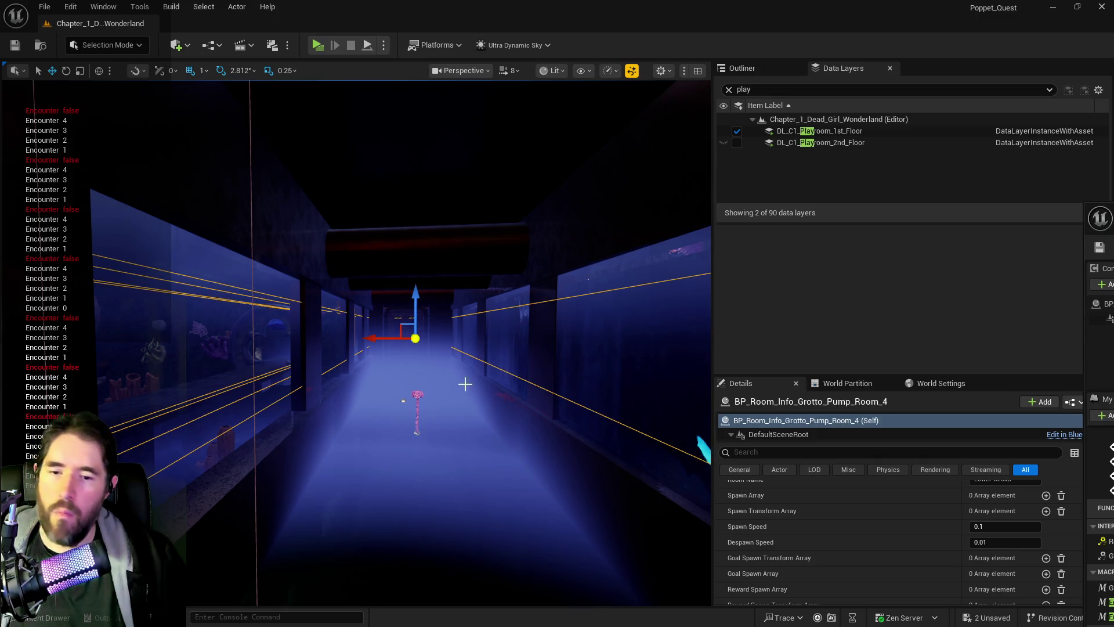
scroll(935, 529, up, 4)
drag(489, 542, 459, 539)
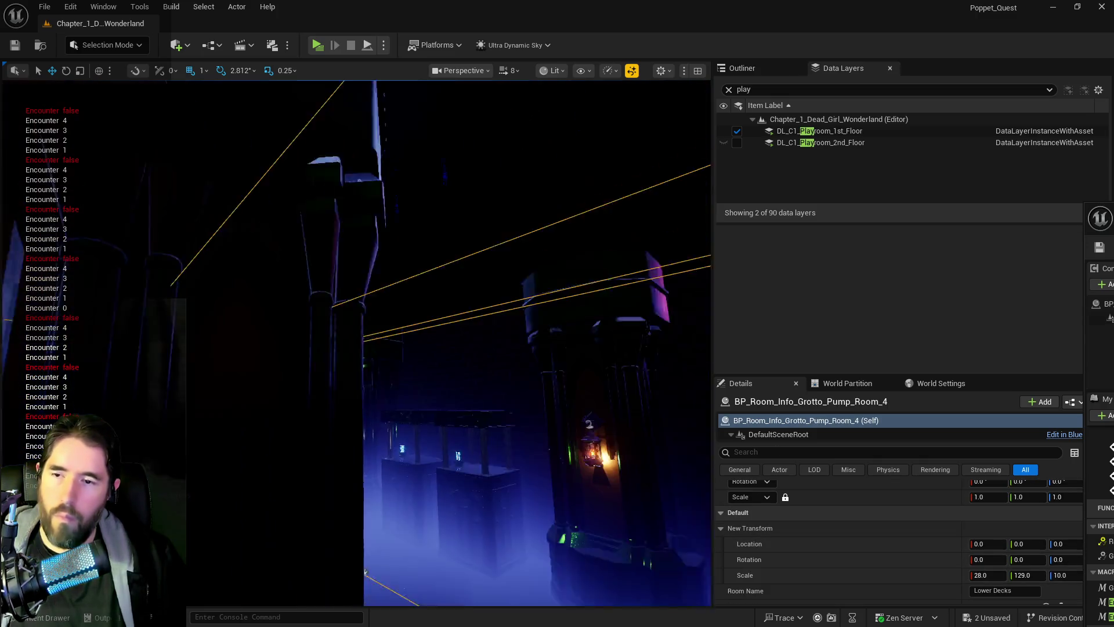
drag(365, 572, 331, 553)
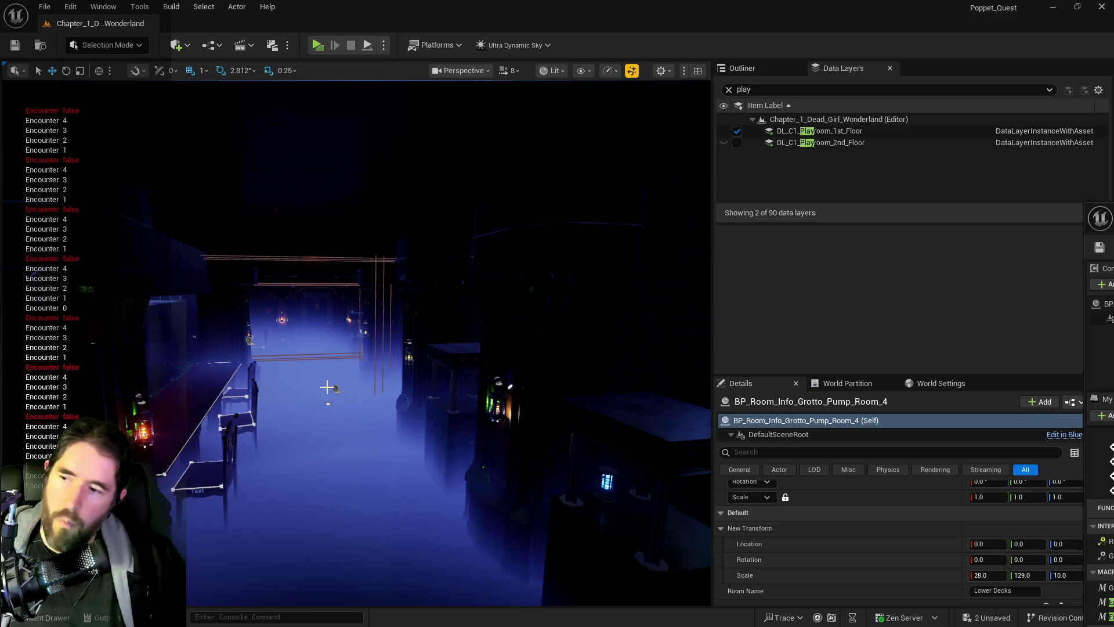
click(335, 388)
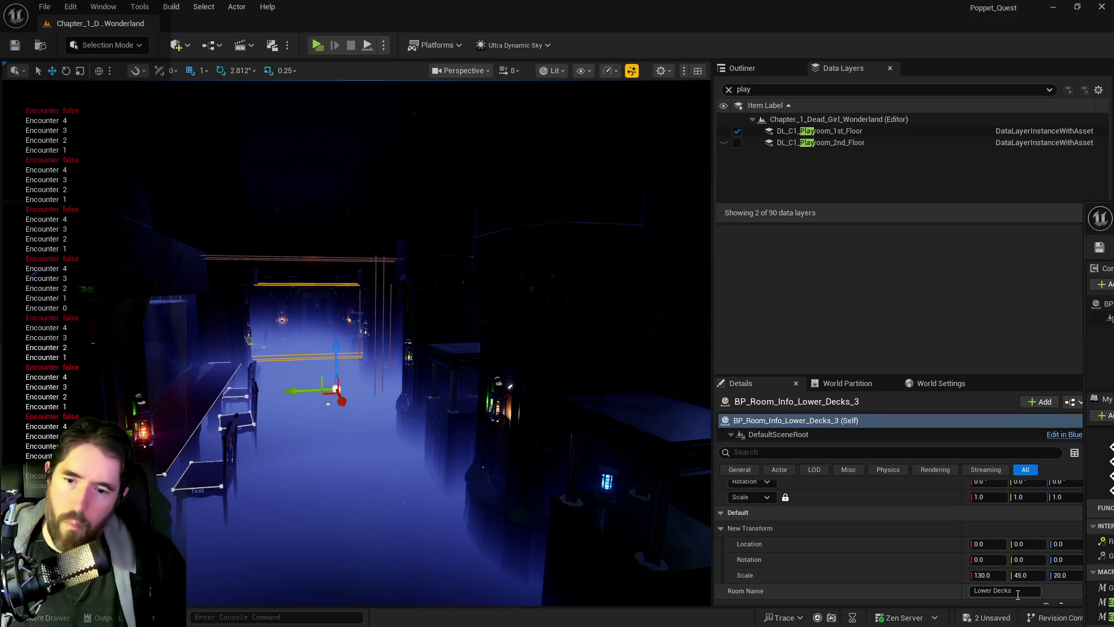
drag(666, 542, 592, 528)
drag(620, 461, 634, 458)
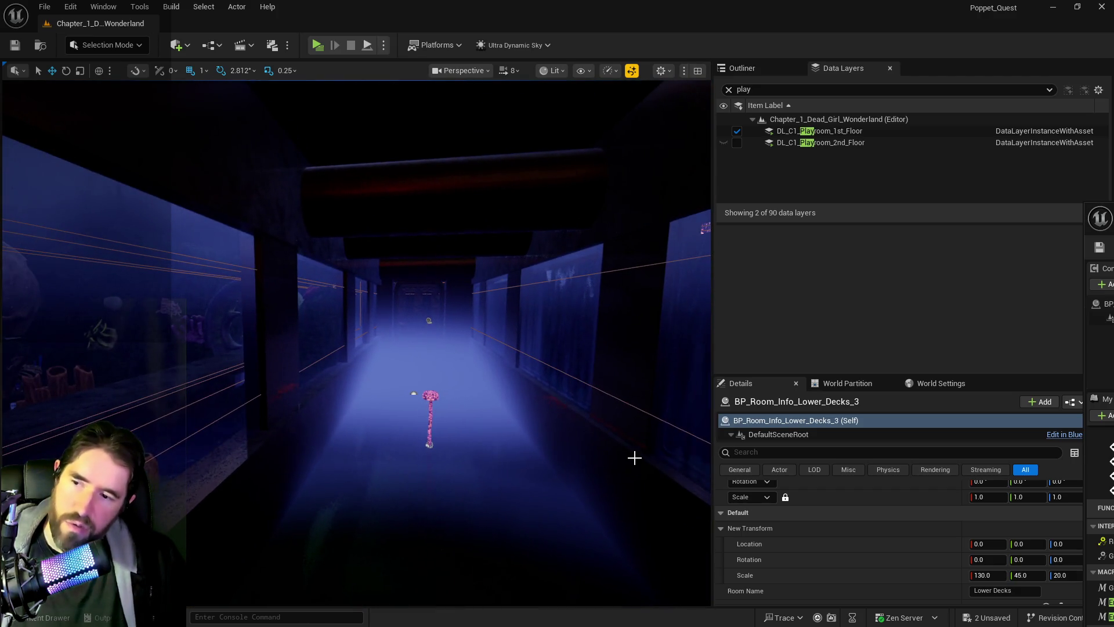
click(429, 320)
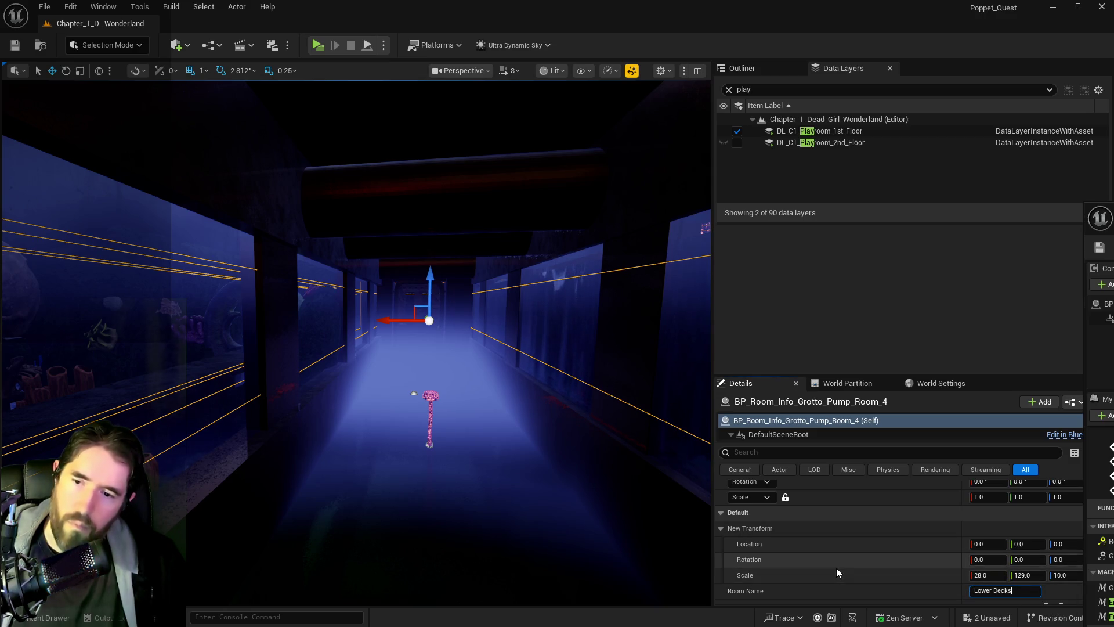
key(ctrl+s)
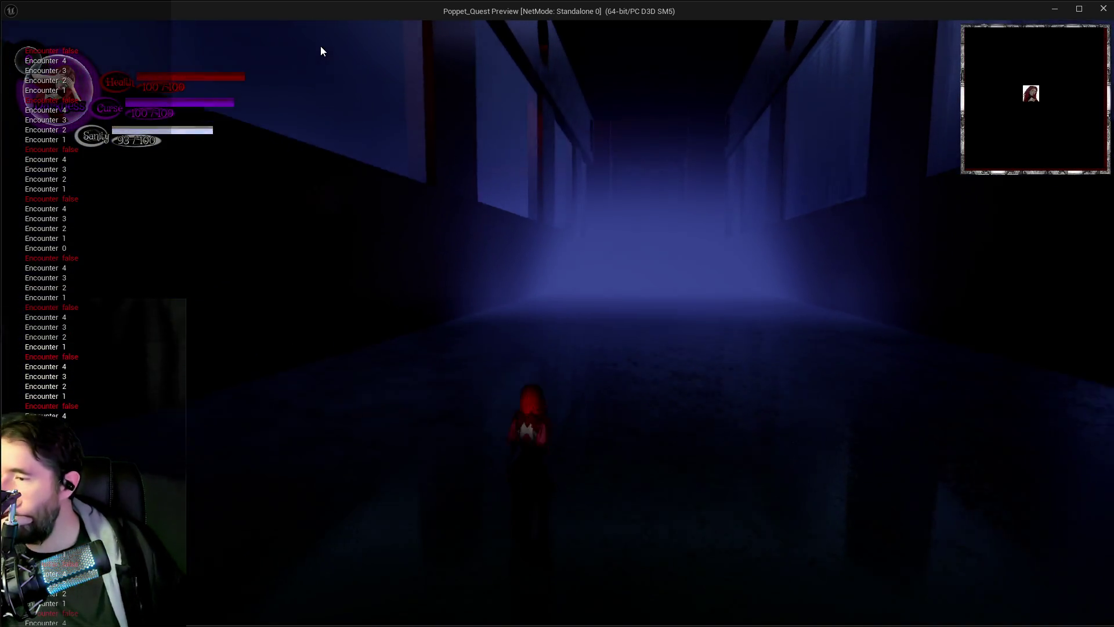
Step: Use the purple ability, run through the misty corridors to the chair area, then stop the preview
click(350, 215)
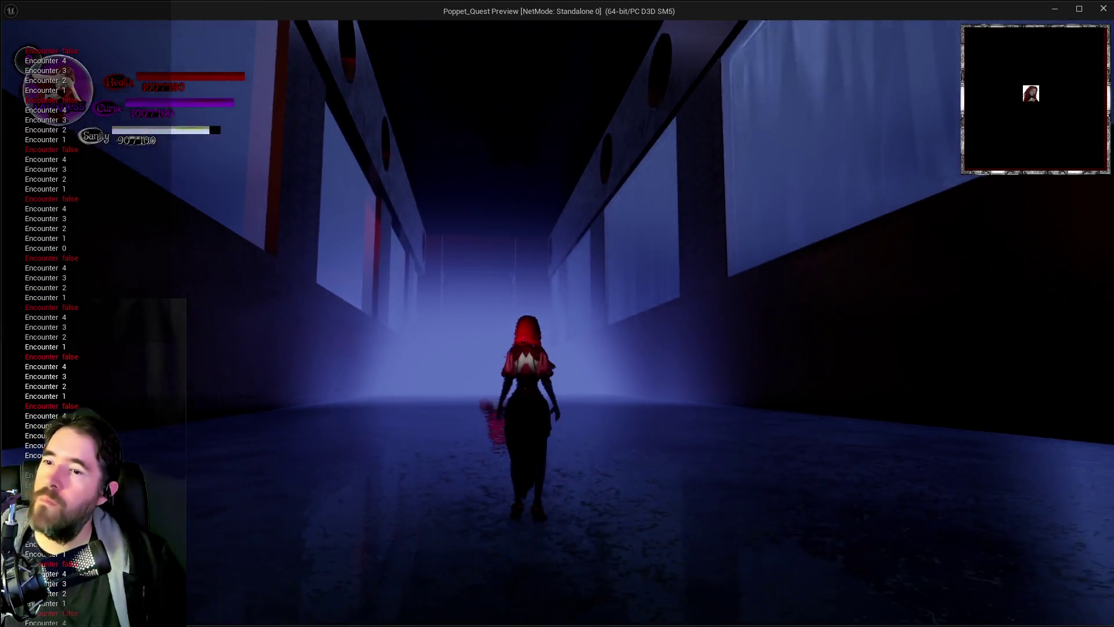
key(e)
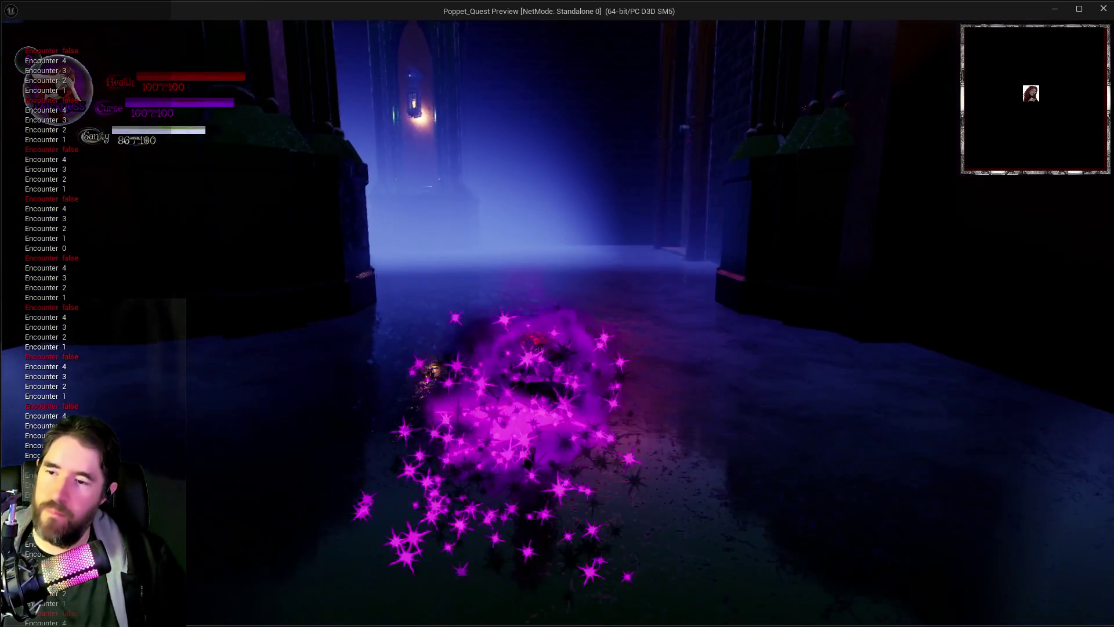
key(w)
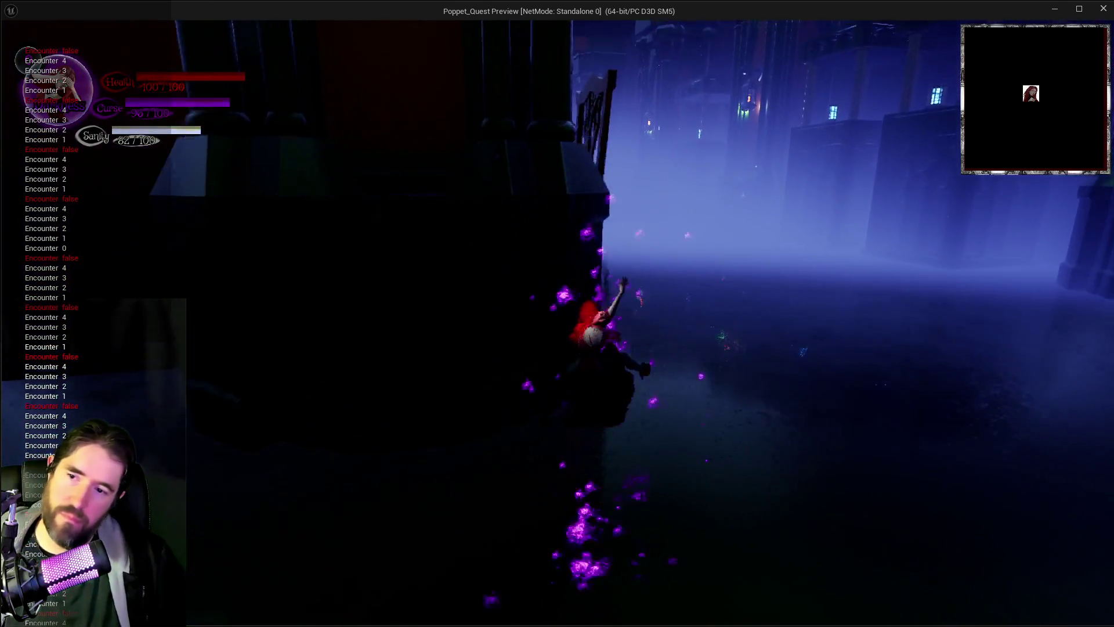
key(w)
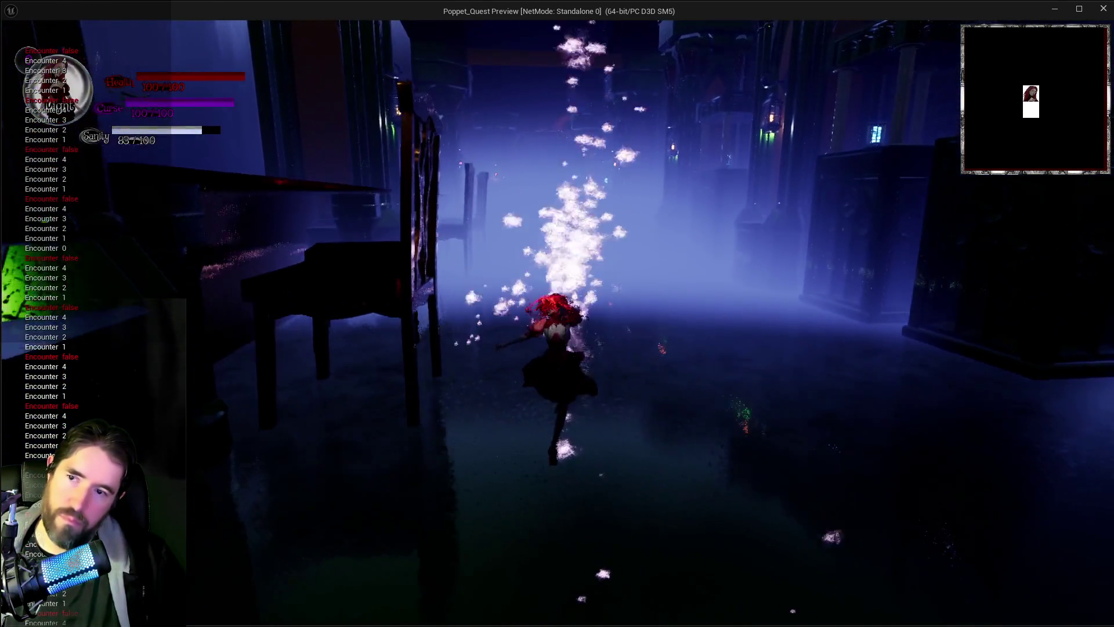
key(w)
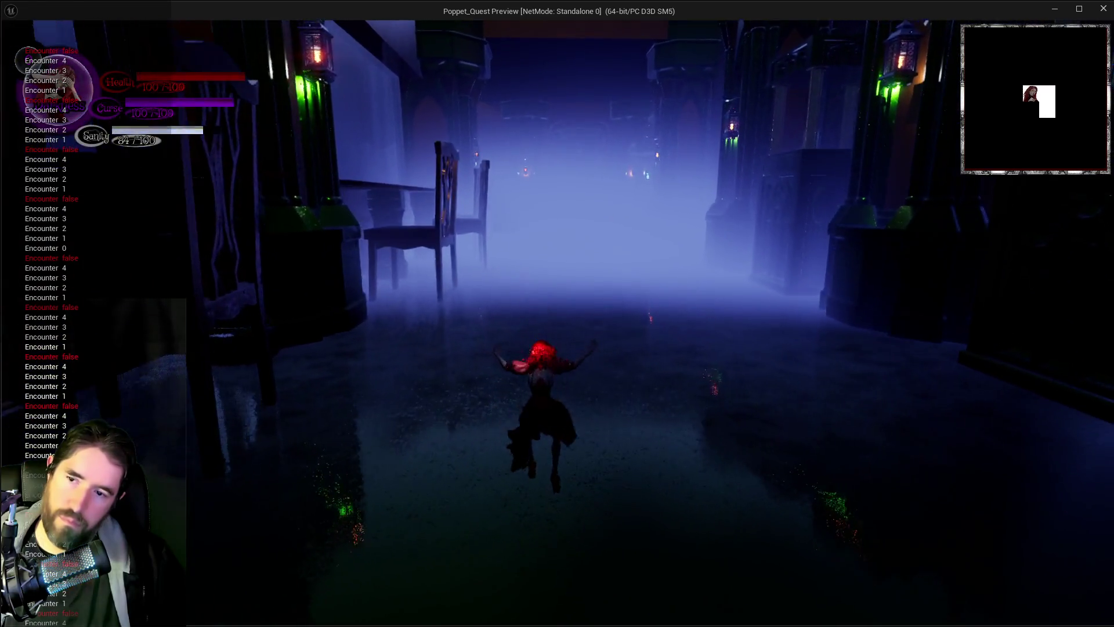
key(w)
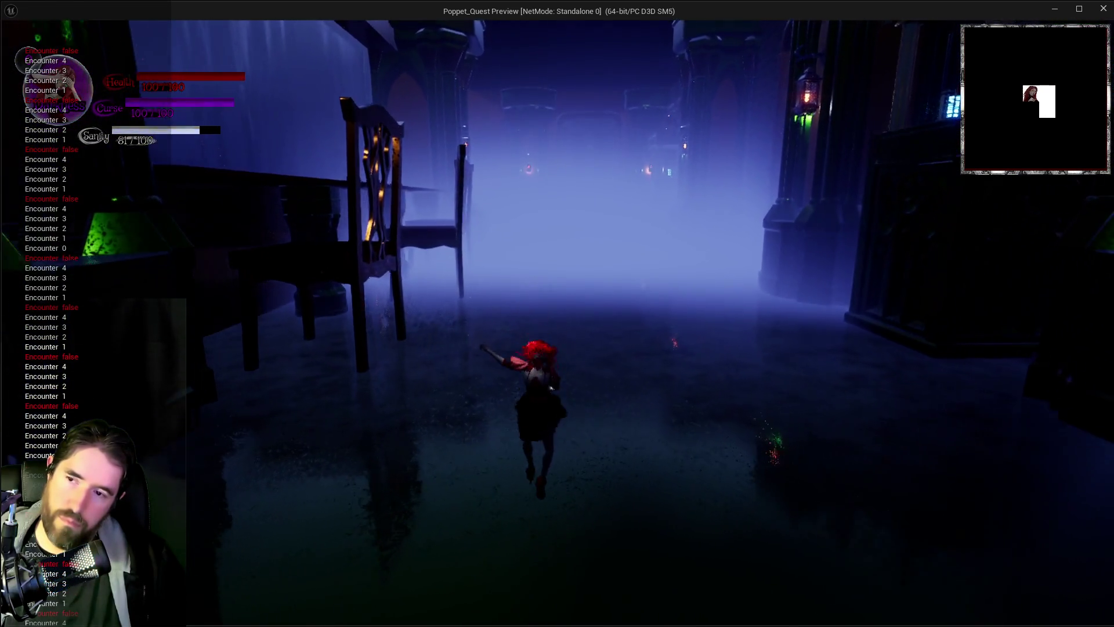
key(w)
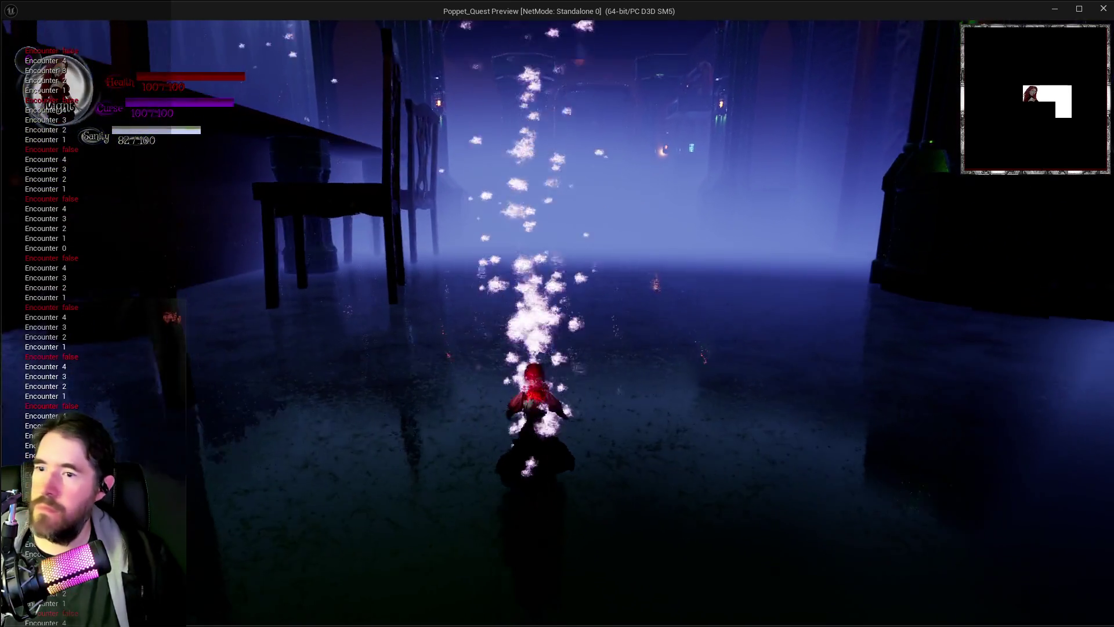
key(w)
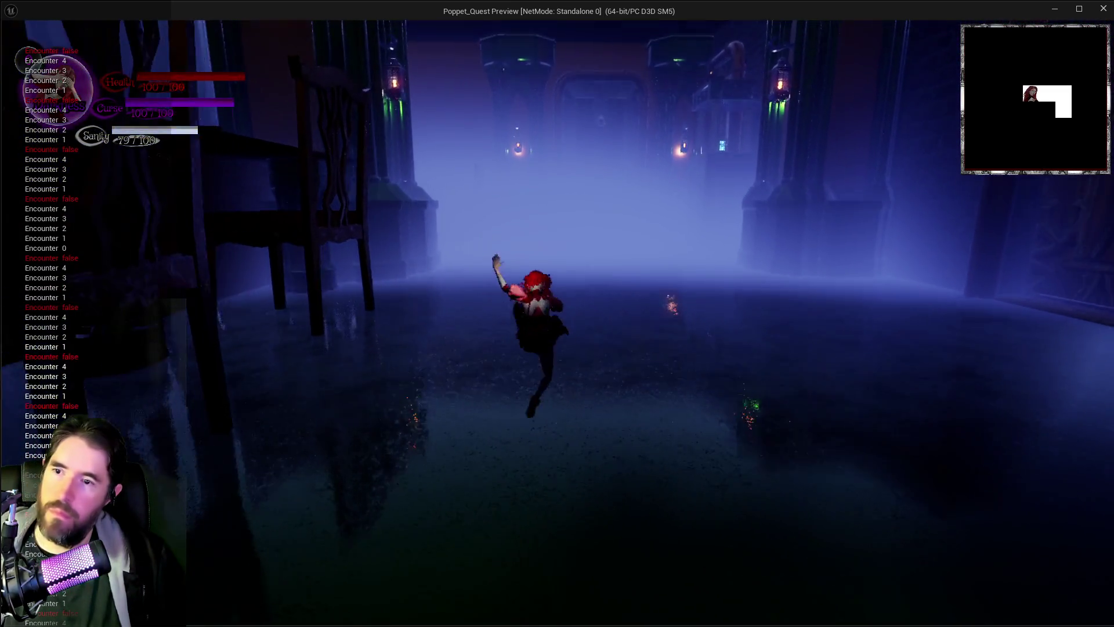
key(w)
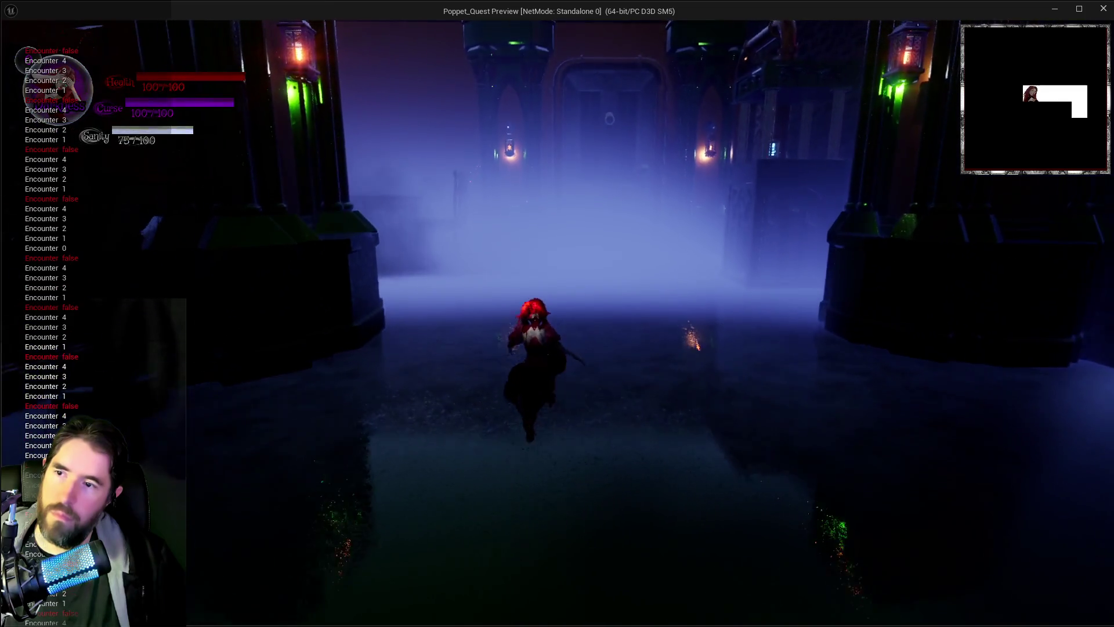
key(w)
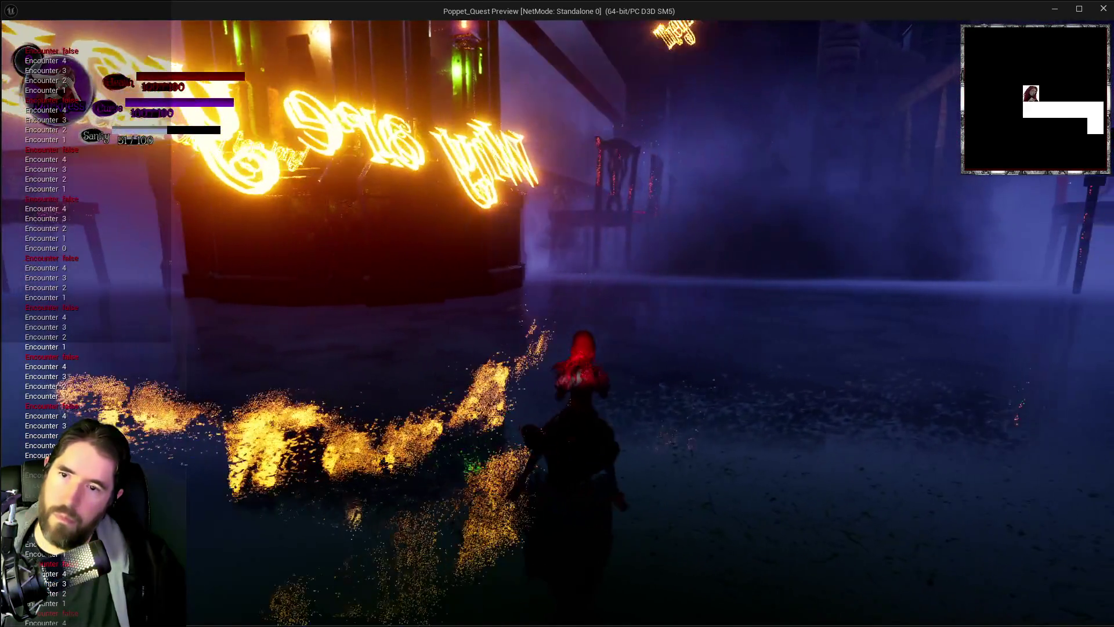
key(w)
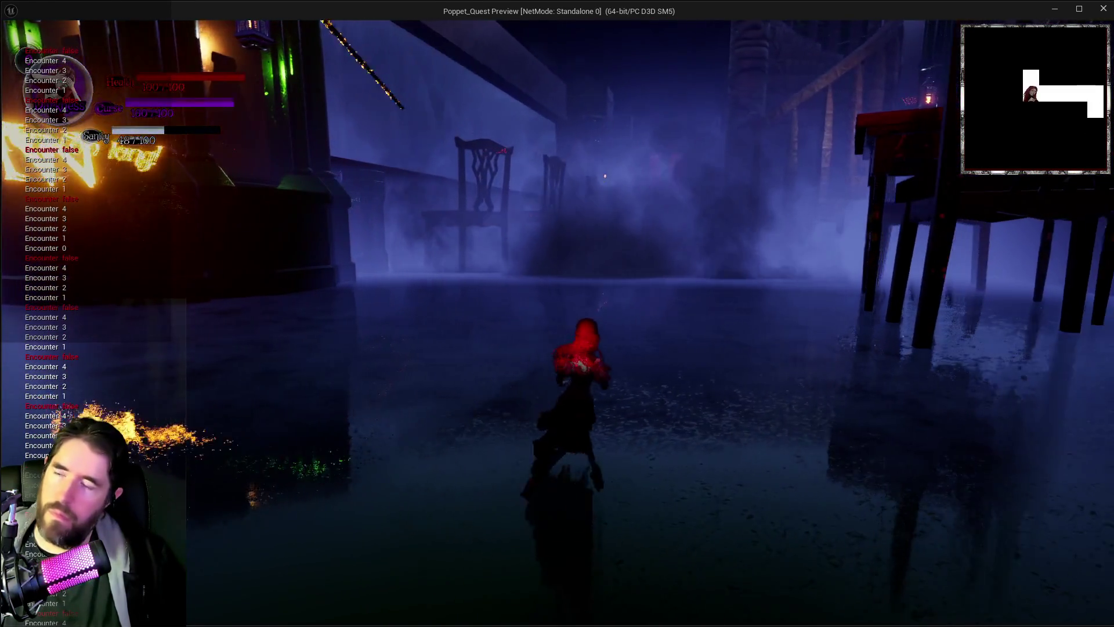
key(w)
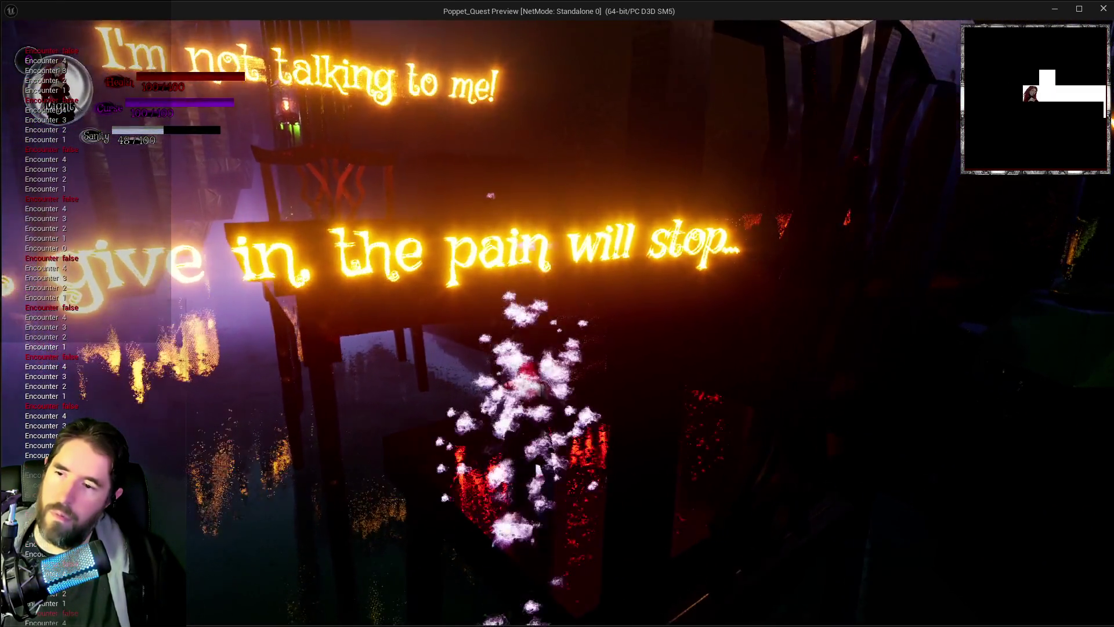
key(Escape)
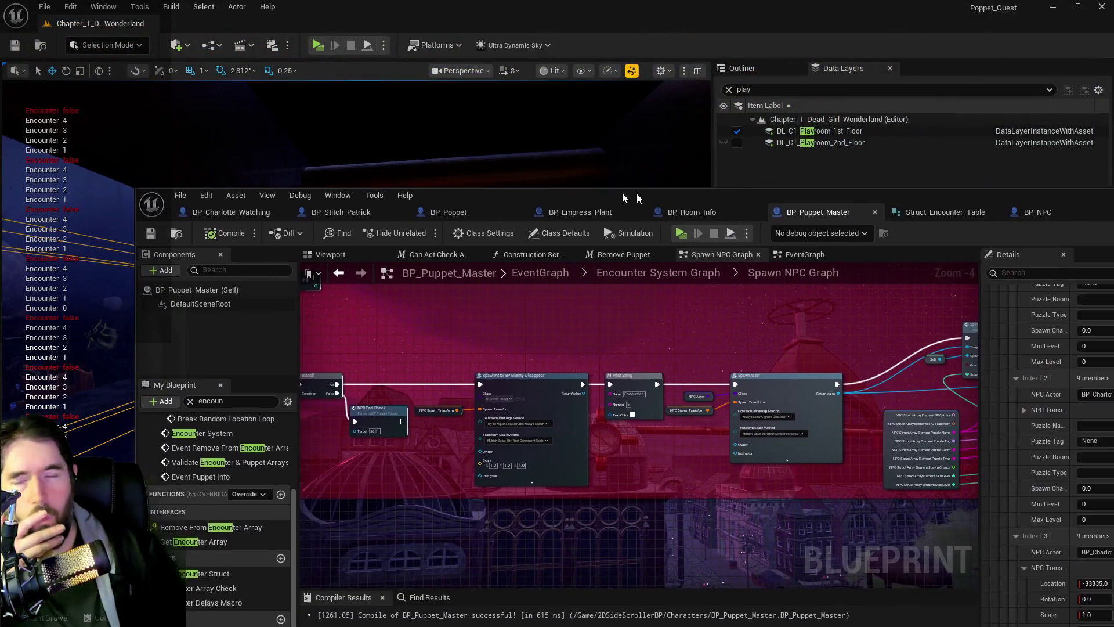
Step: Maximize BP_Puppet_Master and bring the Branch and NPC End Check into view
drag(629, 191, 558, 193)
double_click(558, 193)
scroll(569, 315, down, 2)
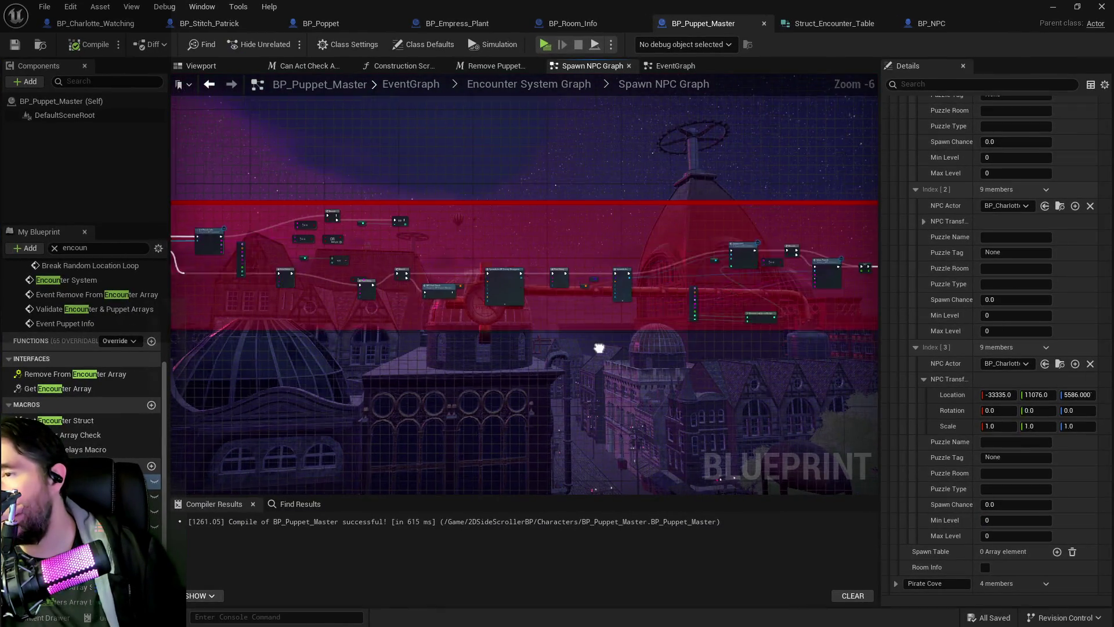
scroll(482, 280, up, 4)
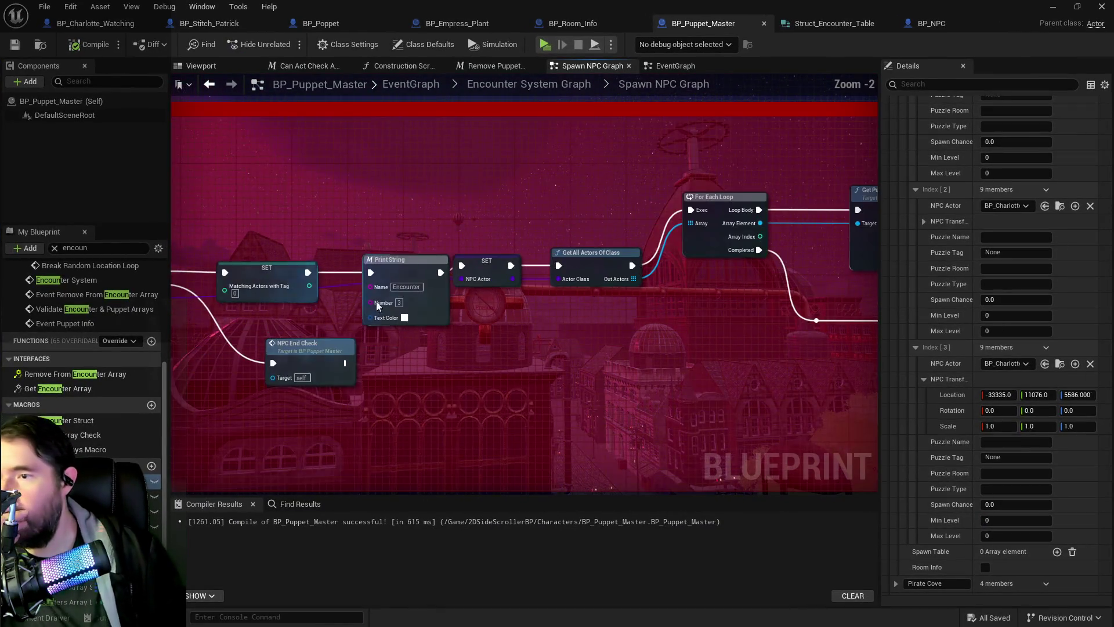
drag(638, 352, 380, 334)
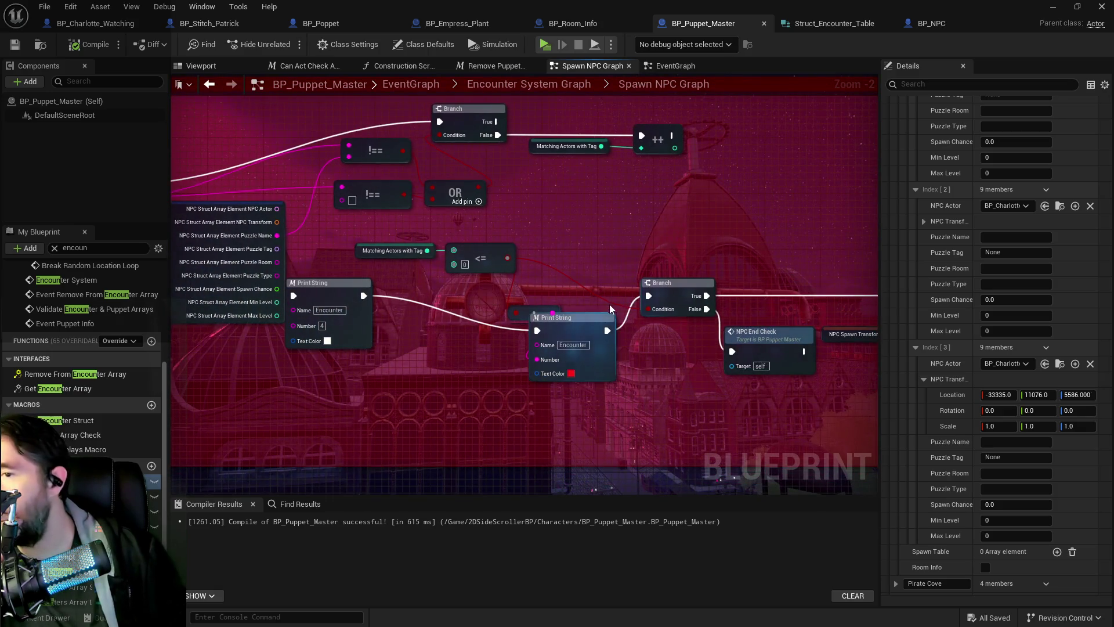
Step: Align the red Encounter Print String and its reroute node with the execution wire
click(516, 312)
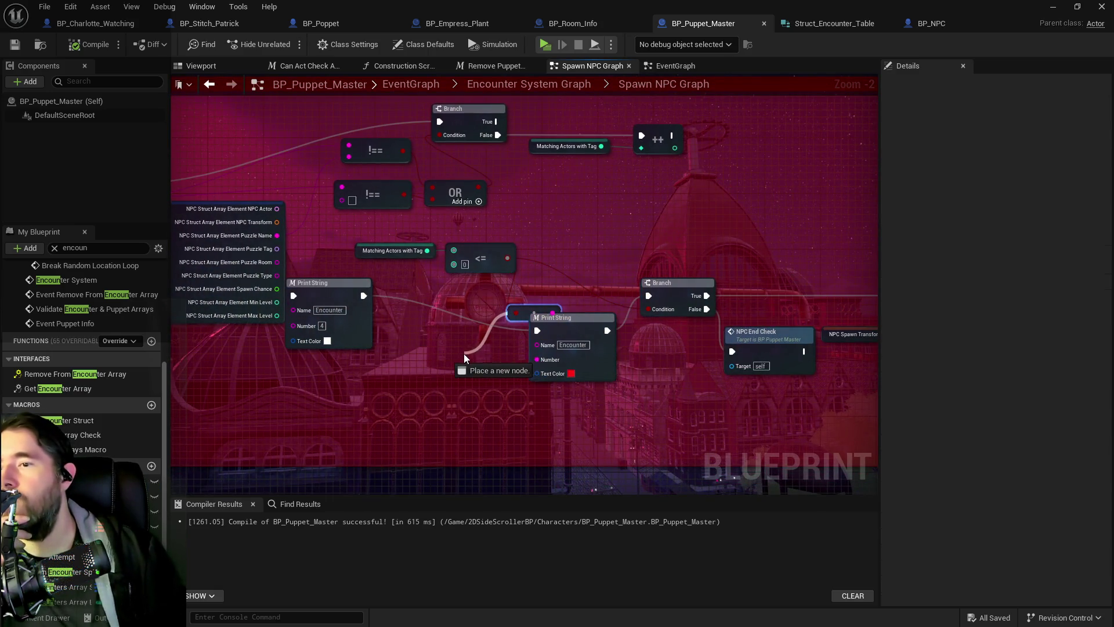
drag(523, 306, 439, 354)
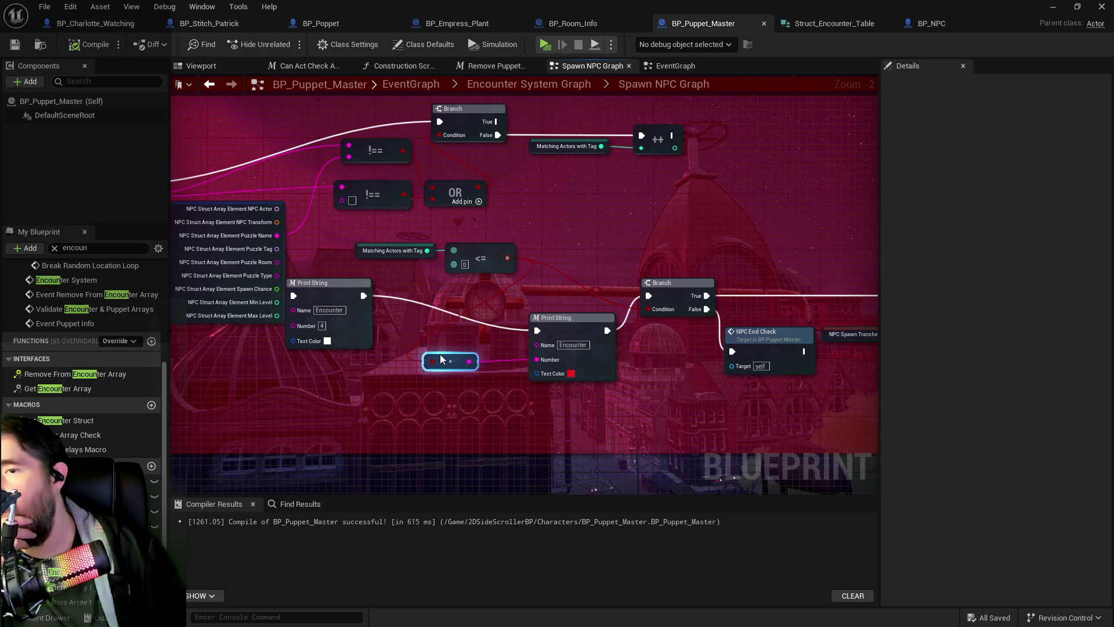
shift+click(568, 330)
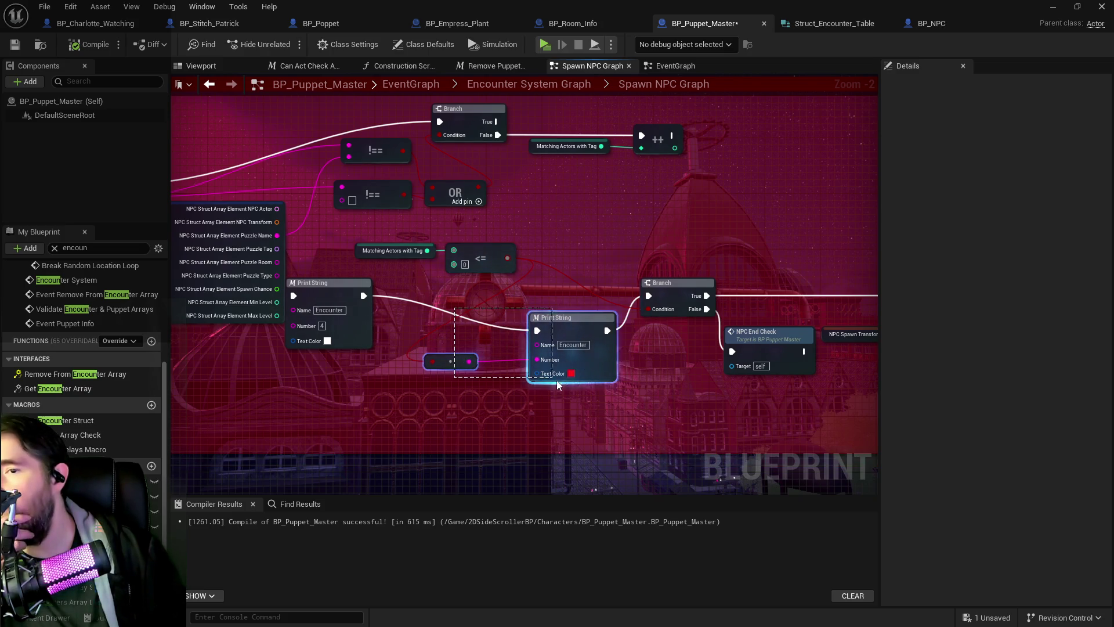
mouse_move(569, 329)
mouse_down()
mouse_move(554, 302)
mouse_move(570, 293)
mouse_up()
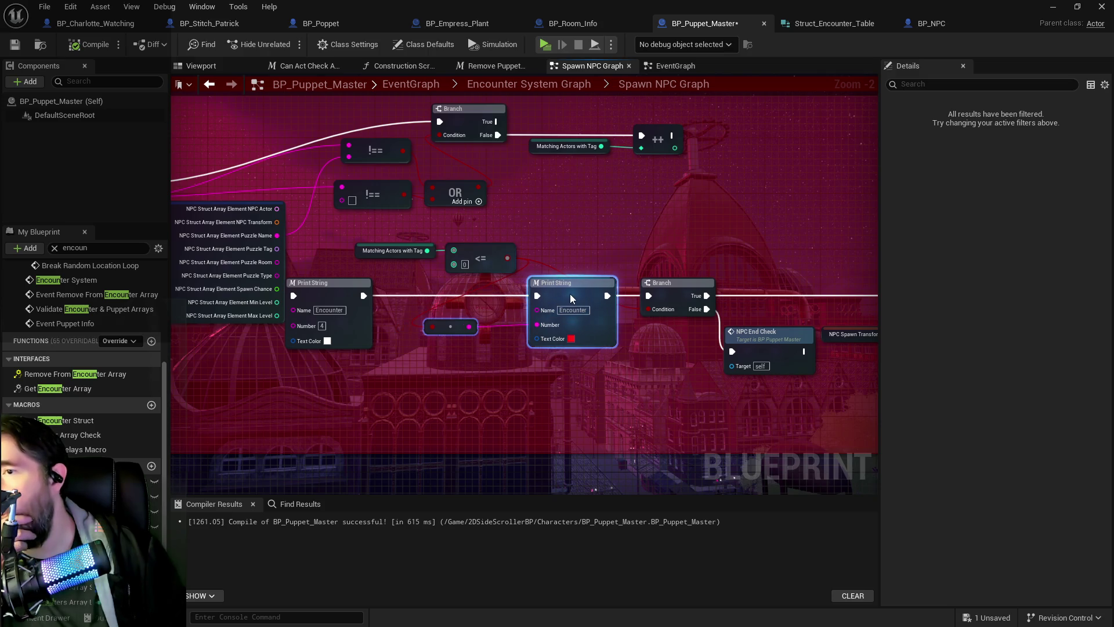
mouse_move(453, 319)
mouse_down()
mouse_move(654, 336)
mouse_move(697, 416)
mouse_up()
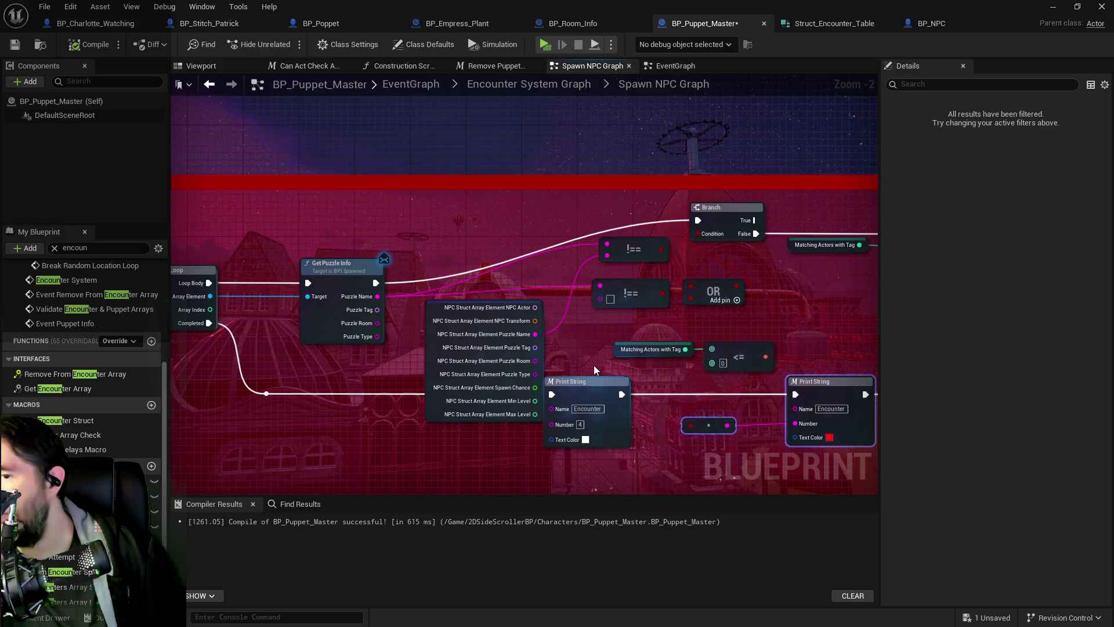
drag(593, 364, 492, 329)
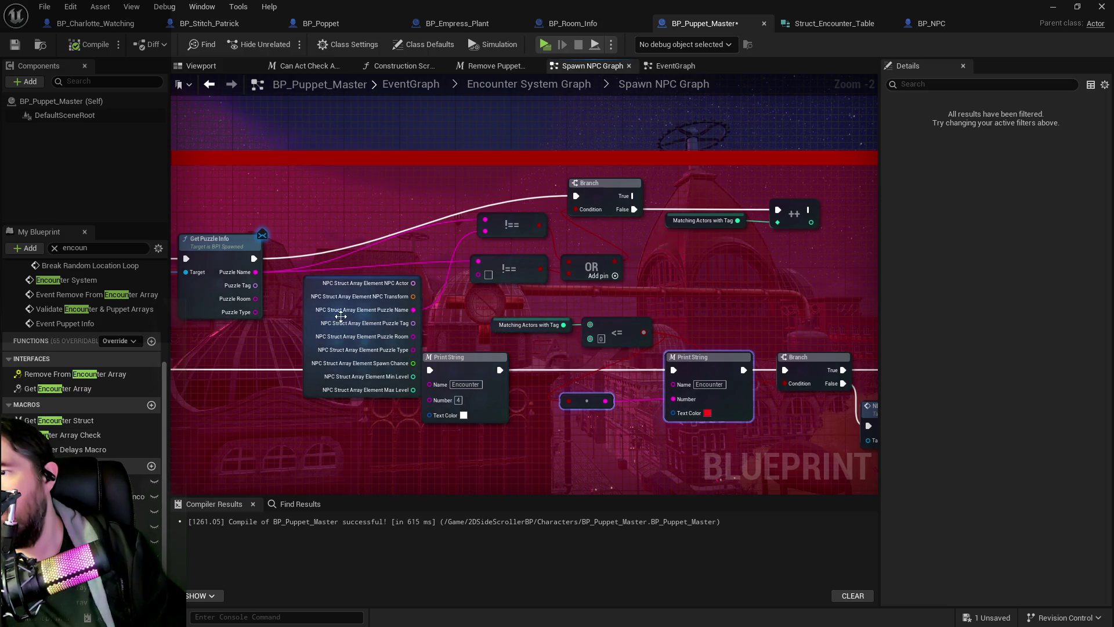
drag(542, 270, 588, 295)
Step: Add an AND node after the != checks and wire its result into the Branch condition
text(and)
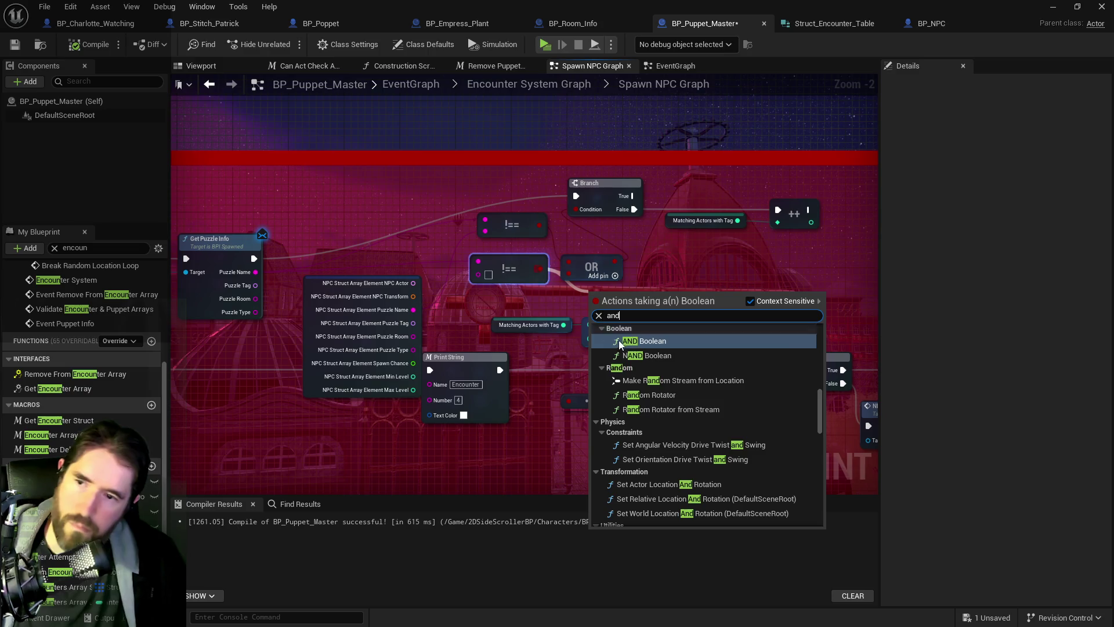
click(644, 340)
drag(630, 293, 694, 260)
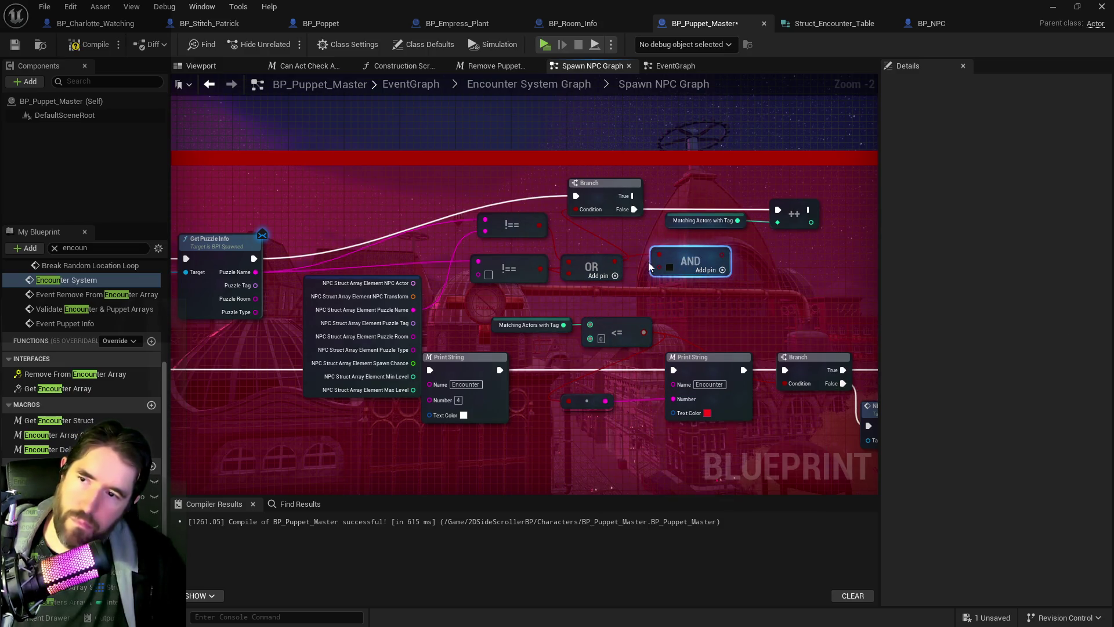
drag(595, 268, 601, 240)
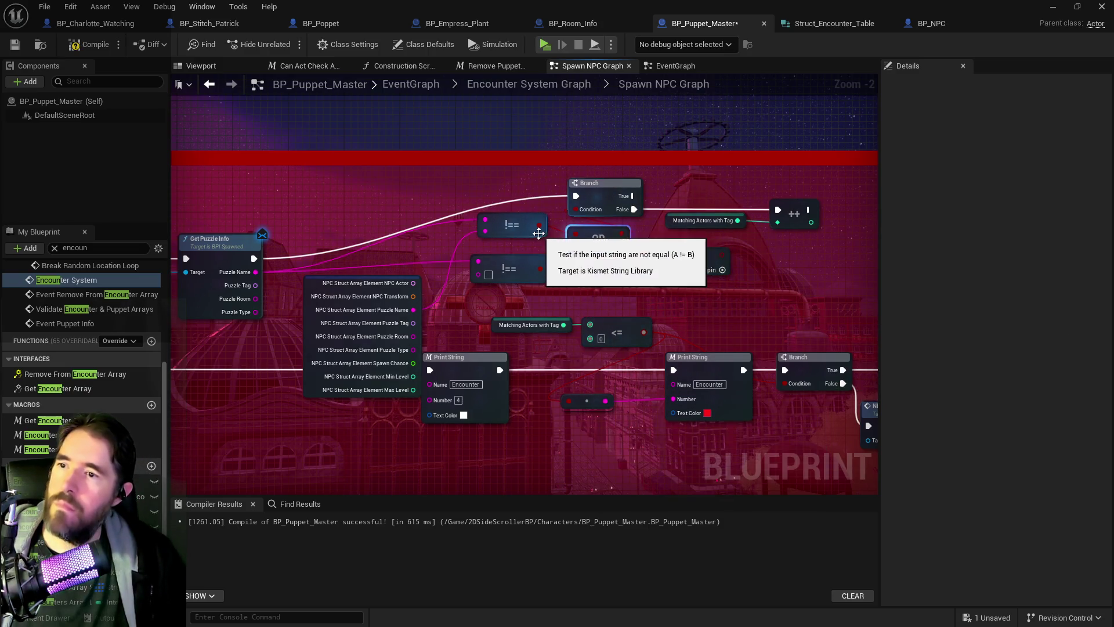
mouse_move(540, 268)
mouse_down()
mouse_move(598, 244)
mouse_move(614, 250)
mouse_move(544, 274)
mouse_up()
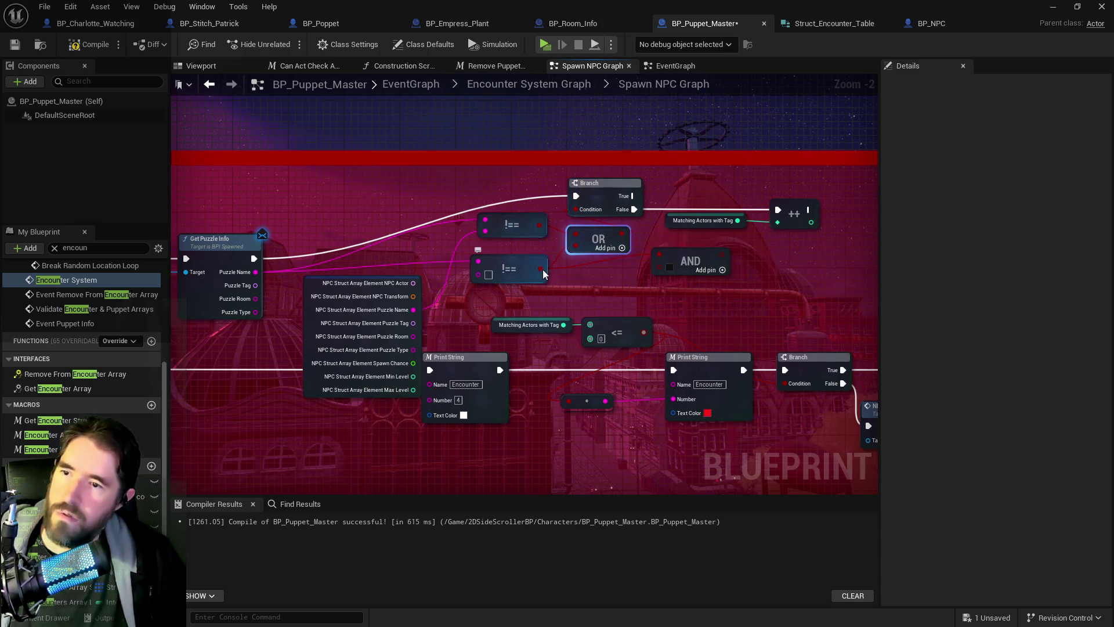
mouse_move(539, 224)
mouse_down()
mouse_move(589, 249)
mouse_move(658, 250)
mouse_move(613, 285)
mouse_move(617, 302)
mouse_up()
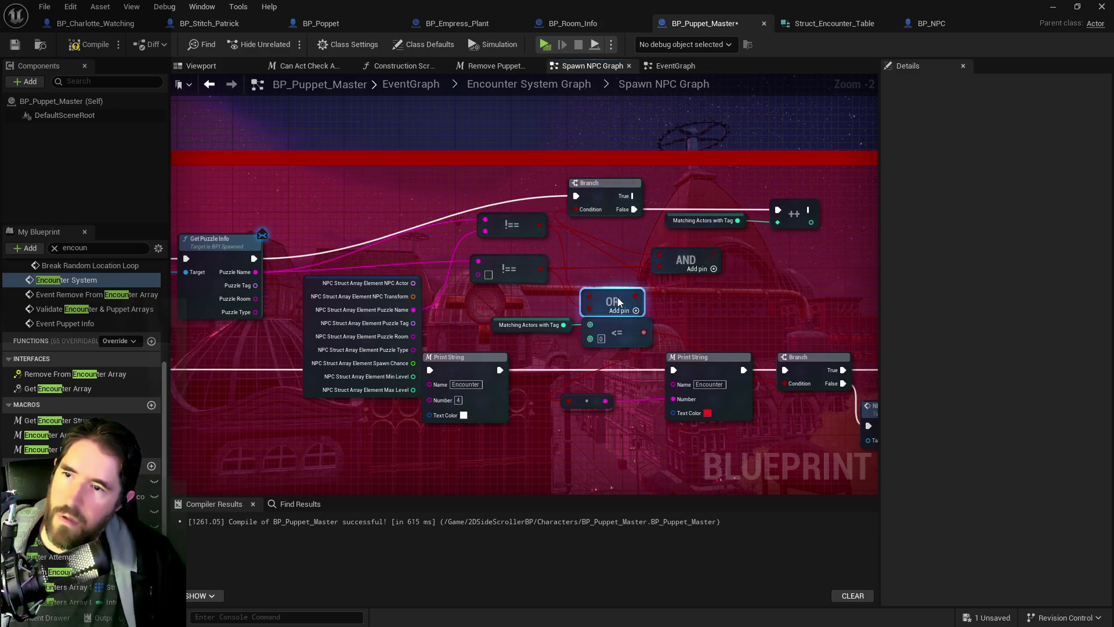
click(685, 261)
mouse_move(717, 255)
mouse_down()
mouse_move(558, 214)
mouse_move(576, 209)
mouse_up()
Step: Delete the unused OR node, recompile the Puppet Master blueprint, and start a play-in-editor test
click(611, 299)
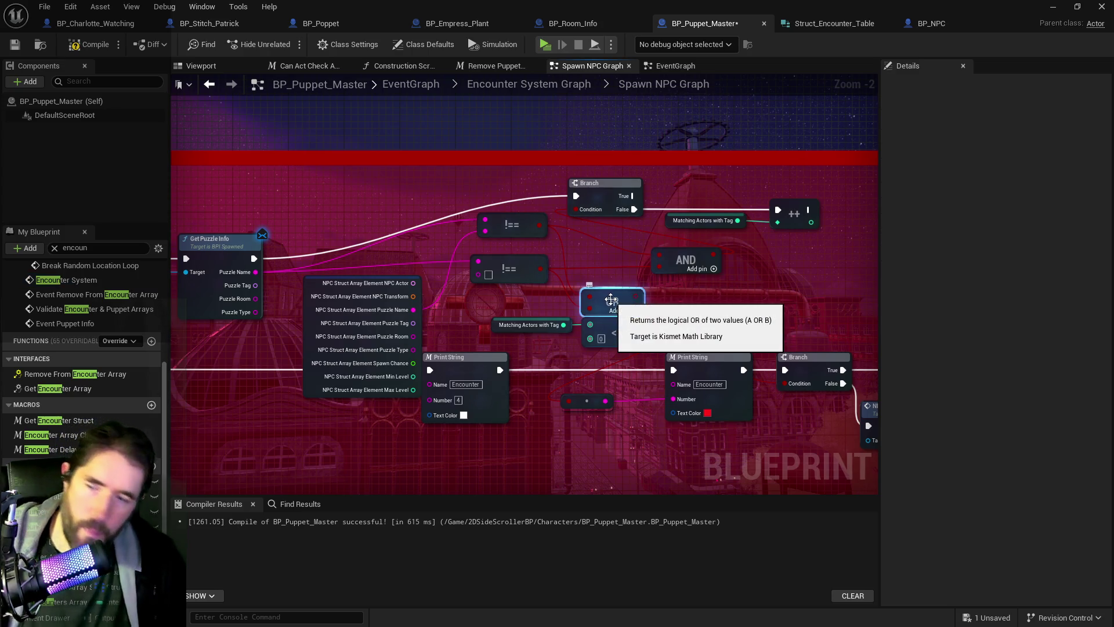
key(Delete)
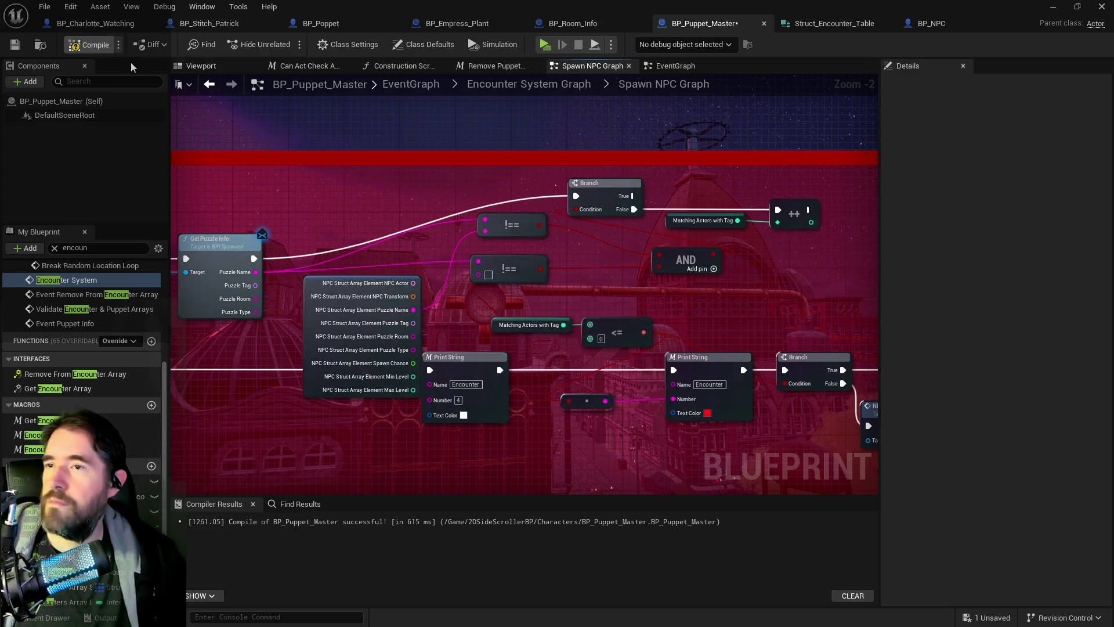
click(90, 44)
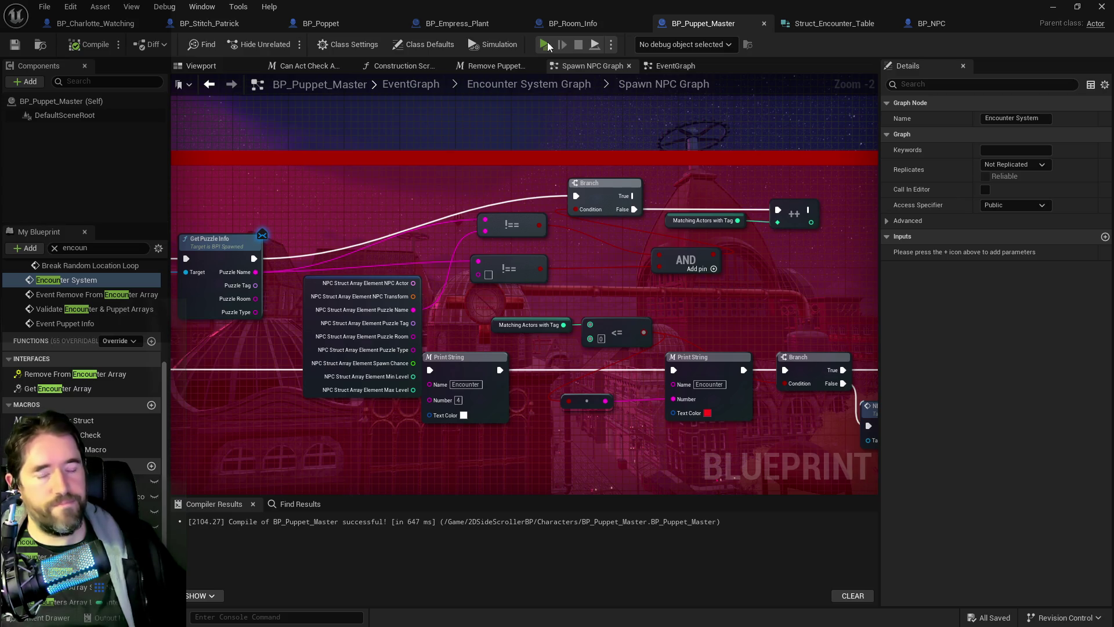
click(545, 44)
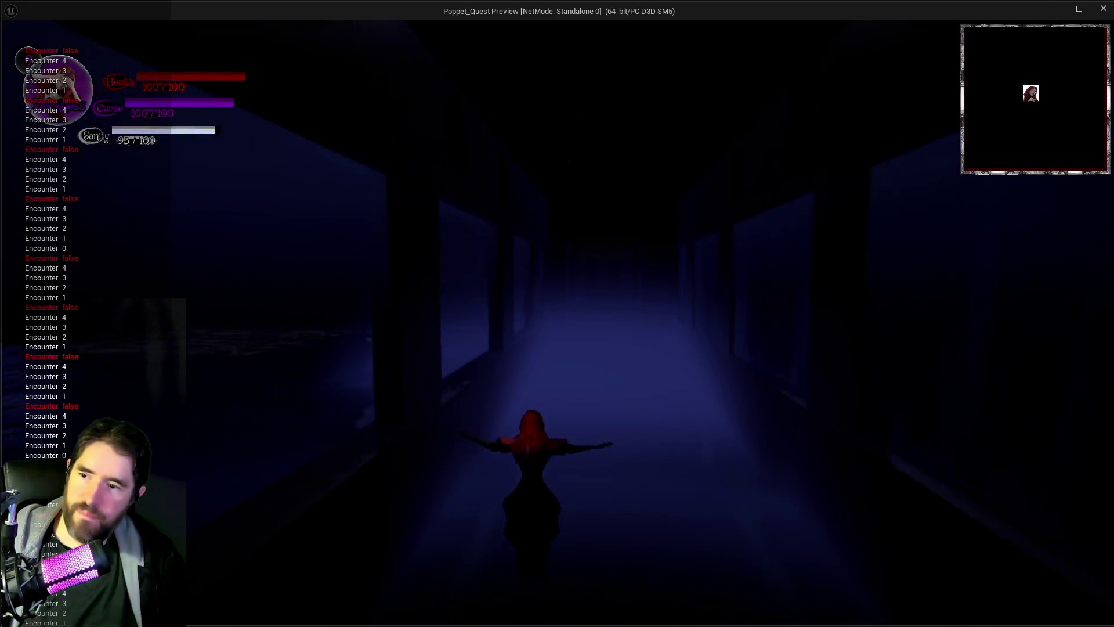
key(e)
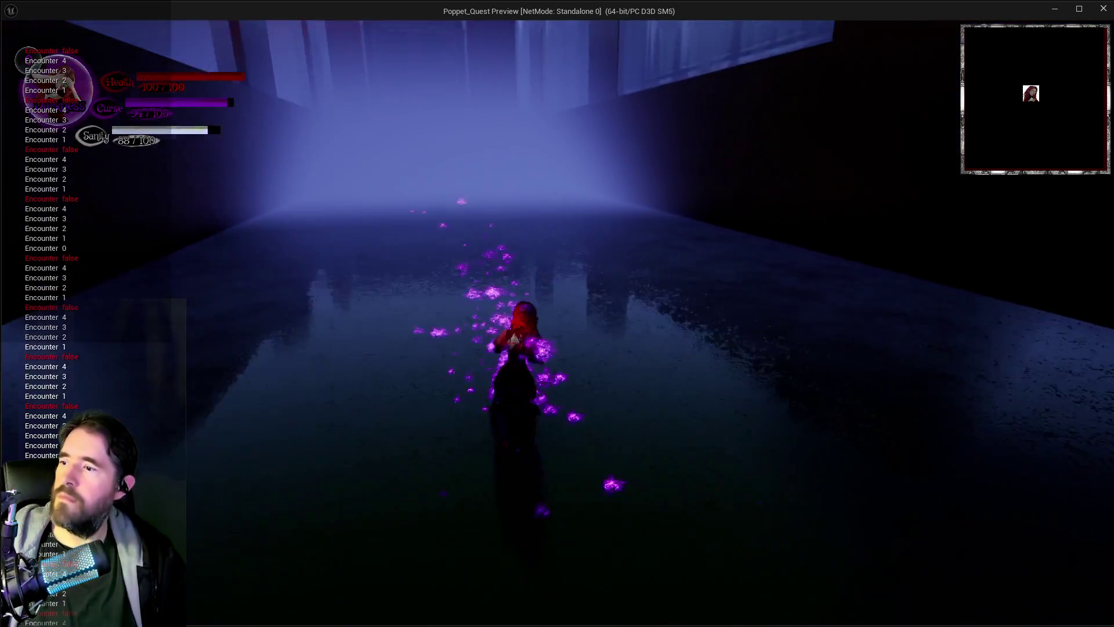
key(e)
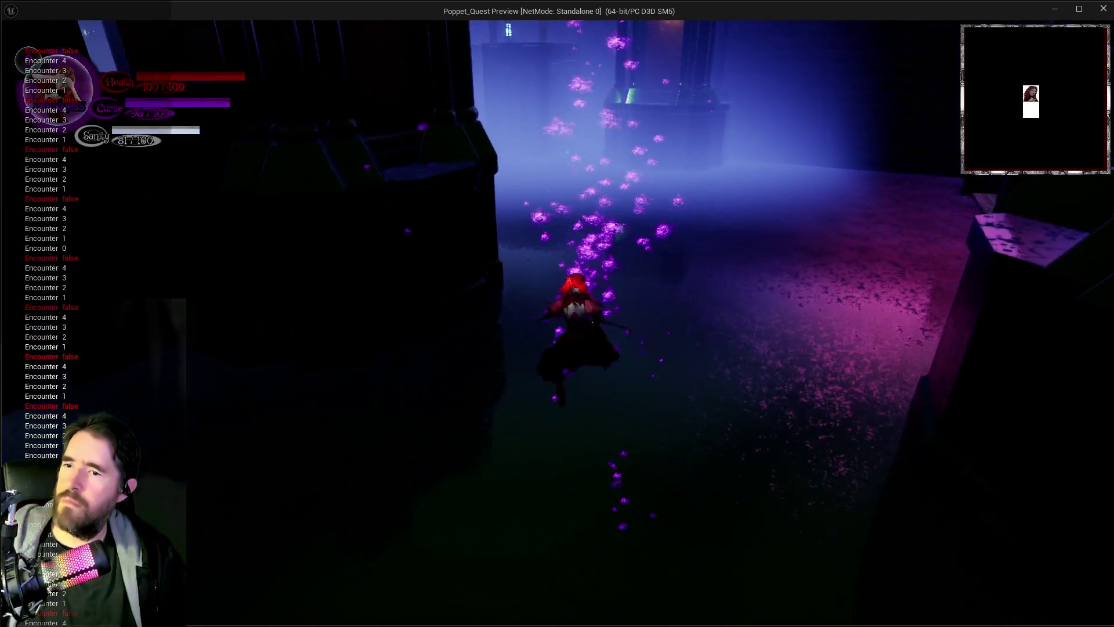
key(e)
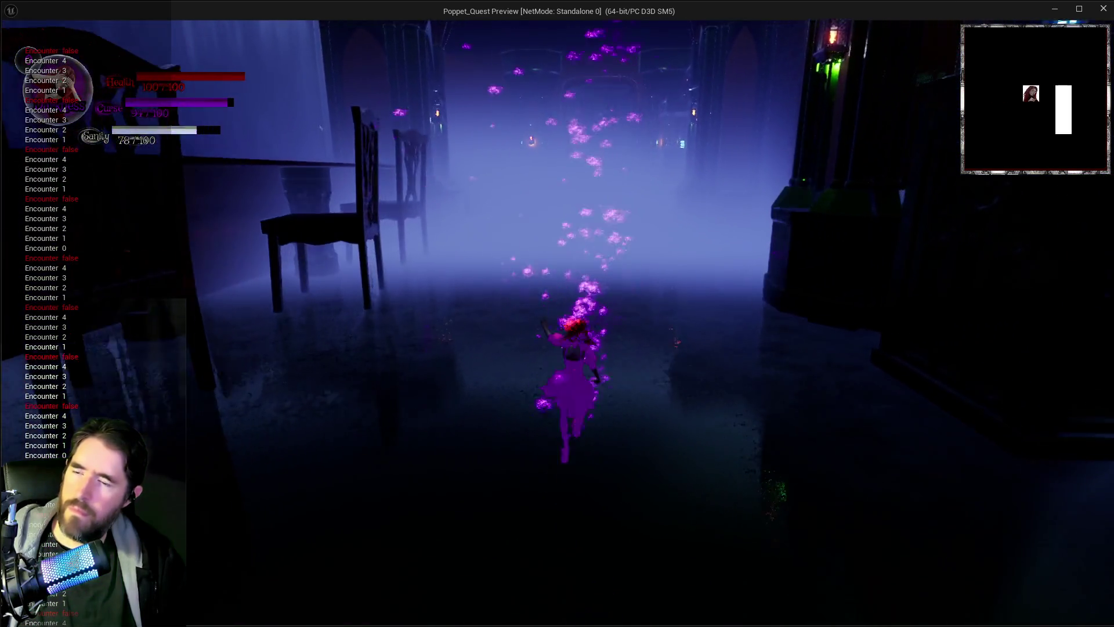
key(e)
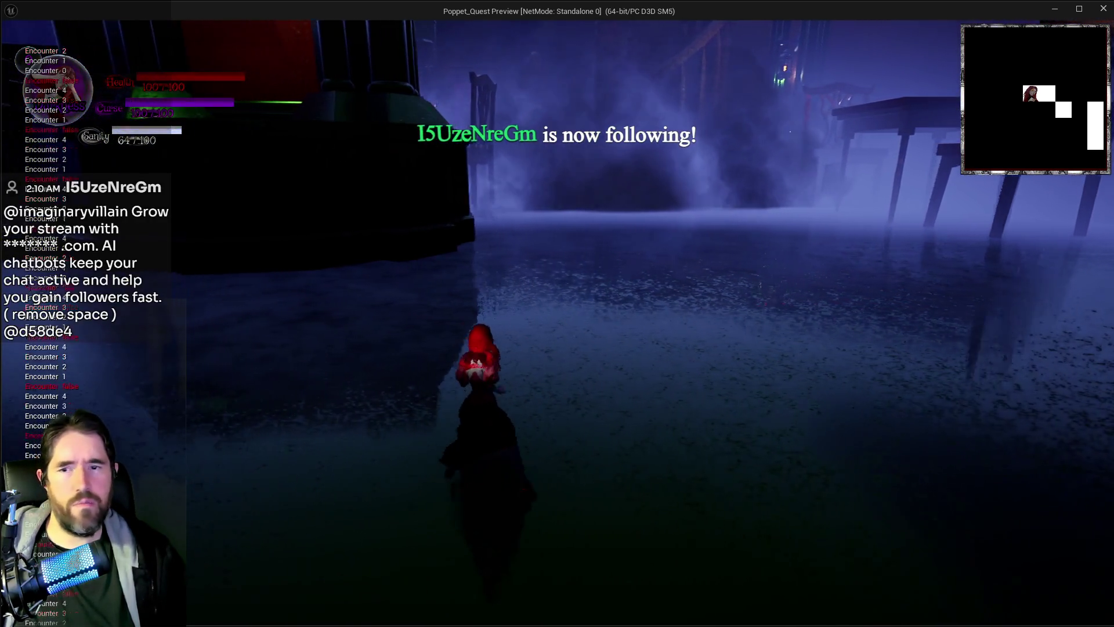
key(alt+Tab)
key(Escape)
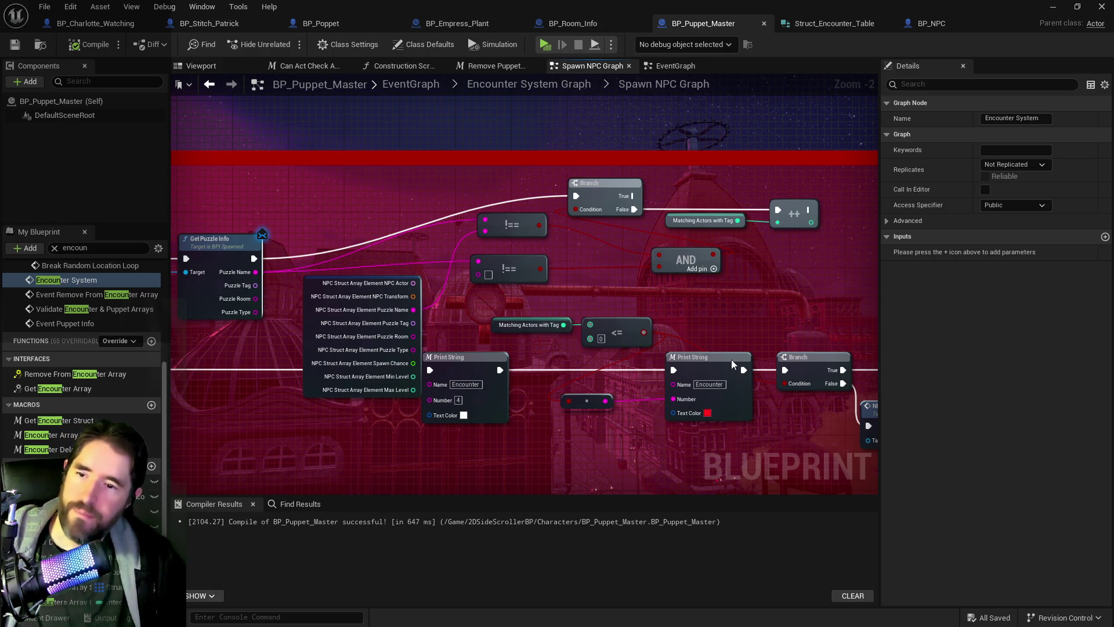
Step: Paste a copy of the red Print String and feed Puzzle Name into its Name input
click(731, 364)
key(ctrl+c)
key(ctrl+v)
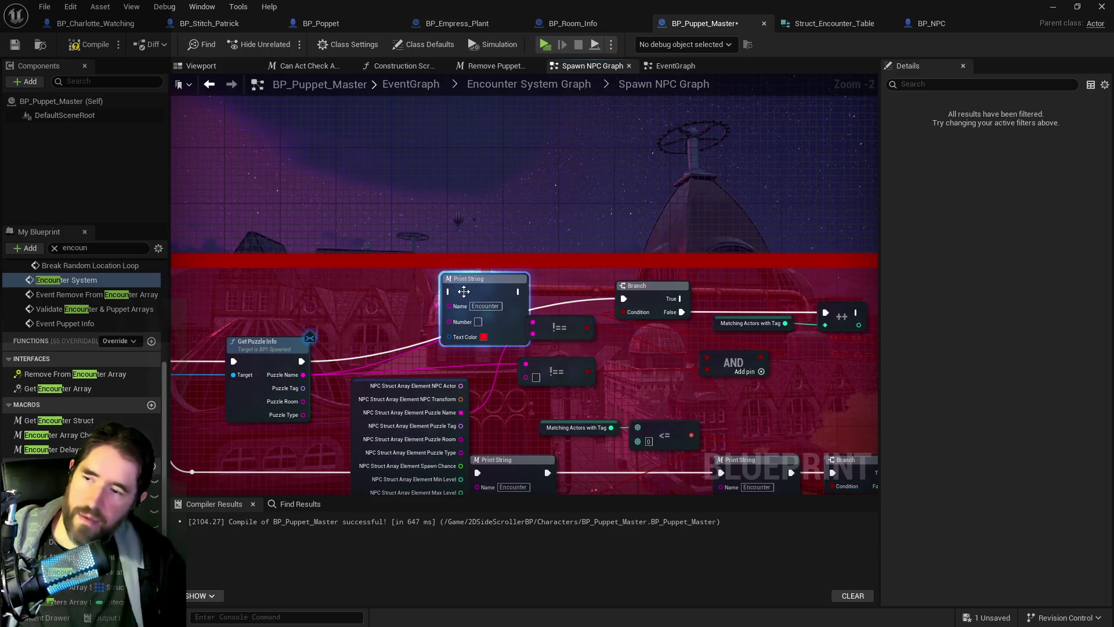
click(559, 331)
mouse_move(587, 328)
mouse_down()
mouse_move(398, 314)
mouse_move(448, 306)
mouse_up()
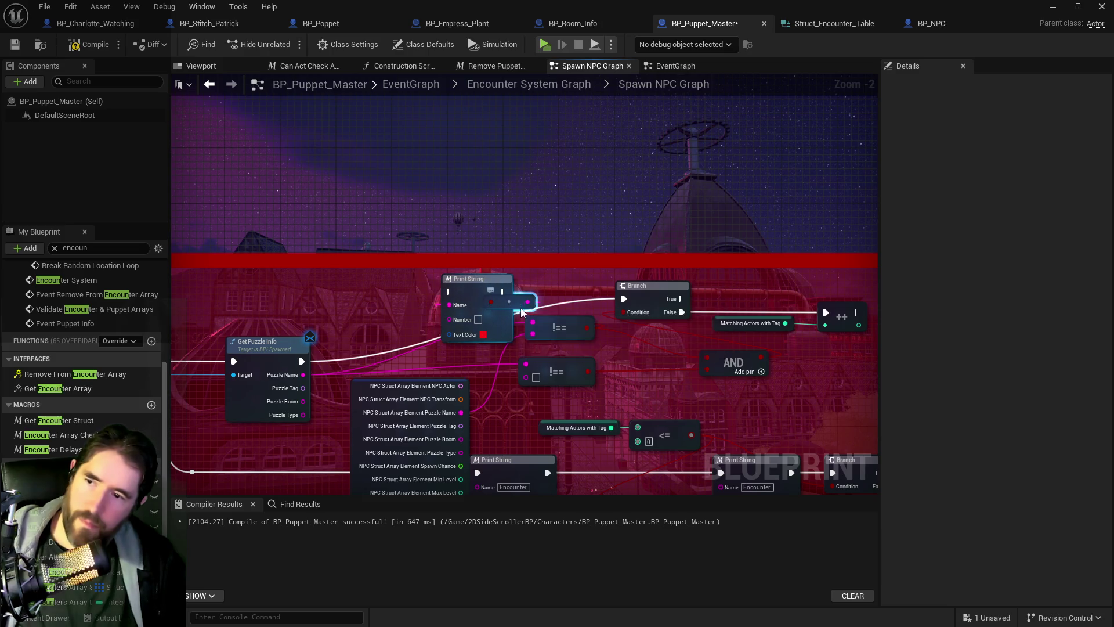
key(ctrl+z)
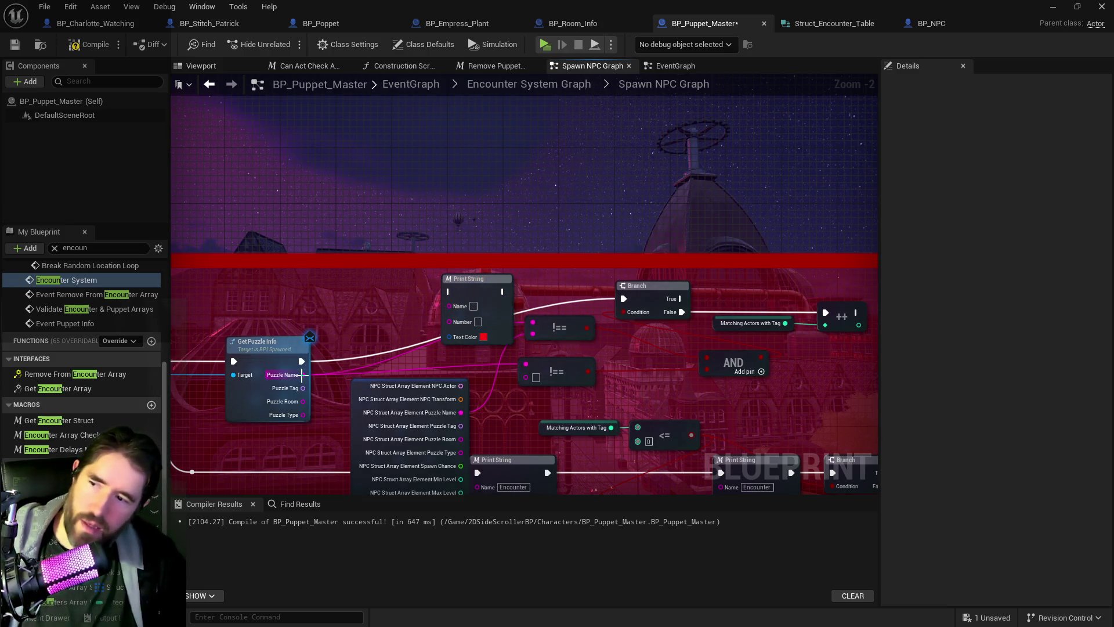
mouse_move(302, 374)
mouse_down()
mouse_move(400, 313)
mouse_move(448, 306)
mouse_up()
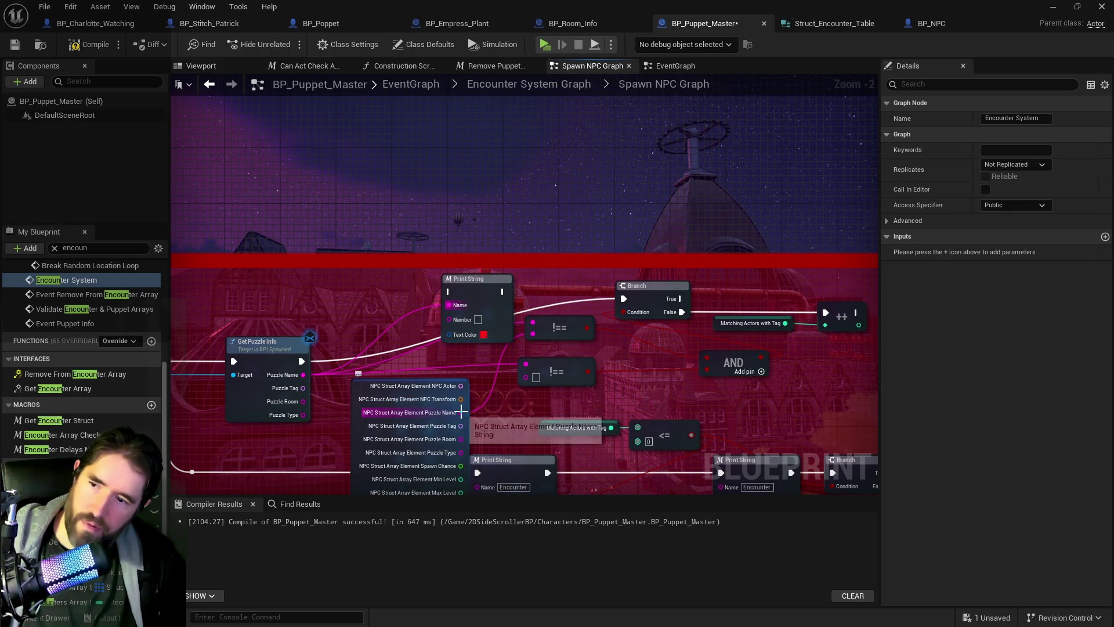
Step: Route execution from Get Puzzle Info through the new Print String into the upper Branch
drag(301, 361, 449, 292)
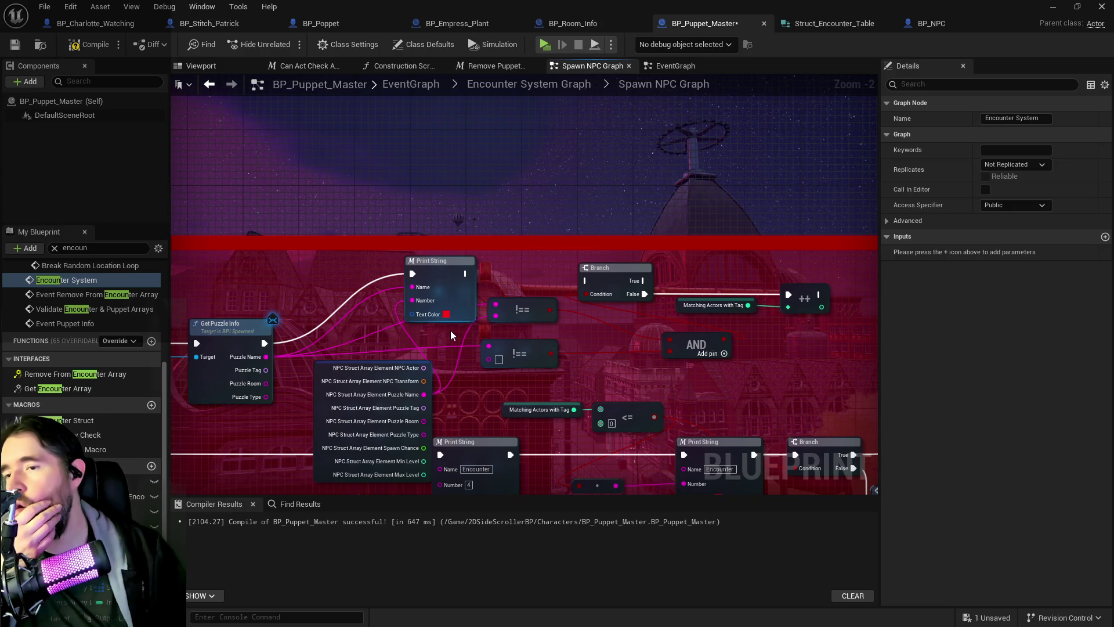
drag(450, 329, 392, 330)
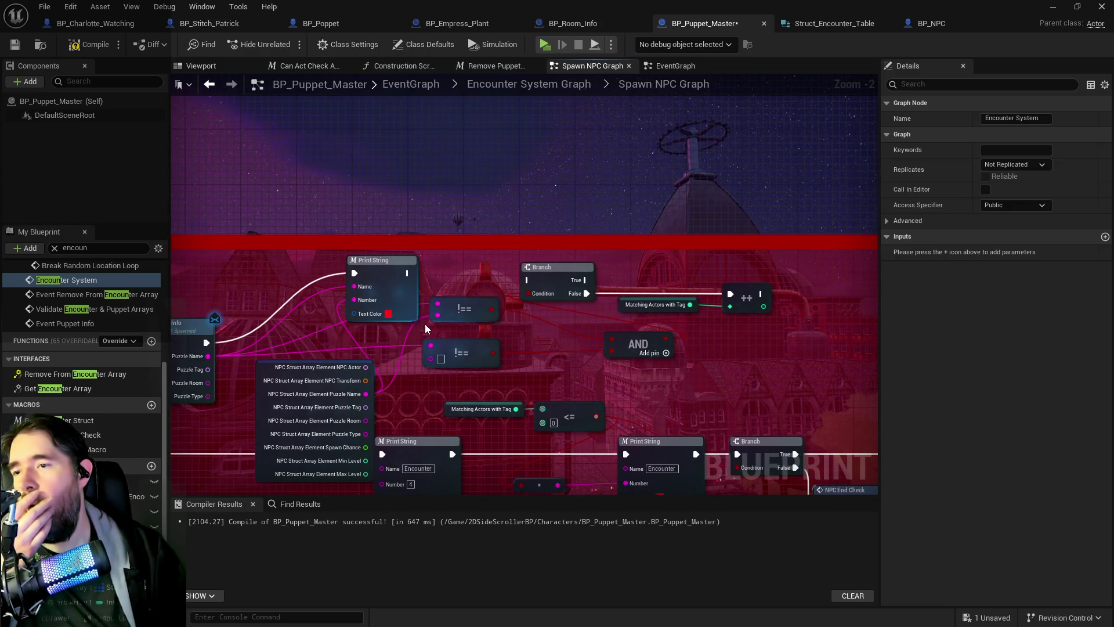
drag(407, 273, 529, 280)
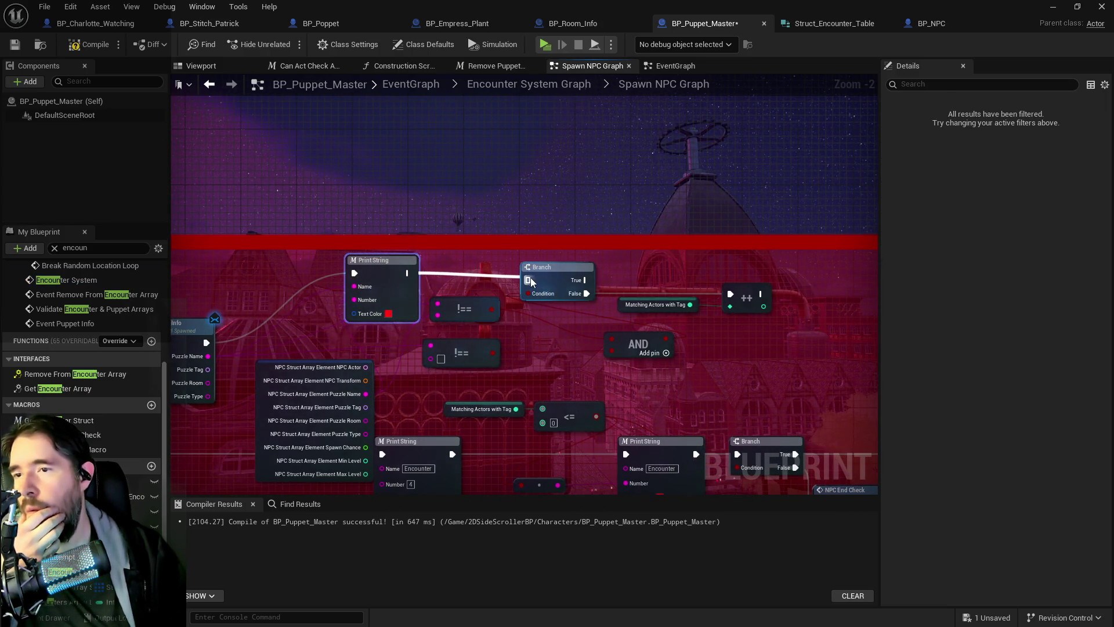
drag(374, 285, 304, 227)
drag(368, 384, 440, 371)
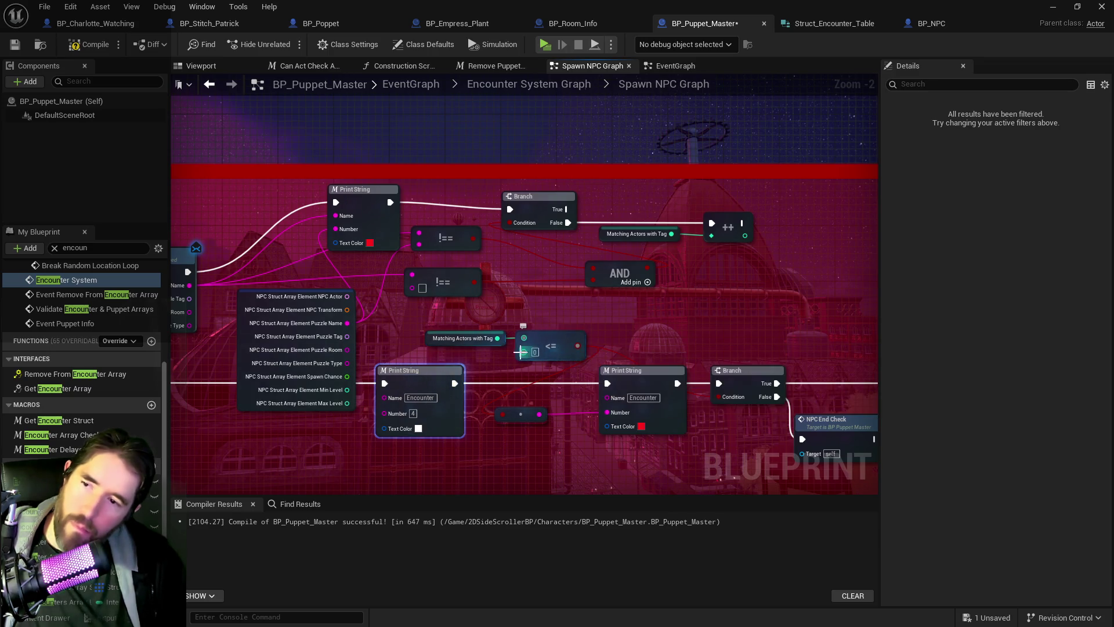
mouse_move(497, 340)
mouse_down()
mouse_move(403, 356)
mouse_move(362, 385)
mouse_move(384, 409)
mouse_up()
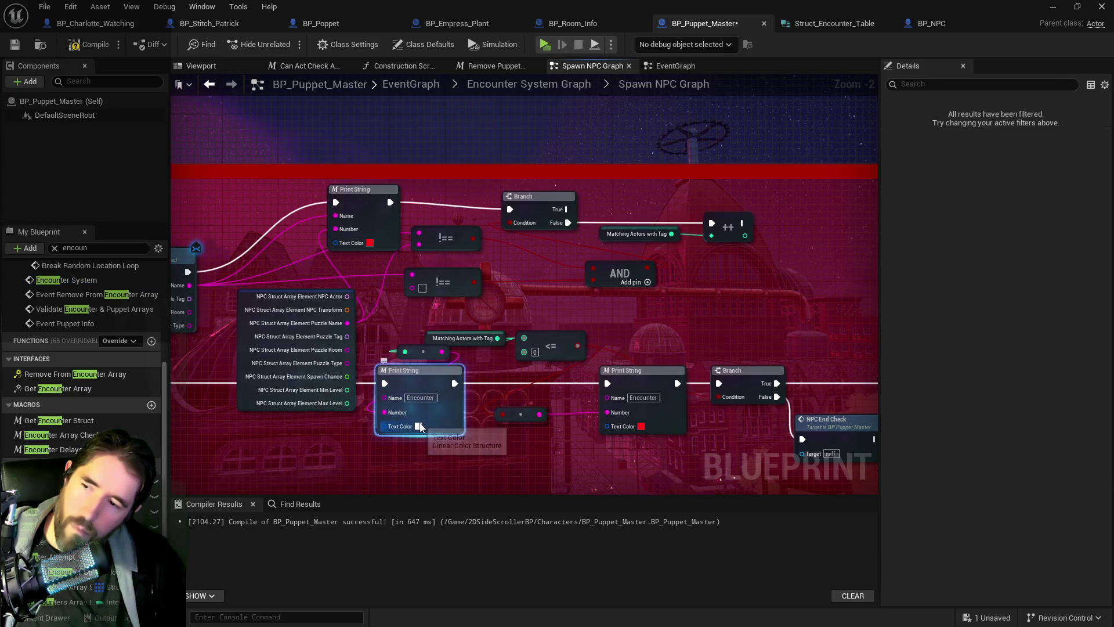
Step: Set the lower Encounter Print String's text colour to green (00FF48), recompile, and launch a play test
click(420, 426)
click(456, 428)
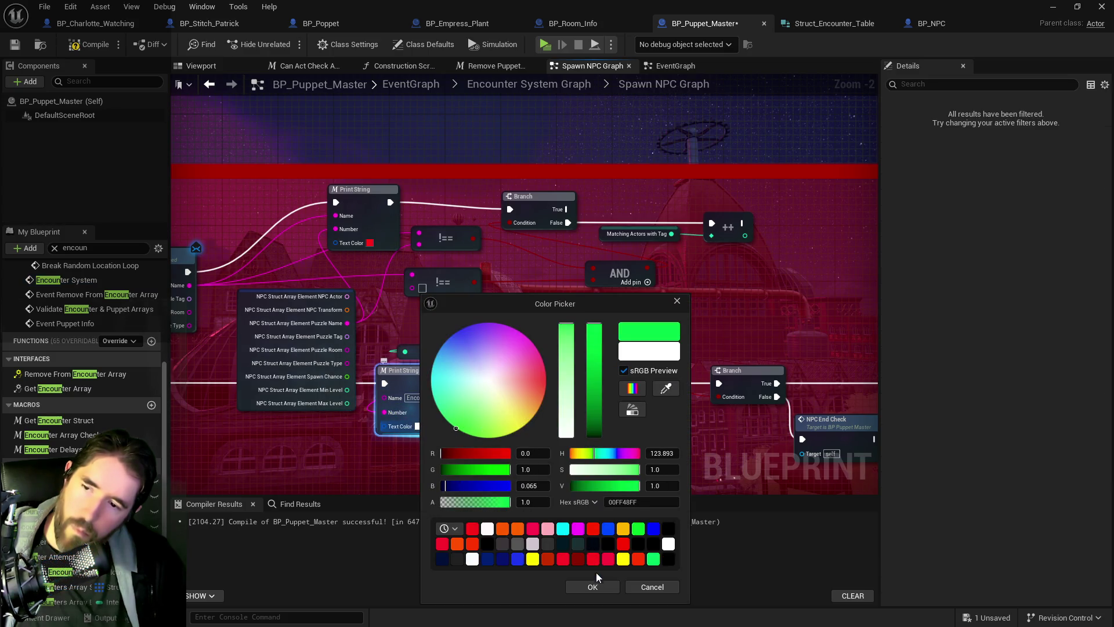
key(Return)
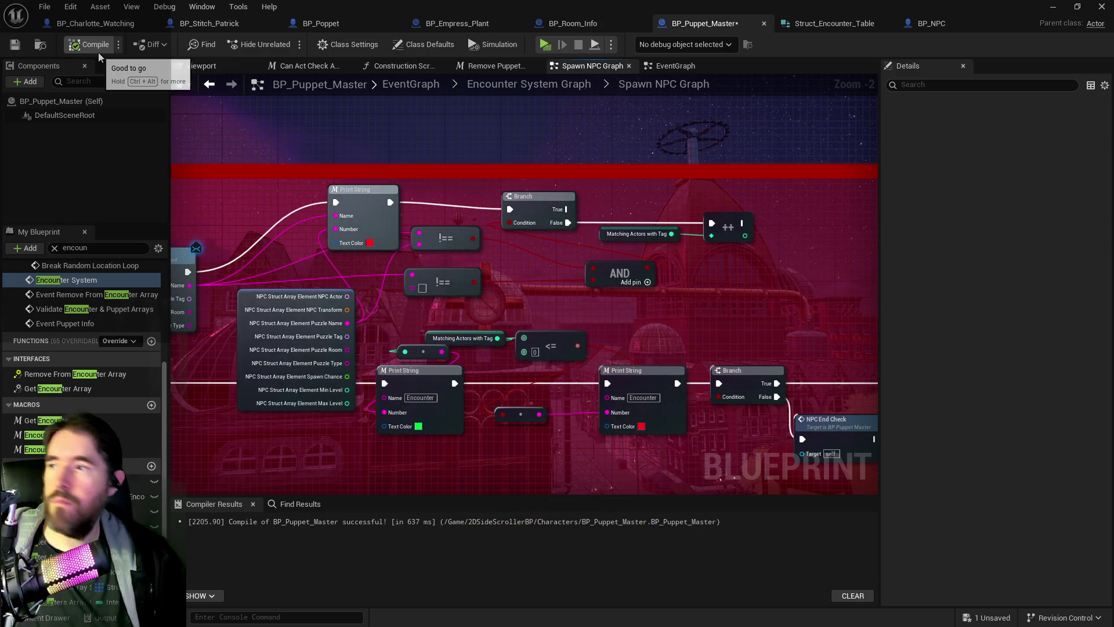
click(98, 52)
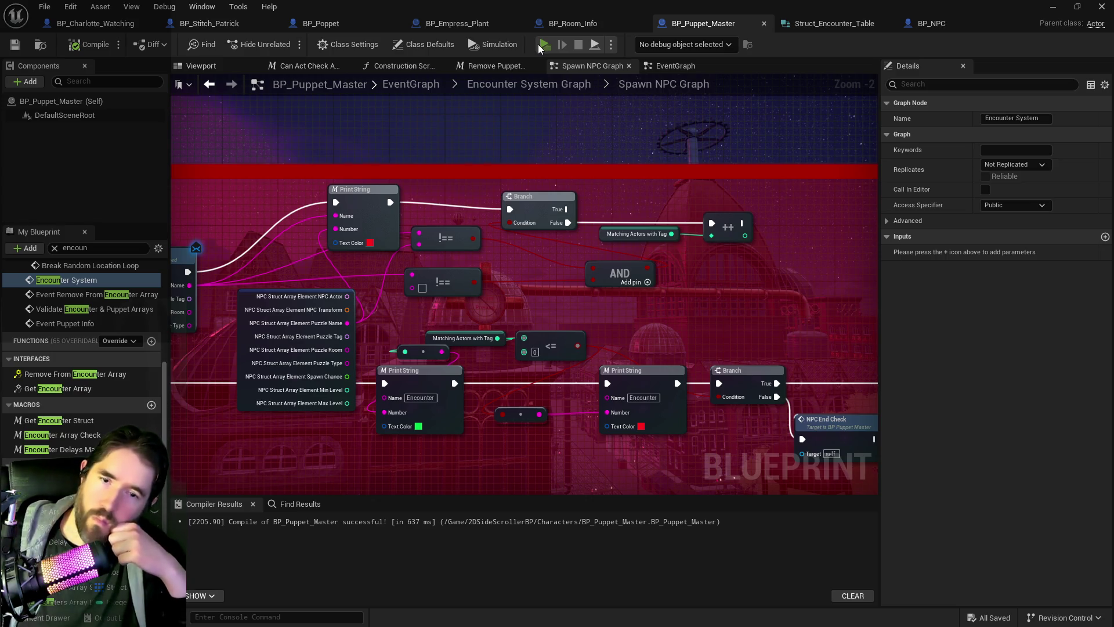
click(540, 45)
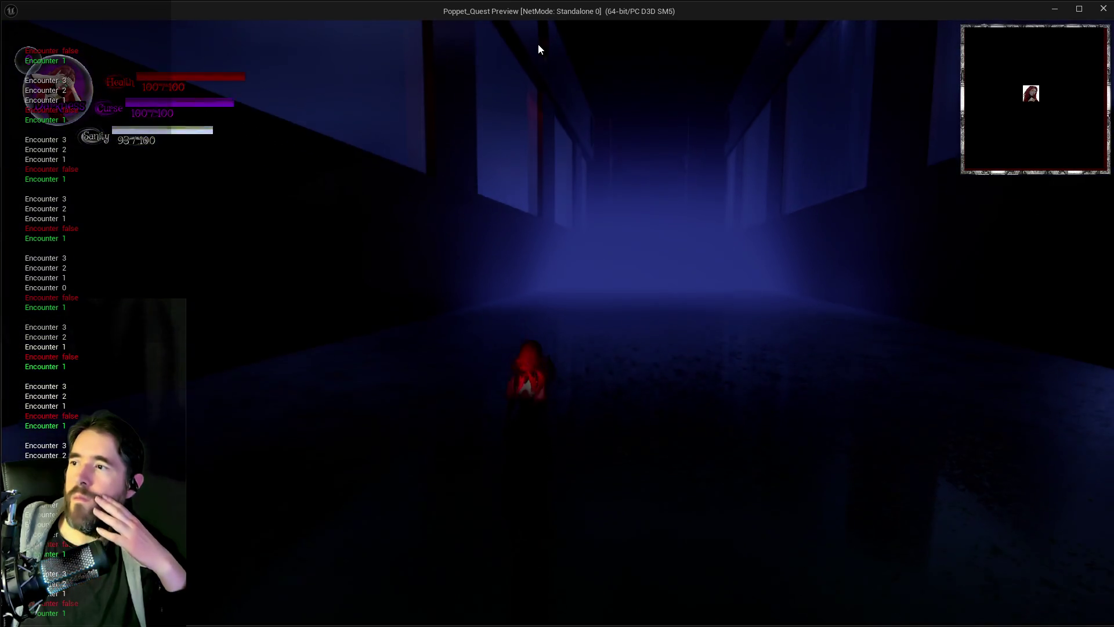
key(w)
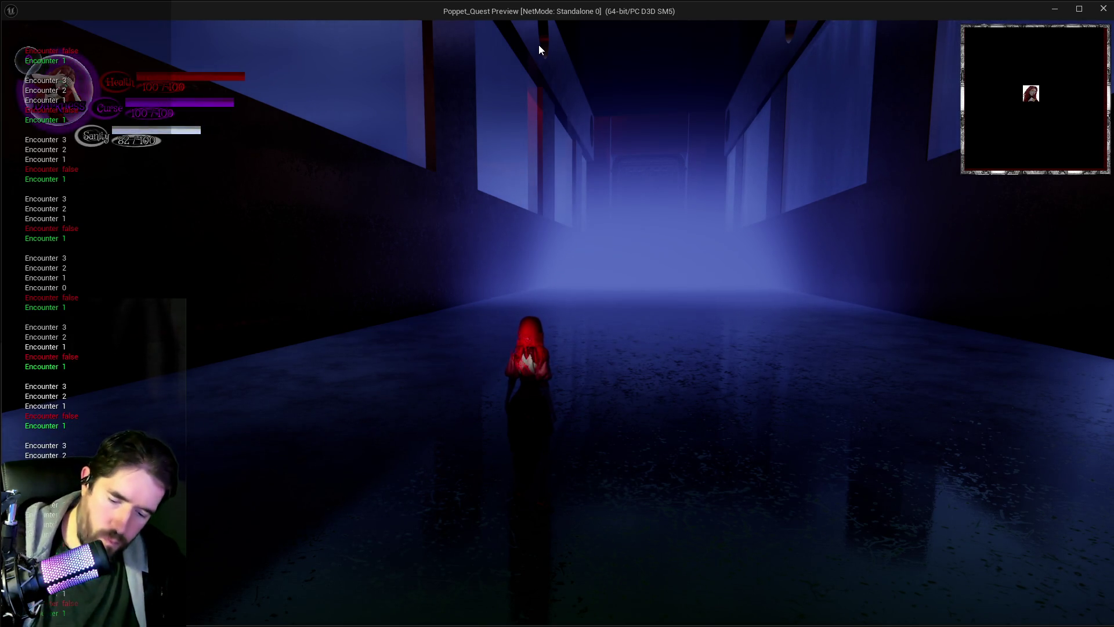
click(539, 46)
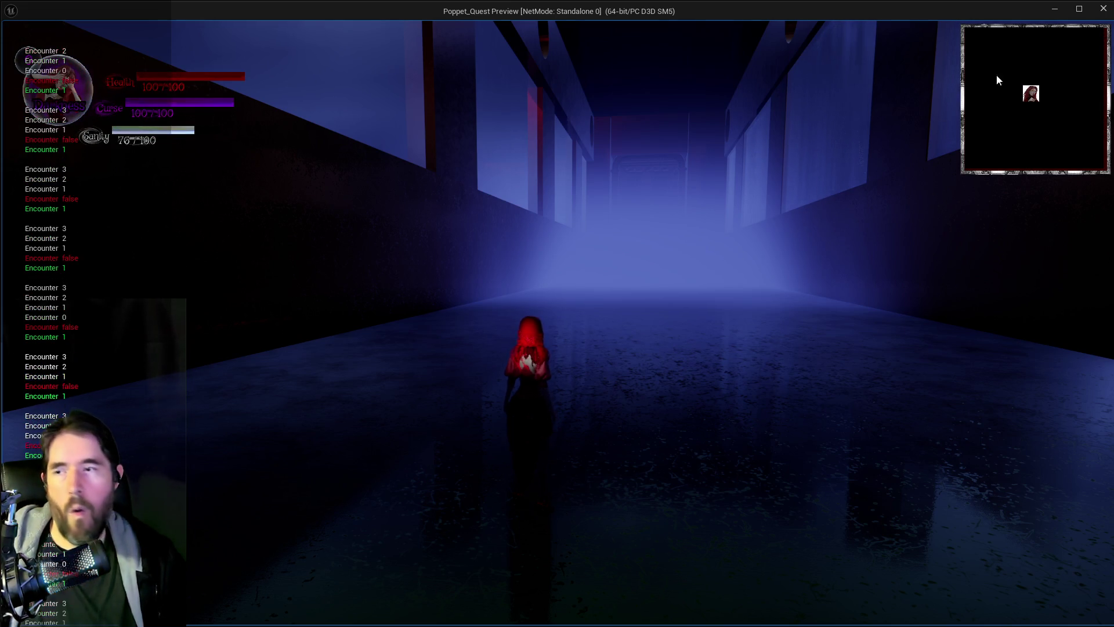
click(1103, 8)
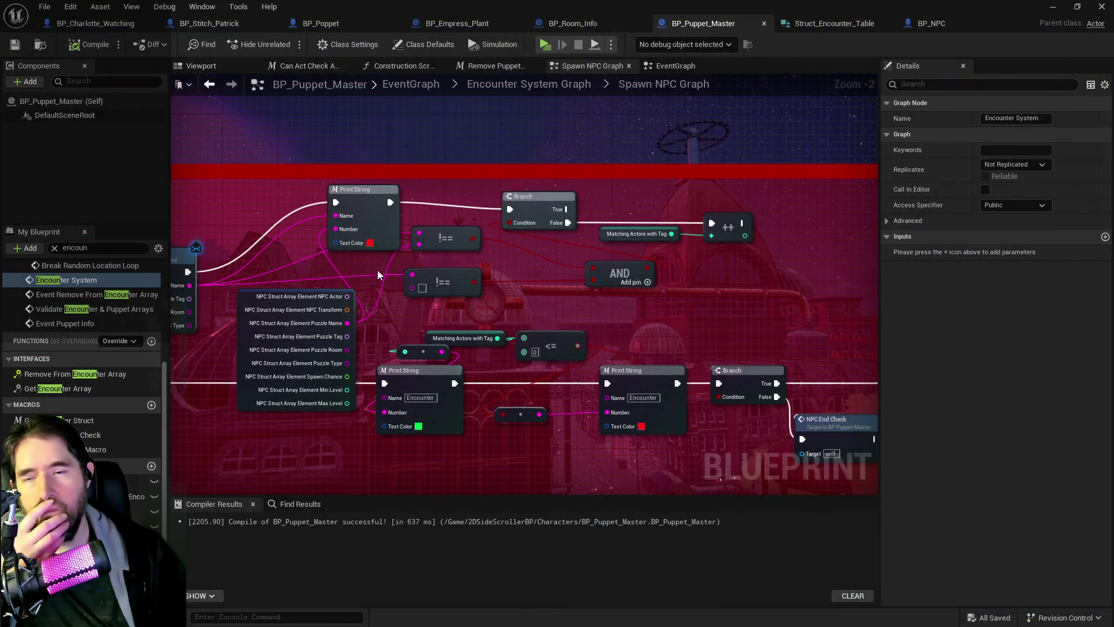
Step: Reposition the != nodes near Get Puzzle Info and center the view on the comparisons
scroll(311, 266, up, 1)
drag(312, 265, 437, 268)
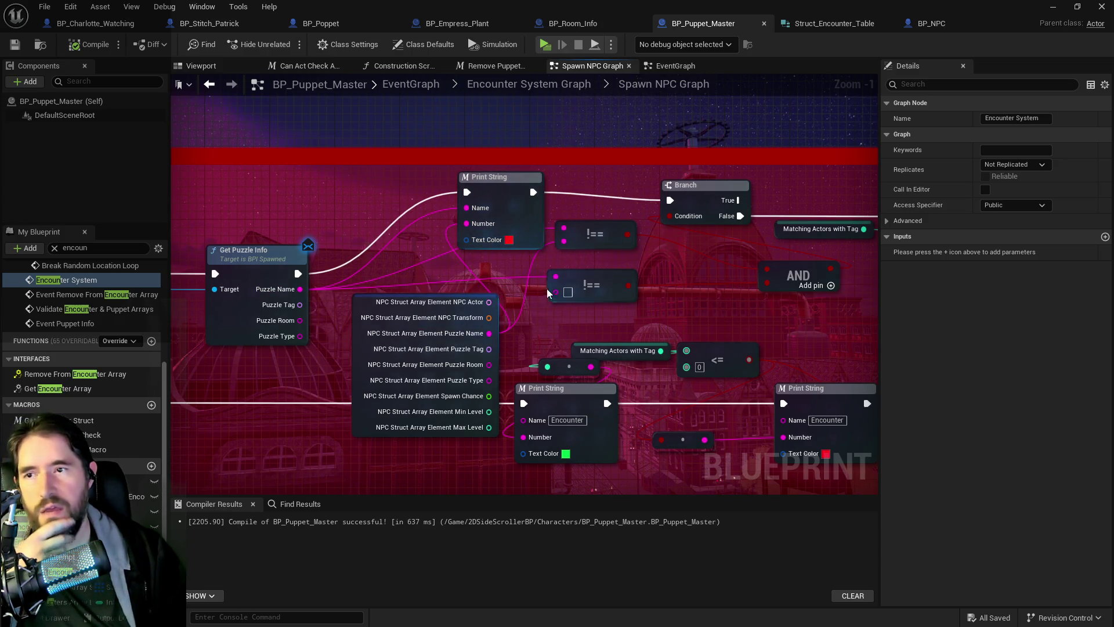
mouse_move(672, 236)
mouse_down()
mouse_move(529, 216)
mouse_move(483, 226)
mouse_up()
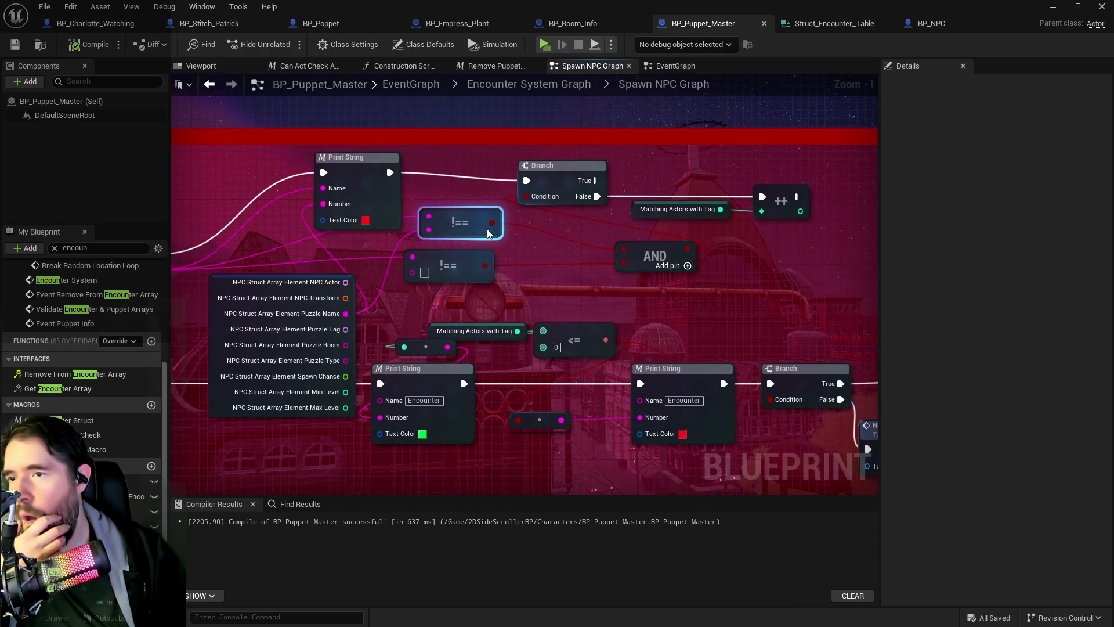
drag(449, 266, 473, 273)
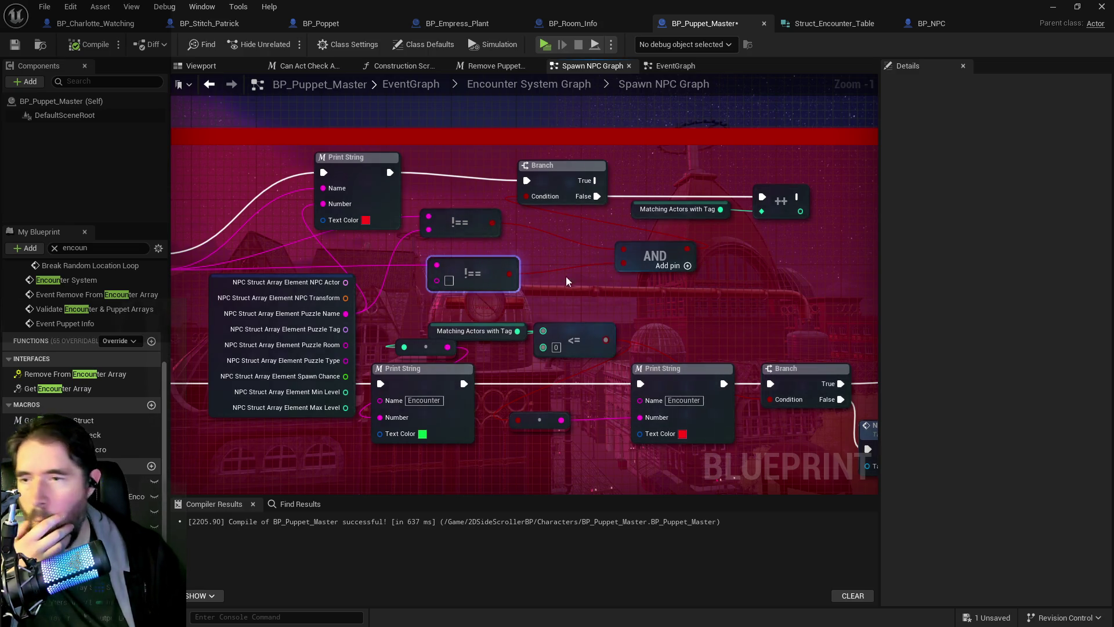
scroll(529, 277, down, 4)
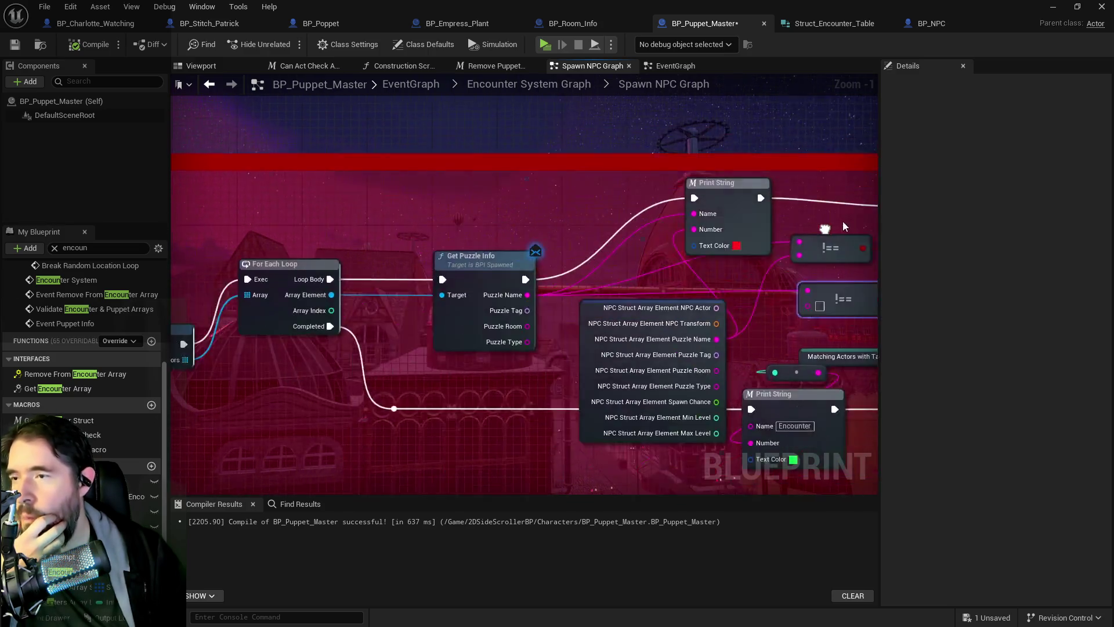
scroll(529, 277, up, 2)
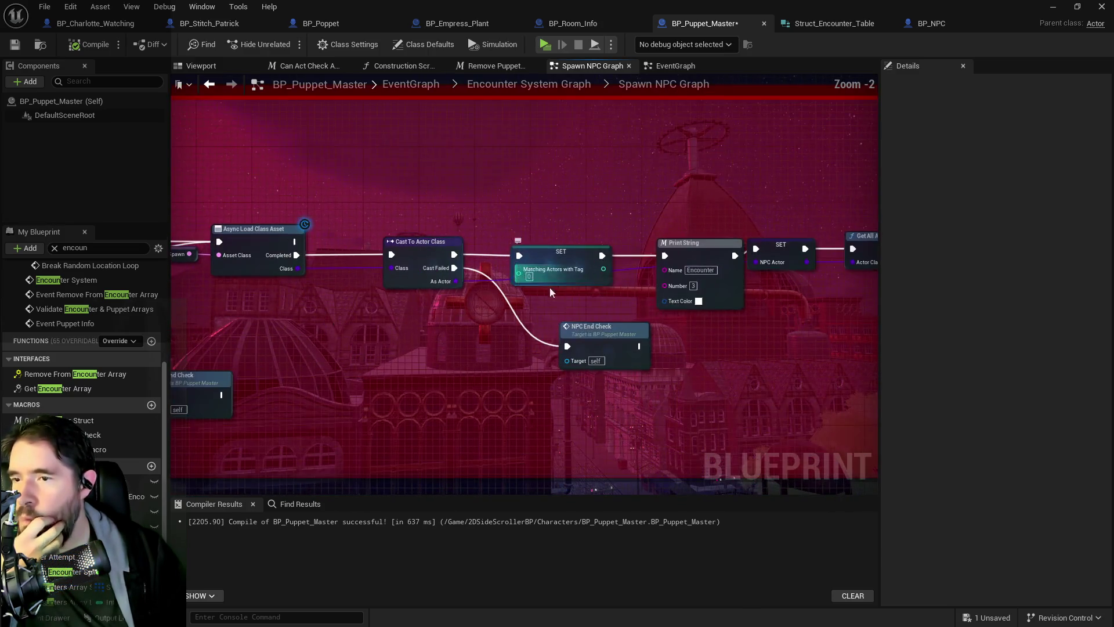
scroll(696, 313, up, 1)
drag(648, 300, 479, 286)
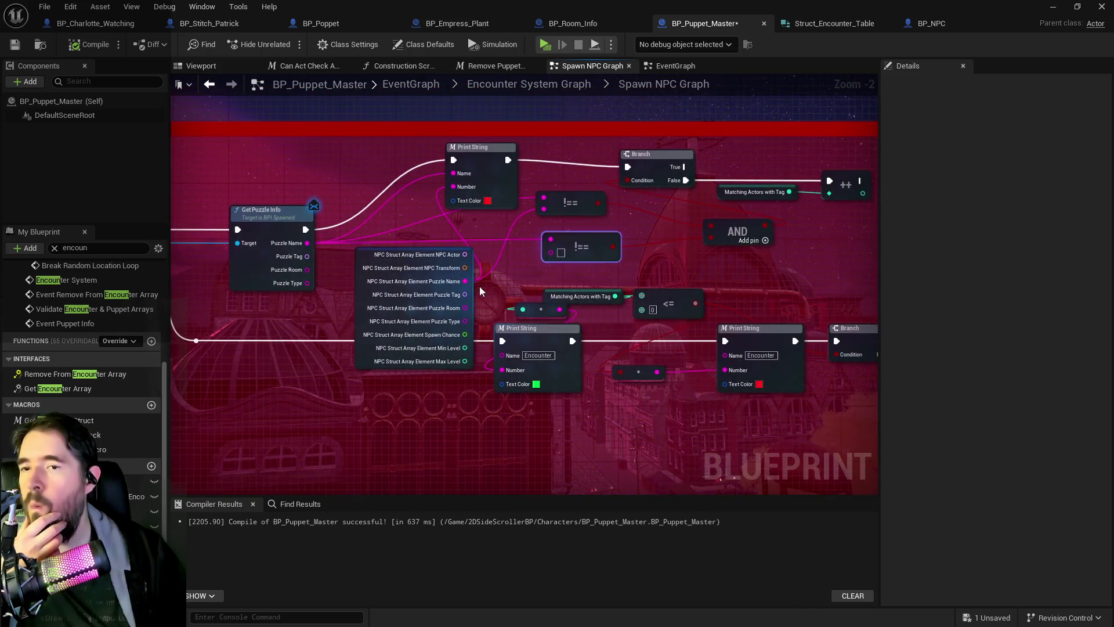
scroll(508, 252, up, 1)
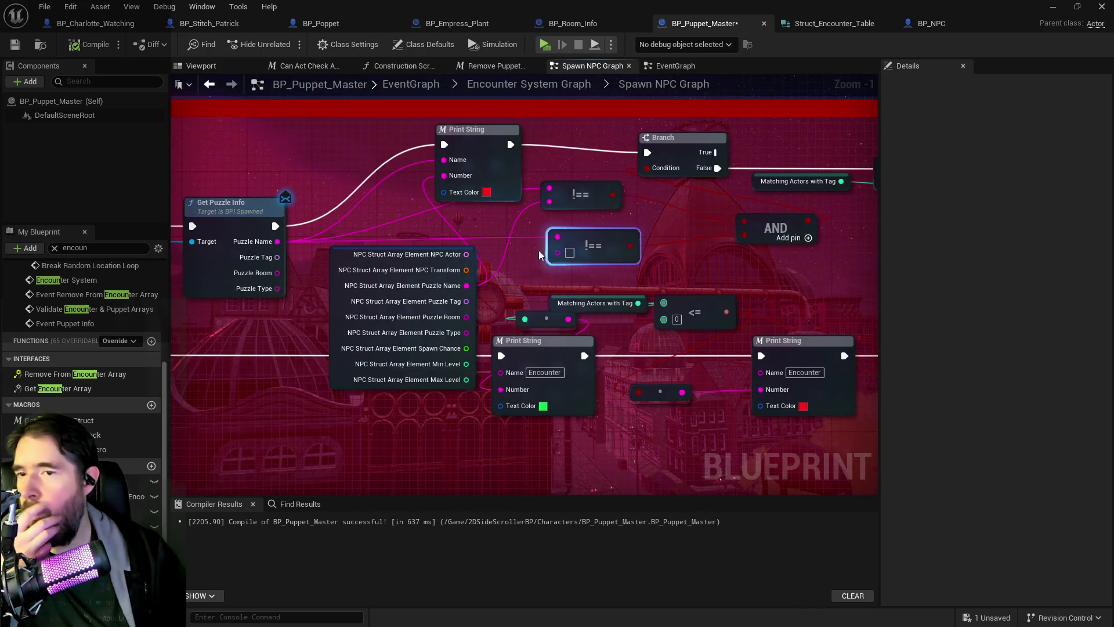
mouse_move(543, 254)
mouse_down()
mouse_move(614, 243)
mouse_move(580, 226)
mouse_move(572, 242)
mouse_move(598, 268)
mouse_move(648, 270)
mouse_up()
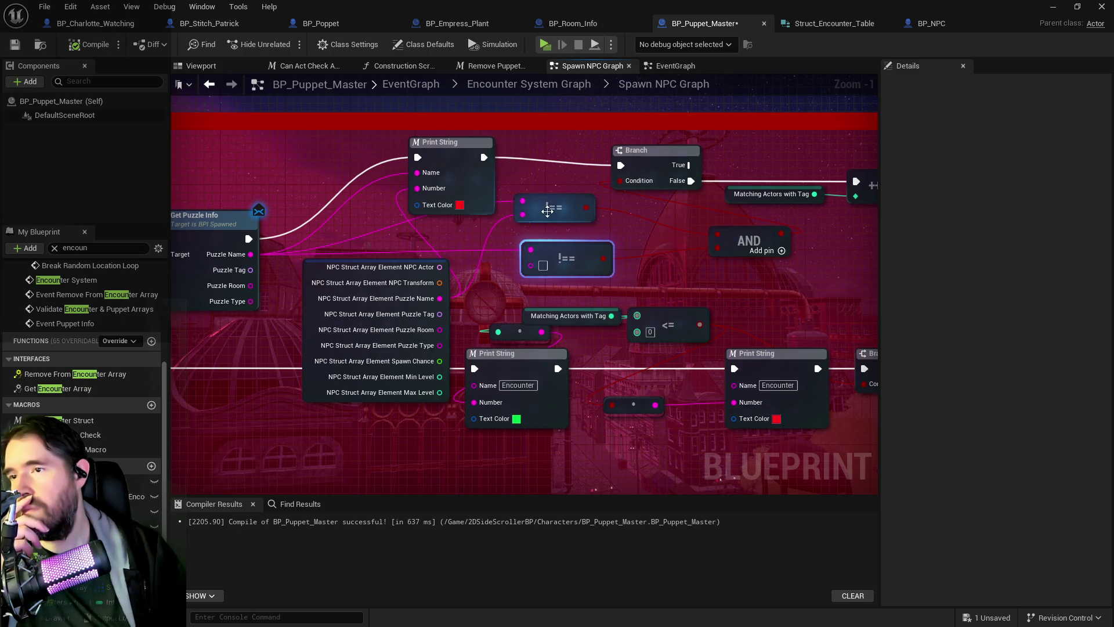
Step: Duplicate the != node and place the copy just above the original
key(ctrl+d)
drag(572, 205, 553, 216)
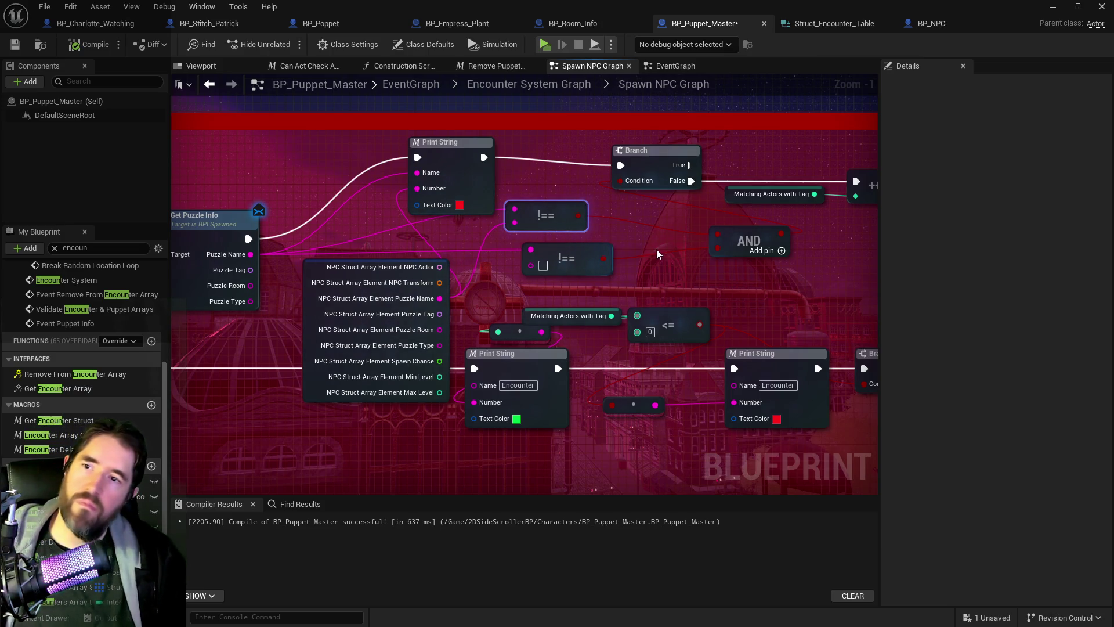
drag(656, 250, 607, 229)
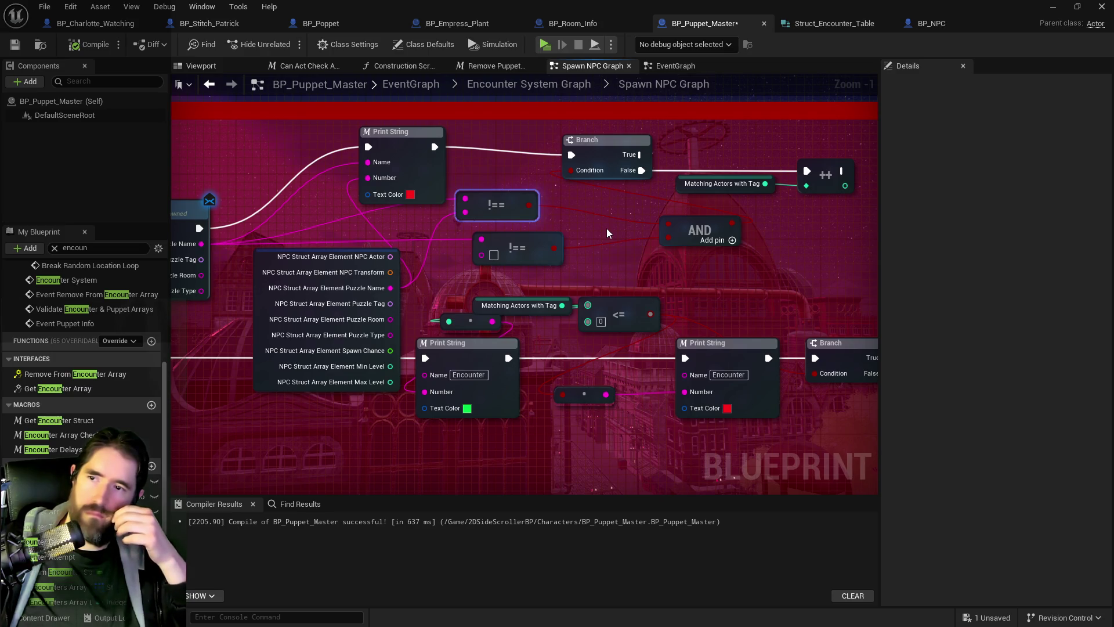
click(387, 132)
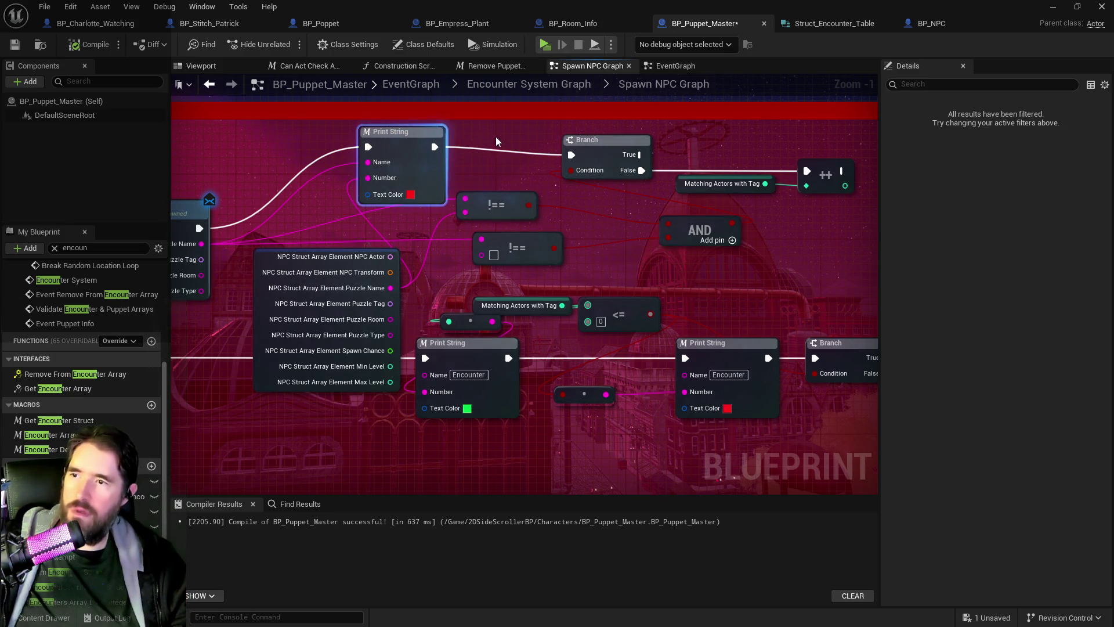
Step: Paste a copy of the Print String and place it before the Branch
key(ctrl+c)
key(ctrl+v)
mouse_move(603, 132)
mouse_down()
mouse_move(819, 191)
mouse_move(940, 191)
mouse_up()
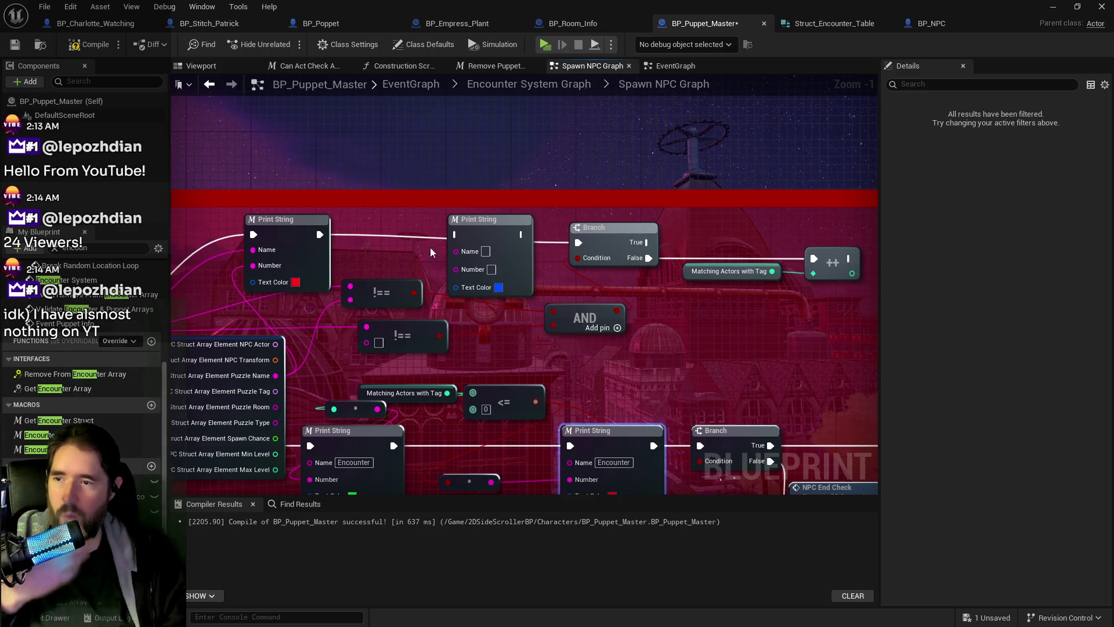
drag(383, 283, 489, 291)
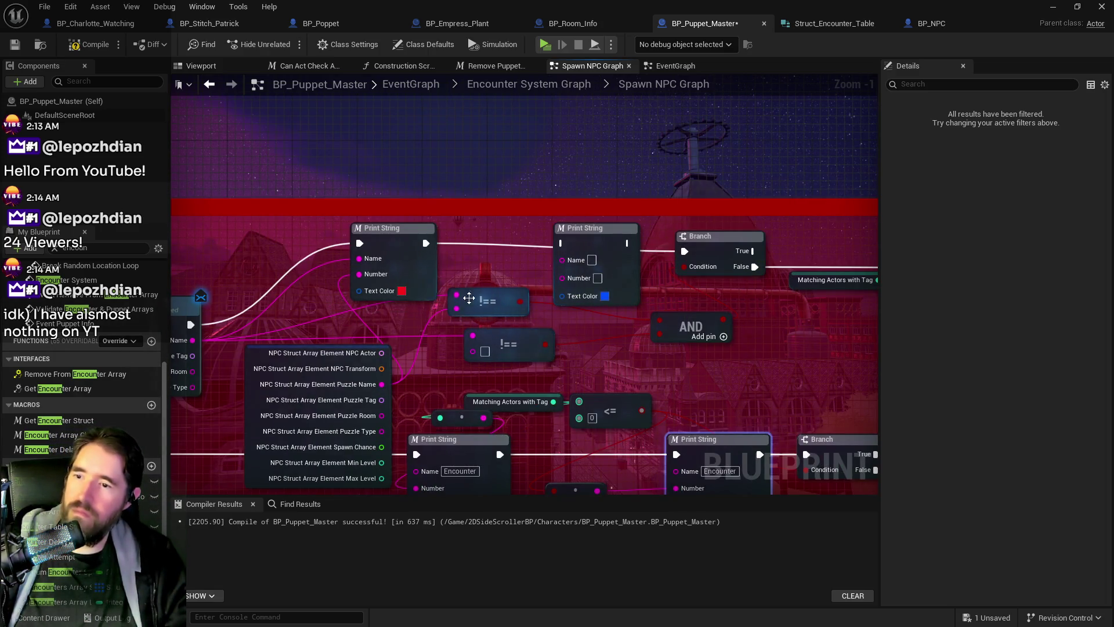
drag(394, 358, 334, 355)
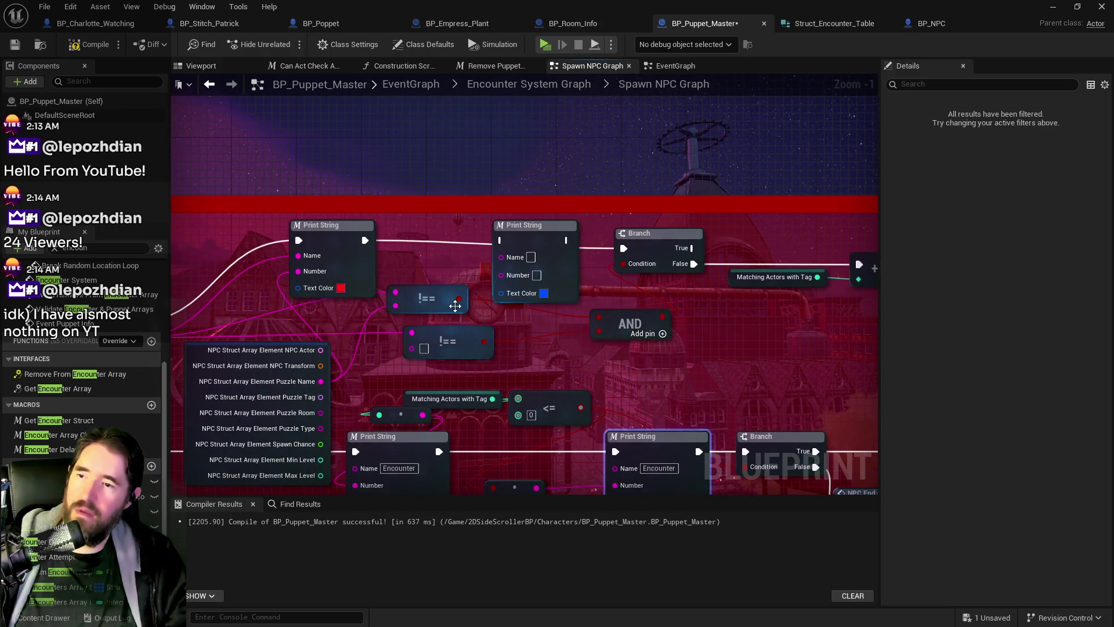
Step: Wire the upper and lower != results into the new blue Print String and line up the nodes
click(427, 298)
drag(459, 299, 496, 262)
key(Escape)
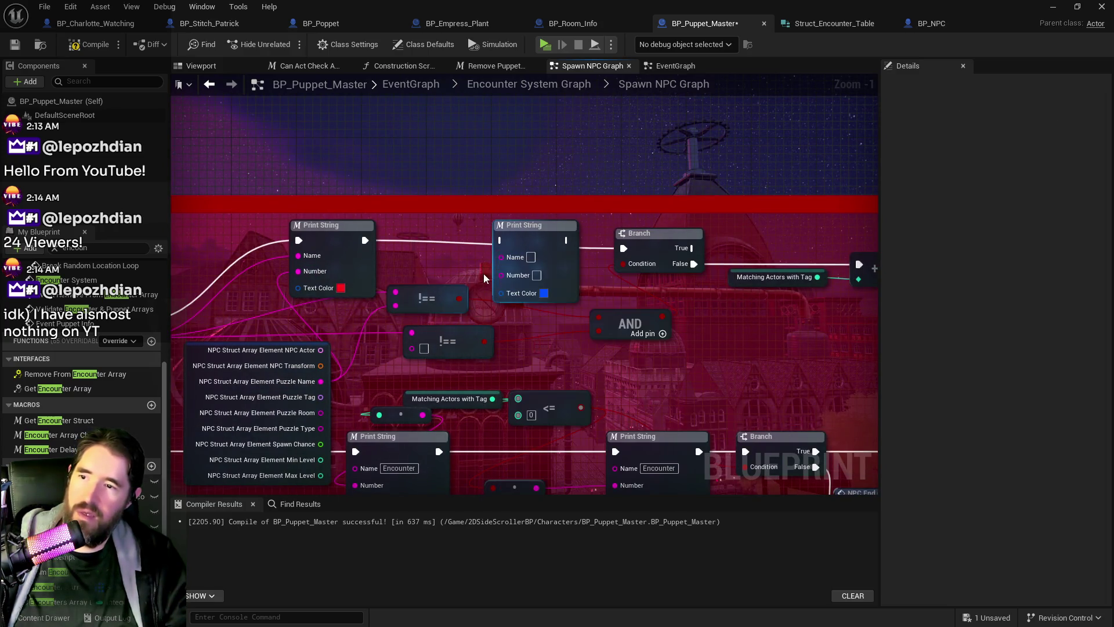
mouse_move(459, 298)
mouse_down()
mouse_move(502, 279)
mouse_move(500, 257)
mouse_up()
mouse_move(484, 341)
mouse_down()
mouse_move(485, 297)
mouse_move(502, 272)
mouse_up()
drag(525, 226, 533, 226)
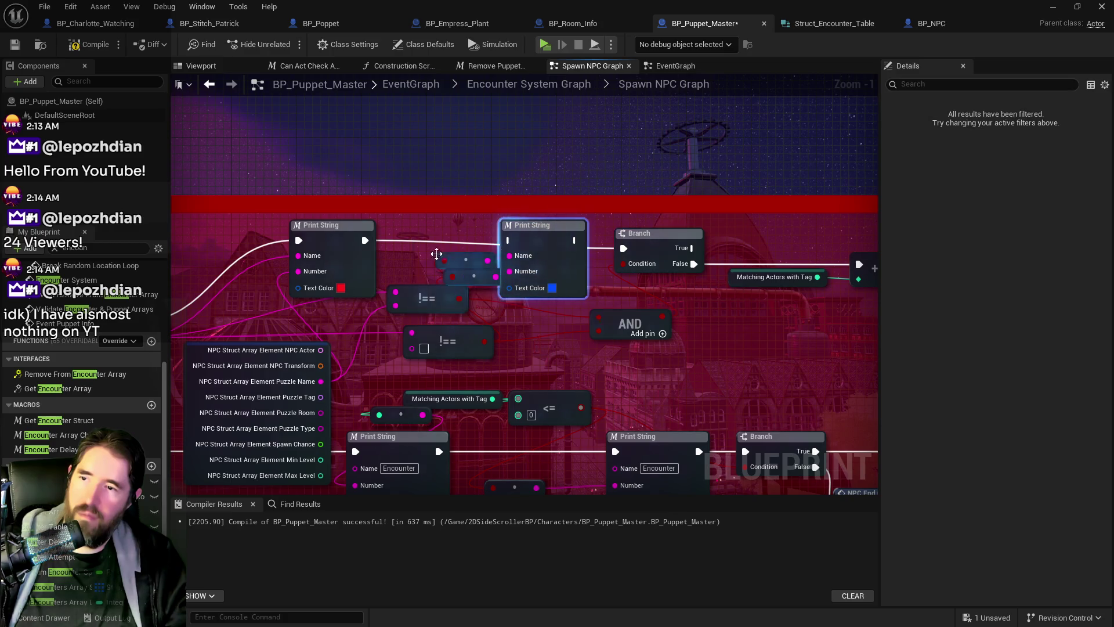
mouse_move(354, 243)
mouse_down()
mouse_move(451, 243)
mouse_move(386, 243)
mouse_up()
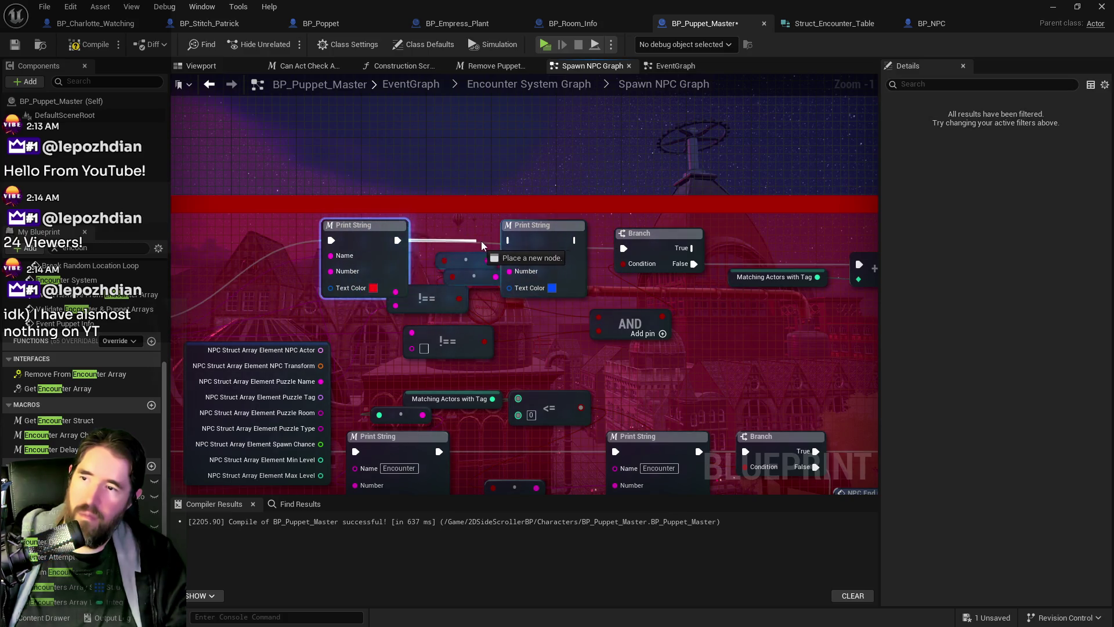
drag(568, 241, 622, 249)
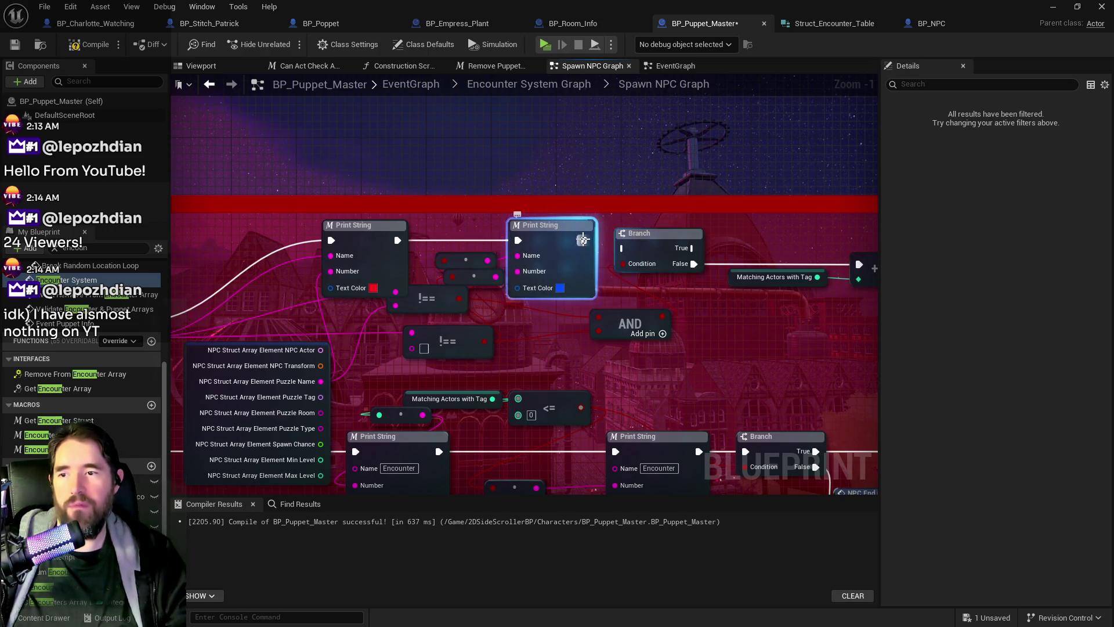
Step: Add a Print String copy after the ++ node with Name 'Encounter' and Number 'Match'
click(574, 239)
key(ctrl+c)
mouse_move(750, 193)
mouse_down()
mouse_move(505, 241)
mouse_move(732, 282)
mouse_move(718, 309)
mouse_up()
key(ctrl+v)
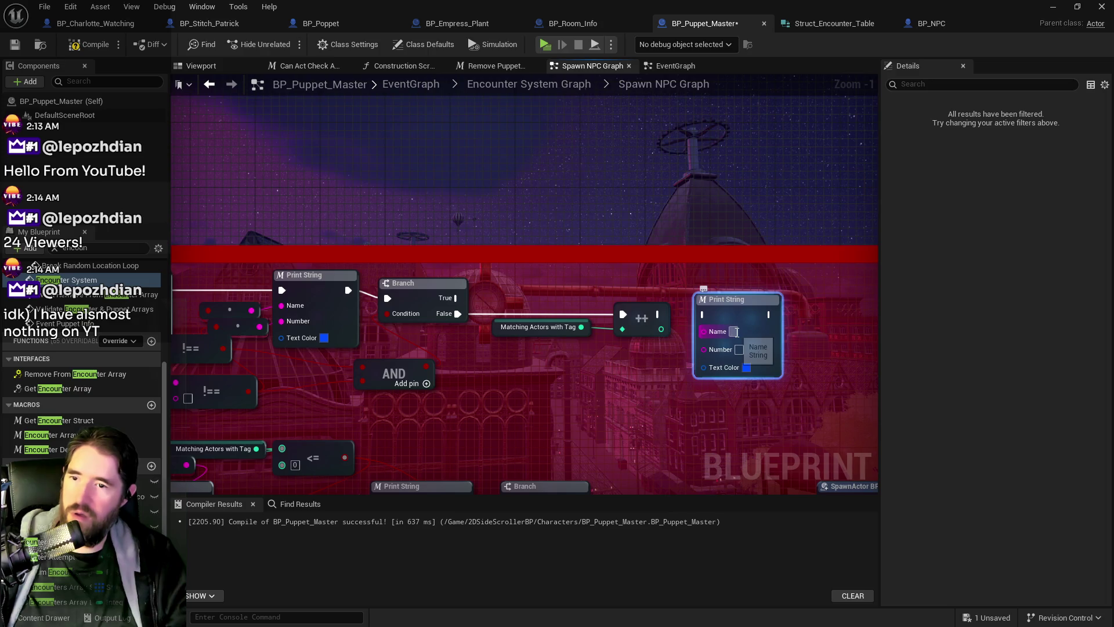
click(736, 332)
text(Ericounter)
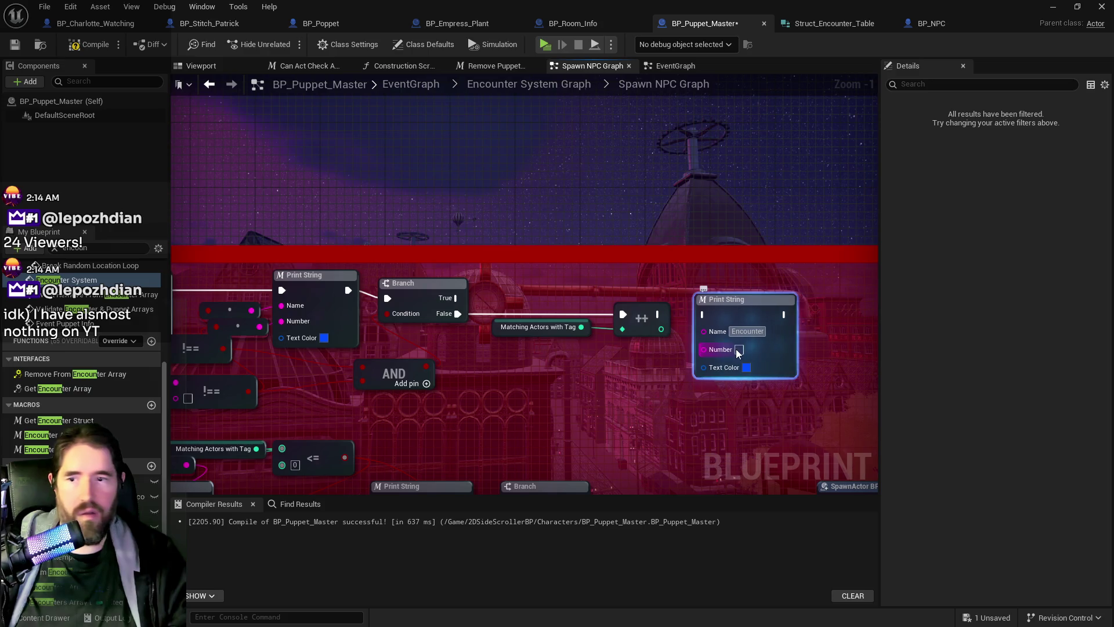
key(Return)
click(739, 349)
text(Match)
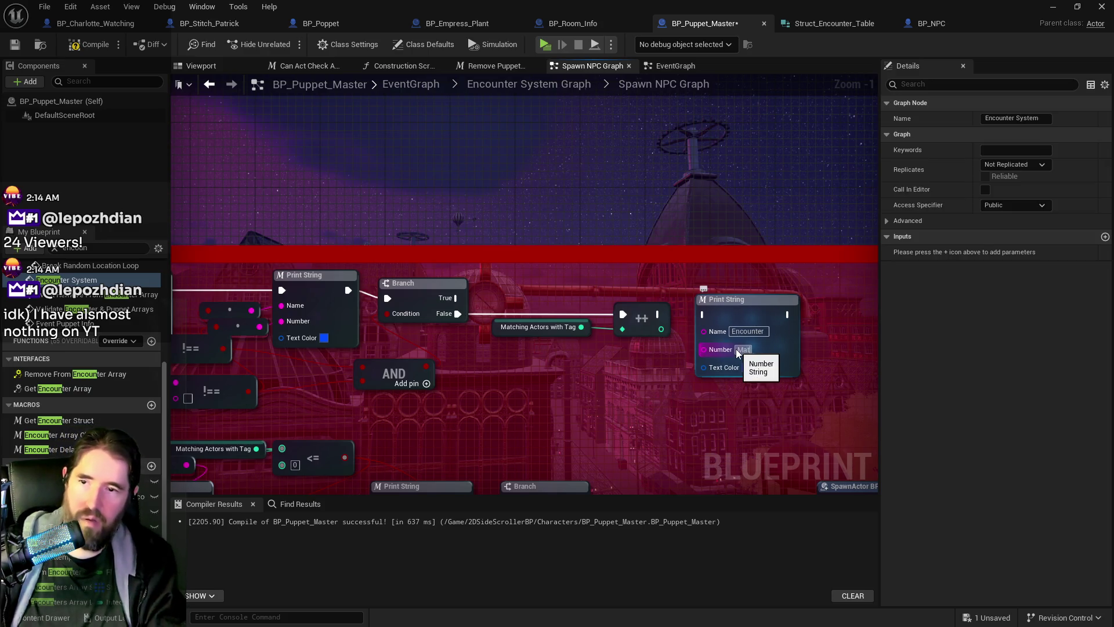
drag(659, 314, 704, 314)
Step: Change that Print String's text colour to purple and recompile the Puppet Master blueprint
click(746, 368)
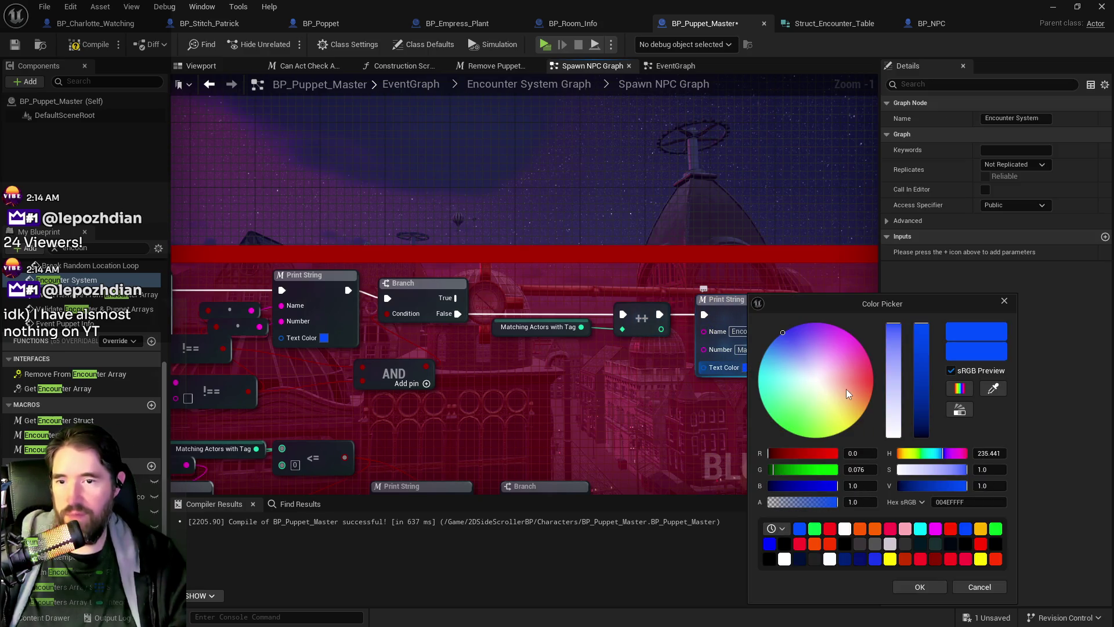
drag(847, 394, 804, 325)
click(918, 586)
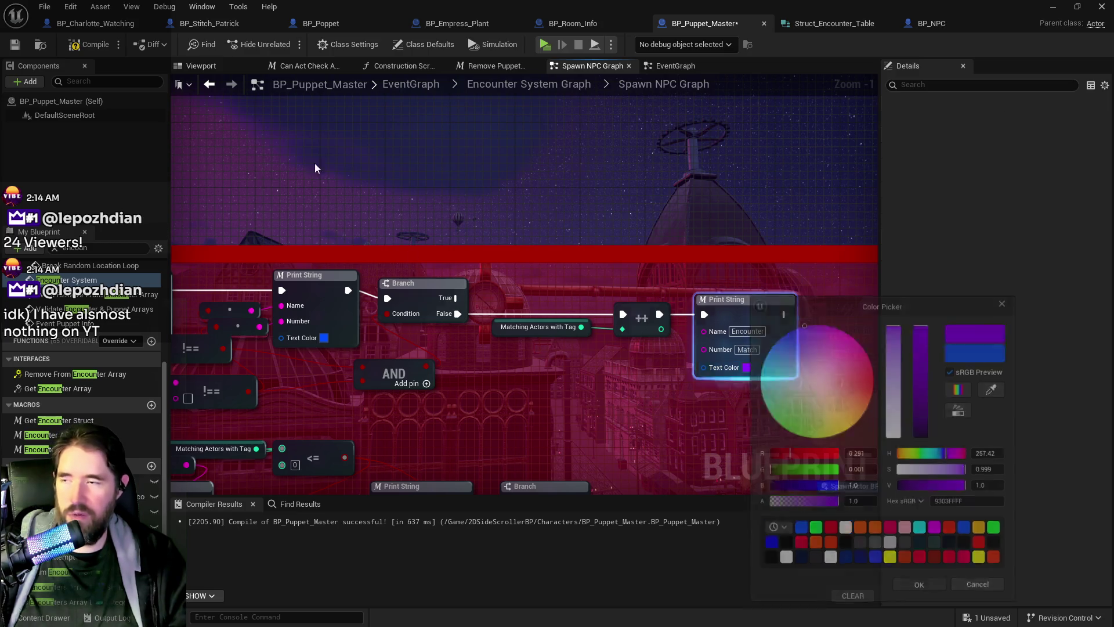
click(84, 51)
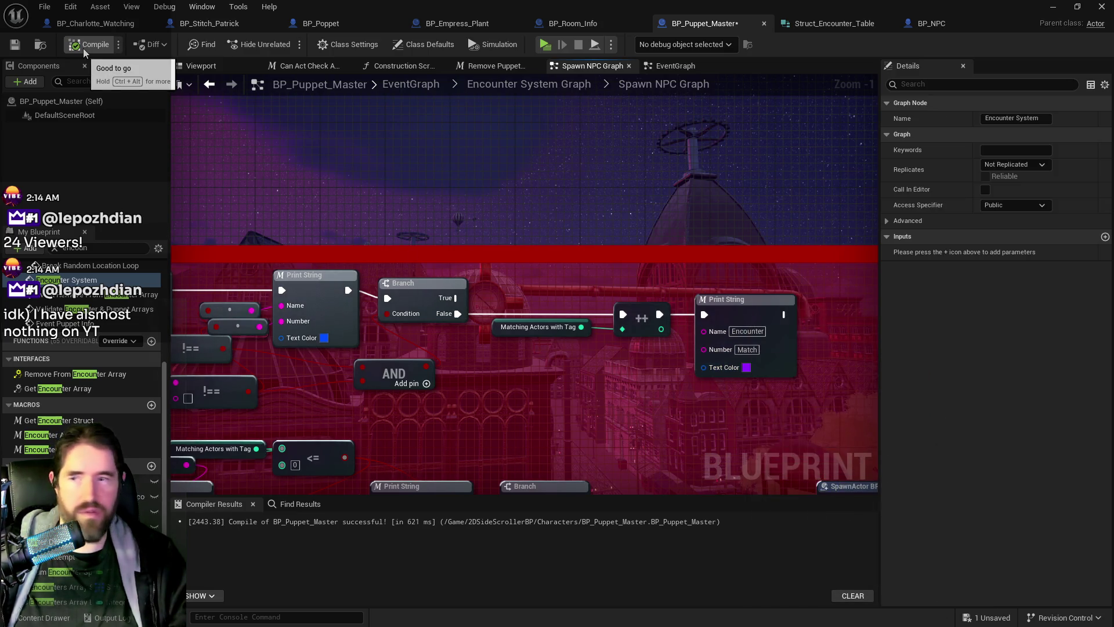
double_click(504, 6)
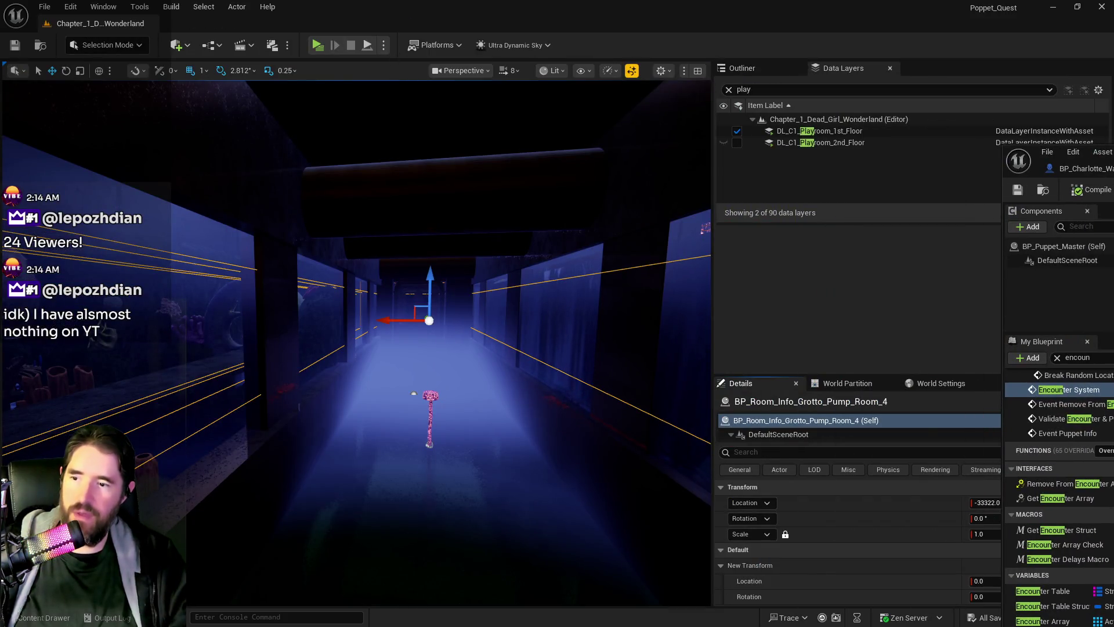
Step: Remove the pink plant actor, run a Play test to watch the Encounter messages, then stop it
click(431, 398)
key(Delete)
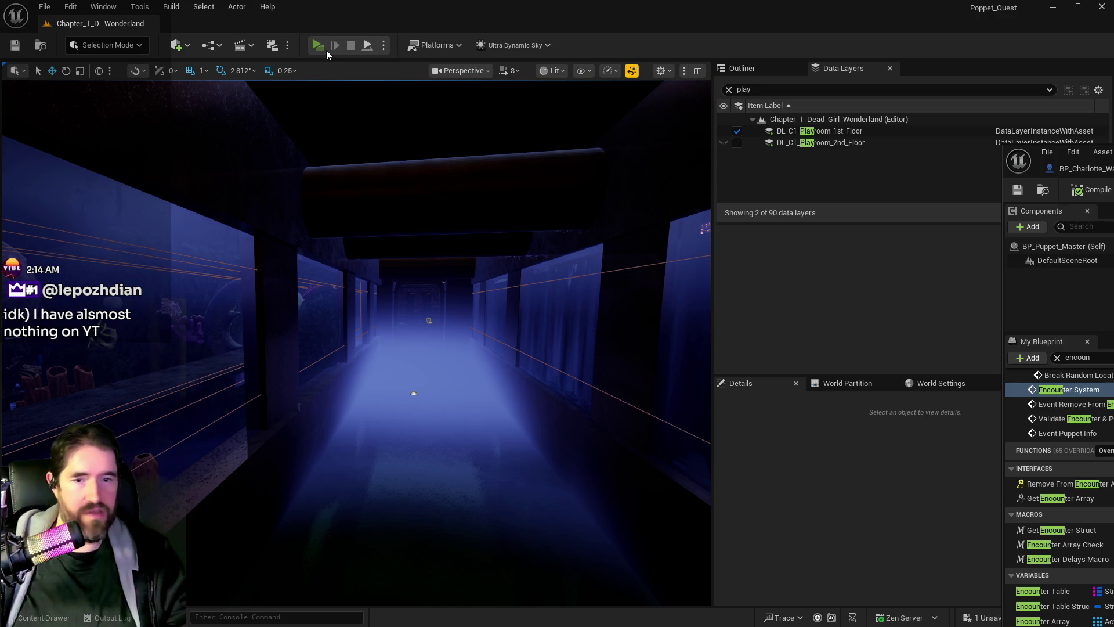
click(326, 49)
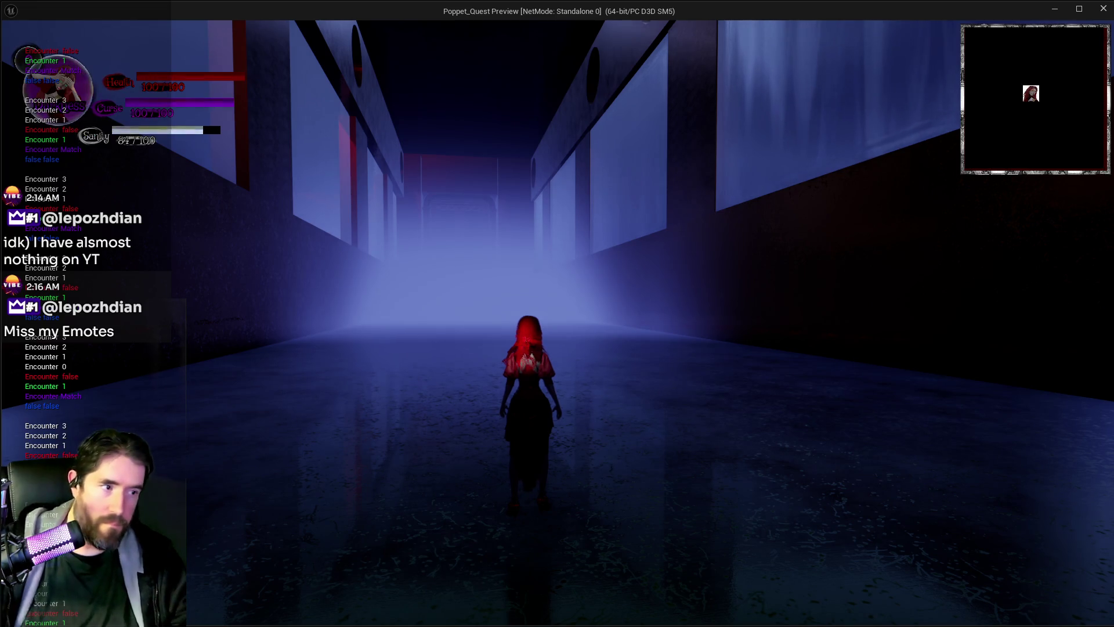
key(Escape)
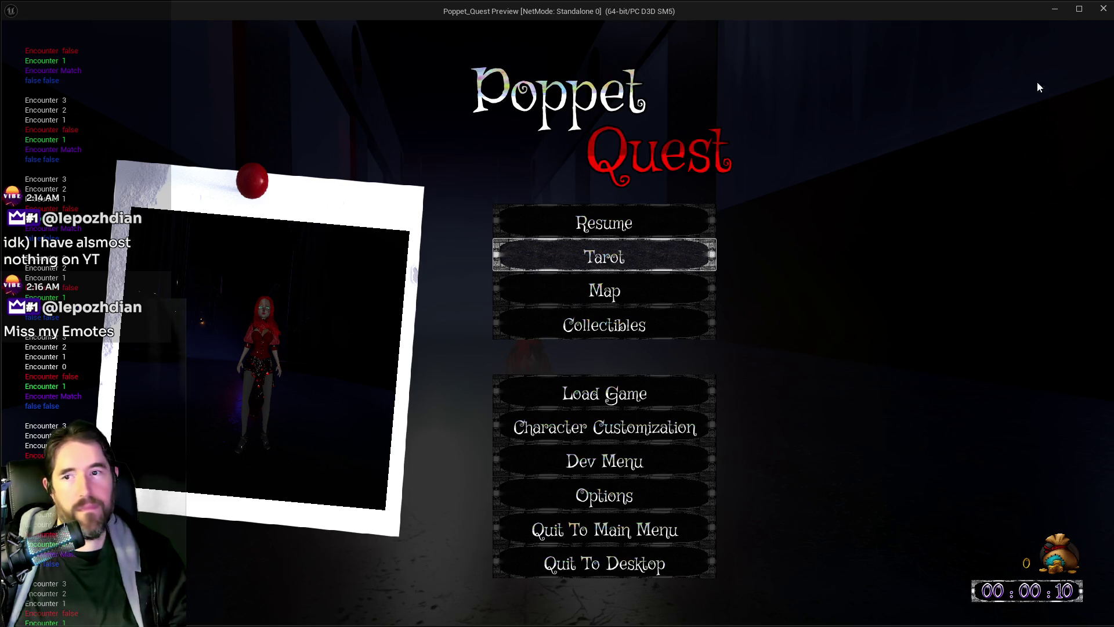
click(1054, 9)
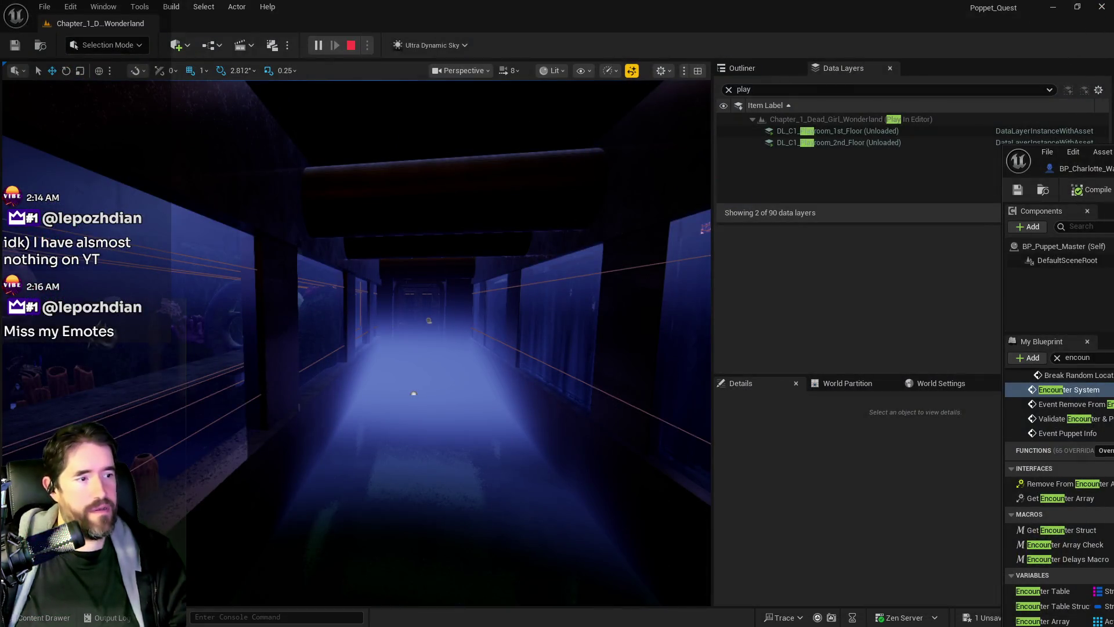
key(Escape)
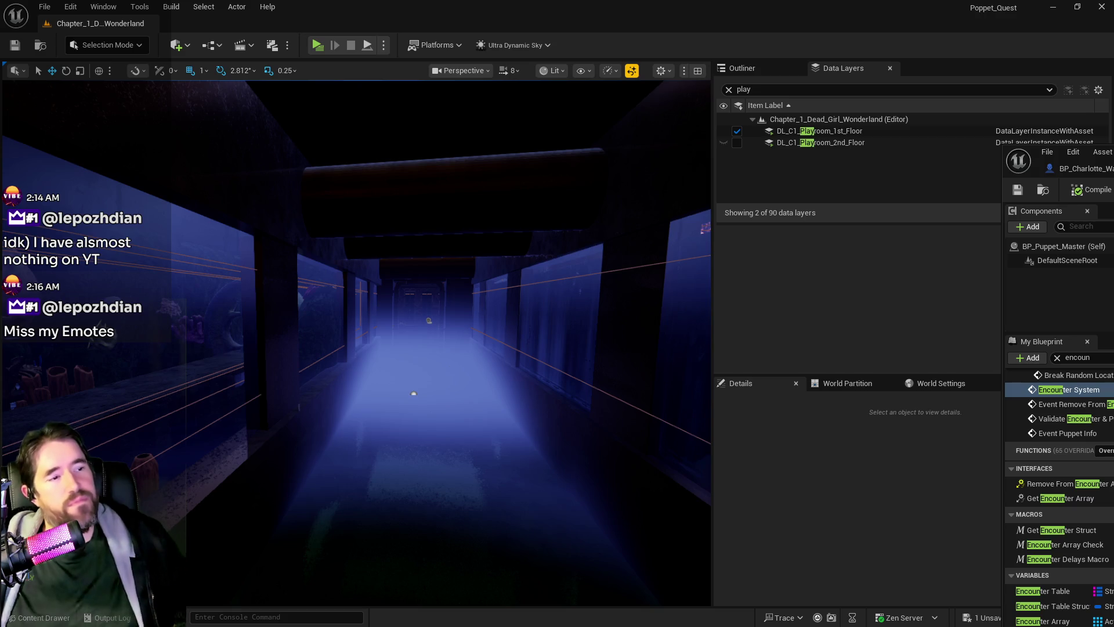